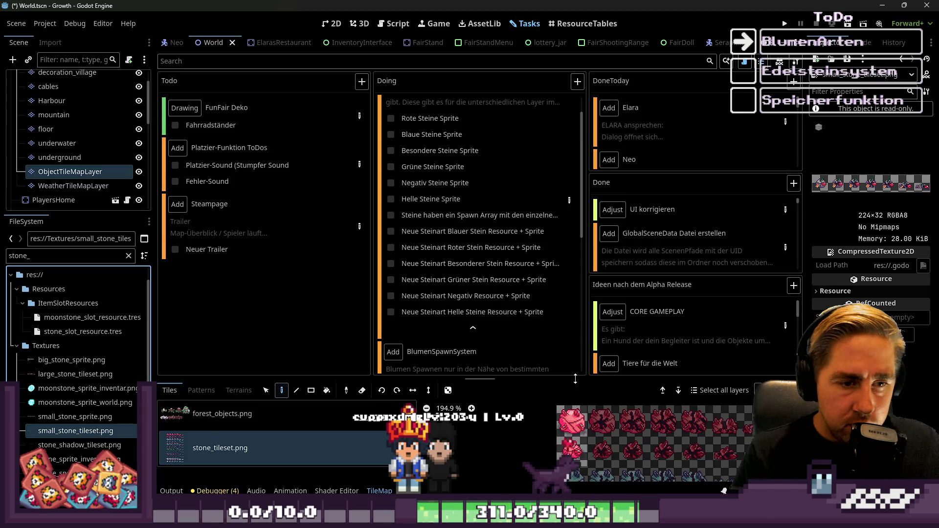
Enlarge the TileMap panel over the Tasks board and zoom the stone_tileset atlas to about 82%
left_click_drag(576, 379, 486, 21)
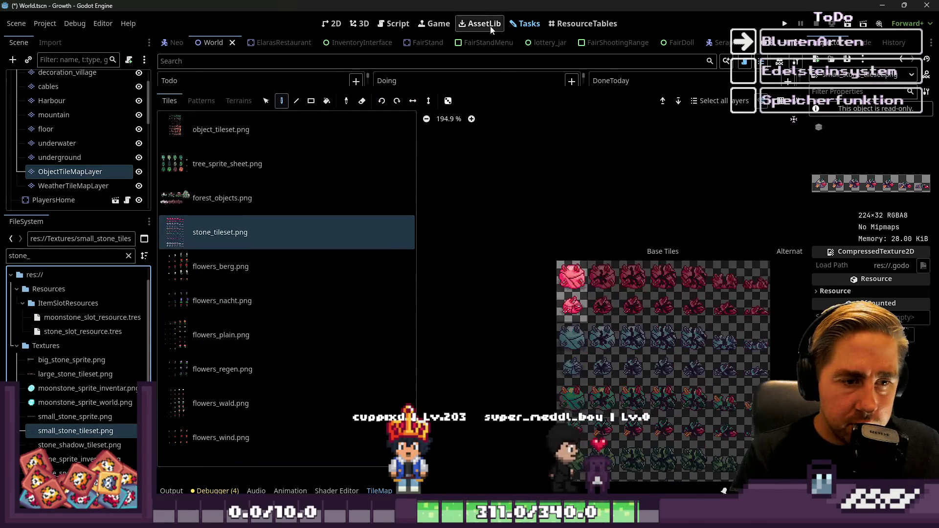
scroll(598, 345, "down", 5)
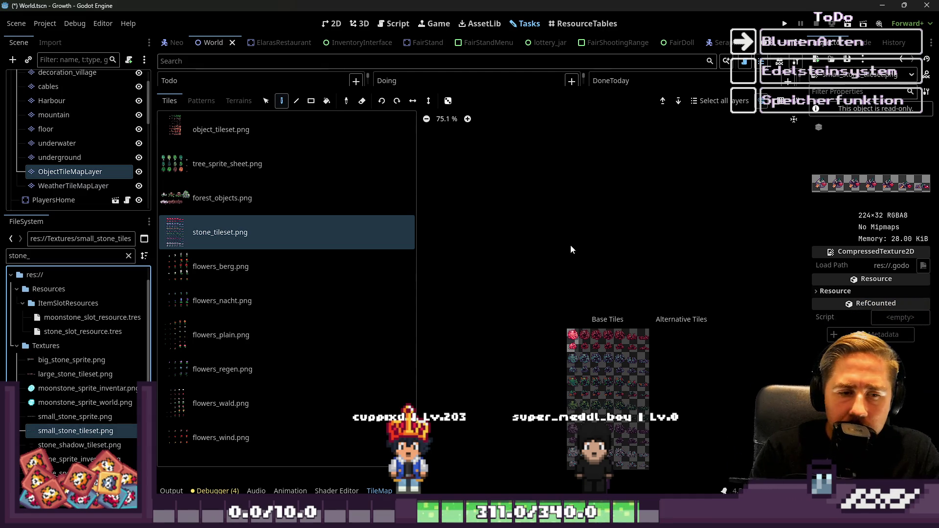
scroll(577, 247, "up", 1)
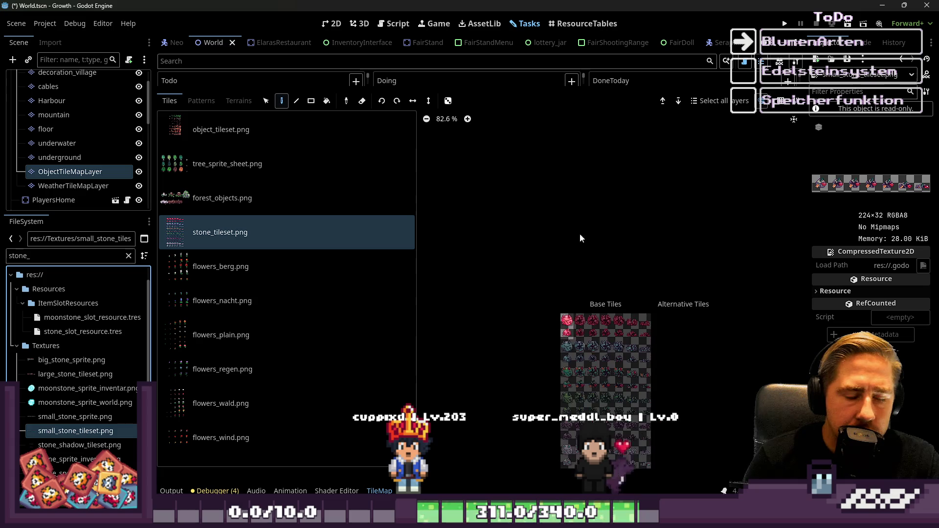
left_click_drag(461, 95, 460, 366)
Switch to the 2D workspace showing the World scene's map
left_click(333, 23)
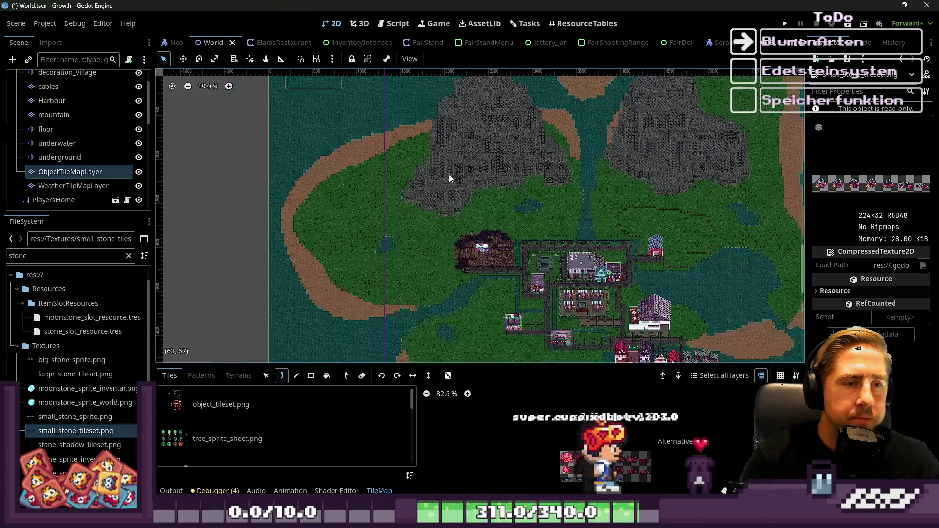
scroll(489, 114, "up", 4)
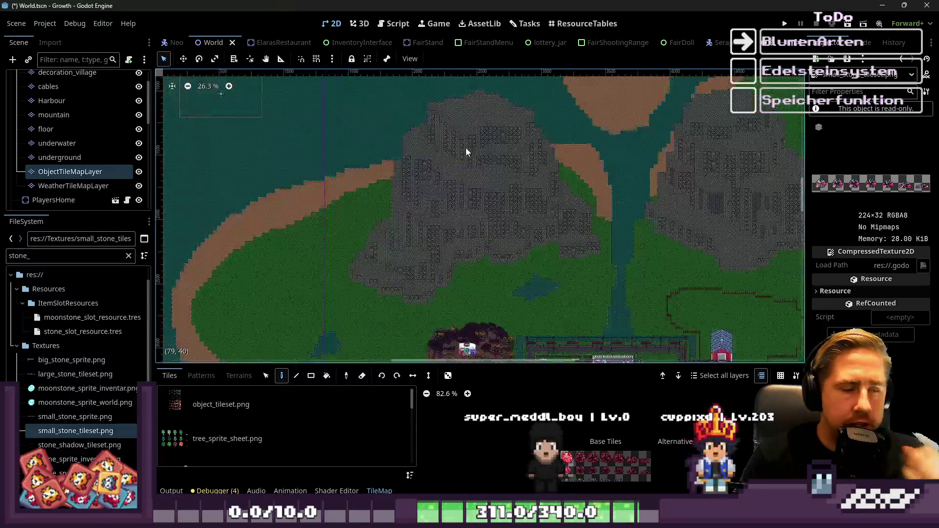
scroll(476, 132, "up", 5)
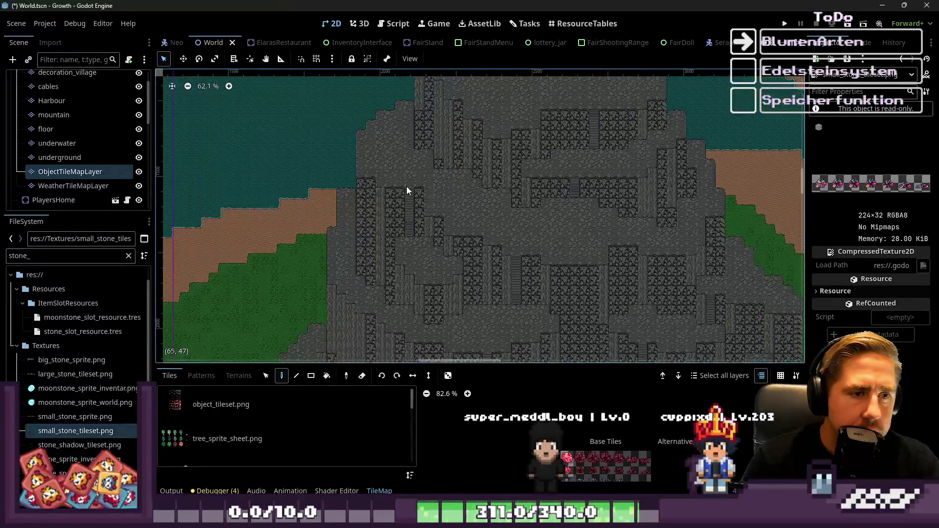
scroll(406, 186, "down", 4)
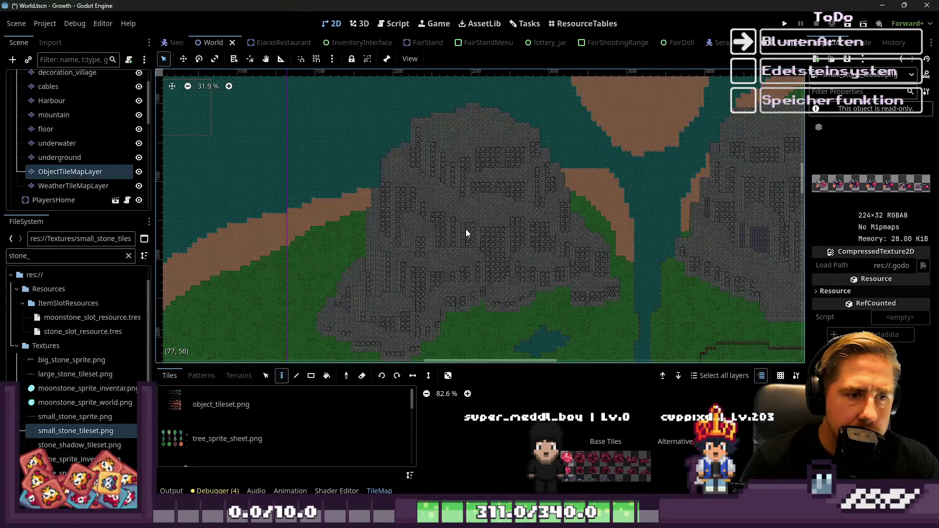
scroll(70, 119, "up", 2)
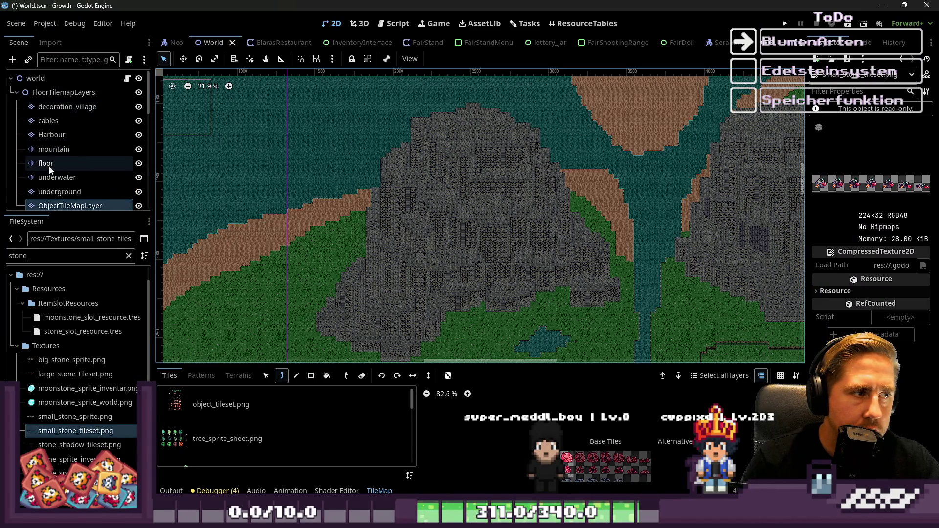
Select the mountain TileMapLayer and enlarge the panel listing its tile sources
left_click(53, 149)
scroll(304, 168, "down", 2)
scroll(623, 228, "up", 6)
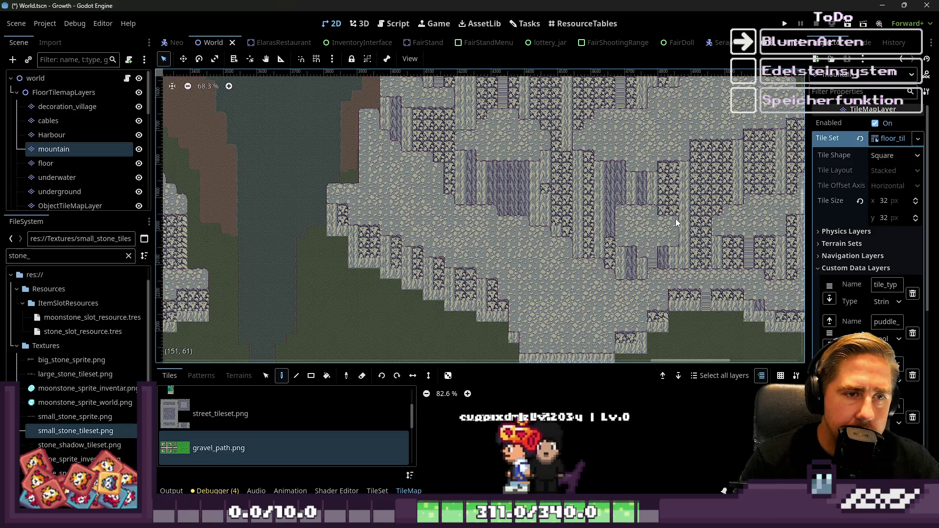
scroll(507, 219, "up", 1)
scroll(508, 248, "up", 1)
scroll(480, 248, "up", 1)
scroll(480, 248, "down", 4)
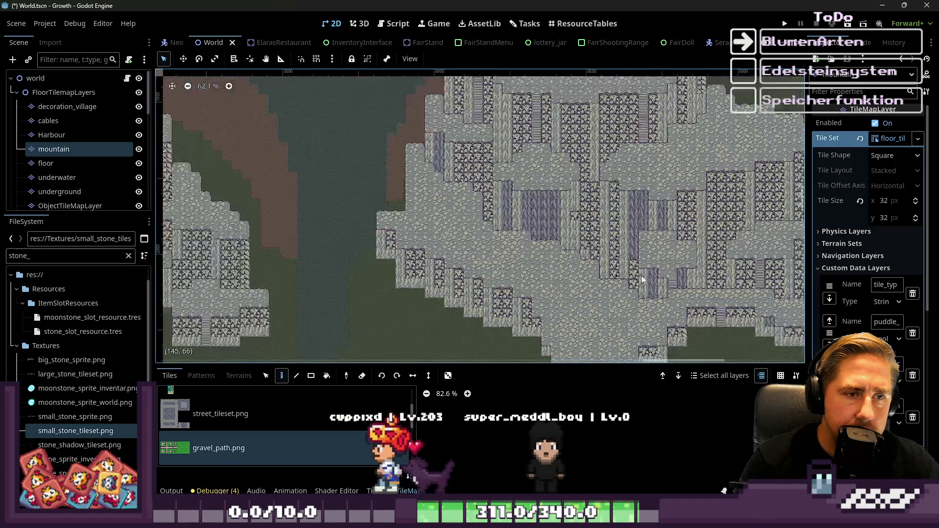
scroll(294, 243, "up", 3)
scroll(467, 221, "down", 2)
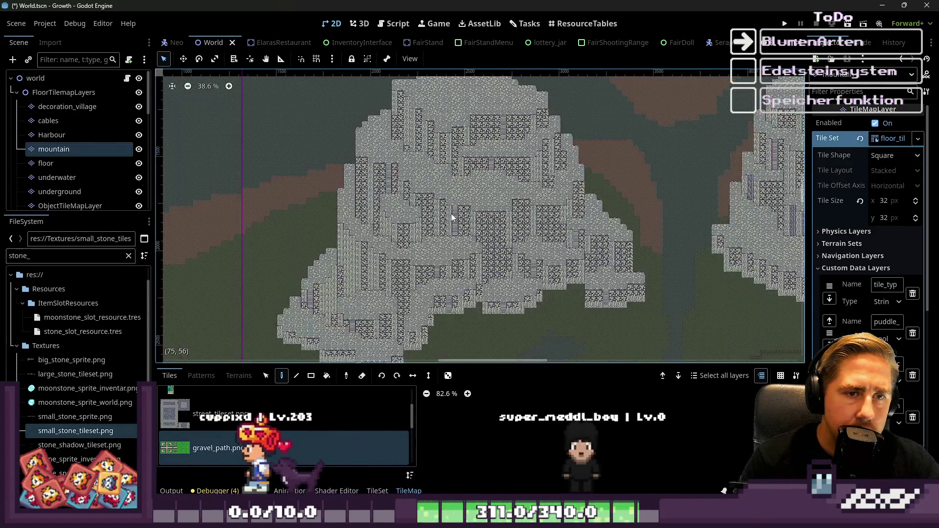
scroll(472, 221, "down", 2)
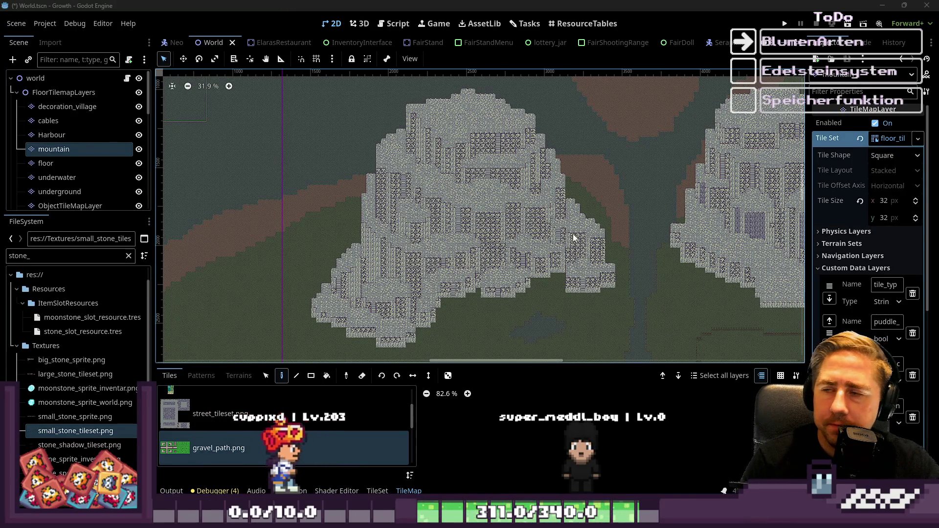
scroll(382, 298, "up", 4)
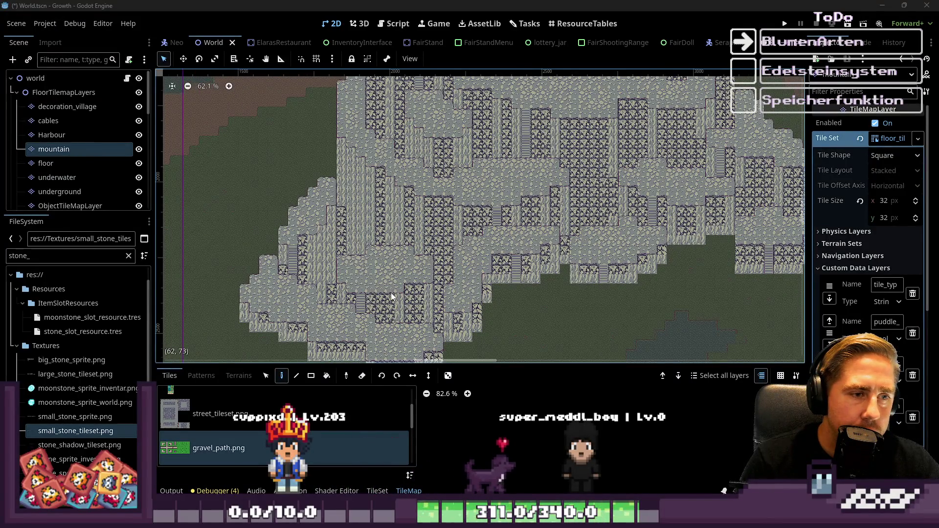
scroll(392, 296, "down", 3)
scroll(406, 294, "up", 3)
scroll(421, 292, "down", 3)
scroll(430, 291, "up", 1)
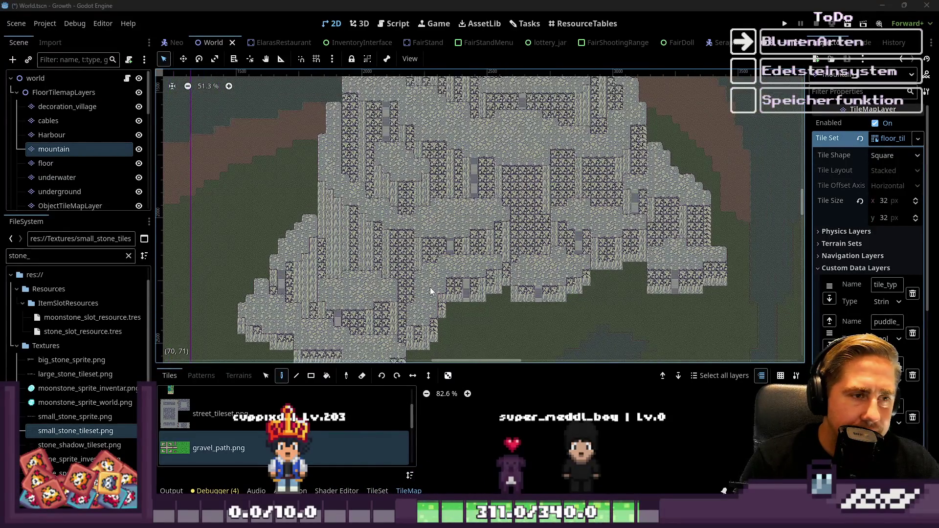
scroll(368, 134, "up", 1)
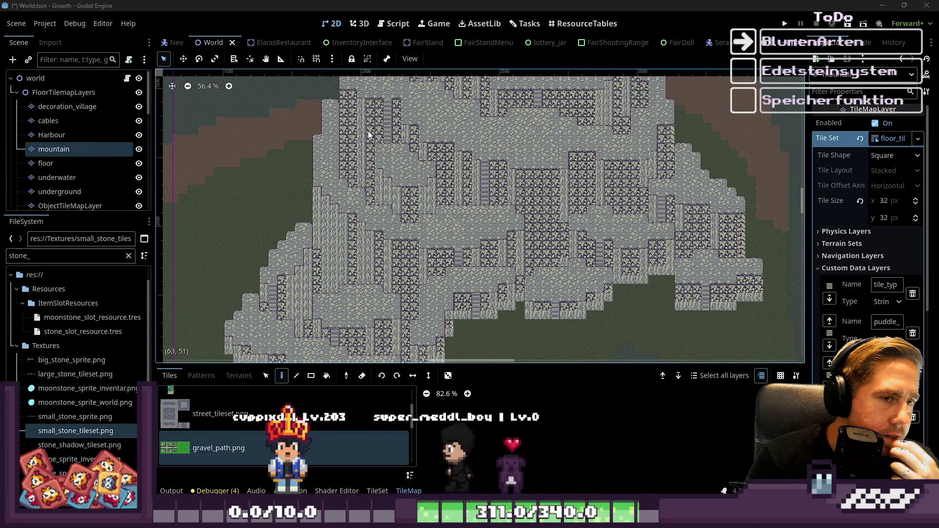
scroll(376, 170, "down", 1)
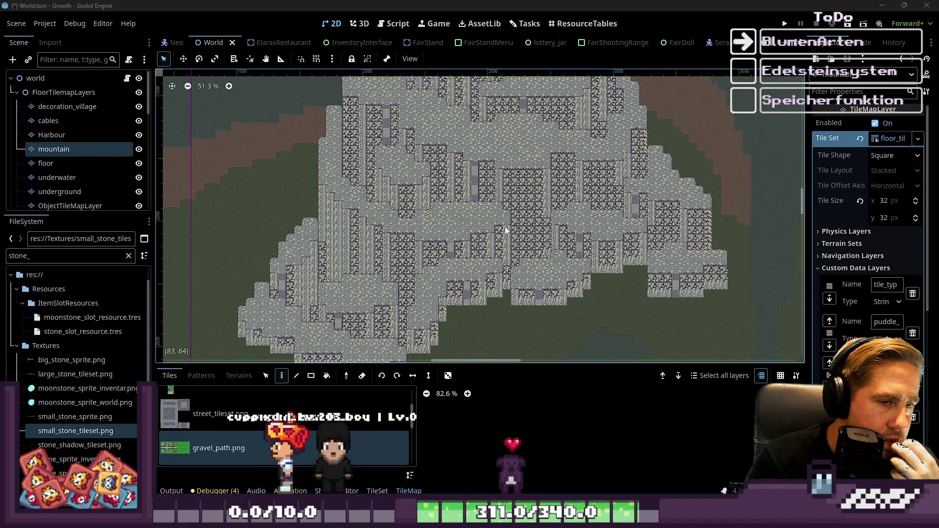
scroll(508, 242, "down", 6)
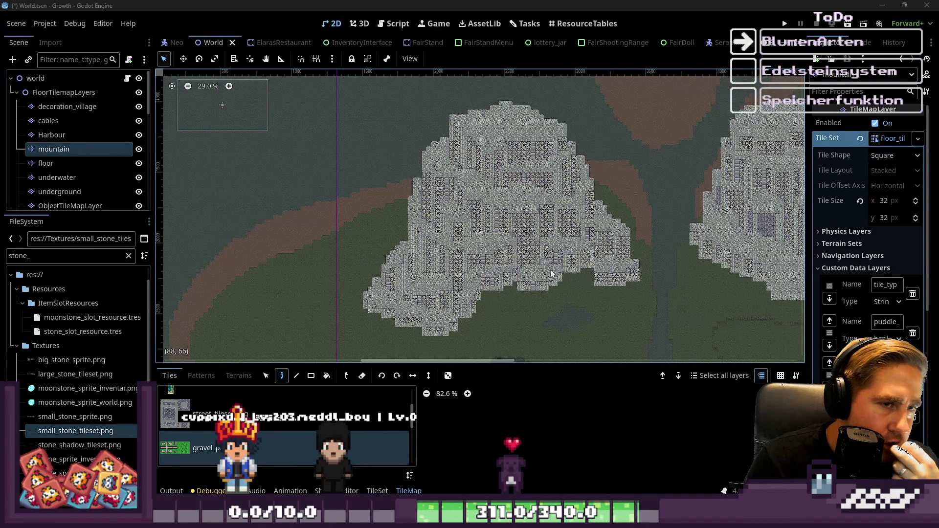
scroll(545, 286, "up", 4)
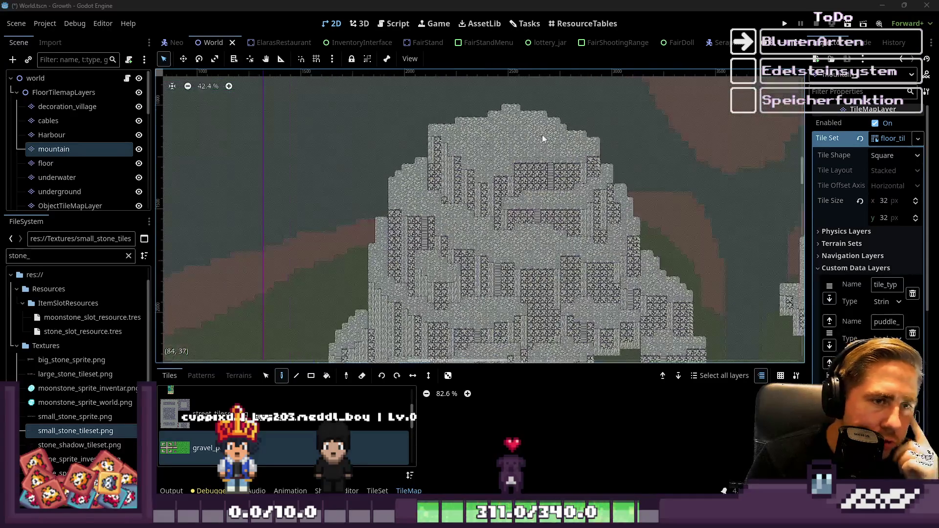
scroll(497, 144, "down", 5)
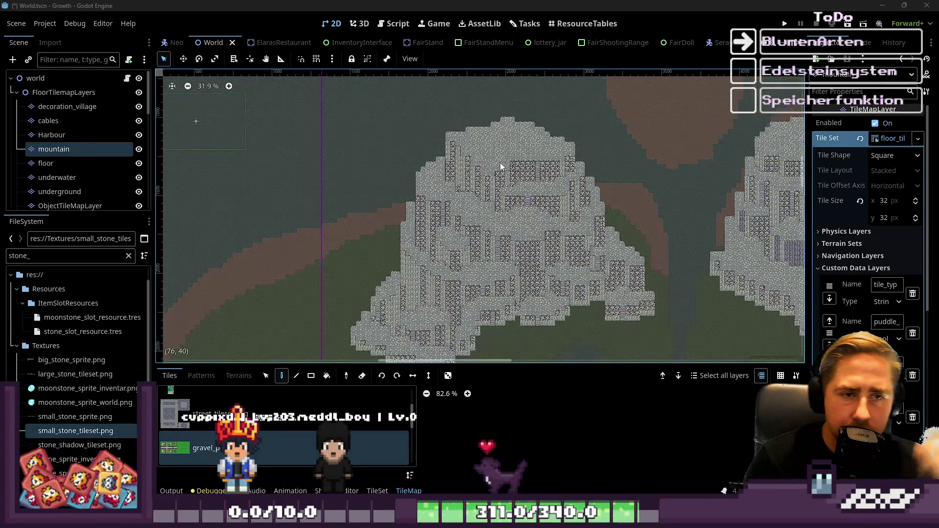
scroll(493, 225, "up", 6)
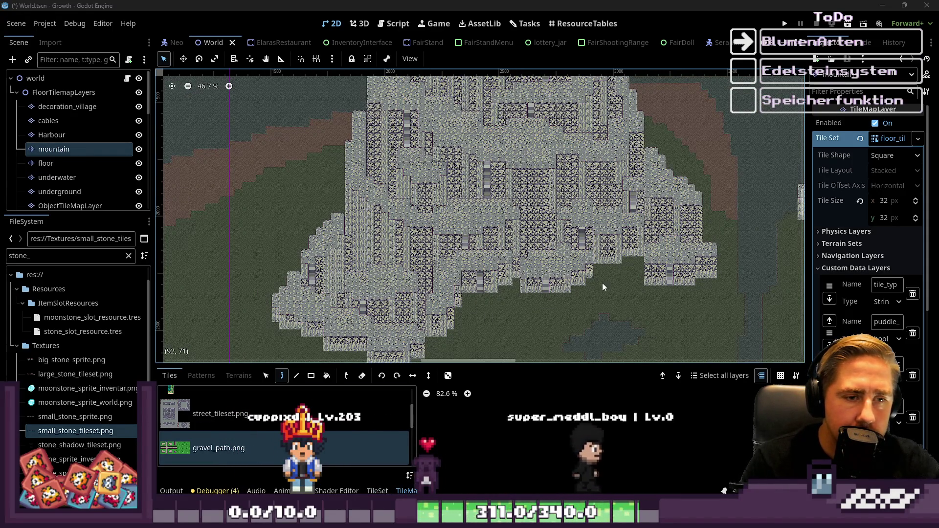
scroll(392, 318, "down", 4)
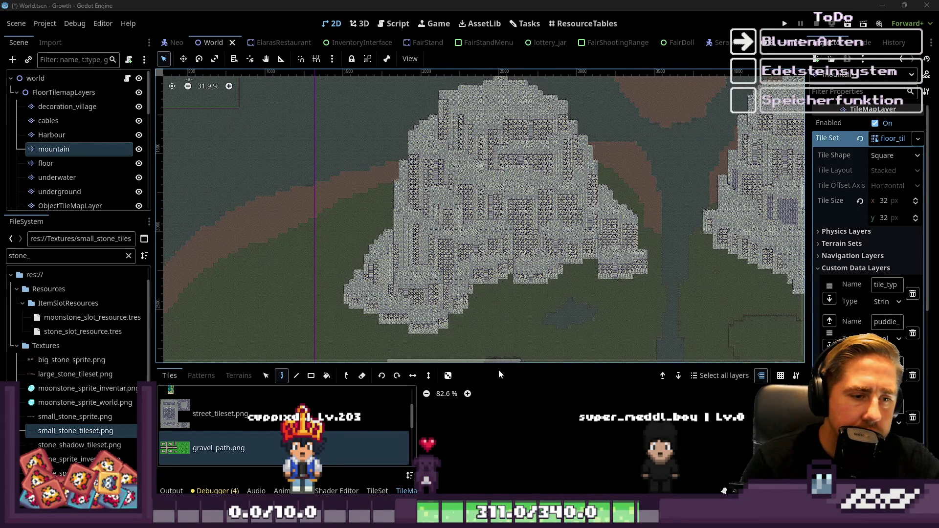
mouse_move(486, 366)
left_mouse_down()
mouse_move(494, 128)
mouse_move(499, 140)
mouse_move(504, 123)
left_mouse_up()
Choose mountain_tileset.png as the tile source and switch to the TileSet editor
left_click(323, 302)
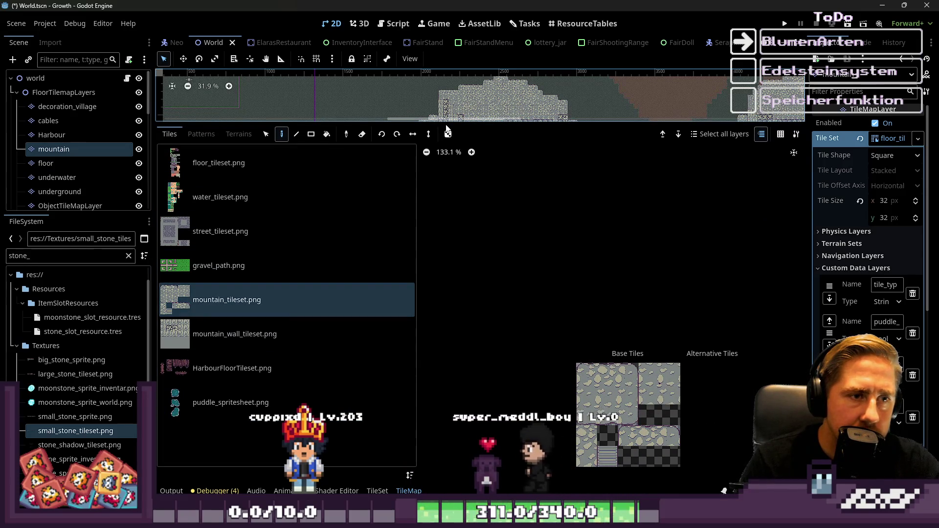
left_click_drag(444, 123, 439, 175)
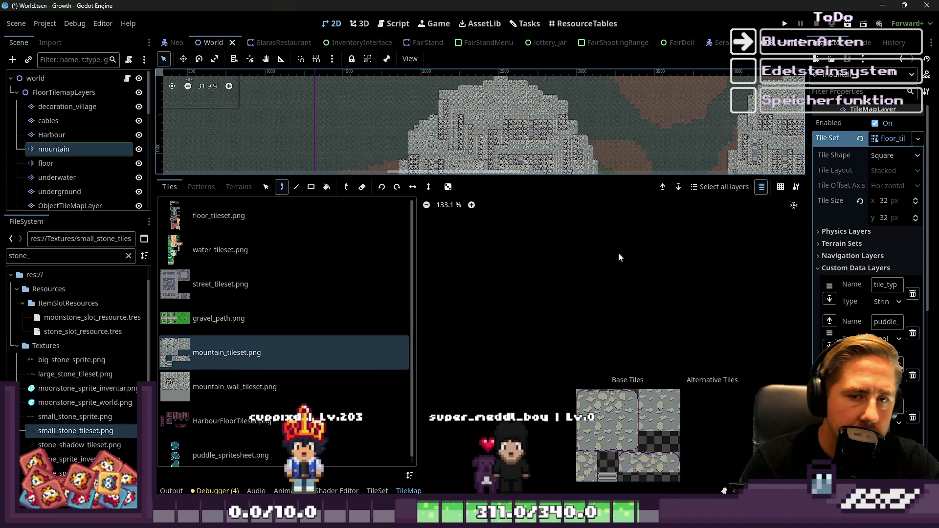
left_click(378, 491)
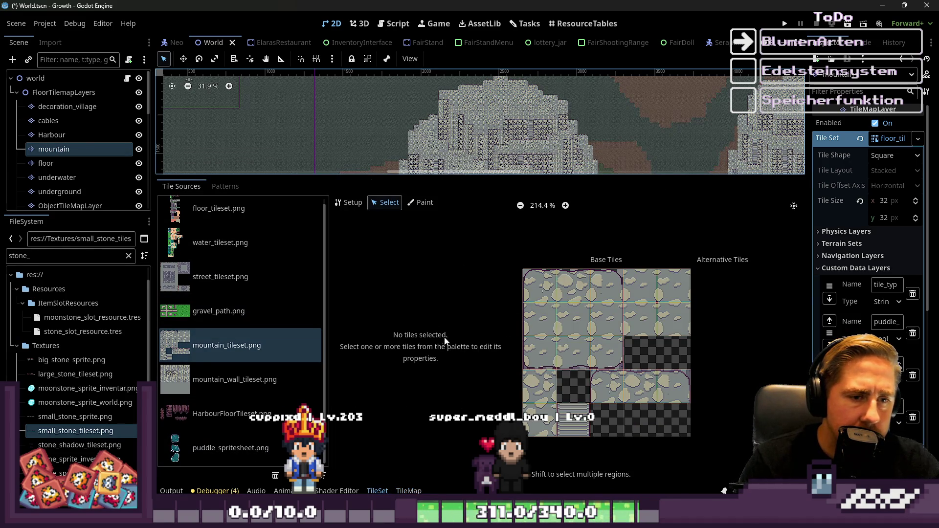
Select the top-left mountain_tileset.png tile and scroll to its Custom Data
left_click(204, 380)
left_click(195, 351)
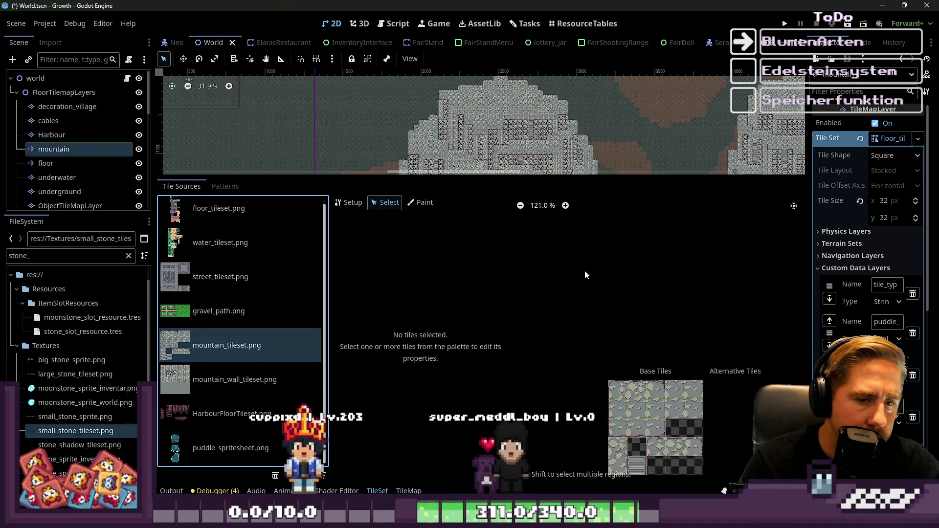
scroll(590, 281, "down", 2)
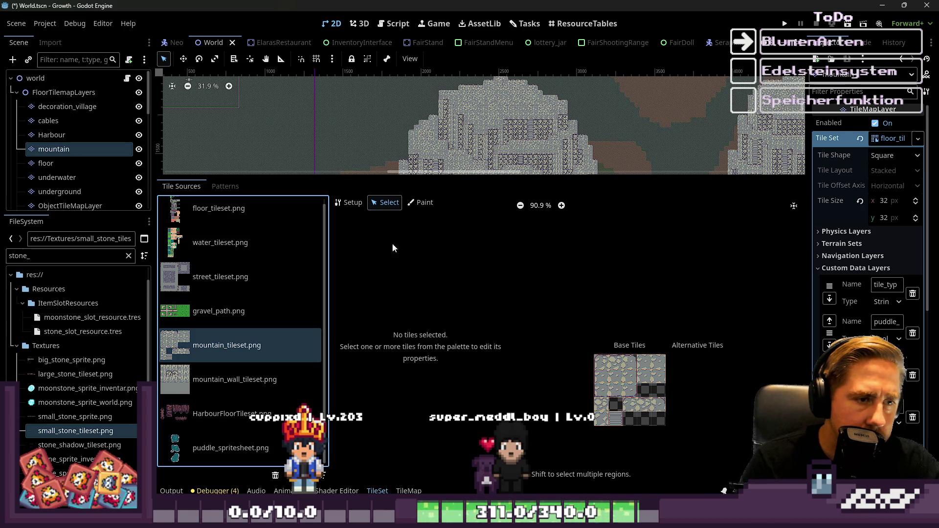
left_click(612, 369)
scroll(439, 389, "down", 5)
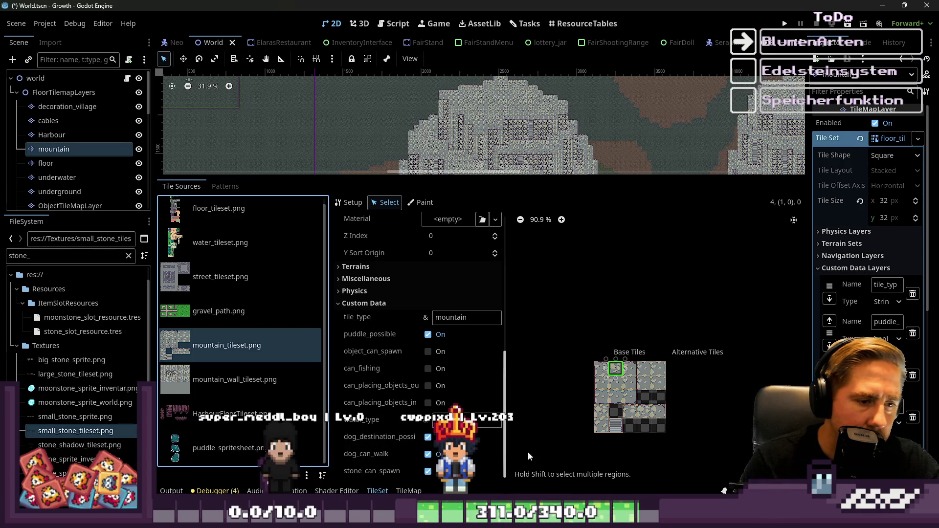
Highlight the stone_can_spawn tiles on the atlas and widen the Inspector to list the custom data layers
scroll(642, 373, "up", 4)
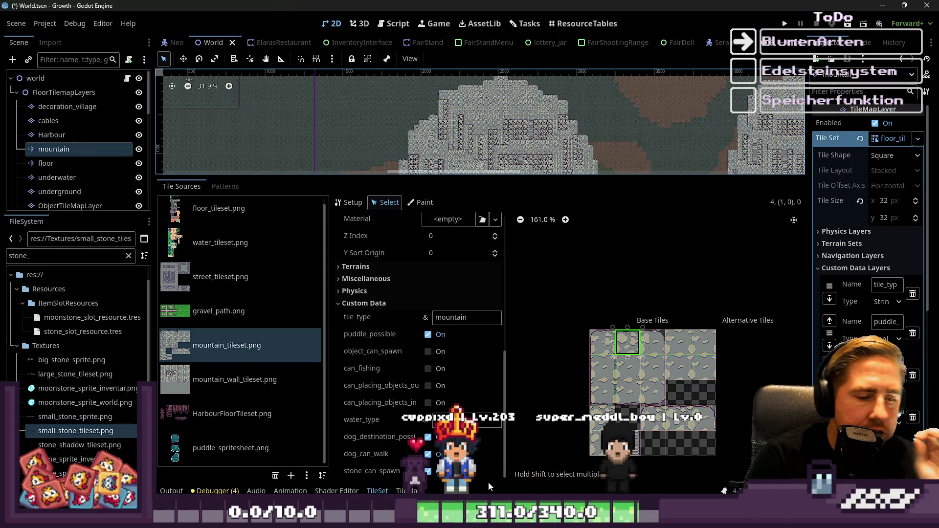
left_click(450, 476)
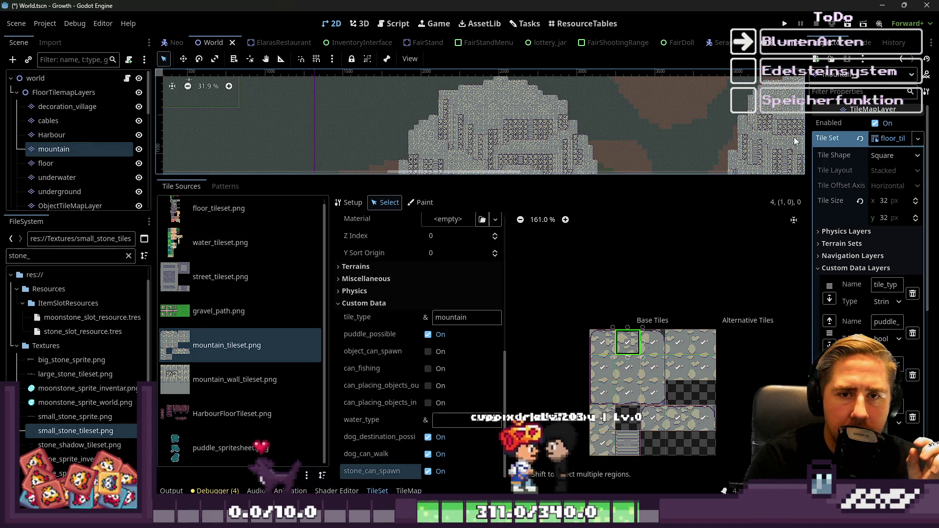
left_click_drag(806, 151, 643, 150)
scroll(763, 319, "down", 5)
scroll(795, 278, "up", 2)
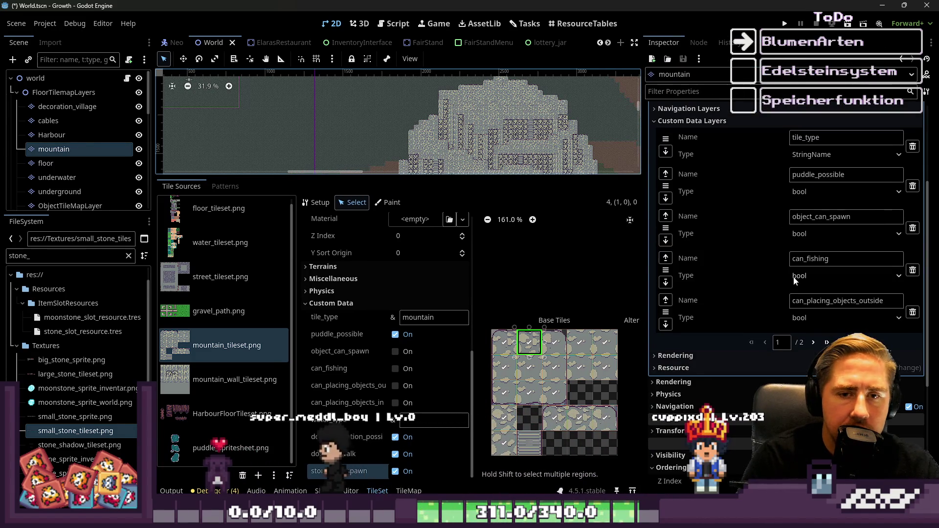
left_click(814, 342)
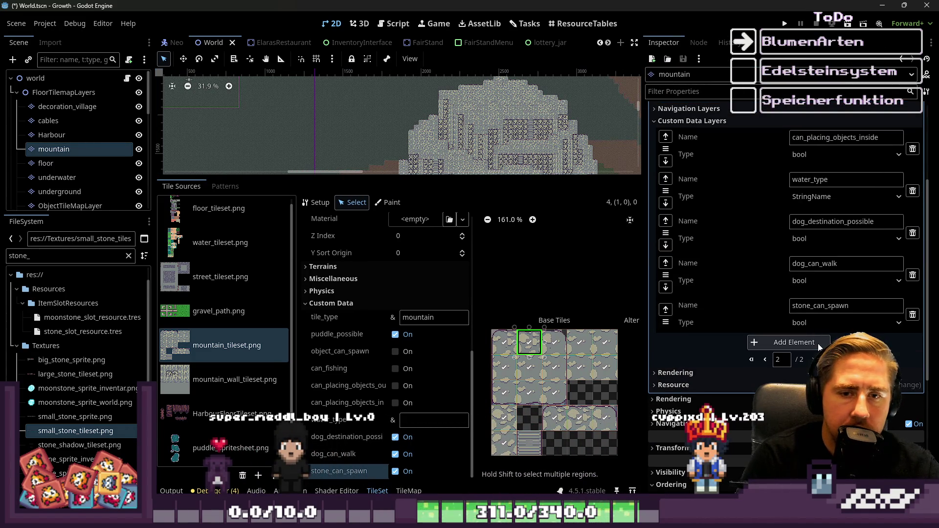
left_click(824, 319)
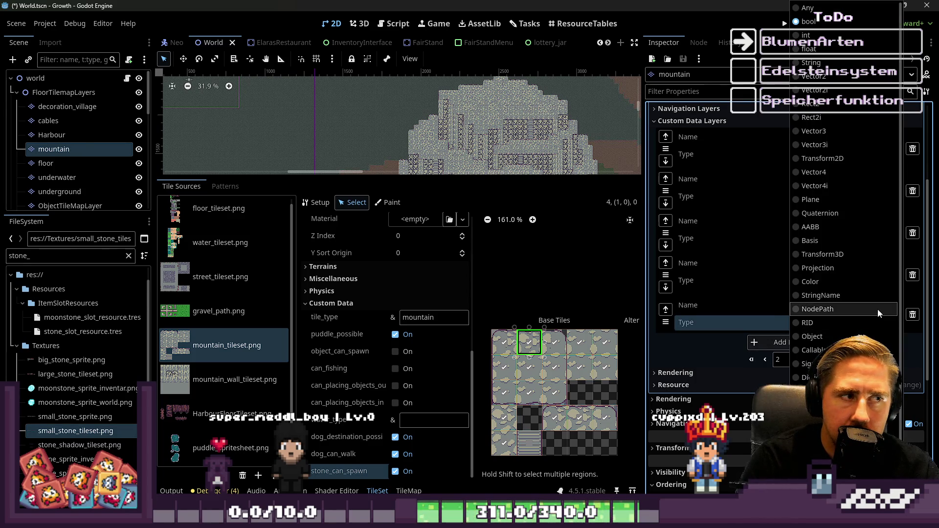
left_click(712, 348)
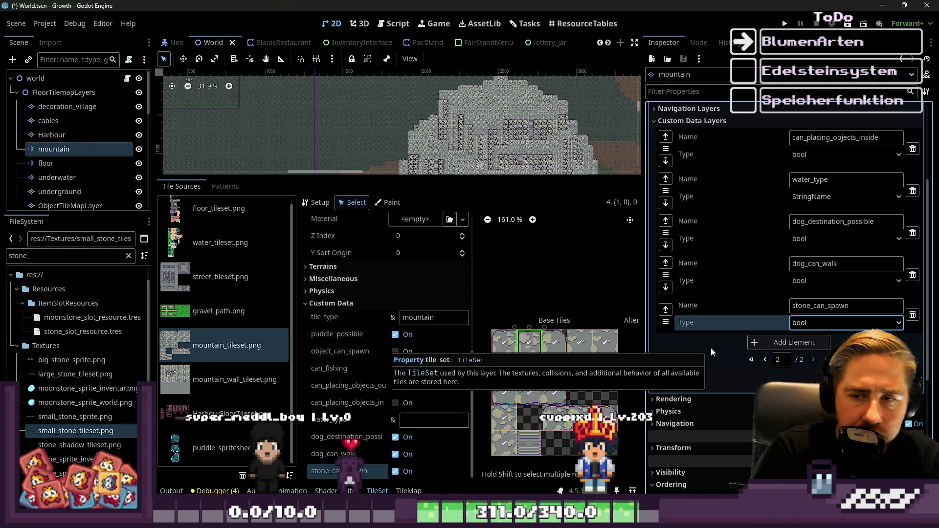
left_click(839, 323)
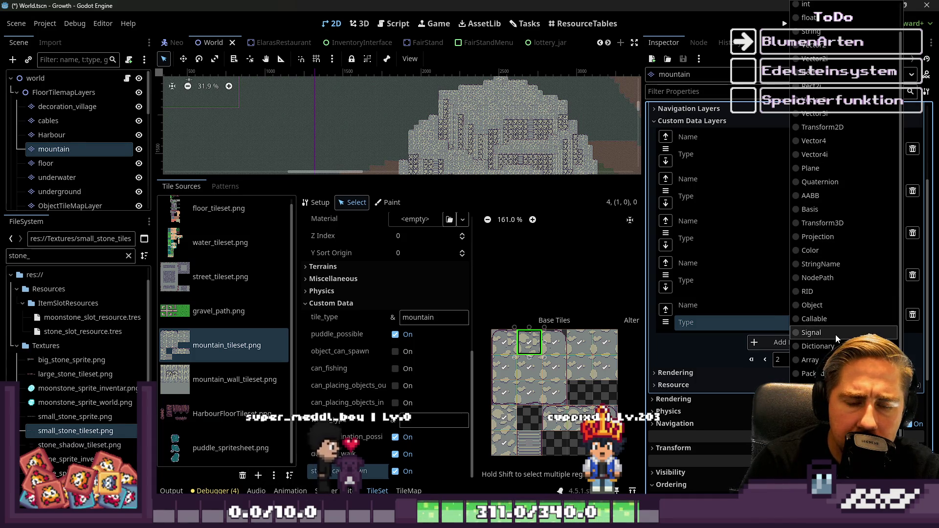
Change the stone_can_spawn custom data layer type to String
scroll(835, 335, "down", 2)
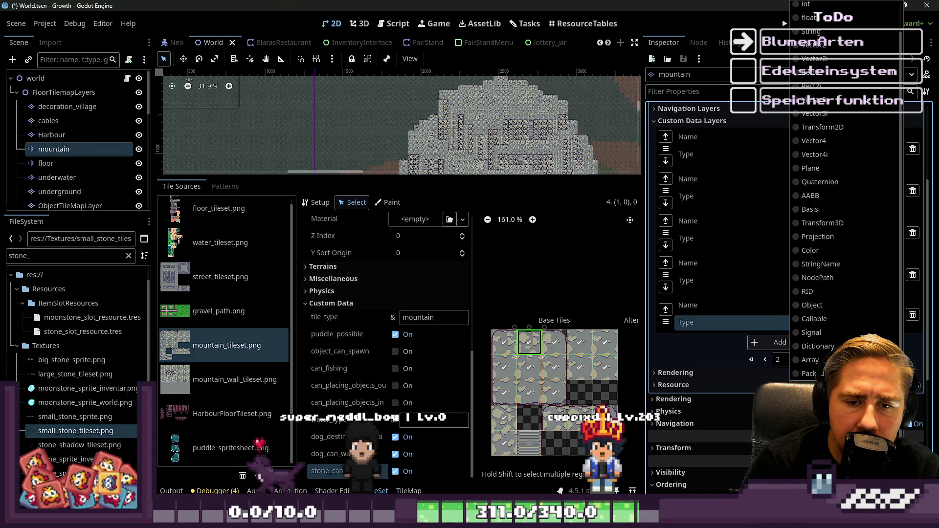
key("Escape")
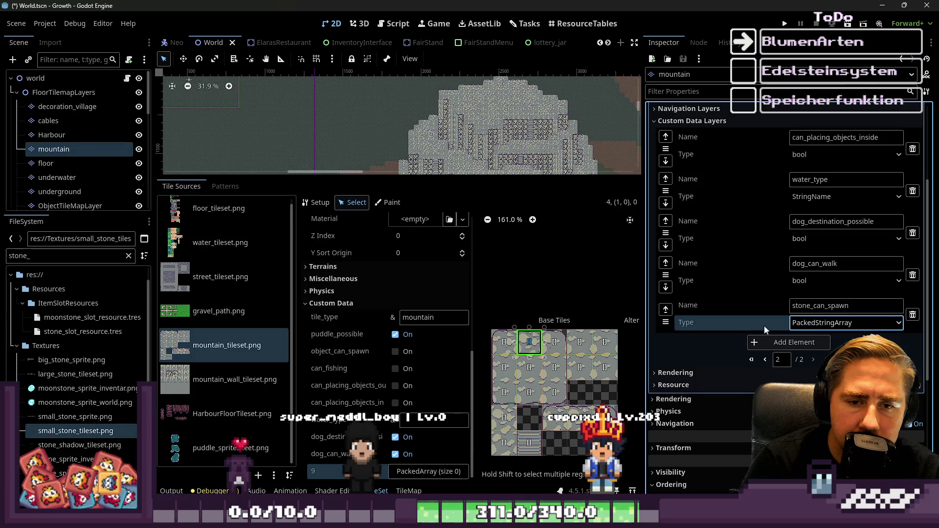
scroll(522, 355, "down", 1)
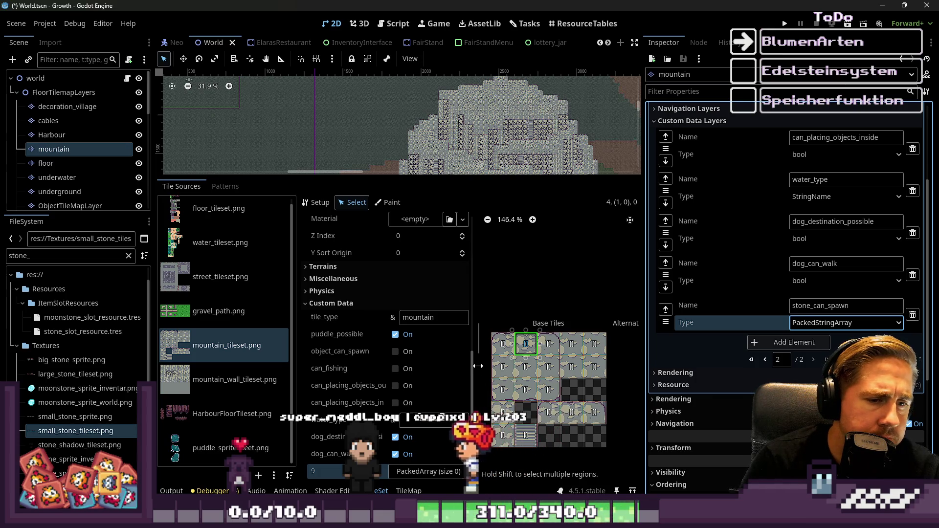
left_click(859, 329)
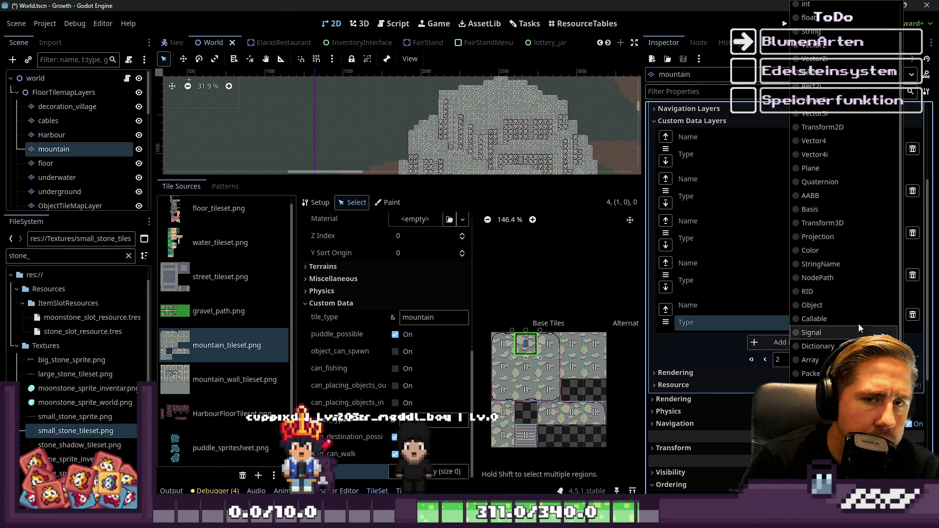
scroll(860, 293, "up", 1)
left_click(845, 60)
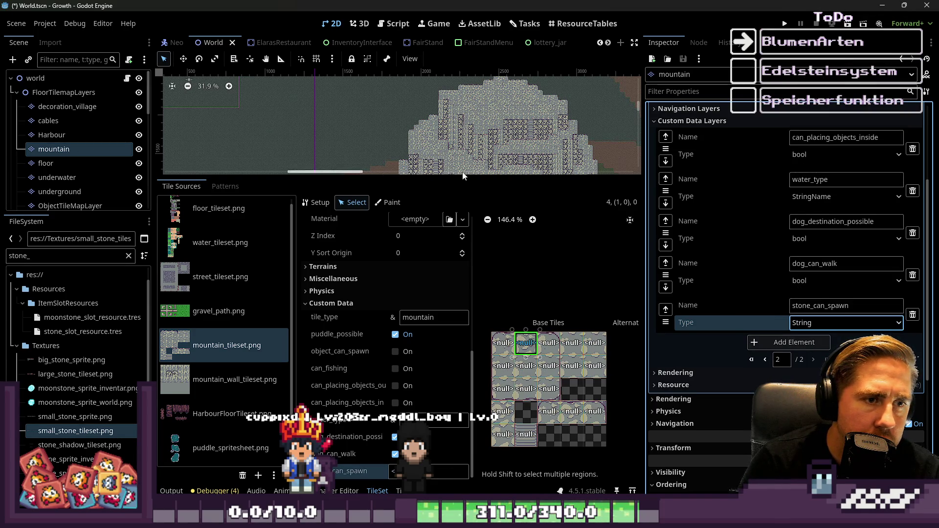
Shrink the bottom panel to give the 2D map view more room
left_click_drag(463, 177, 443, 410)
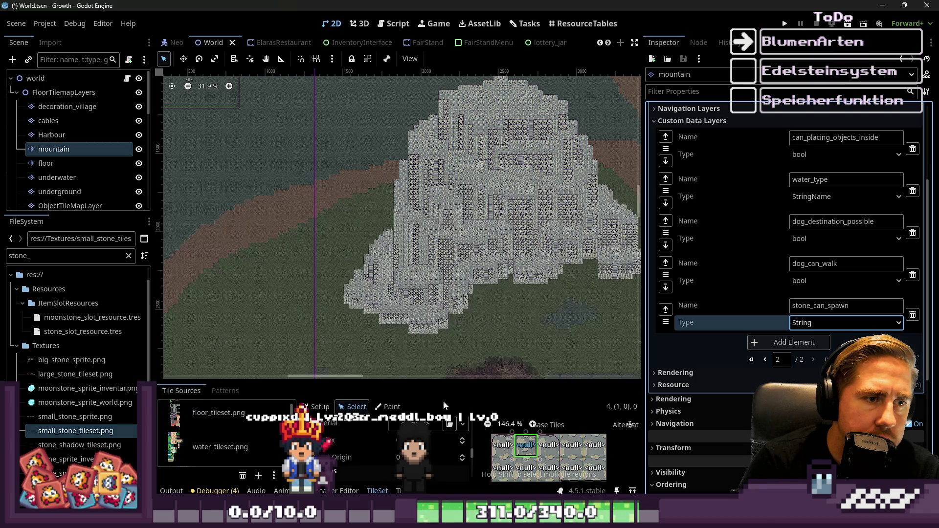
scroll(457, 330, "up", 3)
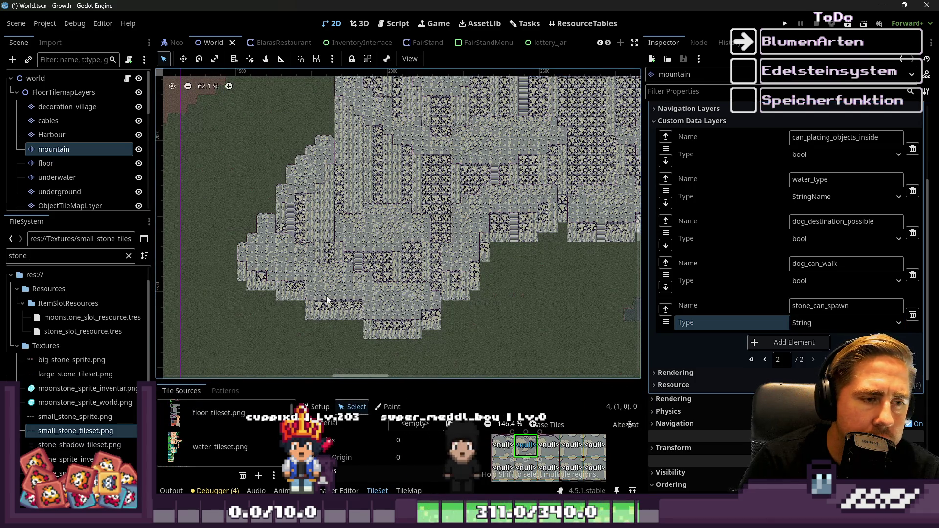
scroll(403, 229, "down", 2)
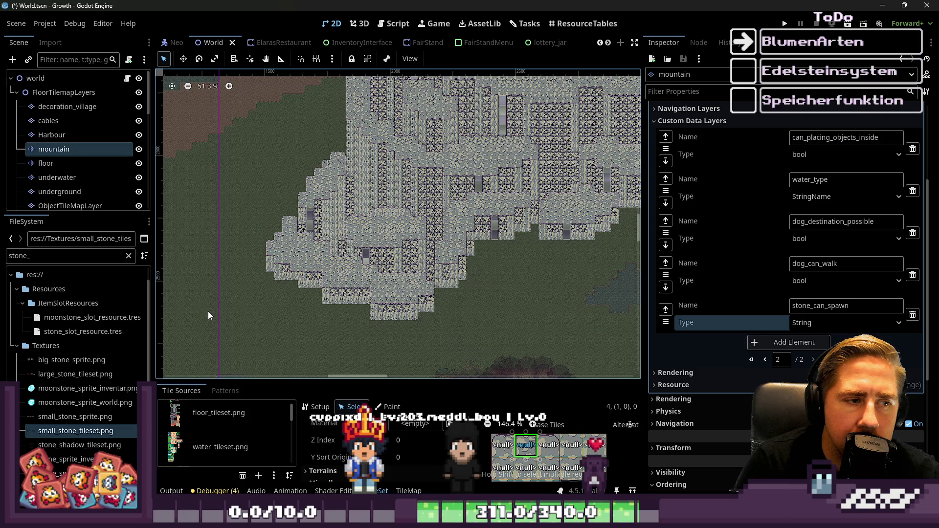
Zoom around the mountain, then expand the bottom TileSet panel upward
scroll(415, 306, "down", 6)
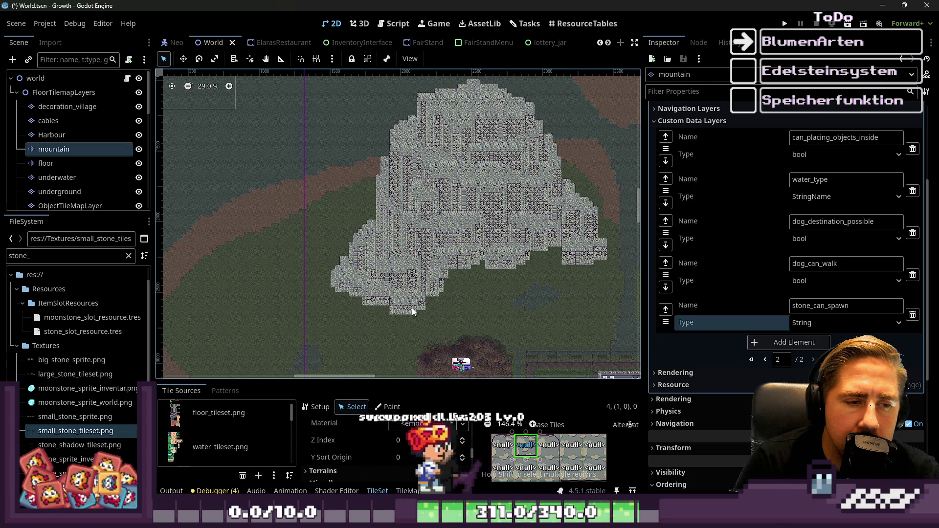
scroll(412, 308, "up", 7)
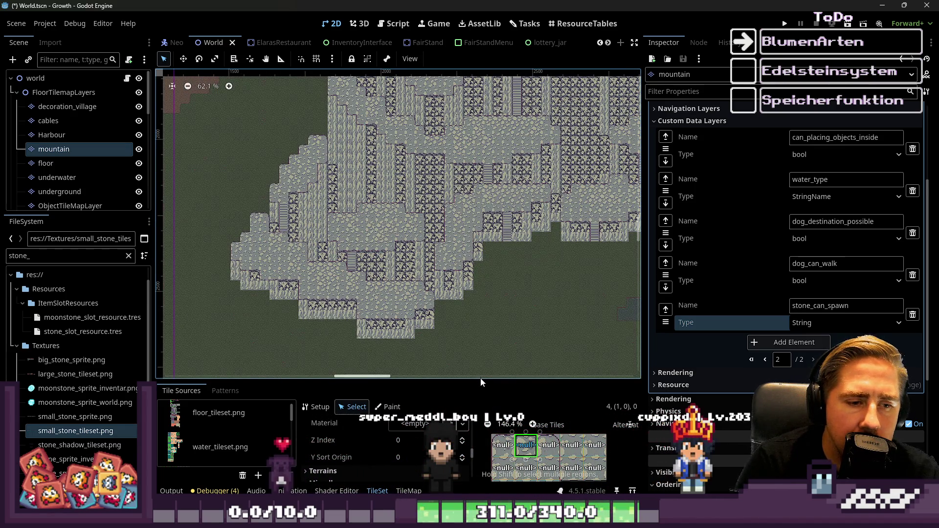
left_click_drag(480, 379, 481, 93)
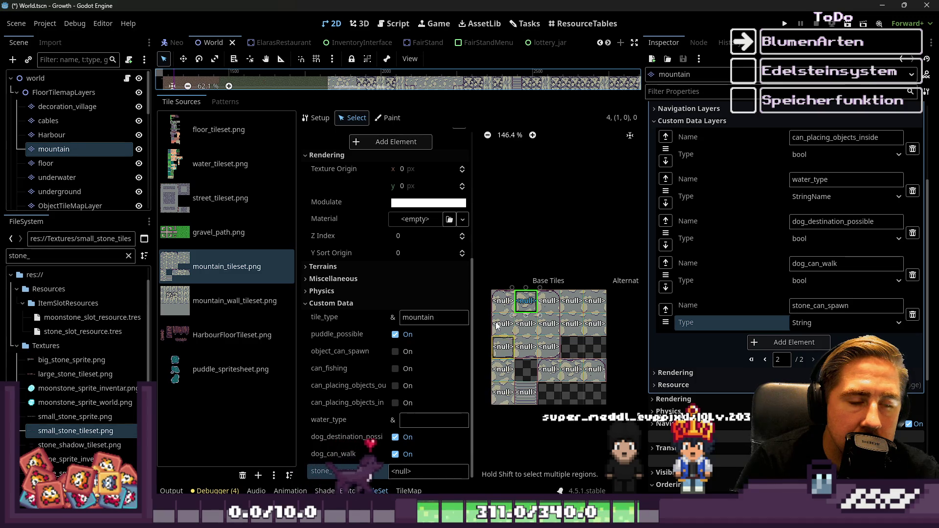
mouse_move(401, 93)
left_mouse_down()
mouse_move(380, 334)
mouse_move(381, 169)
left_mouse_up()
scroll(545, 352, "up", 6)
scroll(538, 362, "down", 2)
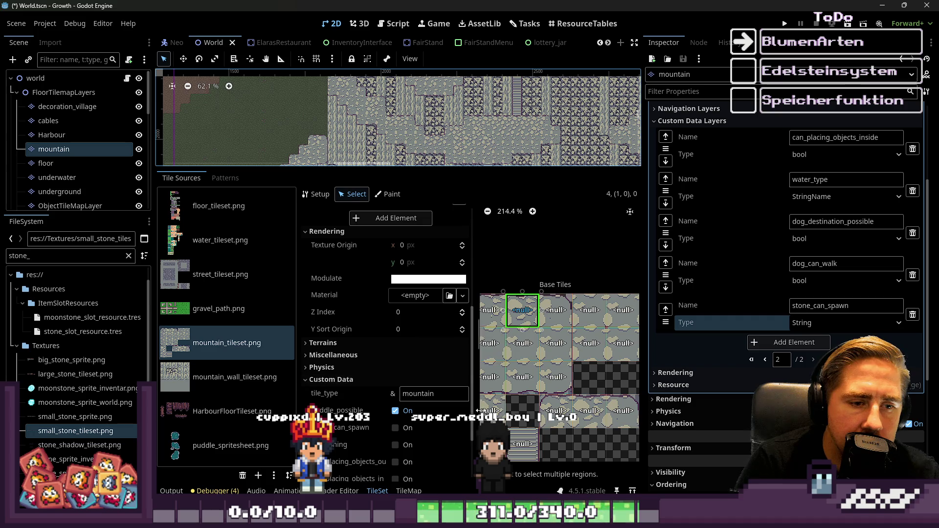
scroll(526, 430, "up", 2)
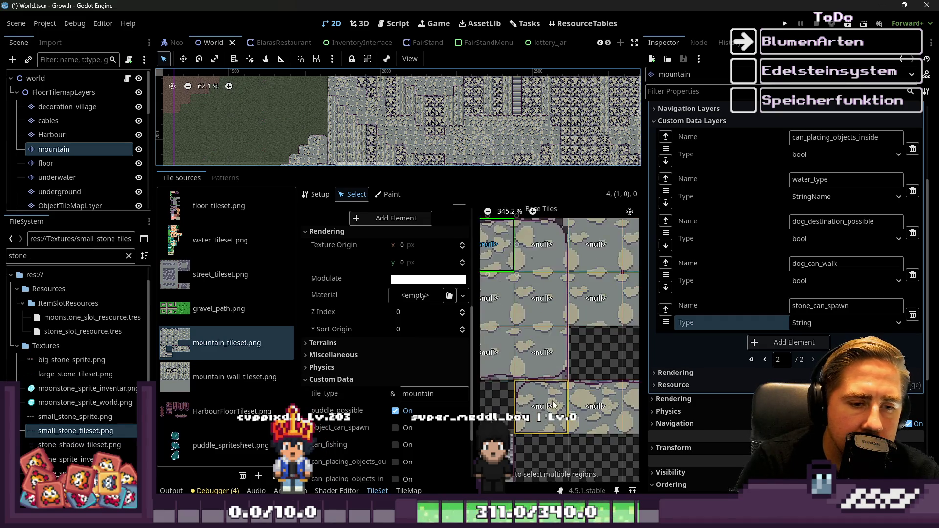
scroll(531, 391, "down", 2)
scroll(612, 332, "down", 1)
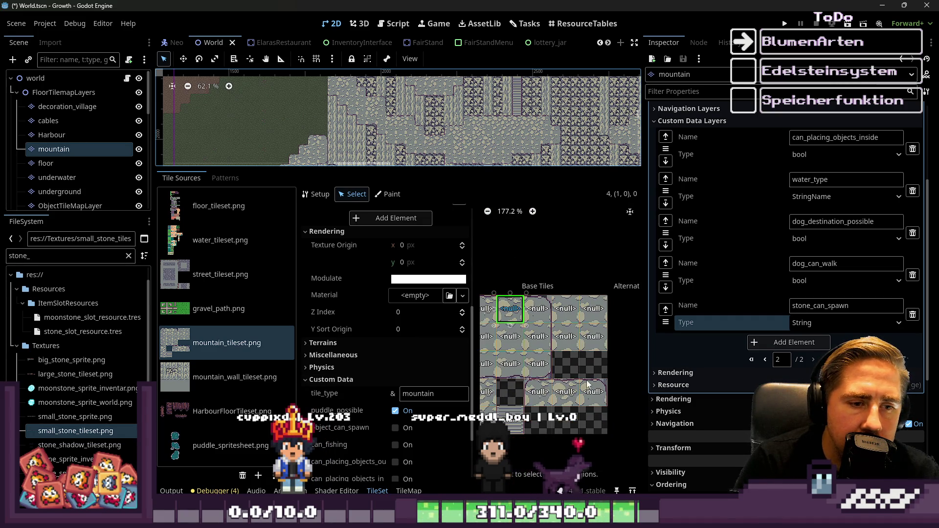
scroll(565, 398, "down", 1)
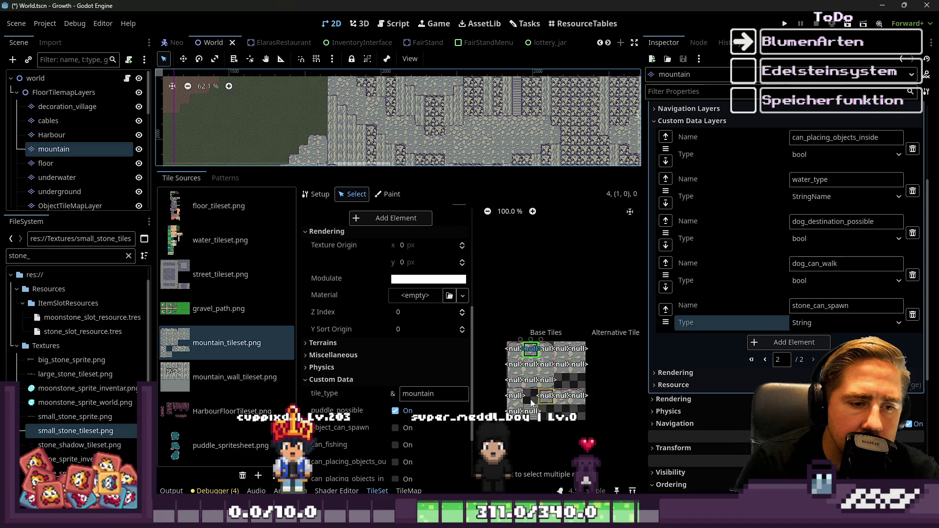
scroll(572, 397, "up", 4)
scroll(580, 397, "up", 2)
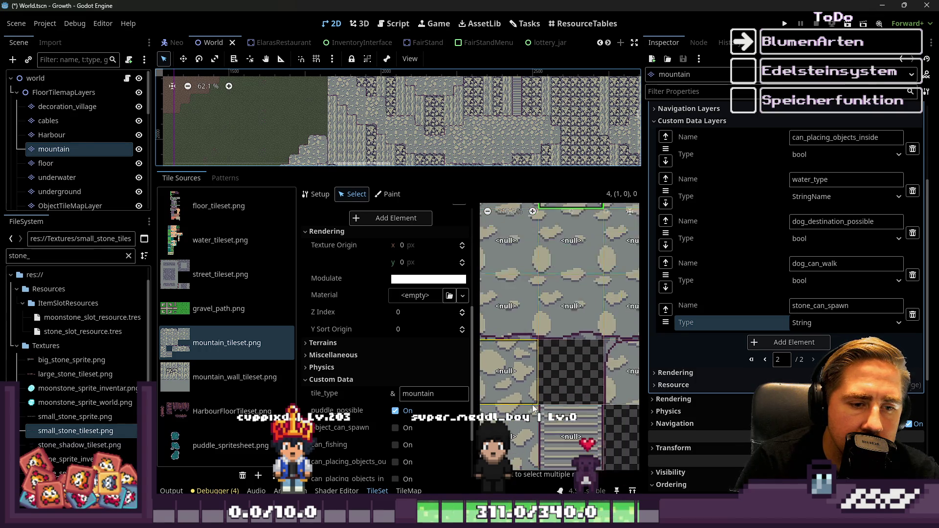
scroll(530, 404, "down", 3)
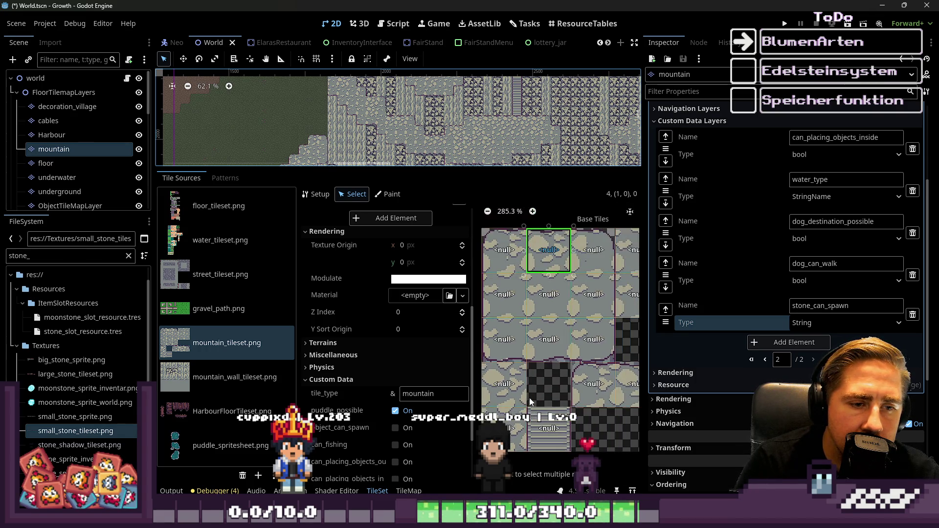
scroll(529, 400, "down", 4)
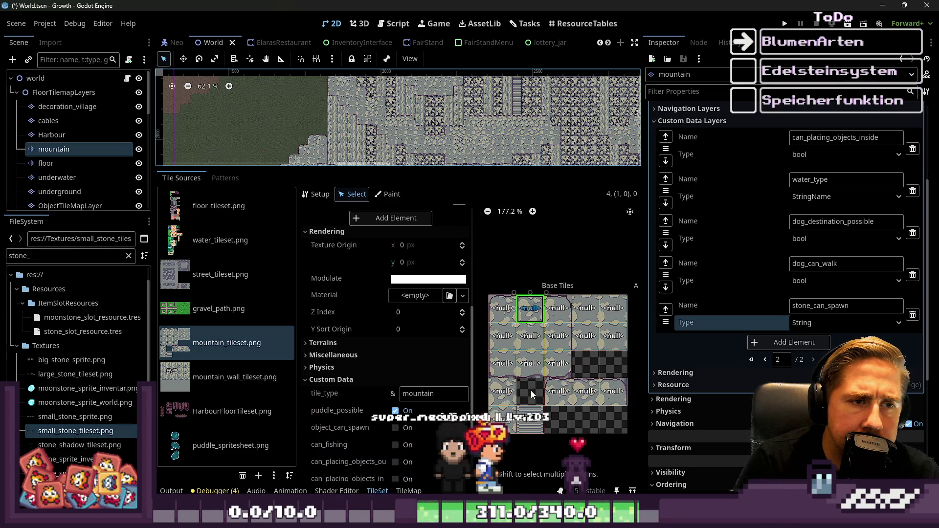
left_click_drag(468, 170, 470, 251)
scroll(493, 183, "up", 3)
scroll(494, 183, "up", 10)
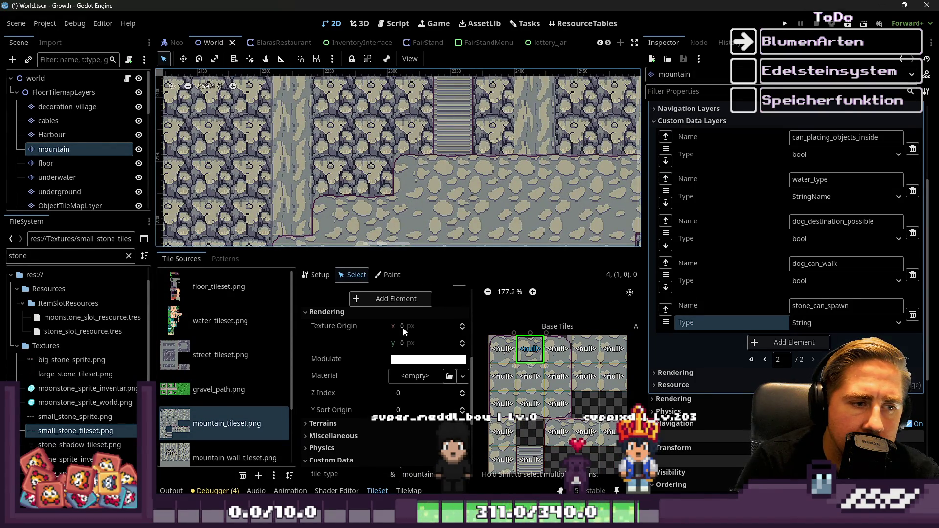
scroll(484, 320, "down", 2)
scroll(494, 151, "down", 7)
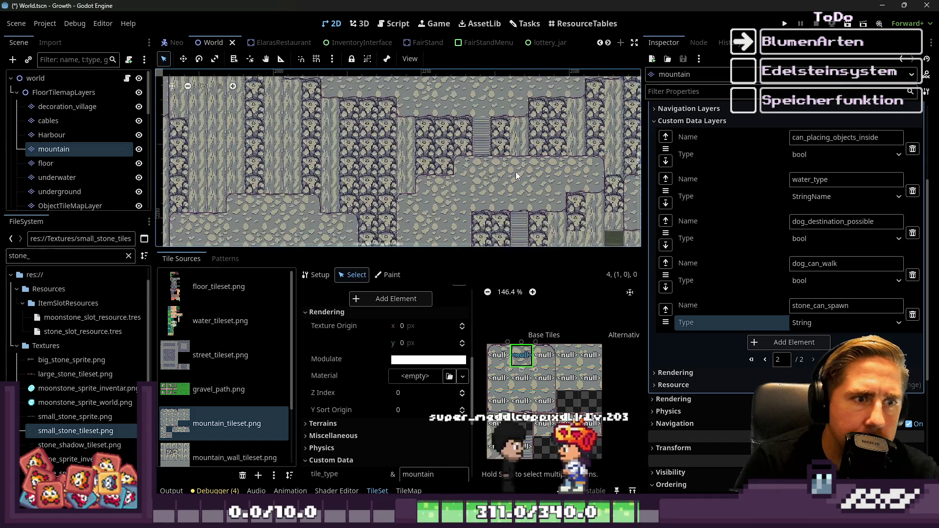
left_click_drag(432, 248, 432, 90)
scroll(543, 306, "down", 3)
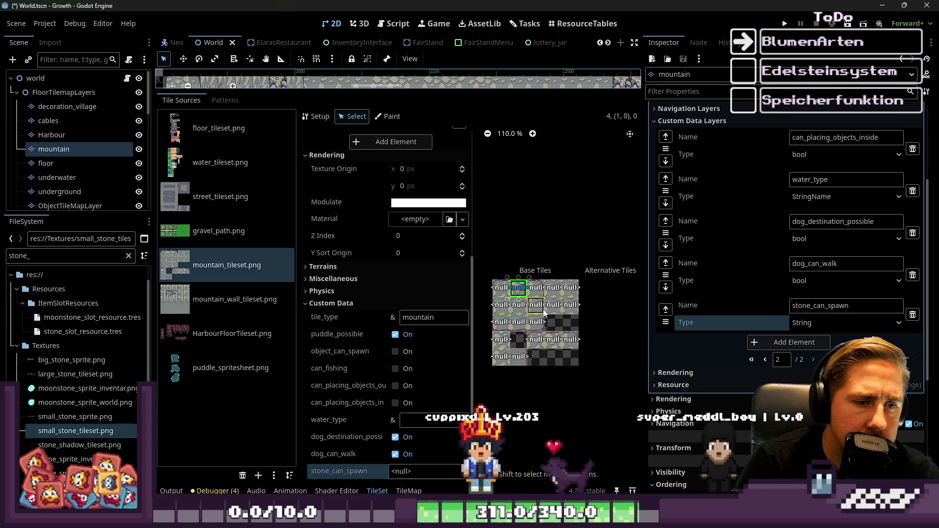
scroll(544, 313, "up", 2)
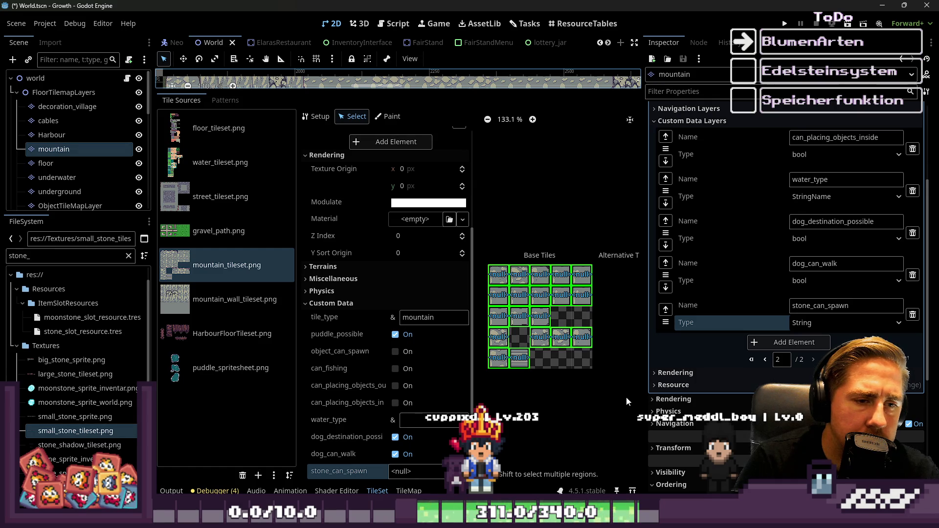
Try selecting individual mountain atlas tiles and a box selection in Select mode
left_click(498, 275)
left_click(540, 302)
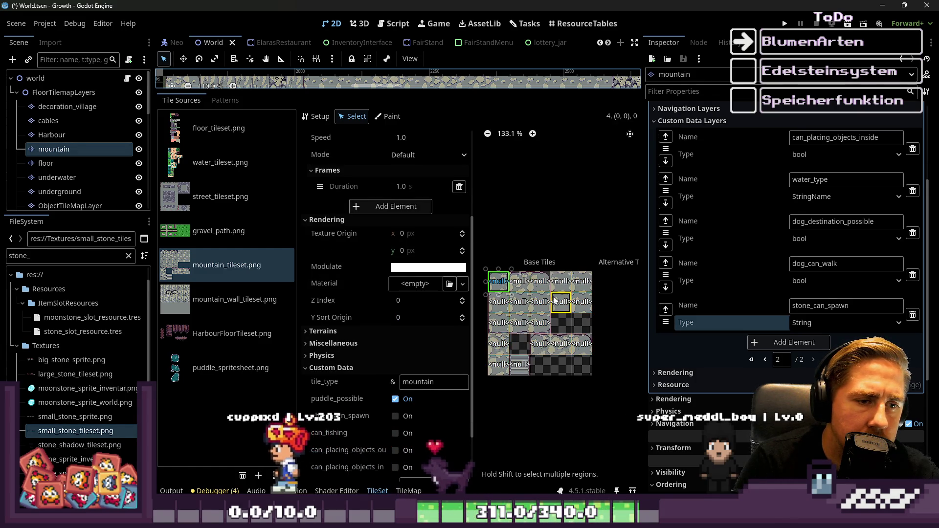
left_click(512, 323)
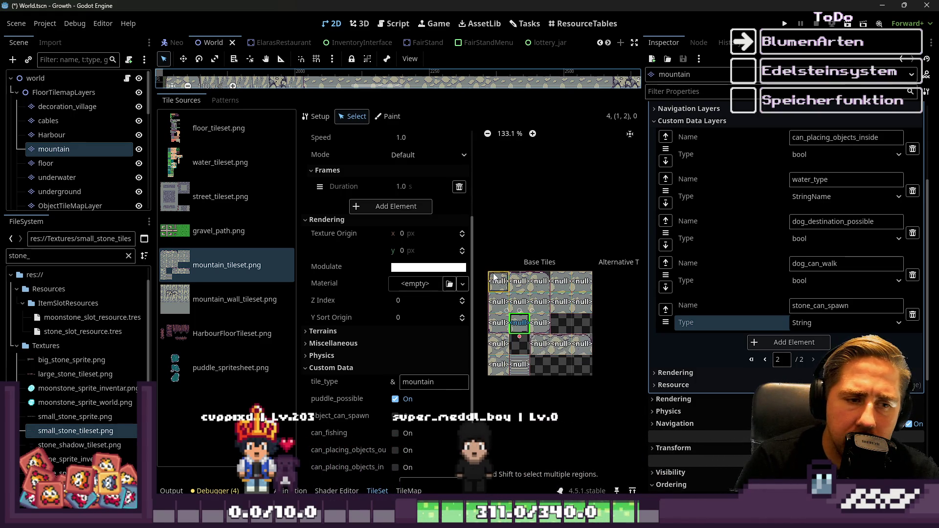
left_click_drag(569, 372, 618, 397)
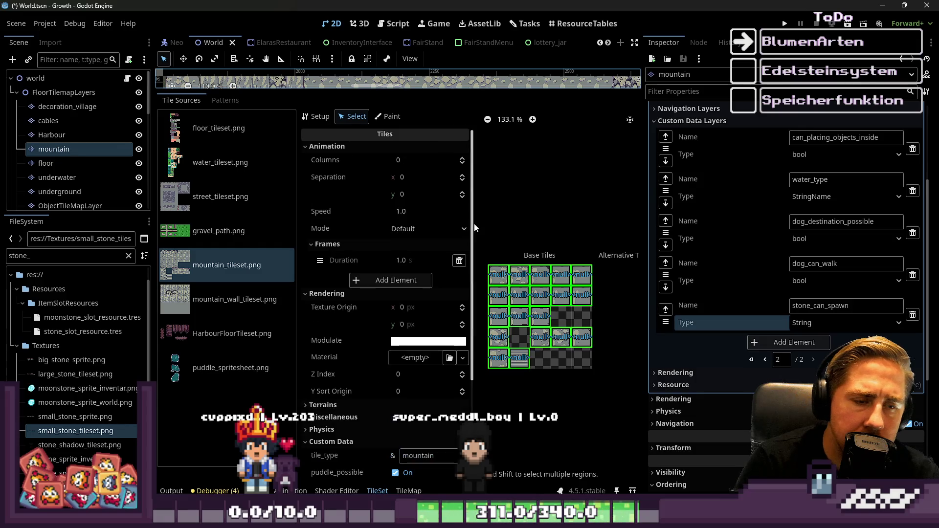
left_click(500, 276)
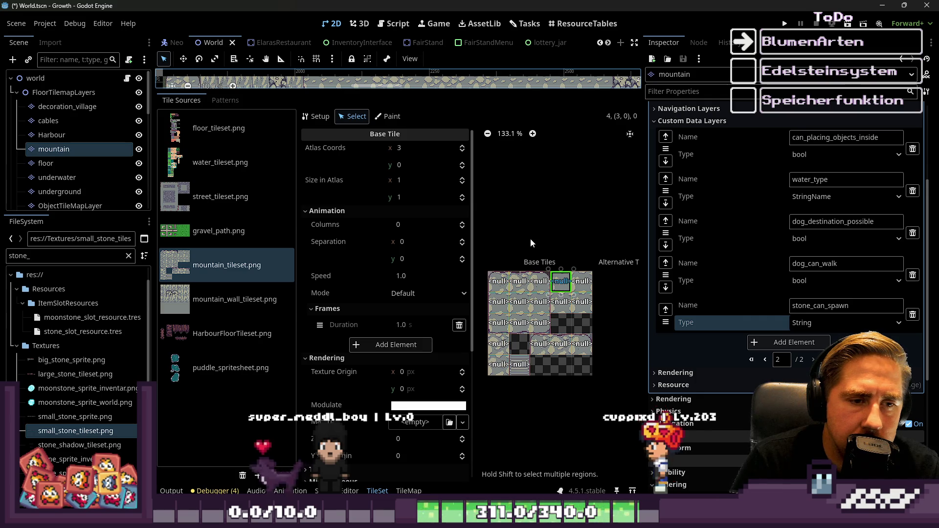
left_click(581, 281)
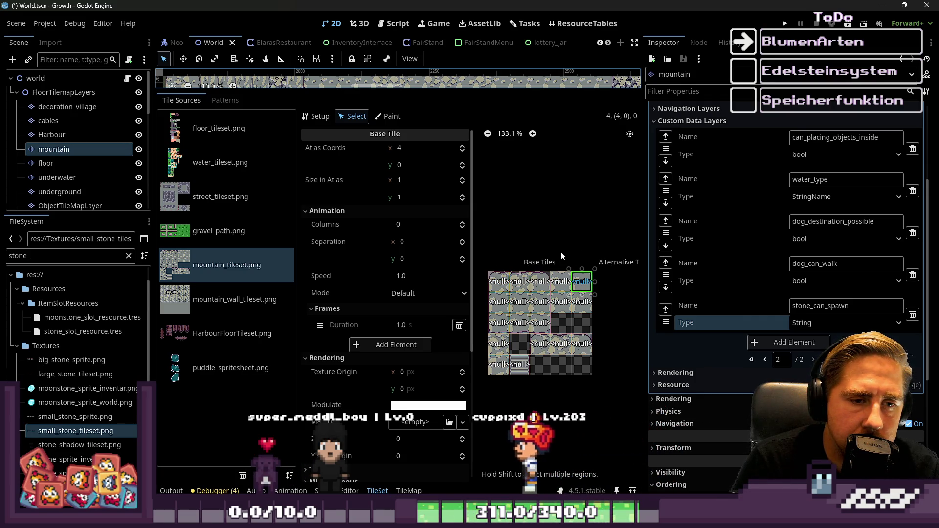
key("ctrl+a")
key("Escape")
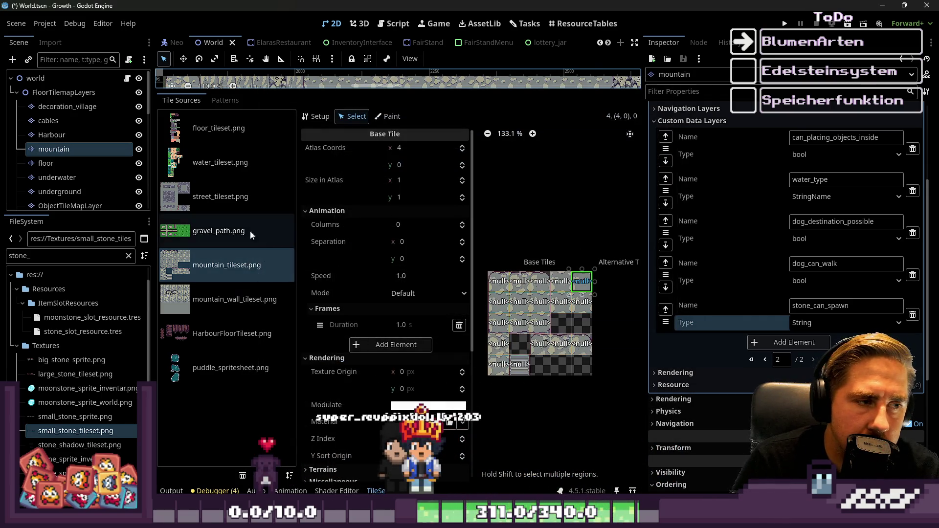
Box-select across the mountain_tileset.png atlas until every base tile is selected
left_click(244, 265)
key("ctrl+a")
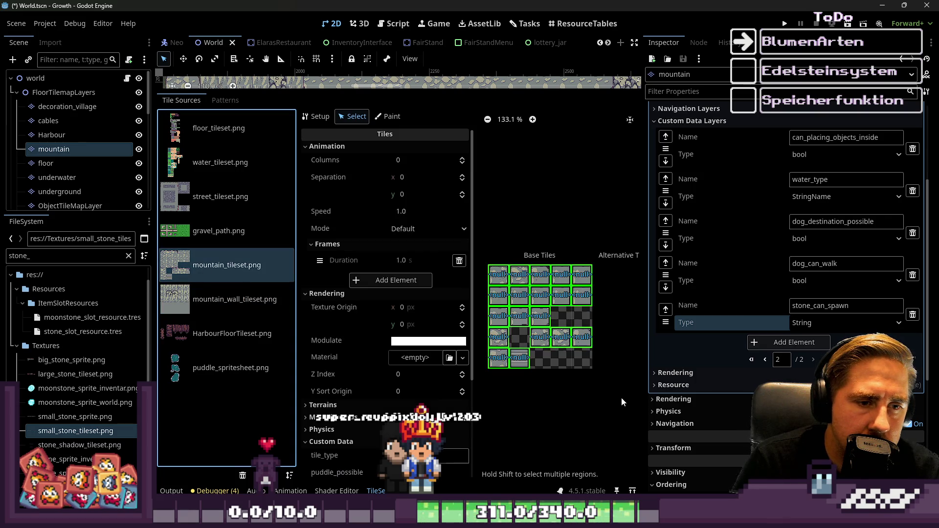
right_click(517, 361)
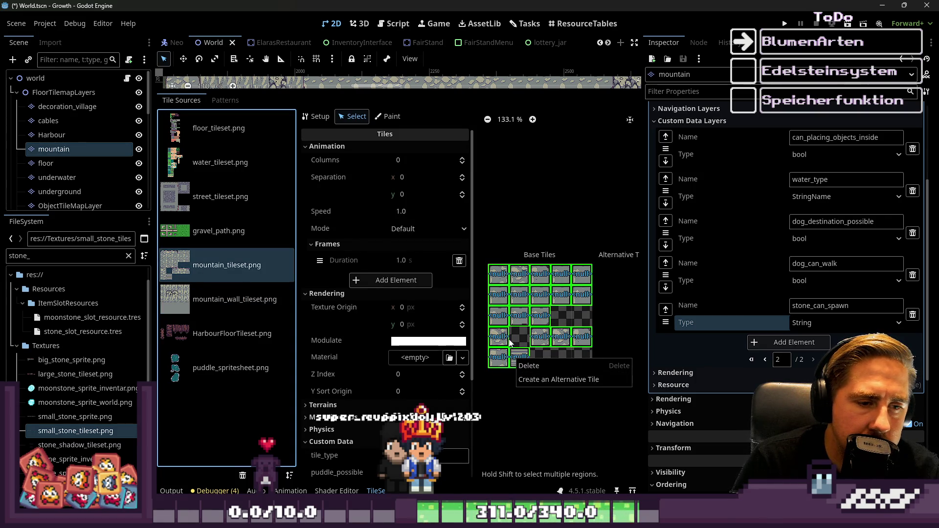
left_click(517, 359)
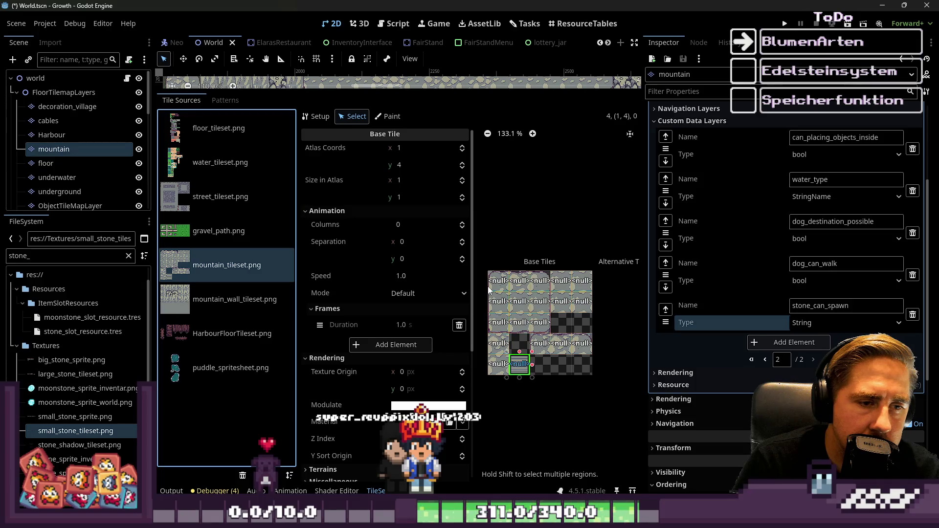
mouse_move(517, 304)
left_mouse_down()
mouse_move(589, 340)
mouse_move(588, 356)
left_mouse_up()
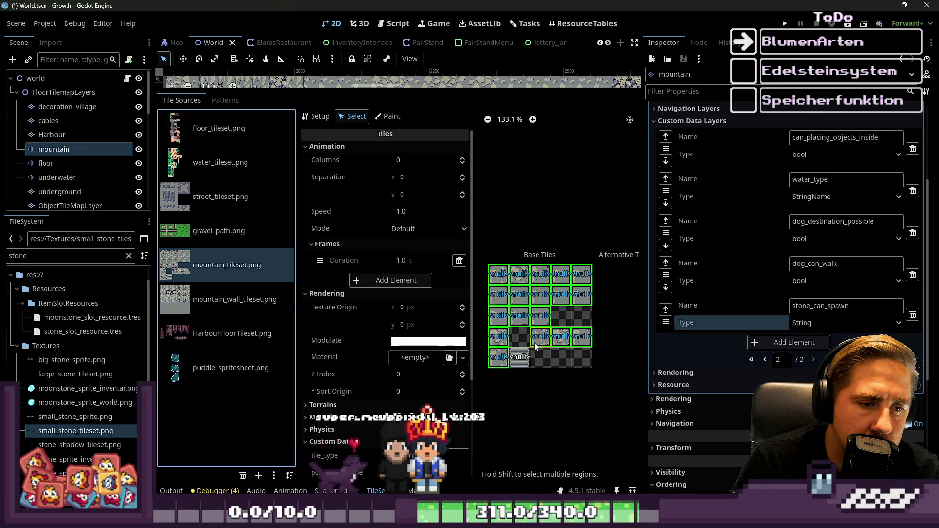
scroll(521, 357, "up", 5)
scroll(519, 362, "up", 5)
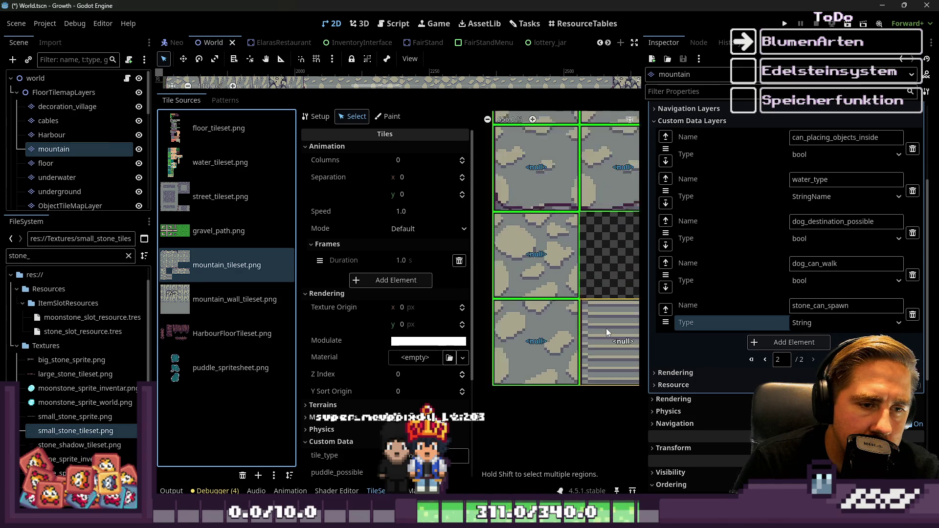
left_click(540, 272)
left_click(543, 331, "shift")
scroll(529, 352, "down", 6)
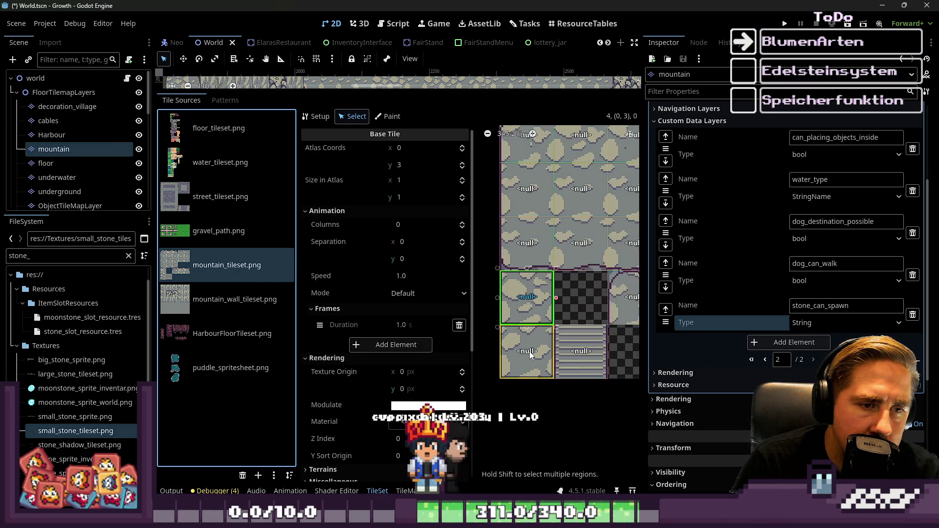
left_click_drag(516, 280, 517, 210)
scroll(518, 213, "down", 1)
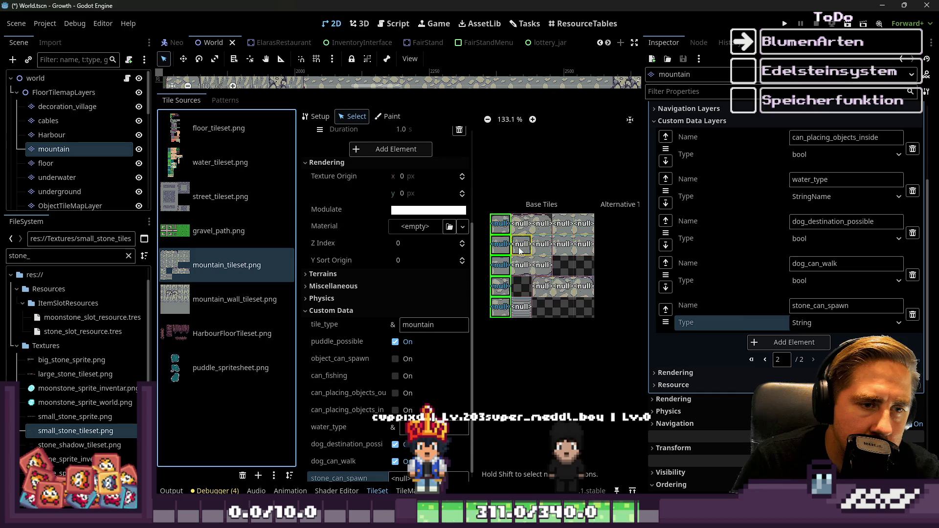
left_click_drag(645, 286, 636, 345)
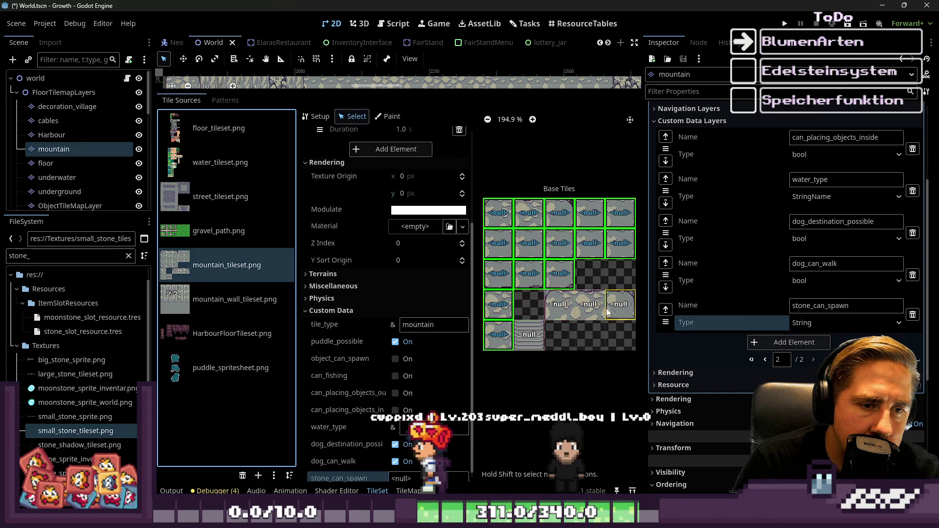
scroll(492, 293, "down", 1)
scroll(491, 292, "down", 7)
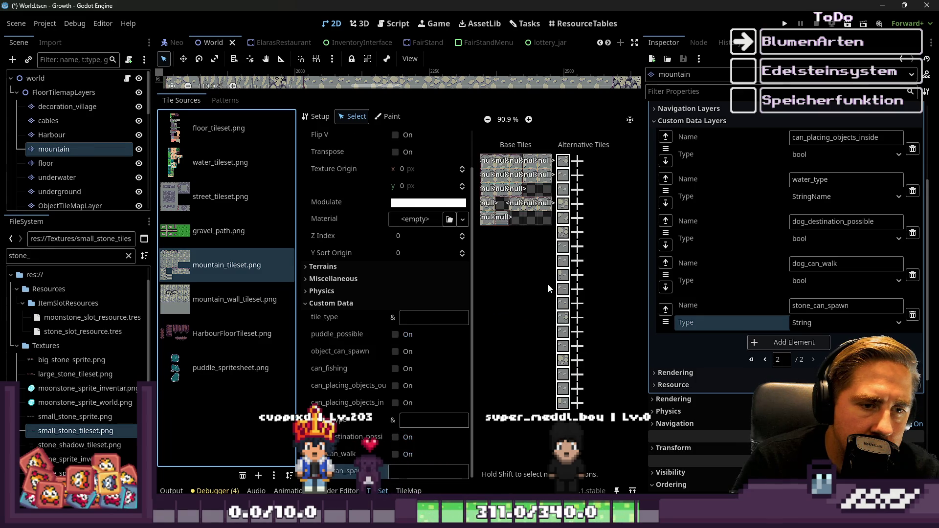
Select the left-column atlas tiles and create an alternative tile for each
left_click(514, 168)
scroll(514, 168, "up", 2)
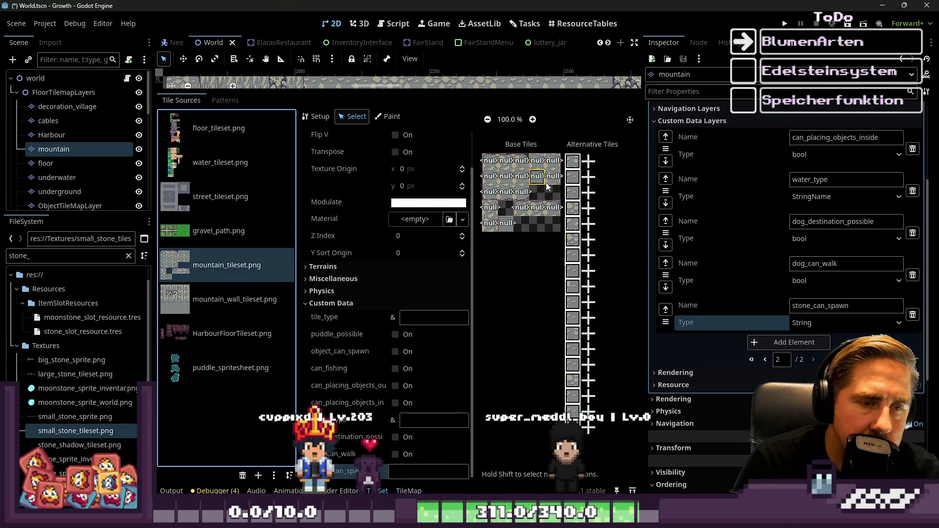
left_click(485, 160)
mouse_move(500, 165)
left_mouse_down()
mouse_move(519, 244)
mouse_move(580, 242)
left_mouse_up()
scroll(487, 211, "up", 2)
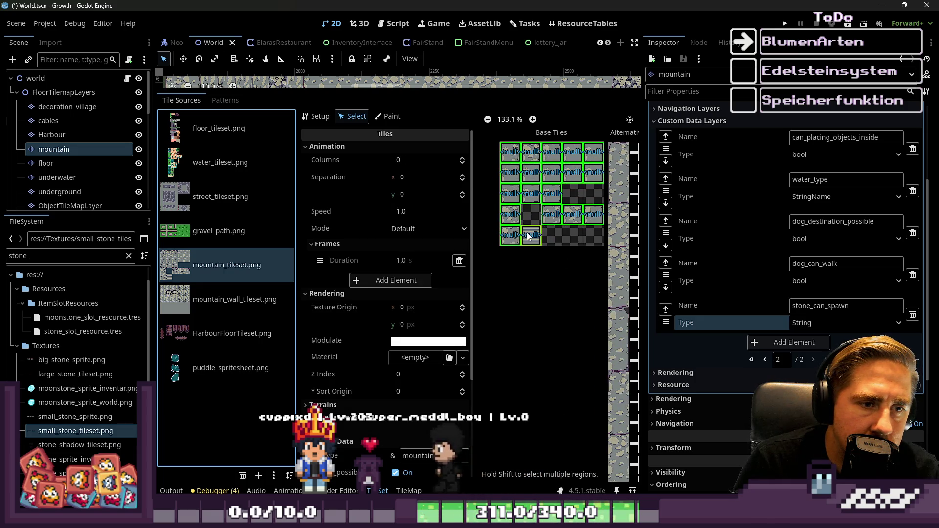
left_click(529, 236)
mouse_move(518, 244)
left_mouse_down()
mouse_move(512, 152)
mouse_move(600, 234)
left_mouse_up()
scroll(562, 206, "down", 3)
right_click(527, 186)
left_click(567, 205)
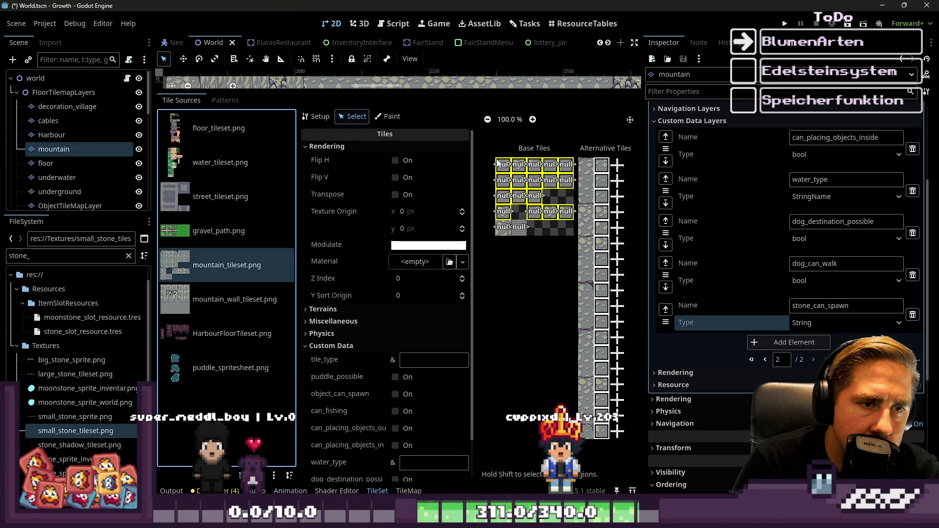
Add two more rounds of alternative tiles, then shrink the TileSet panel and open the script editor
left_click(501, 232)
right_click(504, 186)
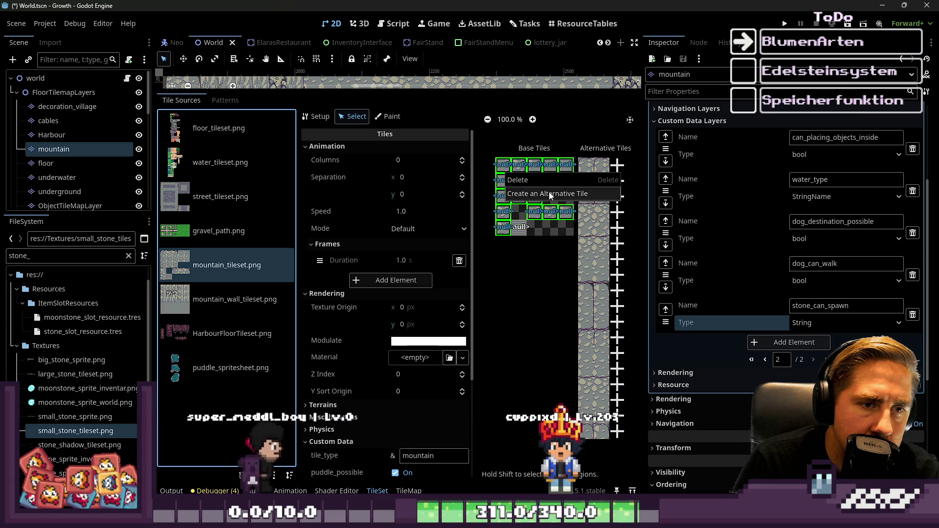
left_click(545, 193)
left_click_drag(494, 221, 575, 157)
left_click(504, 228, "shift")
right_click(517, 185)
left_click(530, 203)
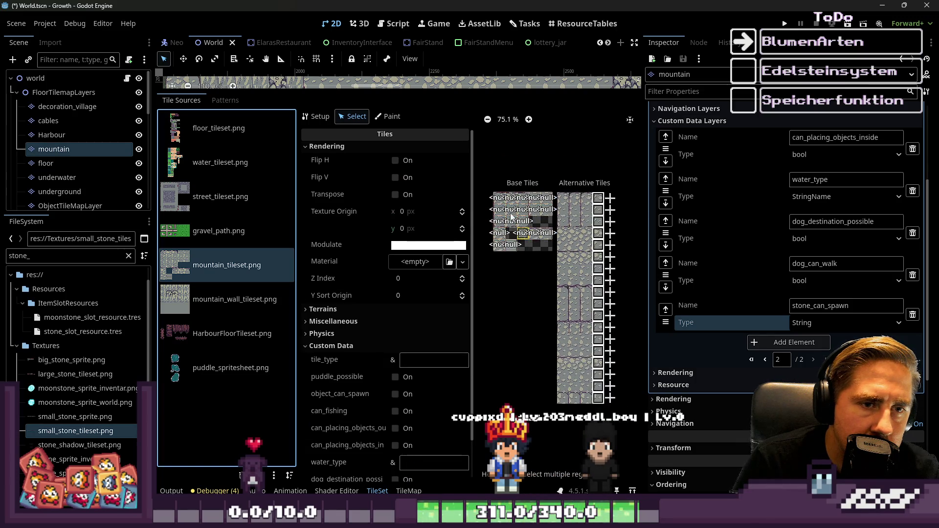
left_click_drag(431, 91, 419, 286)
key("ctrl+F3")
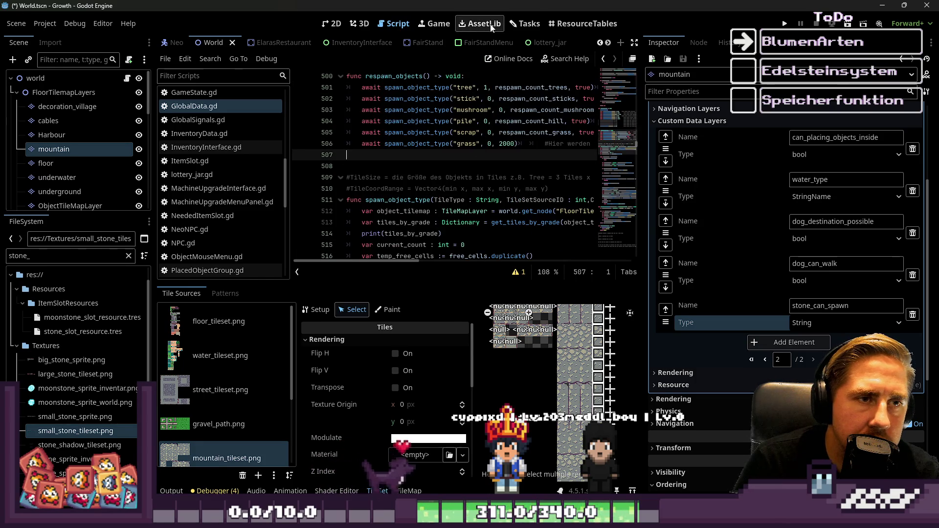
Show the Tasks board and enlarge the TileSet panel
left_click(511, 28)
scroll(468, 136, "down", 3)
scroll(407, 182, "up", 5)
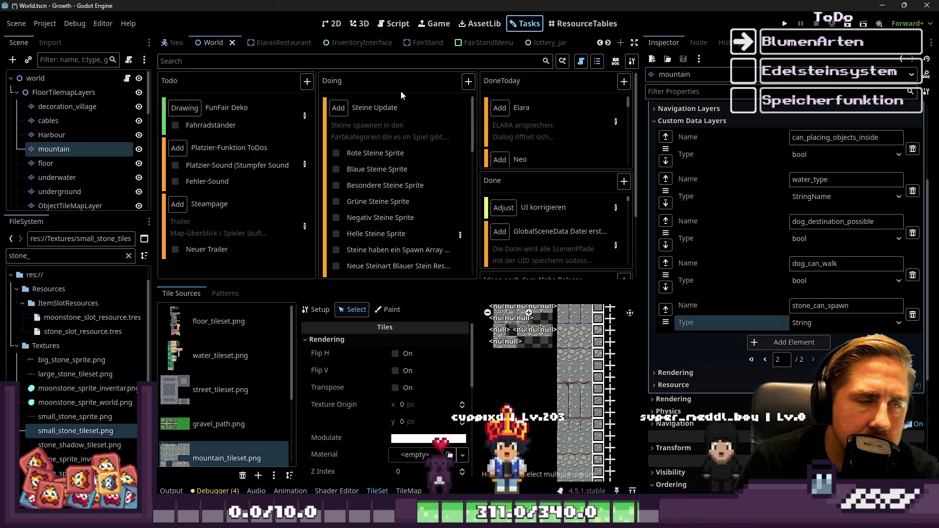
left_click_drag(428, 284, 456, 113)
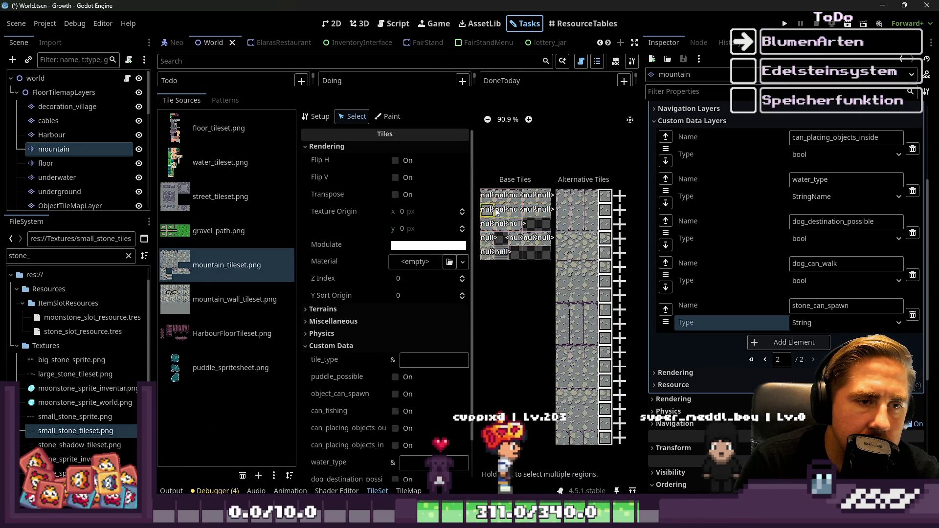
scroll(538, 209, "up", 1)
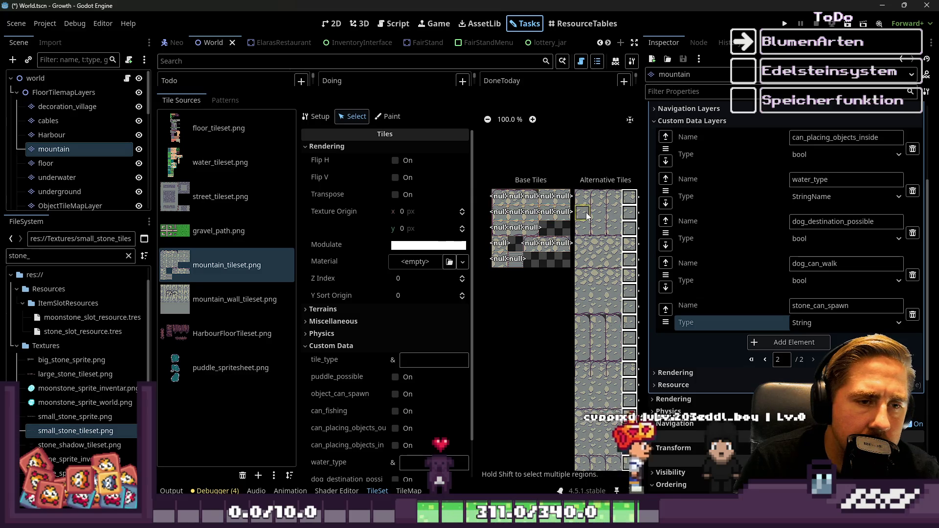
scroll(511, 192, "up", 1)
Select all atlas tiles and create another alternative tile for each
left_click_drag(499, 195, 570, 248)
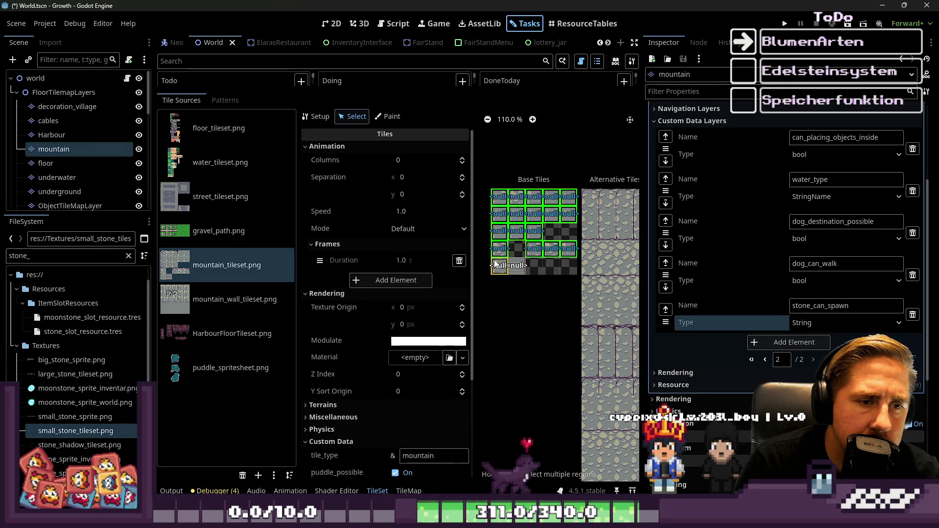
right_click(503, 213)
left_click(529, 231)
scroll(567, 240, "down", 3)
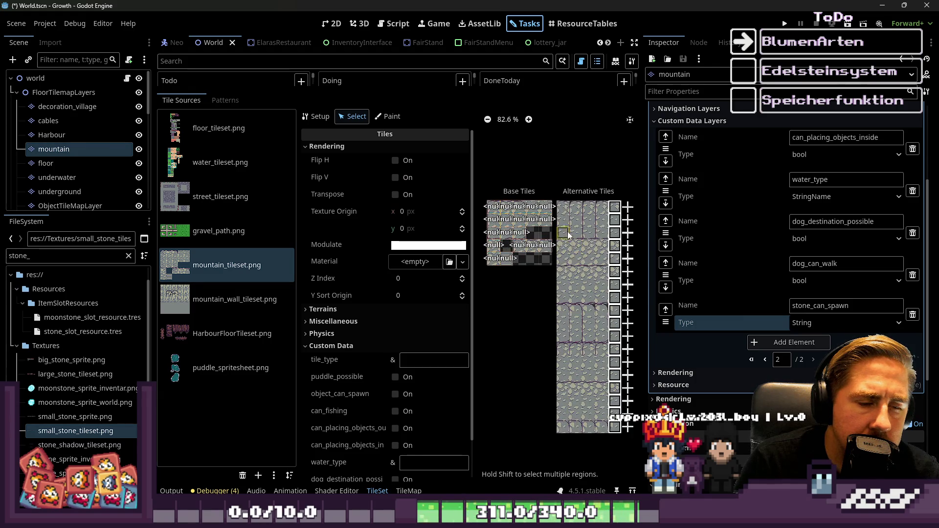
Inspect the first alternative of tile (0,0) and base tile (1,0)
left_click(564, 207)
scroll(616, 304, "up", 2)
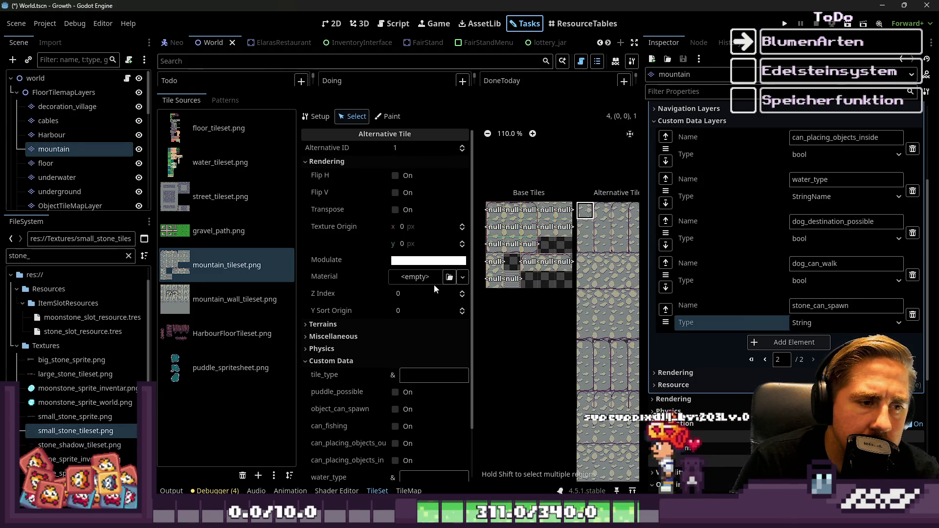
scroll(553, 274, "up", 5)
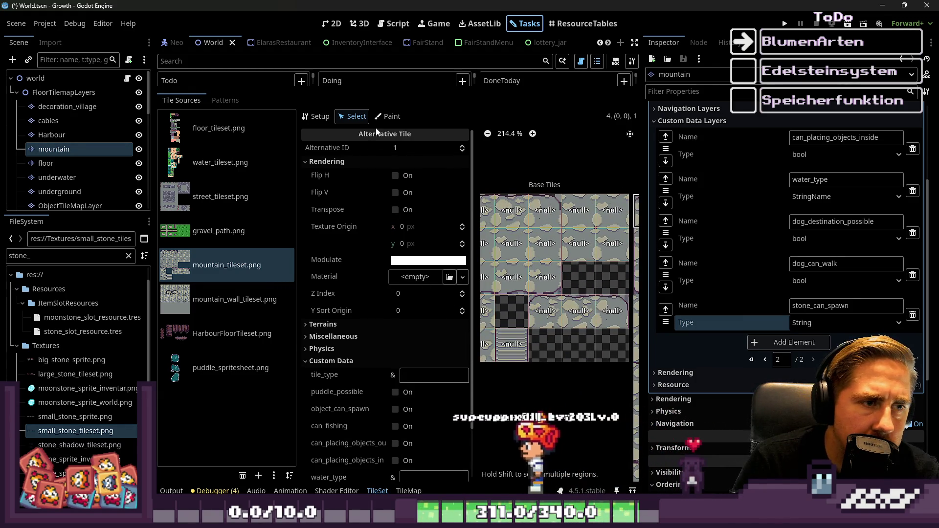
left_click(511, 211)
left_click(388, 116)
left_click(341, 118)
scroll(651, 228, "down", 2)
scroll(553, 211, "up", 1)
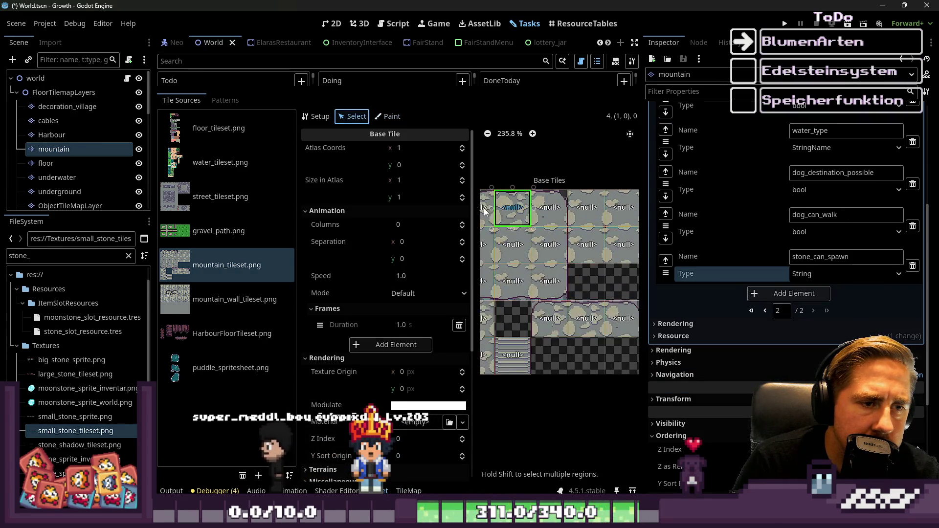
scroll(477, 209, "down", 6)
Inspect tiles (0,0), (2,1) and the alternative tiles in the atlas
left_click(524, 225)
scroll(409, 298, "down", 5)
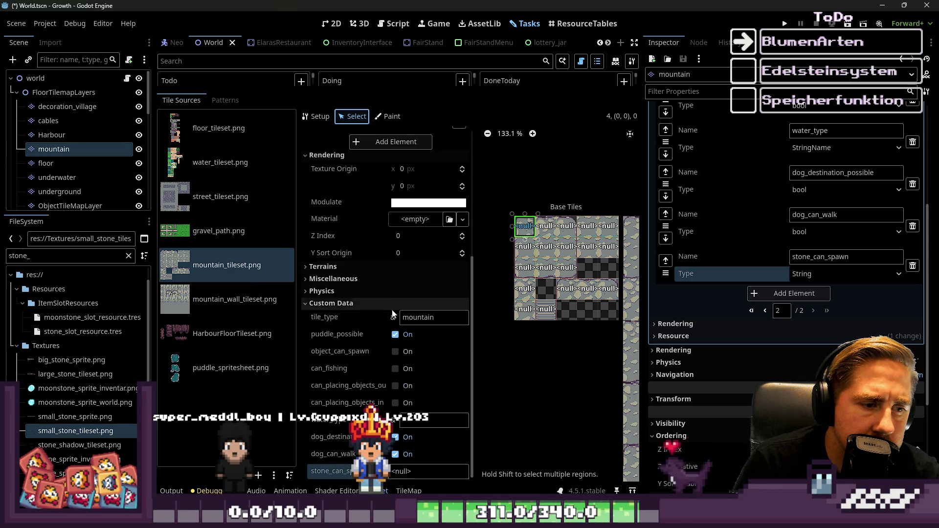
left_click(633, 253)
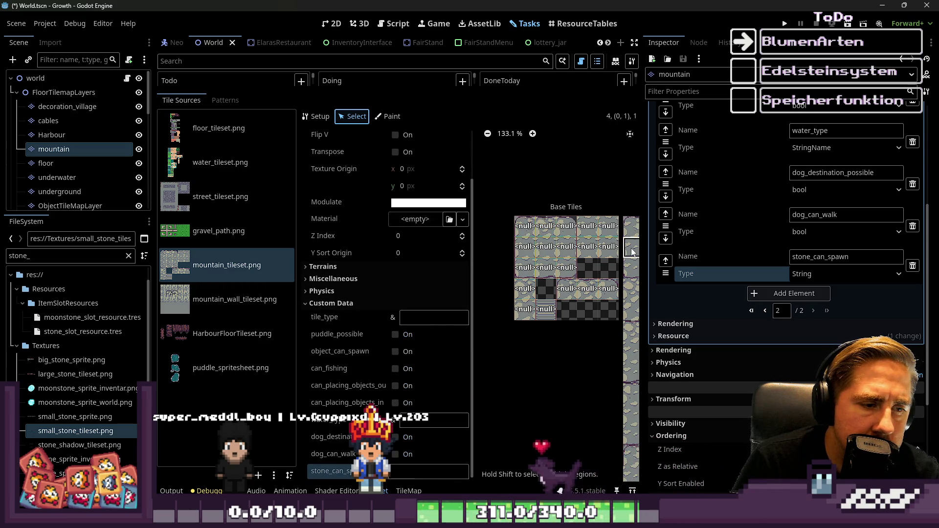
scroll(568, 256, "down", 1)
left_click(564, 251)
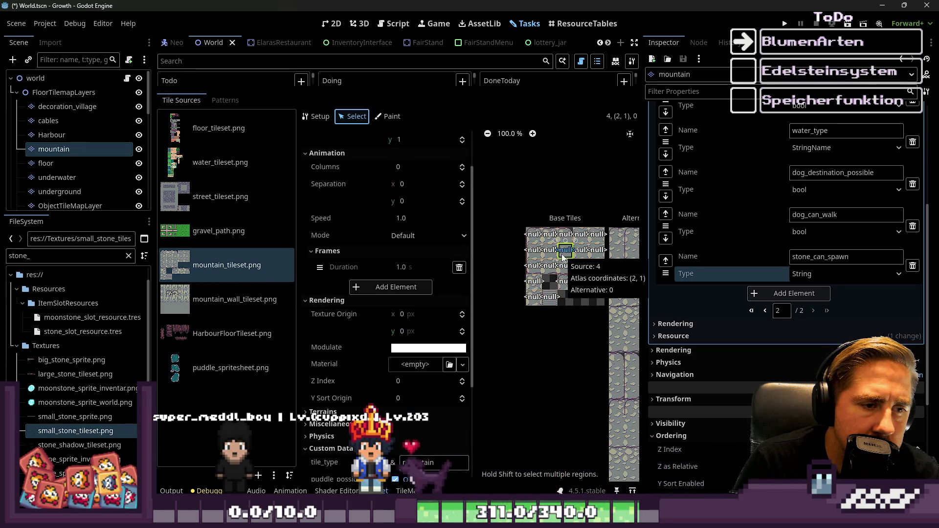
scroll(336, 372, "down", 3)
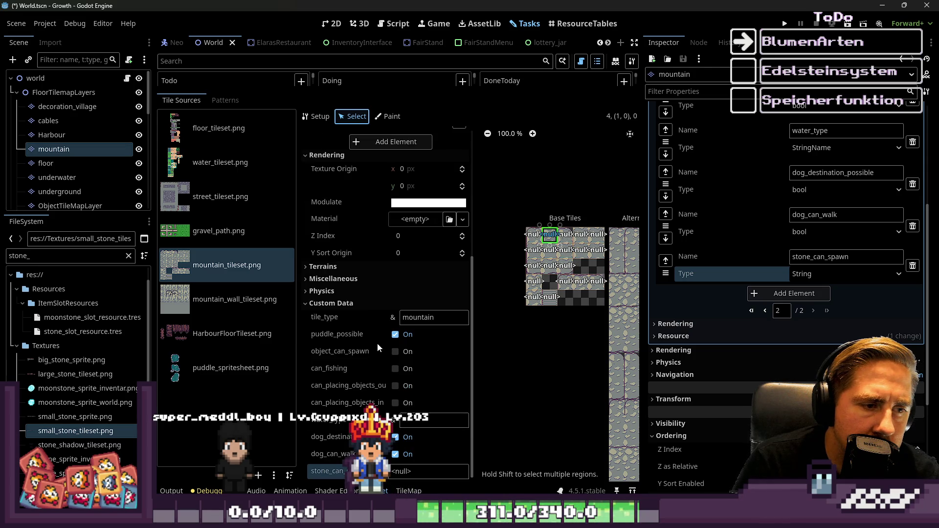
scroll(534, 235, "down", 2)
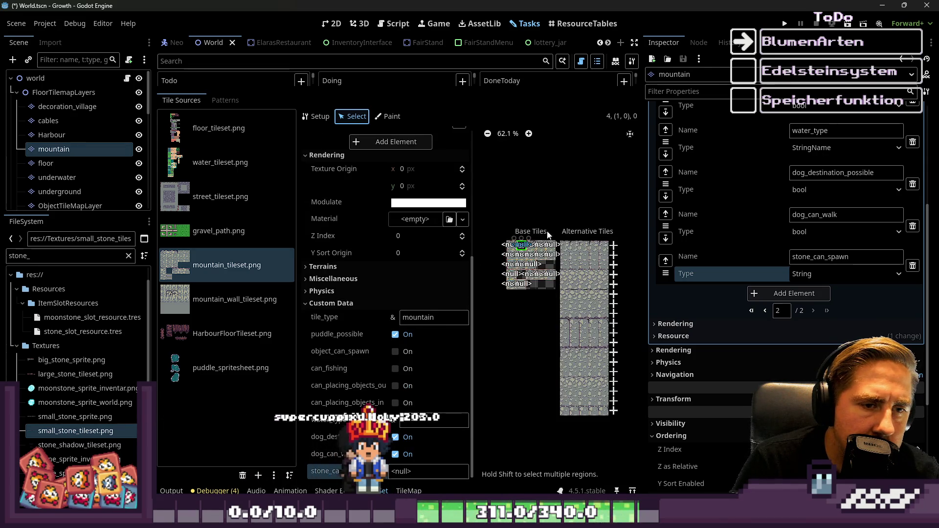
left_click(565, 245)
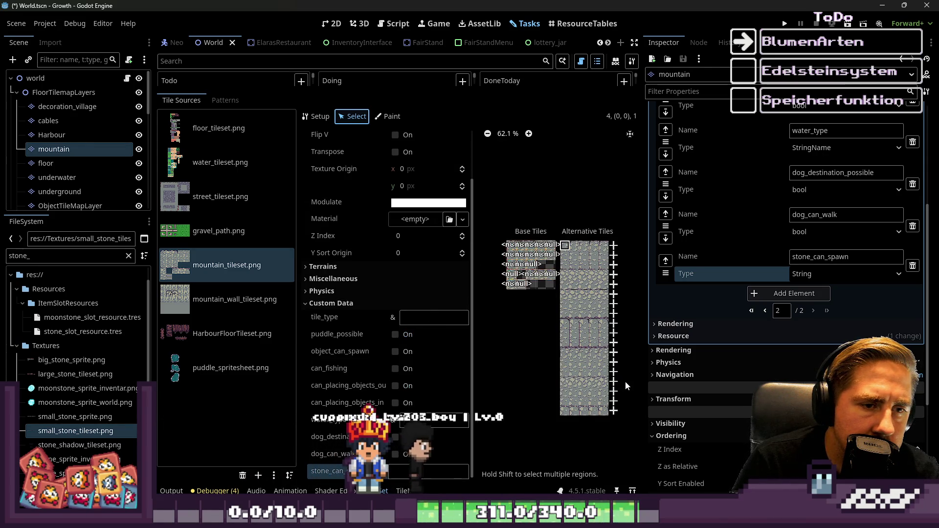
left_click(567, 412)
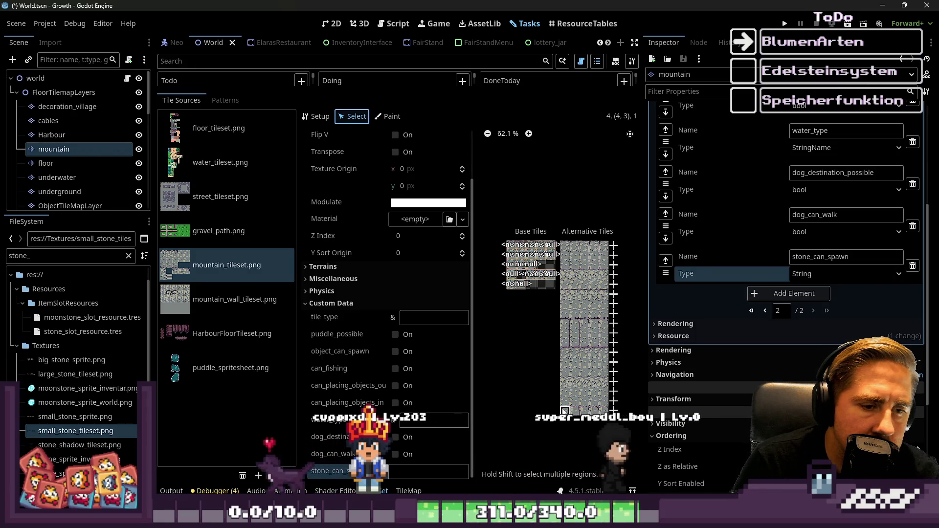
key("ctrl+a")
key("Escape")
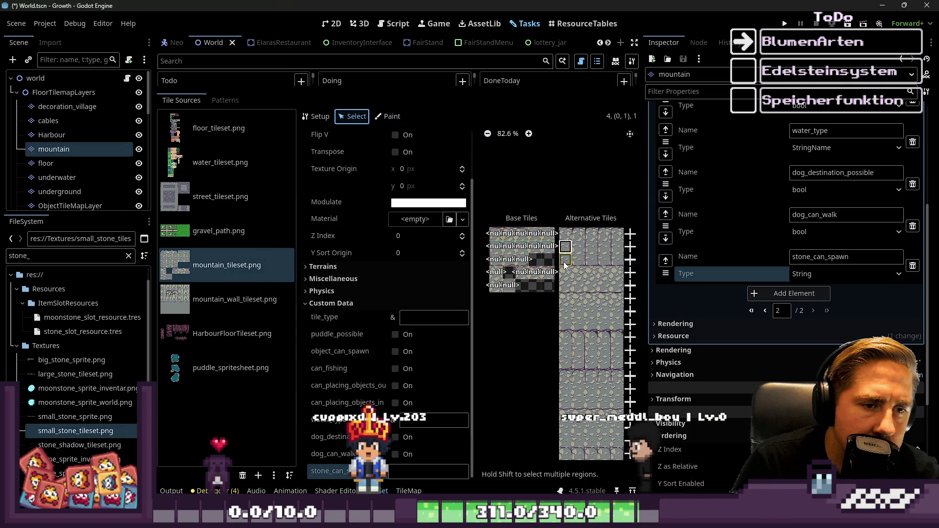
Switch the TileSet editor to Paint mode, painting puddle_possible with value On
left_click(317, 116)
left_click(341, 117)
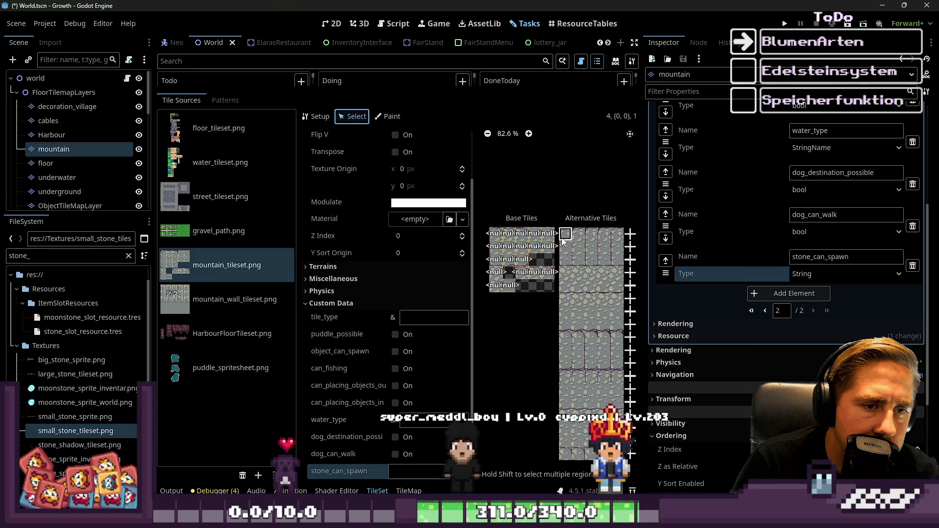
left_click(389, 116)
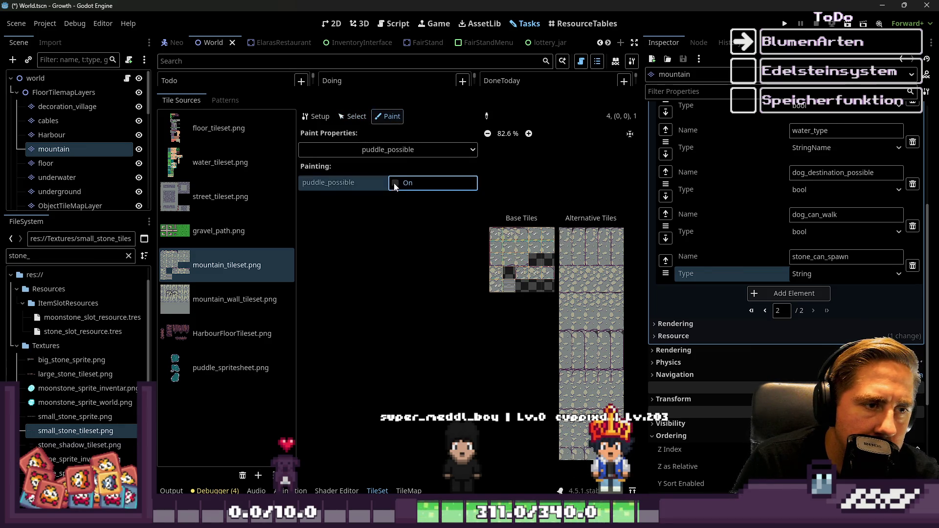
Mark the first unchecked stone tile as puddle_possible
left_click(574, 252)
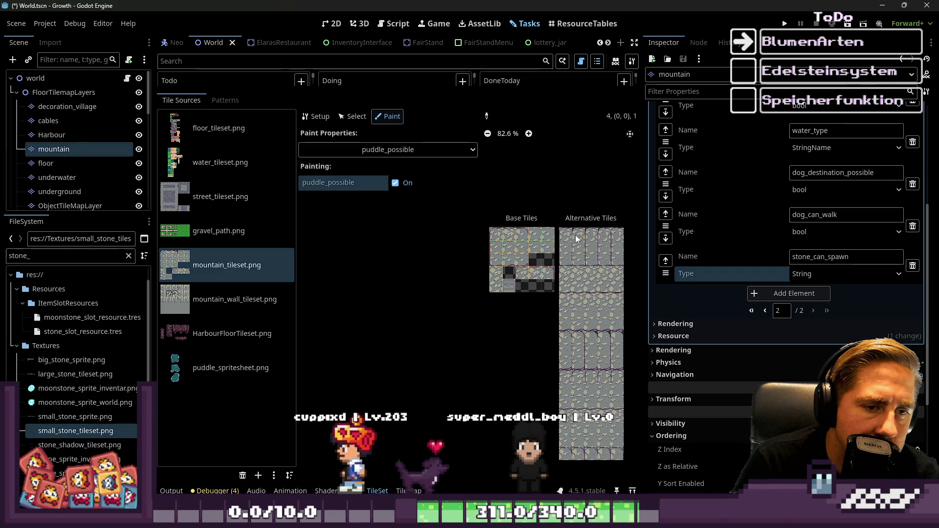
scroll(576, 238, "up", 7)
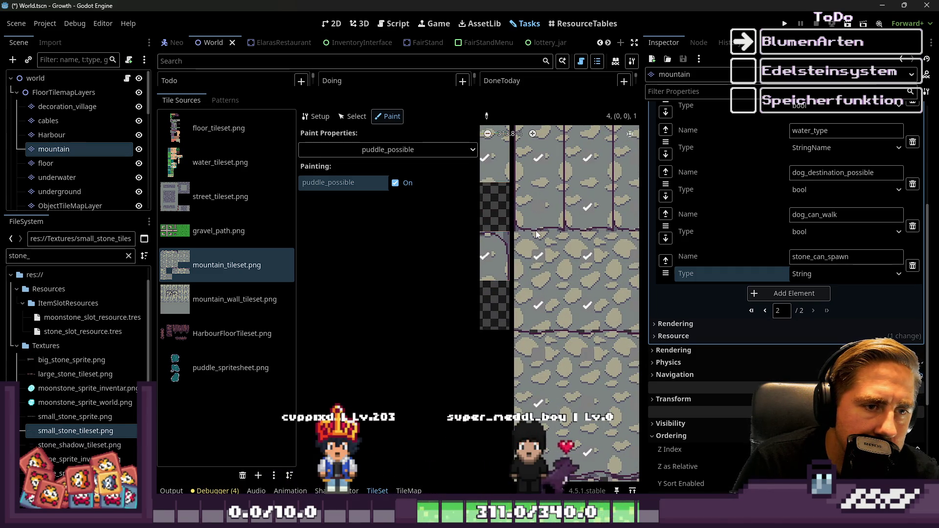
scroll(533, 219, "down", 4)
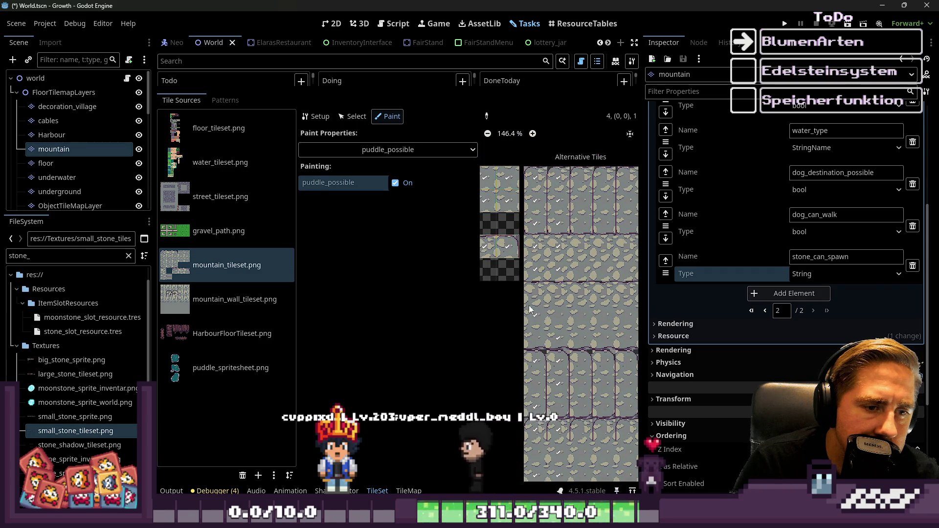
scroll(565, 309, "down", 4)
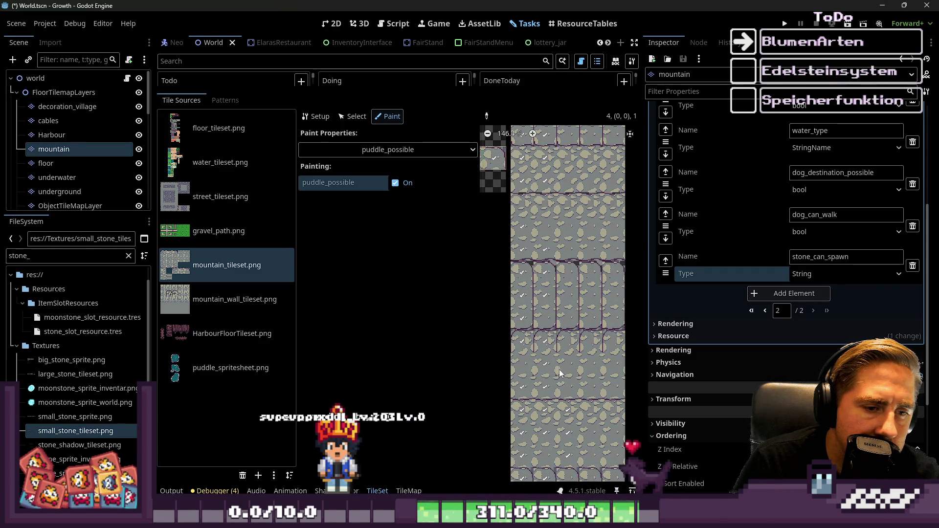
left_click(564, 272)
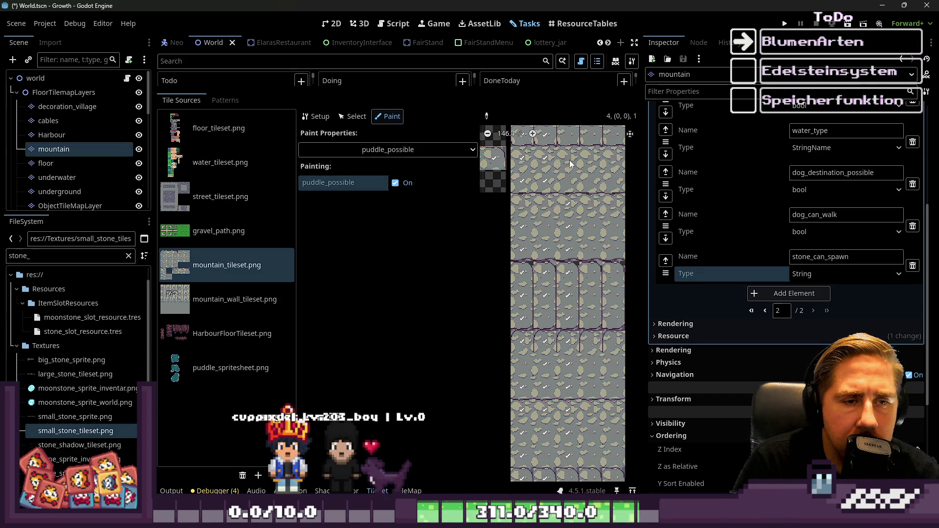
Mark two more stone tiles as puddle_possible with one stroke
scroll(578, 143, "down", 3)
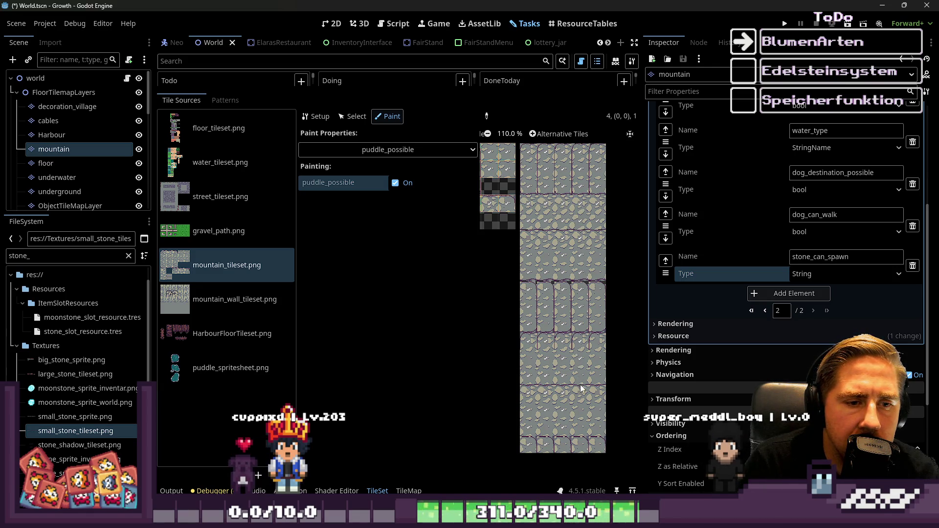
scroll(569, 385, "up", 1)
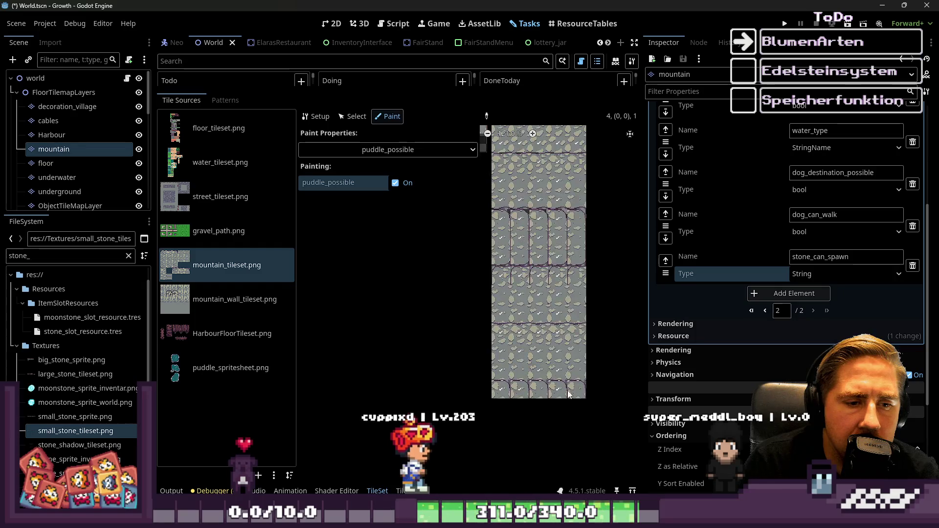
scroll(564, 363, "up", 1)
scroll(583, 365, "up", 2)
left_click_drag(593, 376, 591, 283)
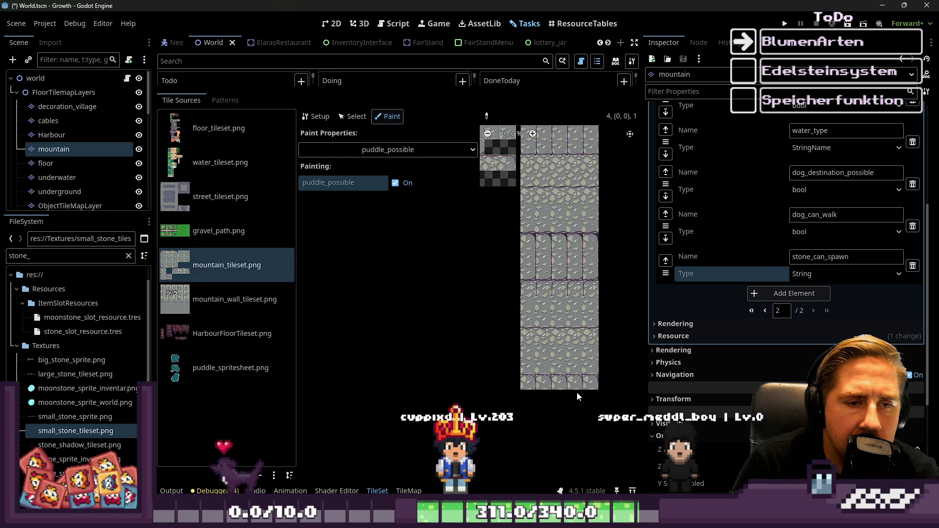
Zoom across the atlas to check every tile shows puddle_possible On
scroll(590, 186, "down", 1)
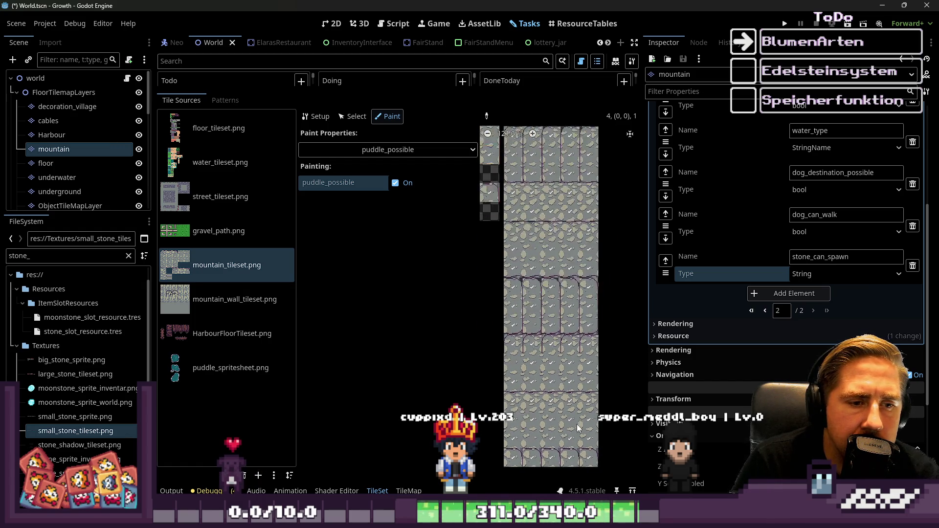
scroll(563, 401, "up", 1)
scroll(611, 289, "up", 3)
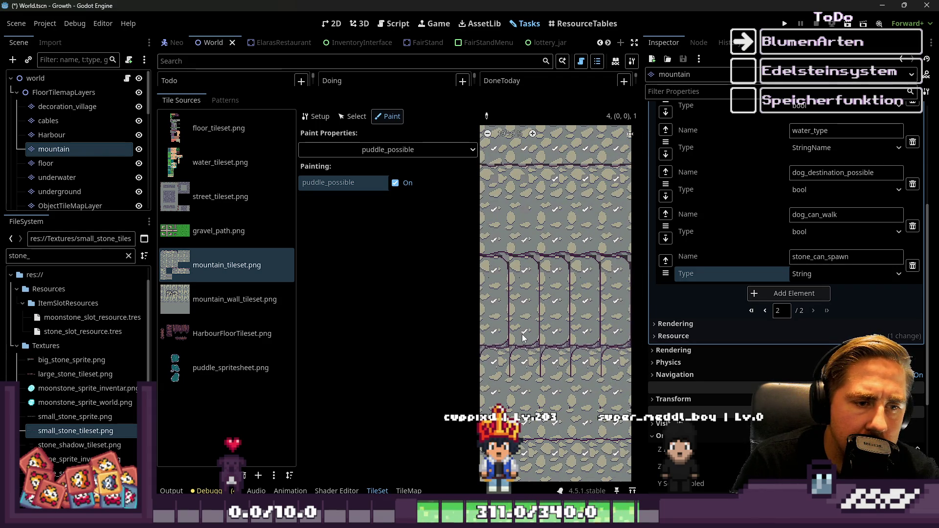
scroll(529, 293, "up", 1)
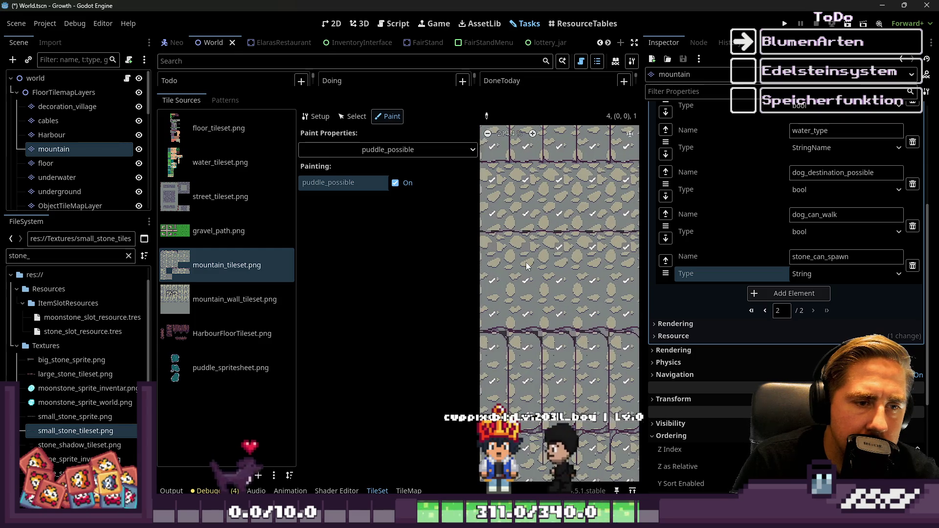
scroll(499, 260, "down", 1)
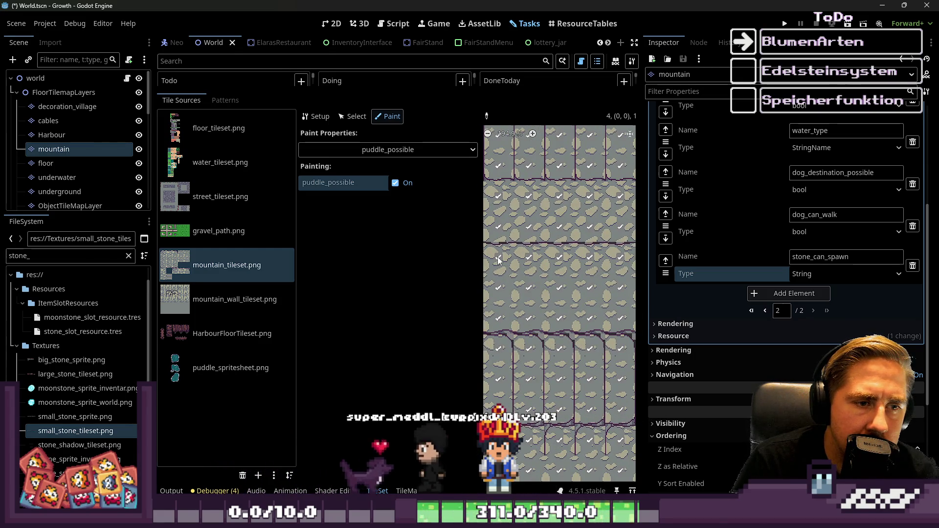
scroll(519, 249, "down", 2)
scroll(577, 220, "up", 2)
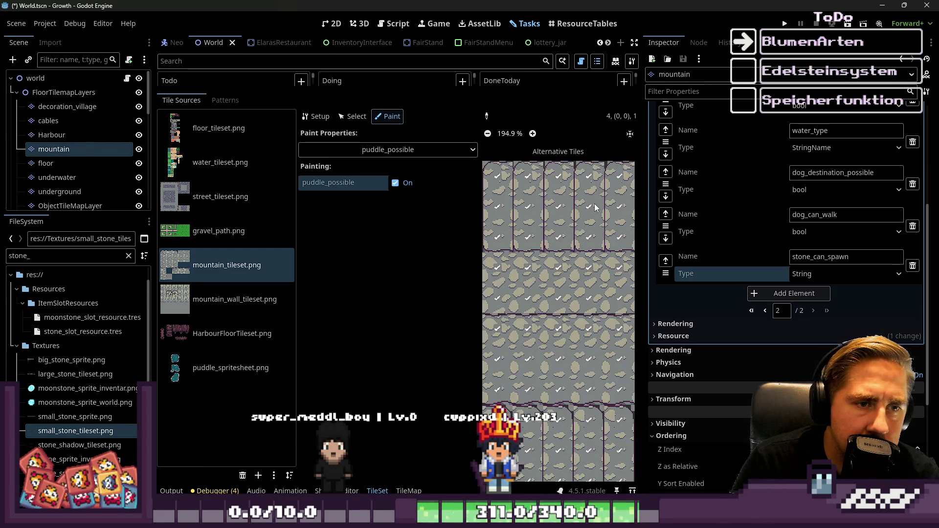
scroll(596, 208, "down", 2)
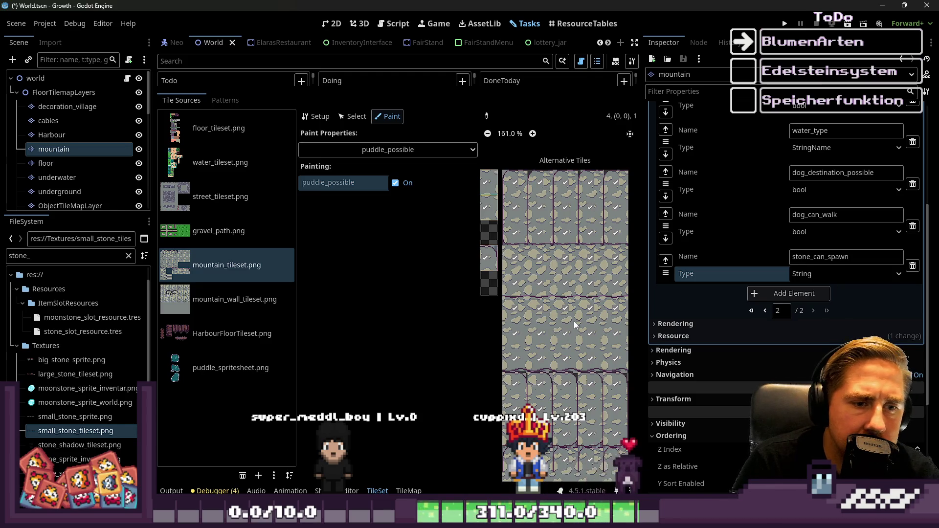
scroll(575, 325, "down", 2)
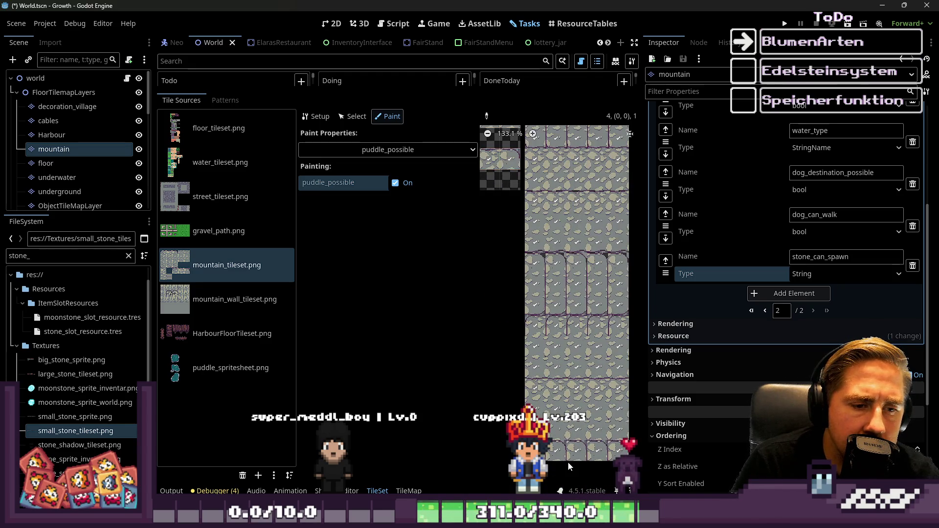
scroll(529, 394, "up", 3)
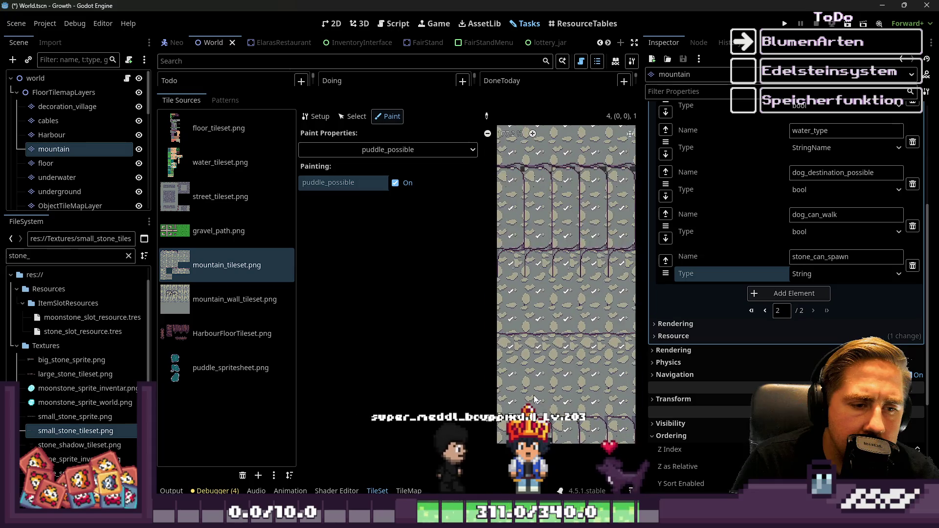
scroll(529, 394, "down", 1)
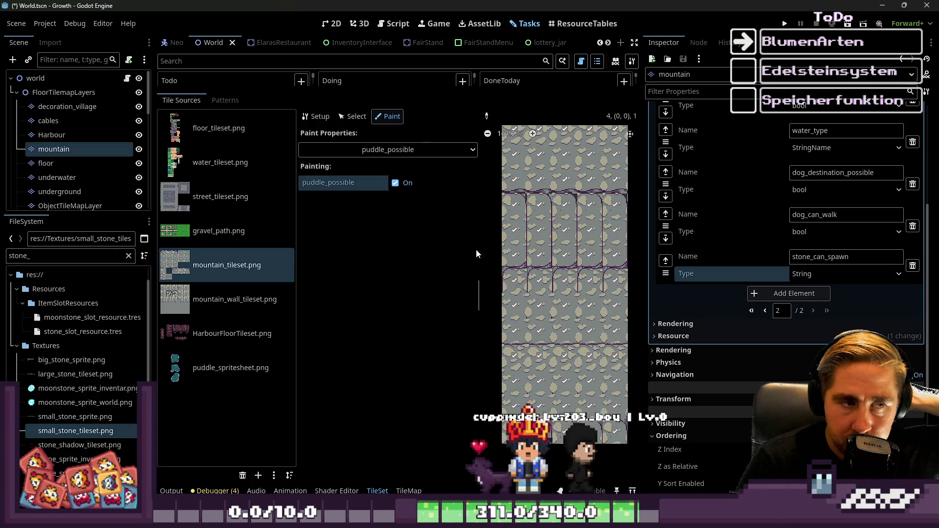
left_click(389, 151)
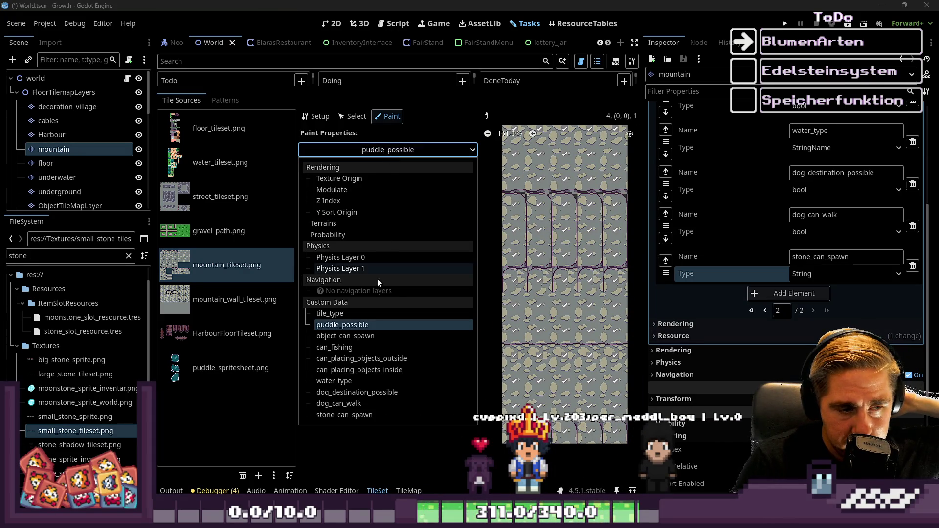
Choose tile_type as the paint property with the value mountain
left_click(343, 314)
left_click(416, 182)
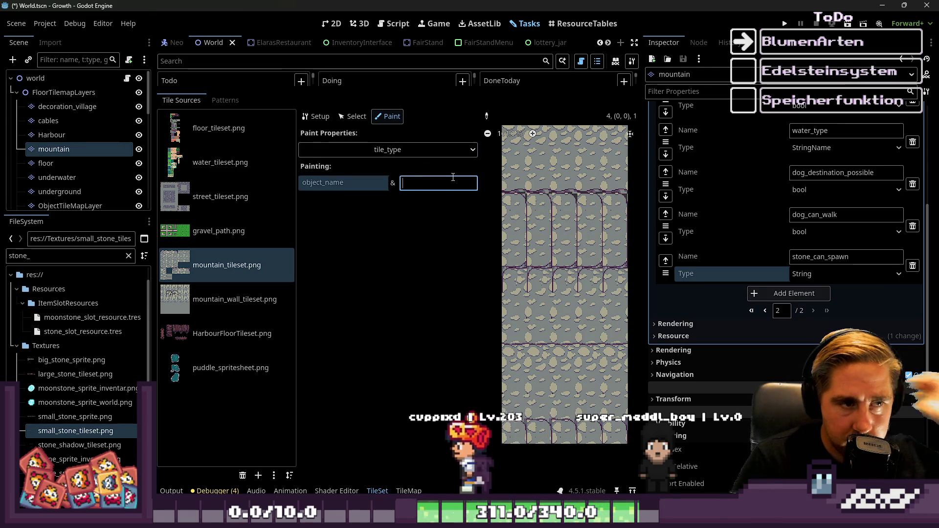
type("mountain")
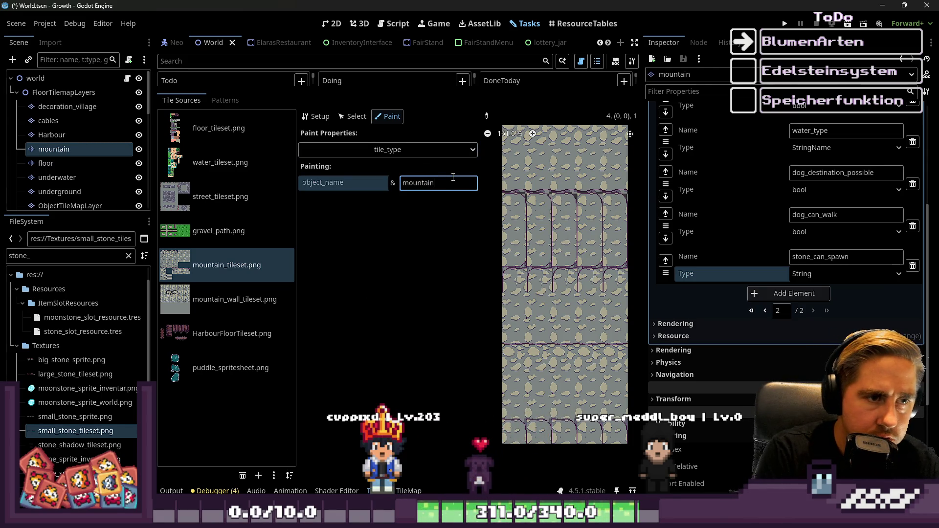
scroll(548, 172, "down", 2)
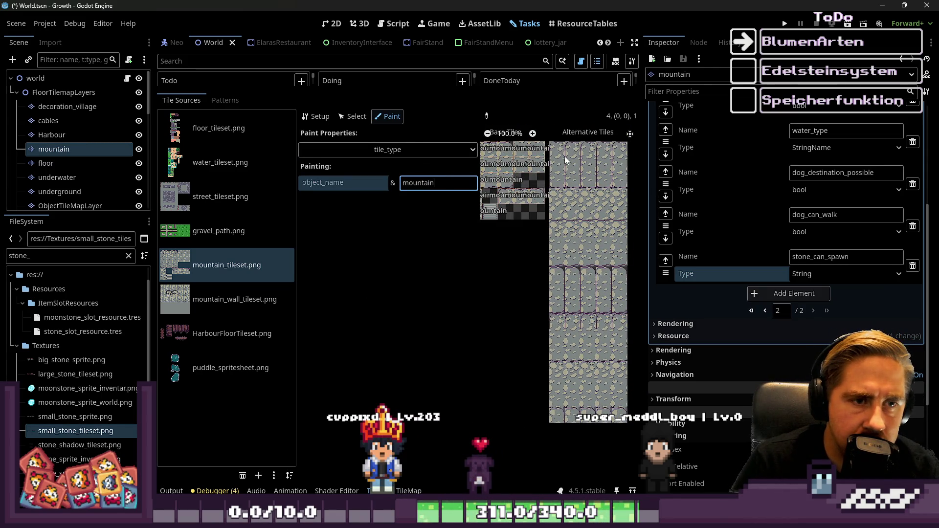
Paint mountain down all three atlas tile columns and the last two rows
mouse_move(558, 149)
left_mouse_down()
mouse_move(553, 421)
mouse_move(560, 244)
left_mouse_up()
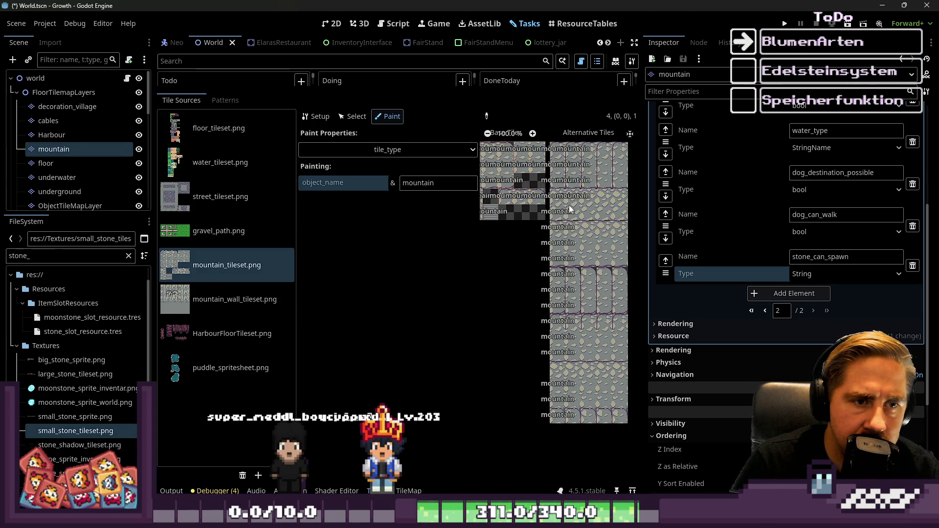
left_click_drag(574, 253, 579, 402)
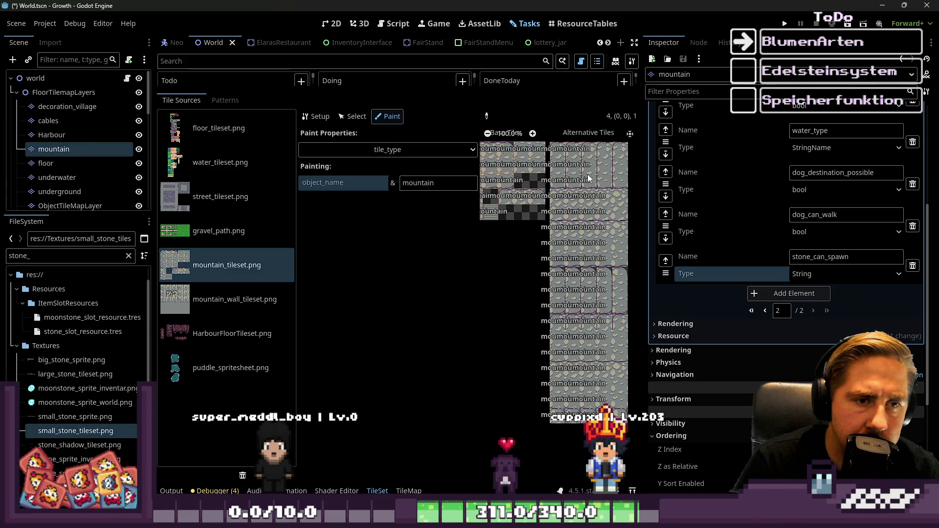
mouse_move(596, 153)
left_mouse_down()
mouse_move(605, 169)
mouse_move(603, 264)
left_mouse_up()
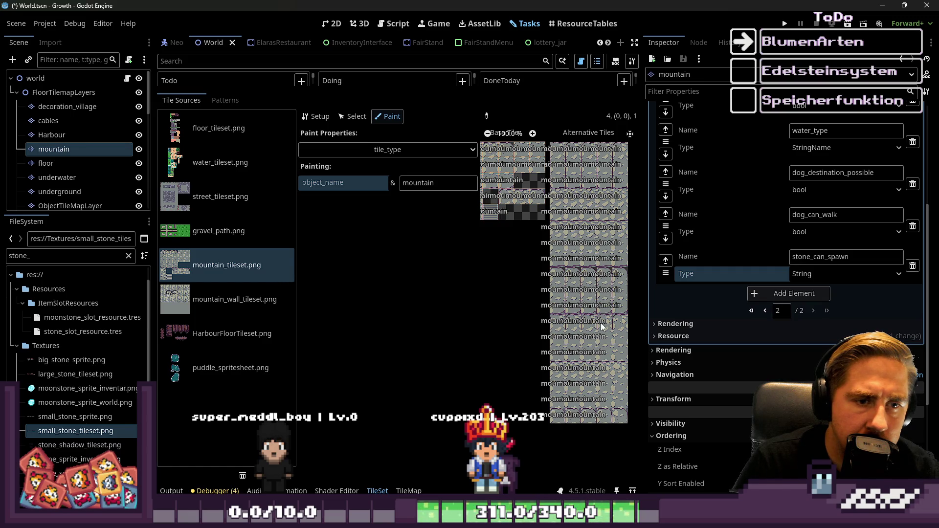
mouse_move(606, 405)
left_mouse_down()
mouse_move(606, 415)
mouse_move(620, 414)
mouse_move(620, 342)
left_mouse_up()
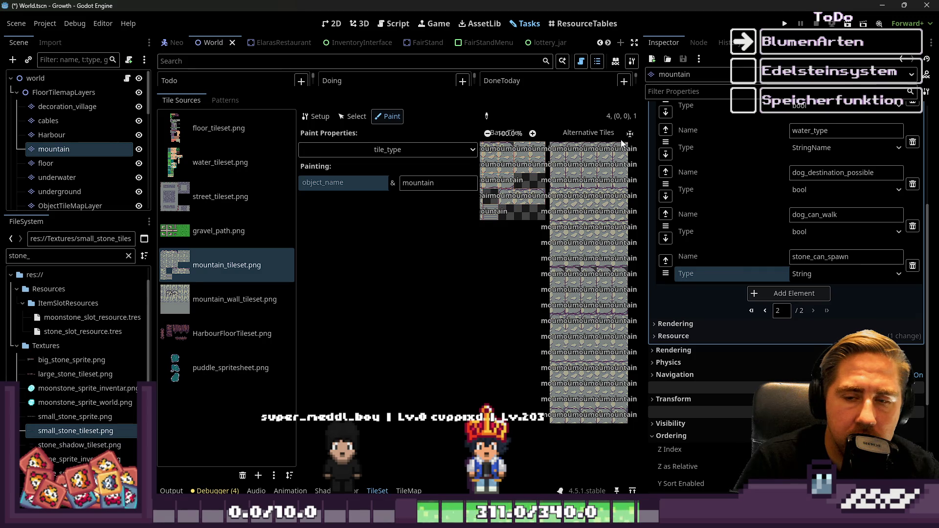
scroll(507, 257, "up", 4)
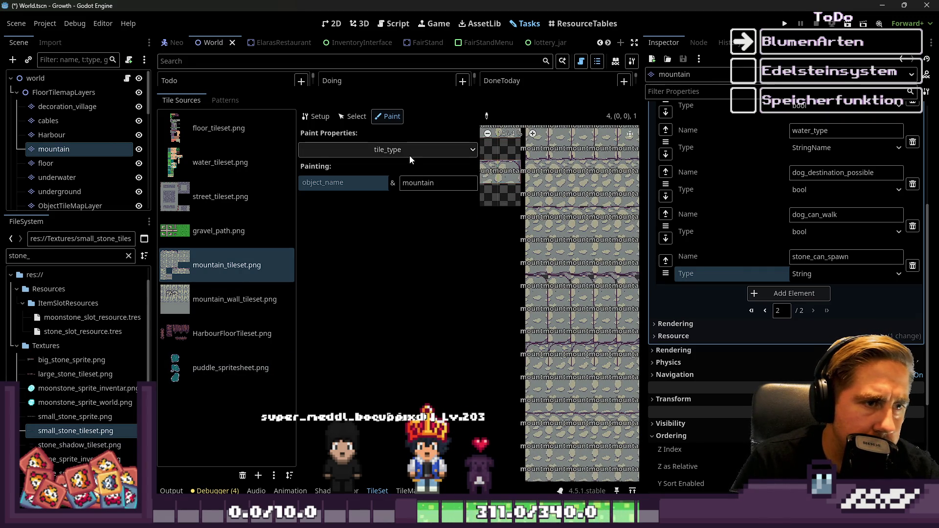
left_click(339, 116)
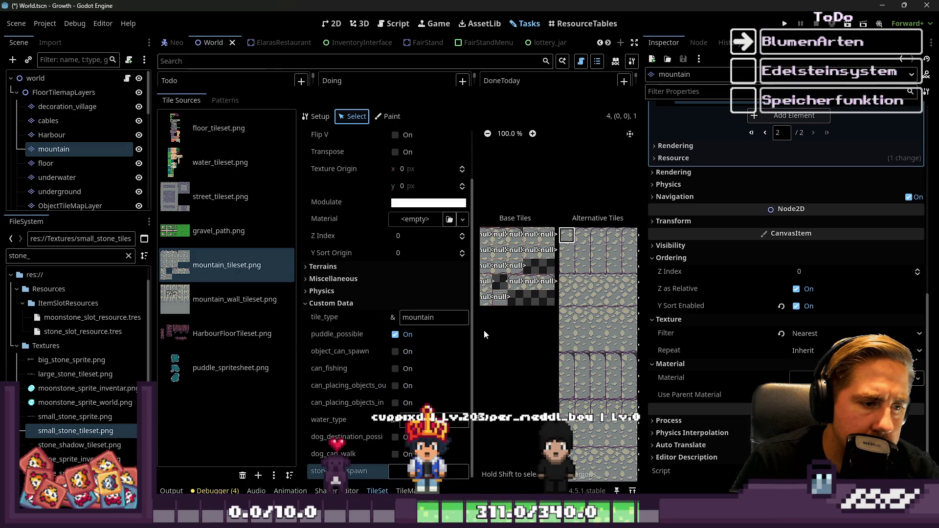
Set the top-left mountain tile's stone_can_spawn value to red
scroll(624, 335, "up", 3)
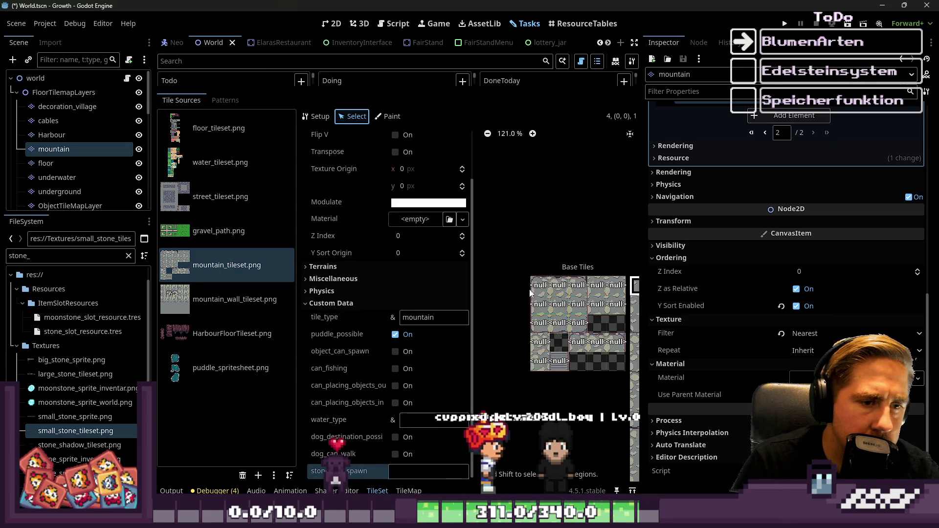
left_click(550, 290)
scroll(419, 415, "down", 5)
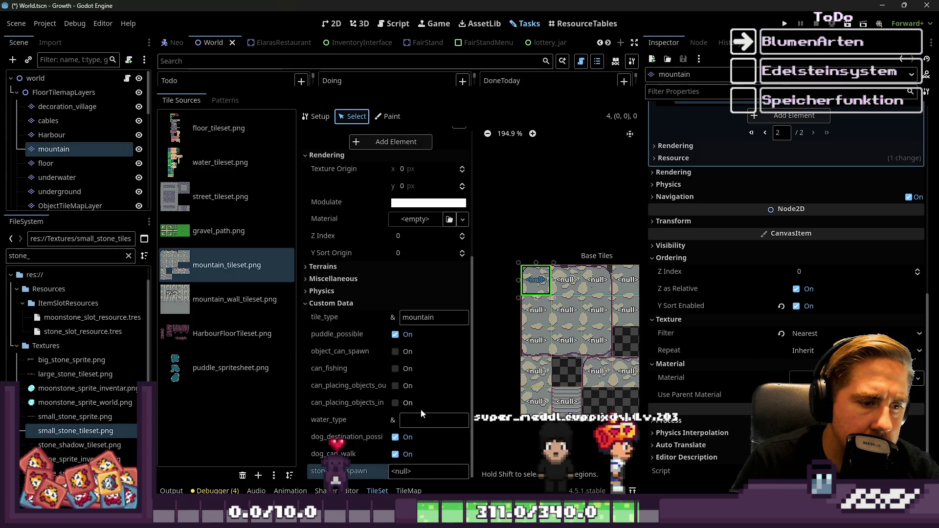
left_click(414, 471)
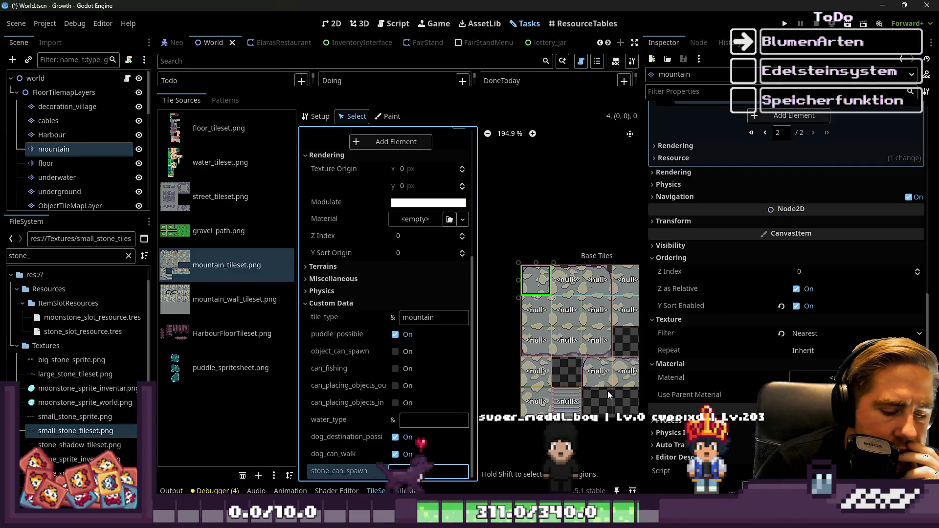
type("red")
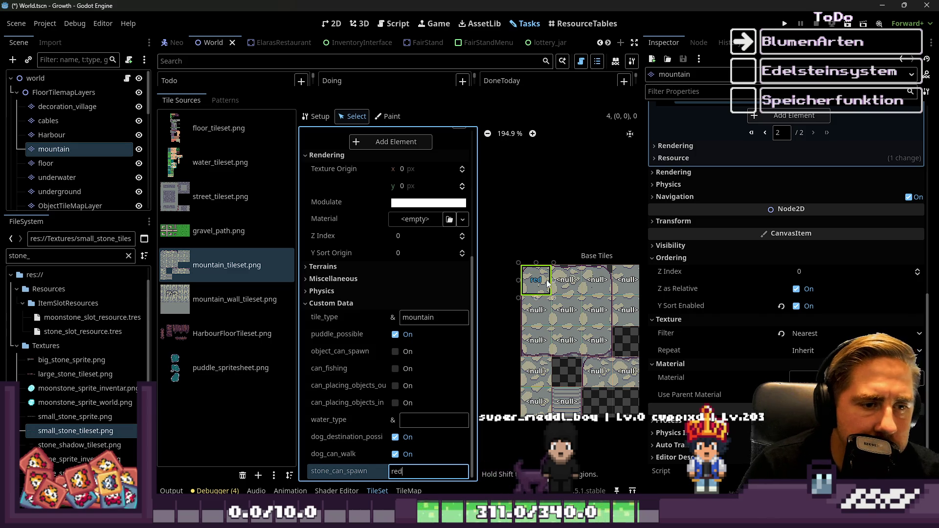
Check the tile below, then return to Paint mode with stone_can_spawn as the property
left_click(534, 306)
left_click(387, 116)
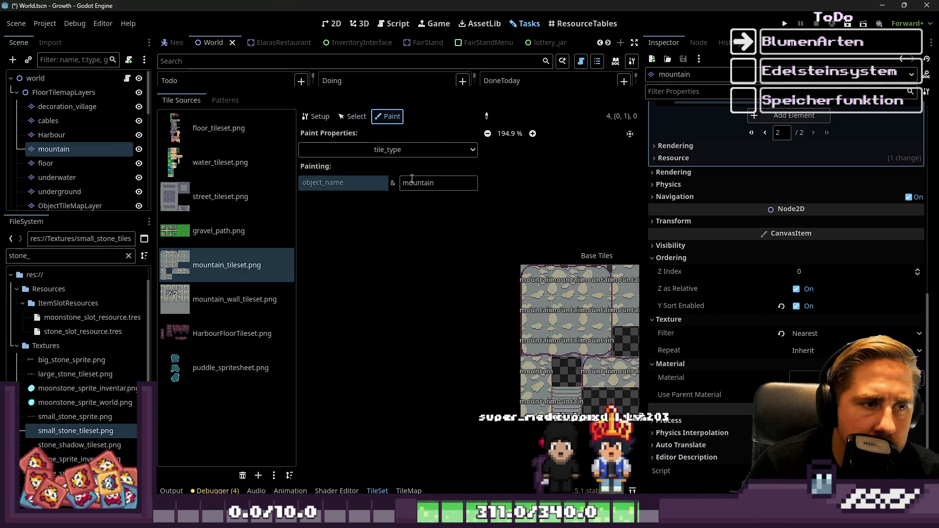
left_click(387, 150)
Paint stone_can_spawn red onto the three empty base tiles
left_click(384, 414)
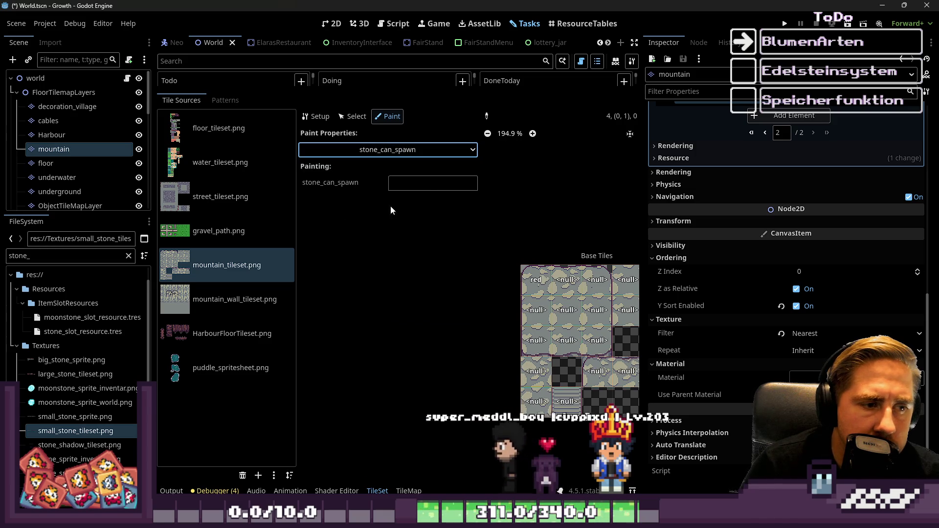
left_click(408, 183)
type("red")
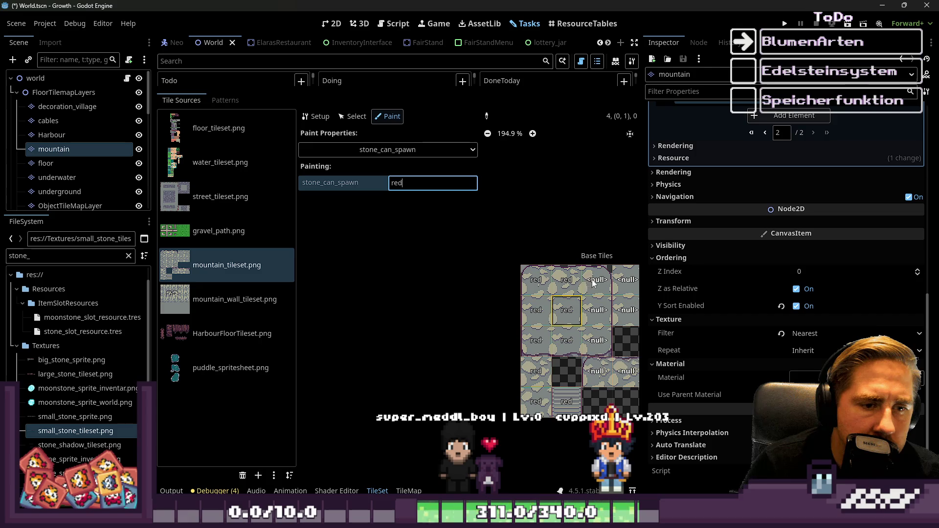
scroll(546, 314, "down", 2)
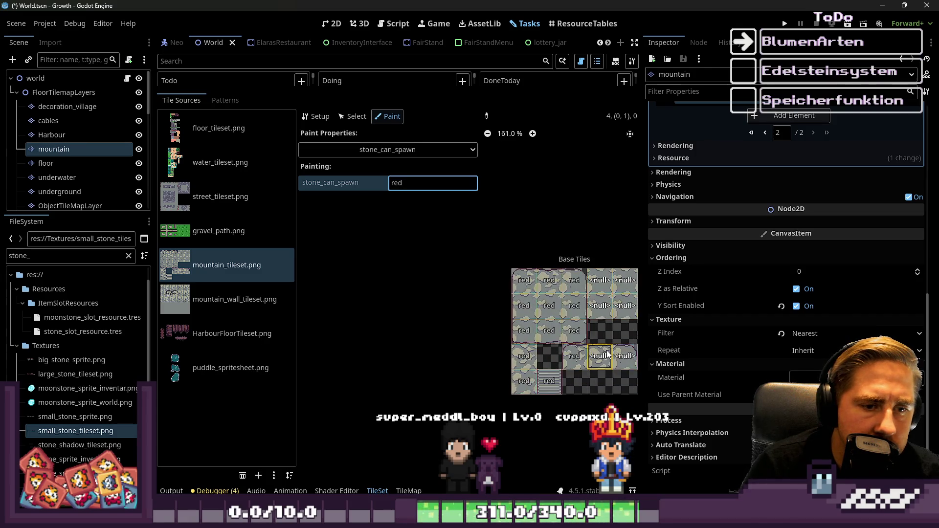
mouse_move(608, 306)
left_mouse_down()
mouse_move(599, 281)
mouse_move(592, 362)
left_mouse_up()
Clear the red value from the Painting field
double_click(456, 180)
key("BackSpace")
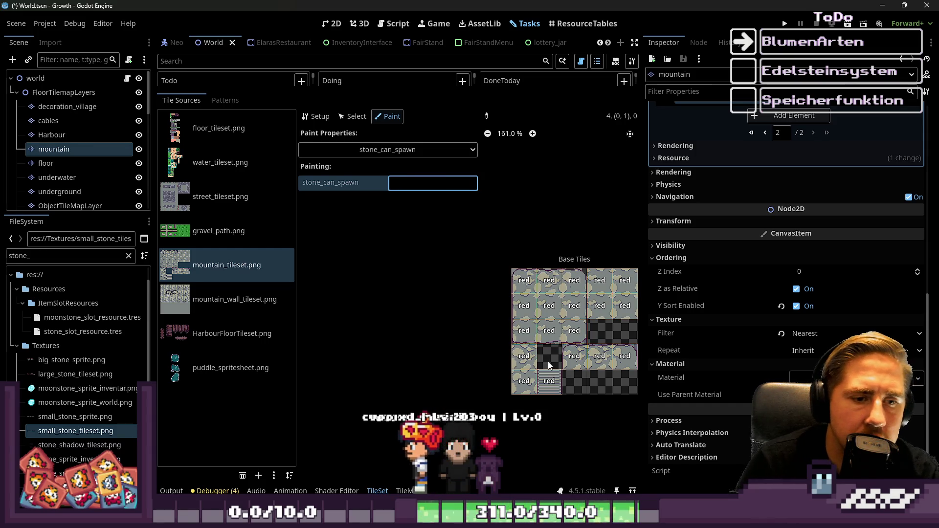
scroll(483, 287, "down", 4)
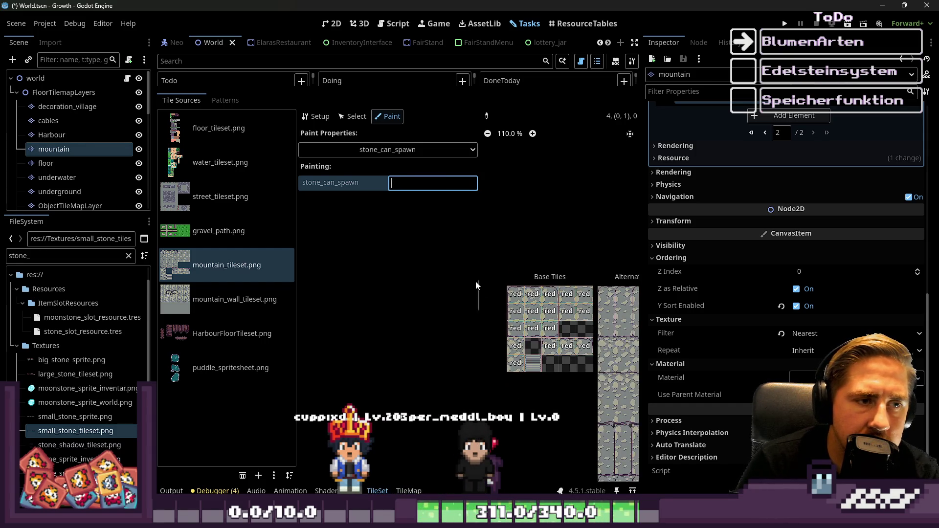
scroll(481, 297, "up", 1)
scroll(450, 264, "right", 3)
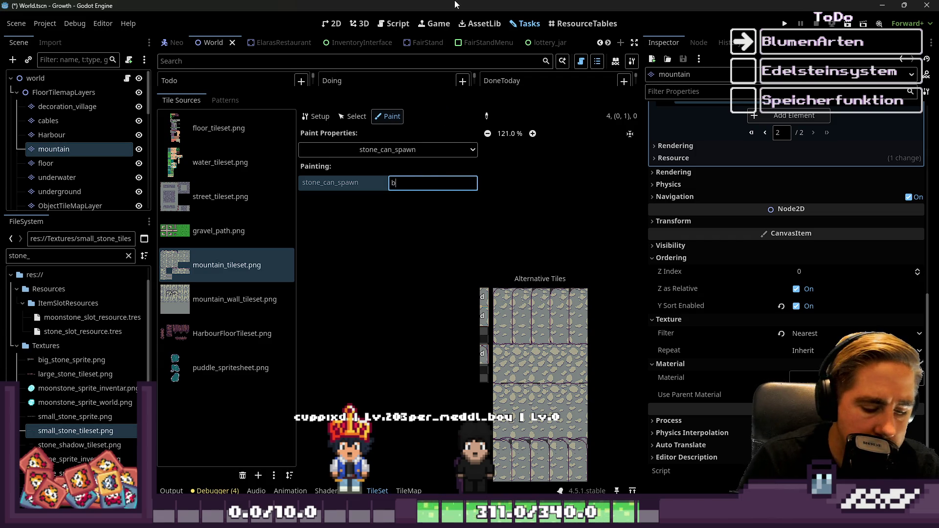
Paint stone_can_spawn blue down the first alternative tiles column, including a missed tile
scroll(633, 228, "down", 3)
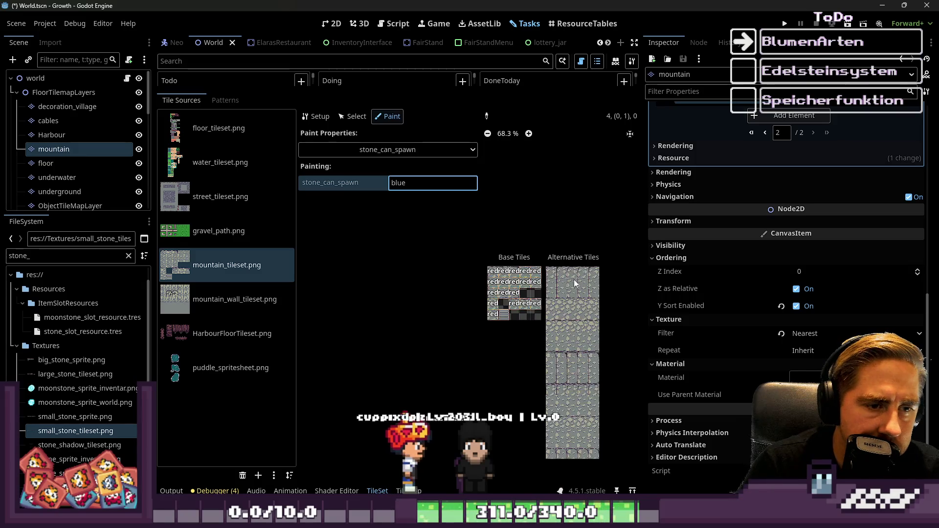
left_click_drag(556, 244, 554, 478)
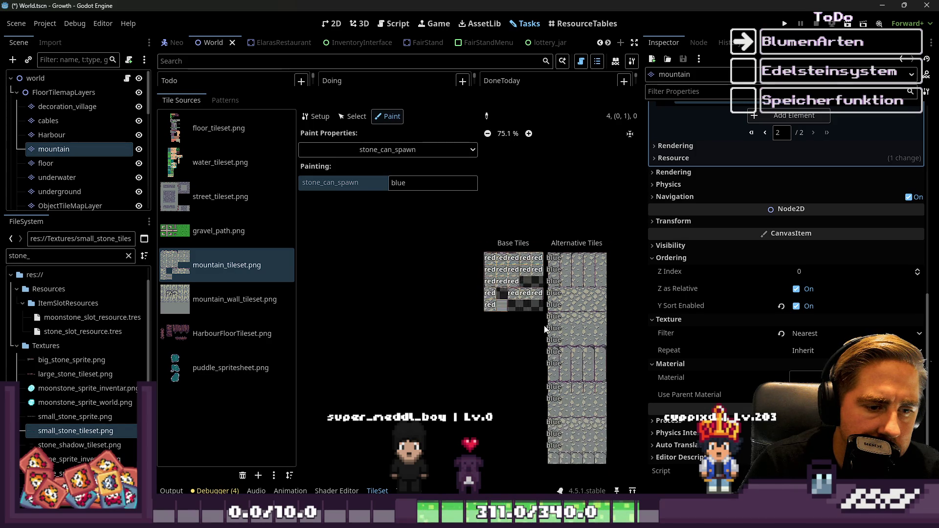
scroll(545, 426, "up", 2)
left_click_drag(563, 369, 566, 310)
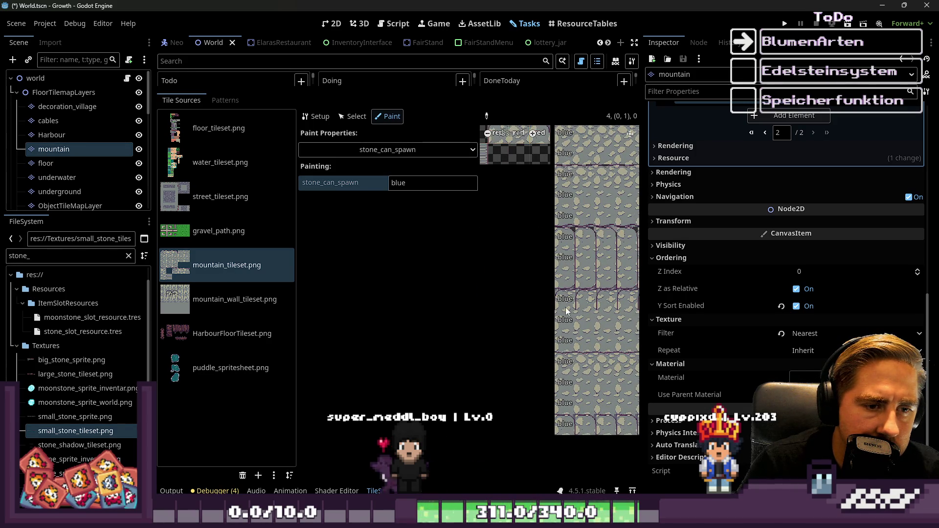
Drag the splitter down to enlarge the Tasks board above the tile panel
scroll(547, 338, "down", 2)
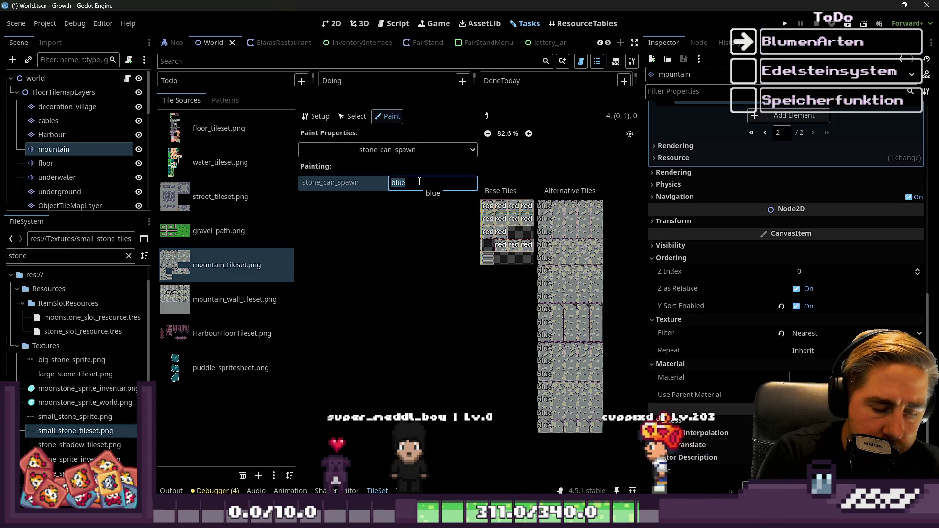
mouse_move(430, 88)
left_mouse_down()
mouse_move(428, 289)
mouse_move(420, 180)
left_mouse_up()
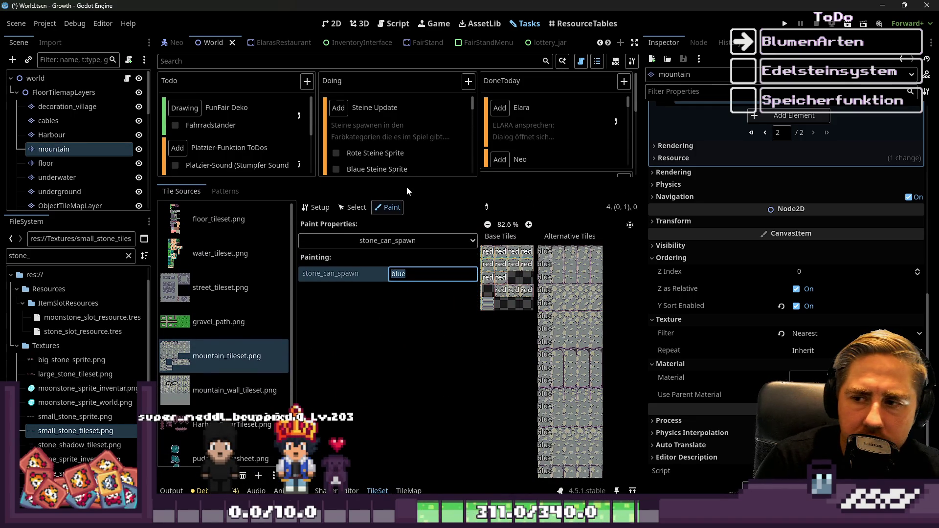
left_click_drag(359, 181, 371, 330)
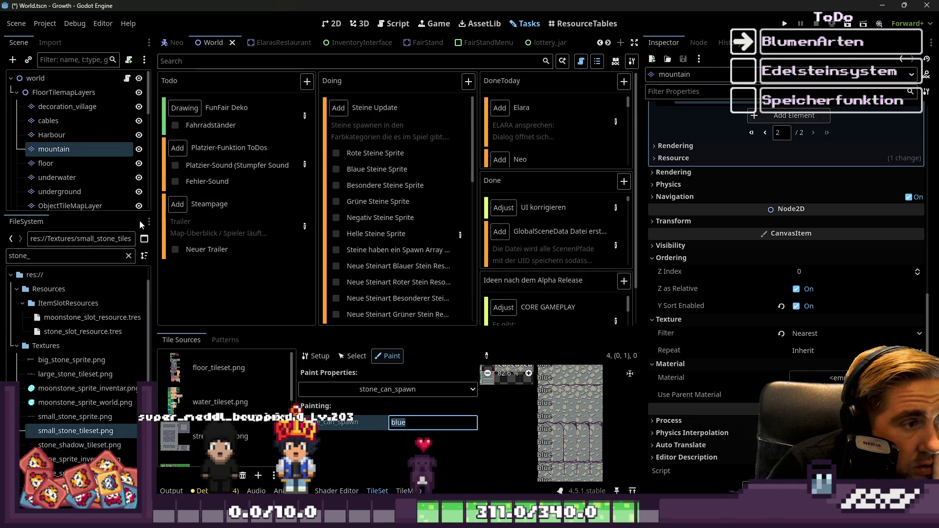
Filter FileSystem by item_set, then set, then Gemset to list GreenGemSet, LightGemSet, NegativGemSet, RedGemSet, SpecialGemSet
type("item_set")
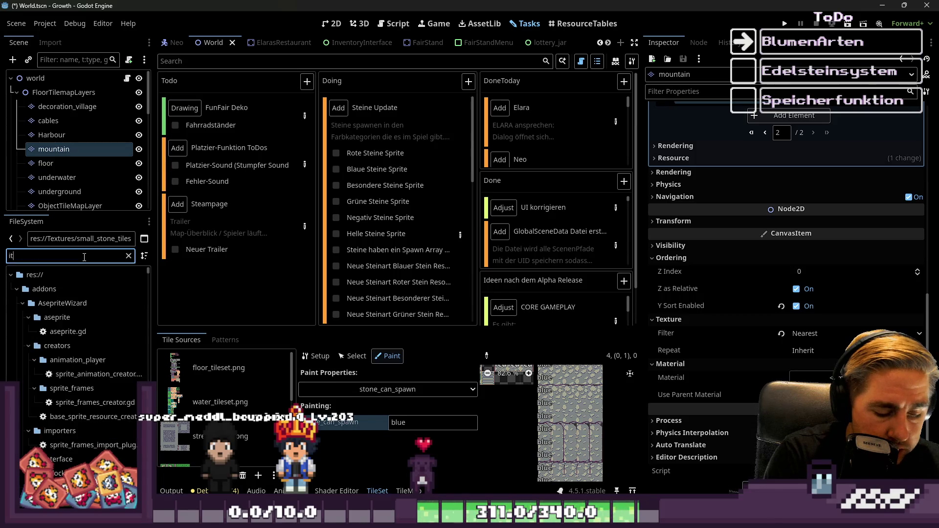
left_click(128, 256)
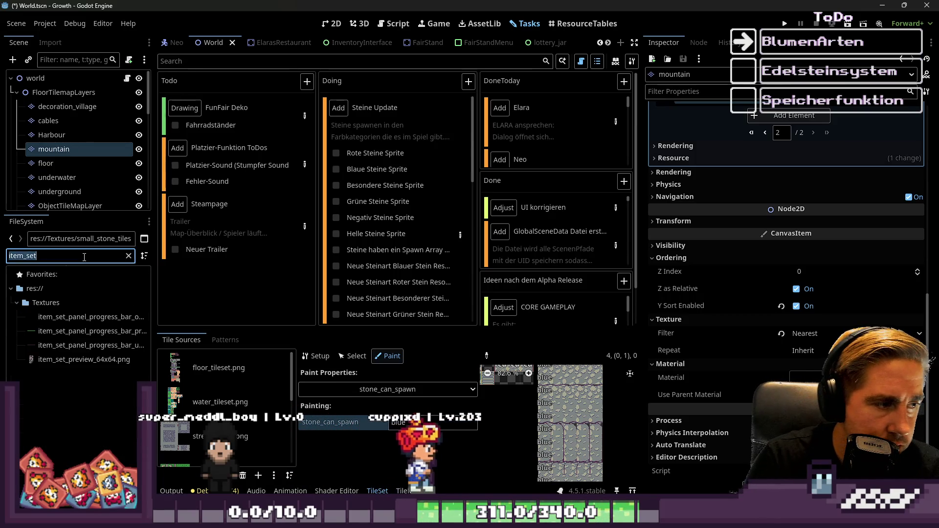
scroll(89, 292, "down", 5)
type("set")
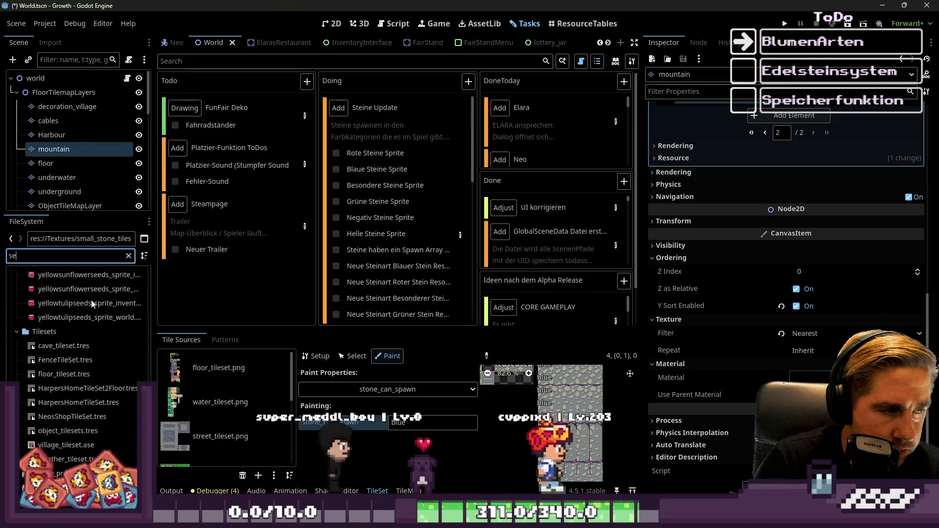
scroll(76, 362, "up", 5)
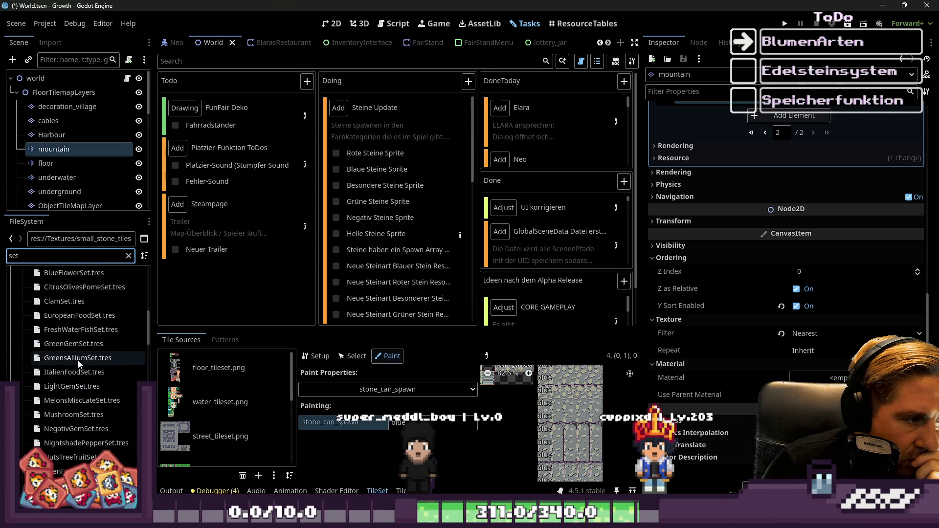
scroll(83, 342, "down", 2)
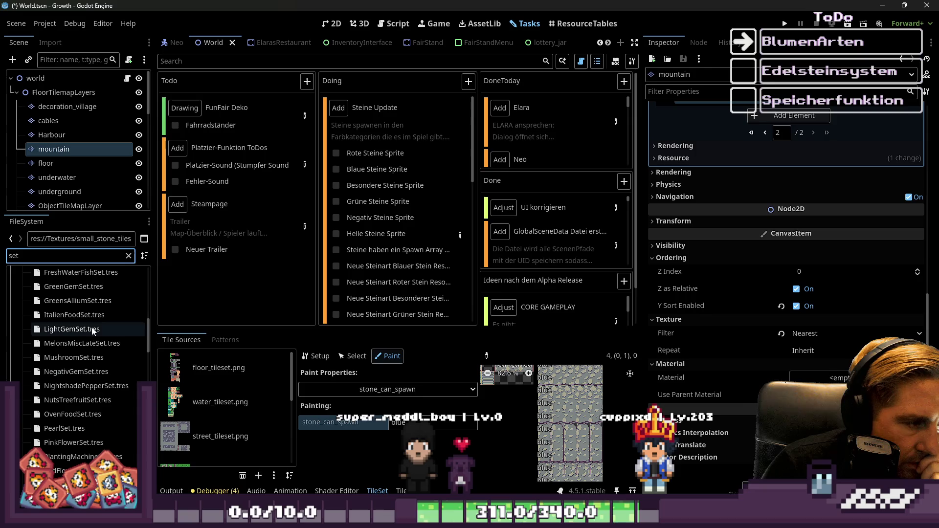
left_click(87, 260)
type("Gemset")
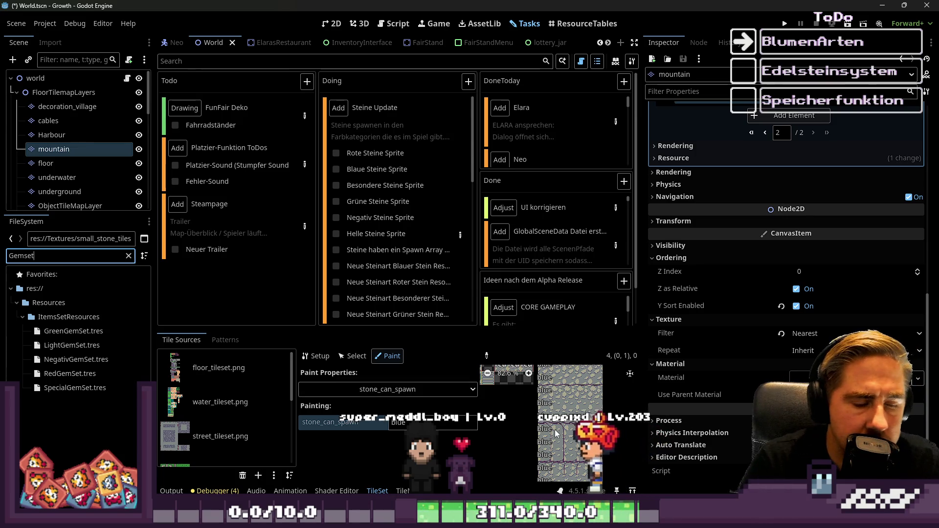
left_click(380, 425)
scroll(571, 388, "down", 2)
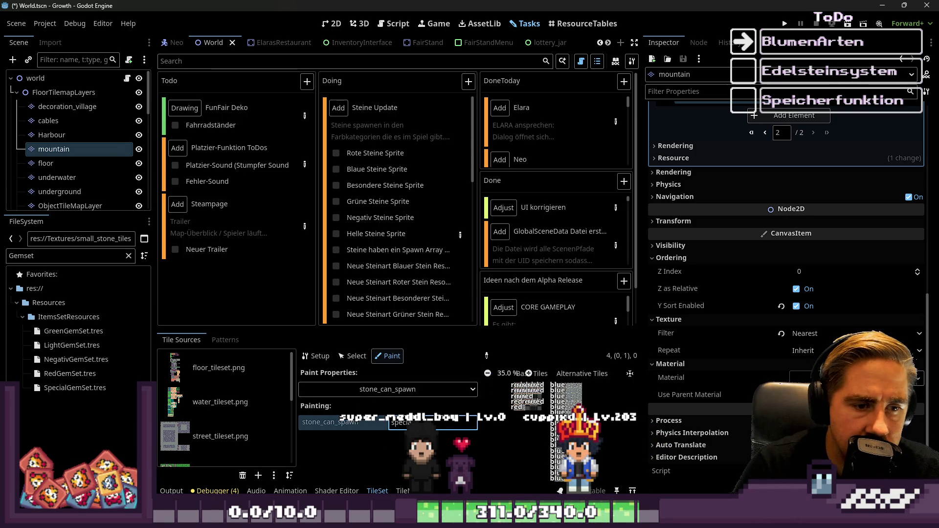
Zoom the atlas to check the second alternative column's special labels, then select the special value
scroll(572, 387, "up", 4)
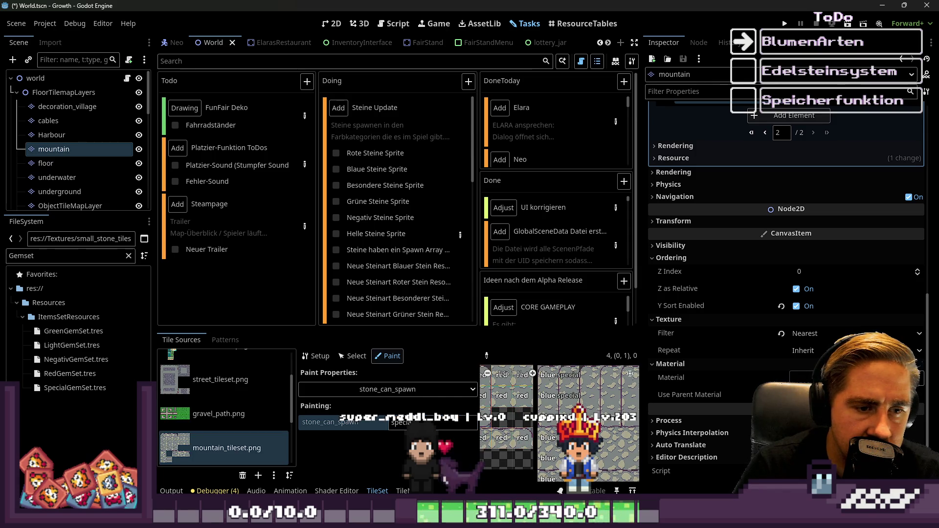
scroll(572, 387, "down", 1)
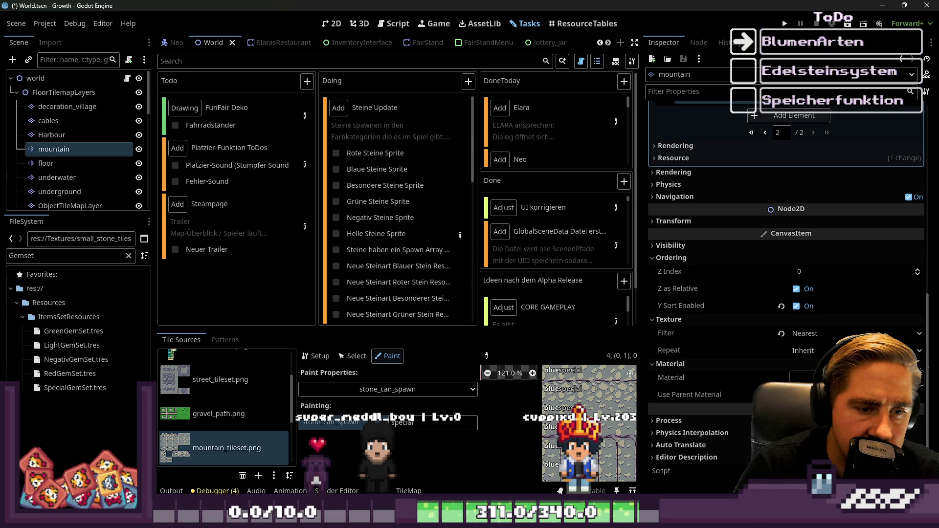
scroll(594, 407, "down", 2)
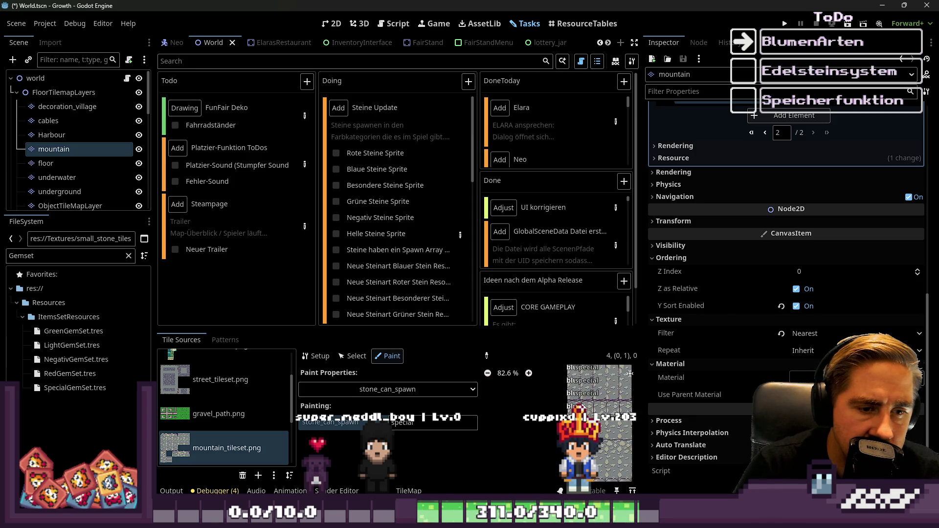
scroll(589, 406, "down", 5)
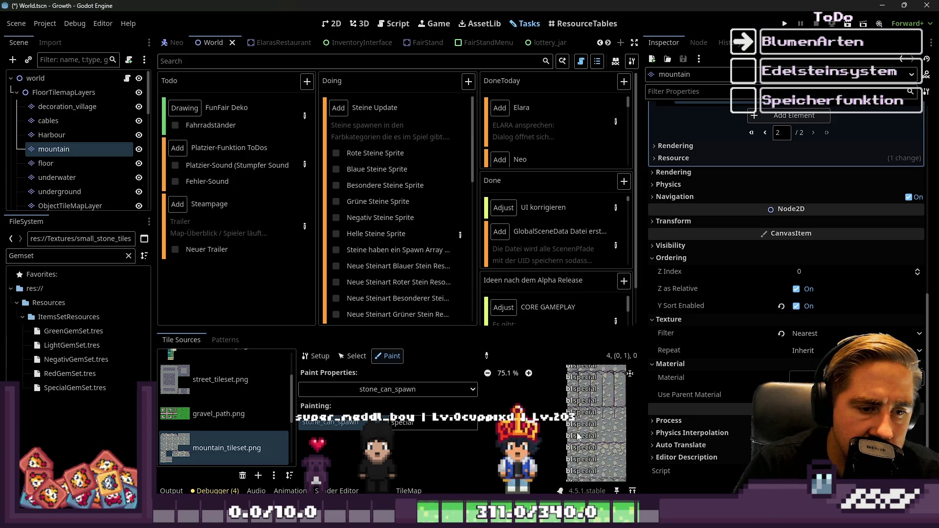
scroll(587, 407, "up", 9)
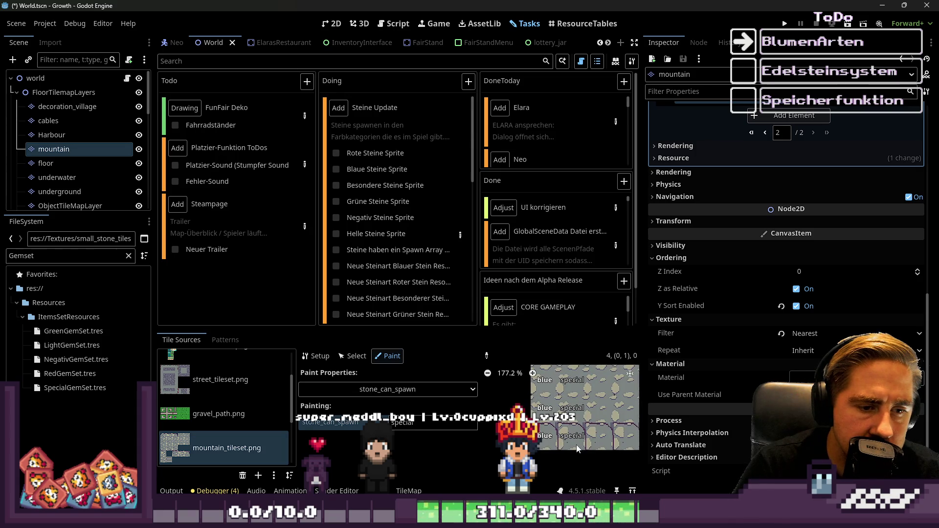
scroll(577, 448, "down", 2)
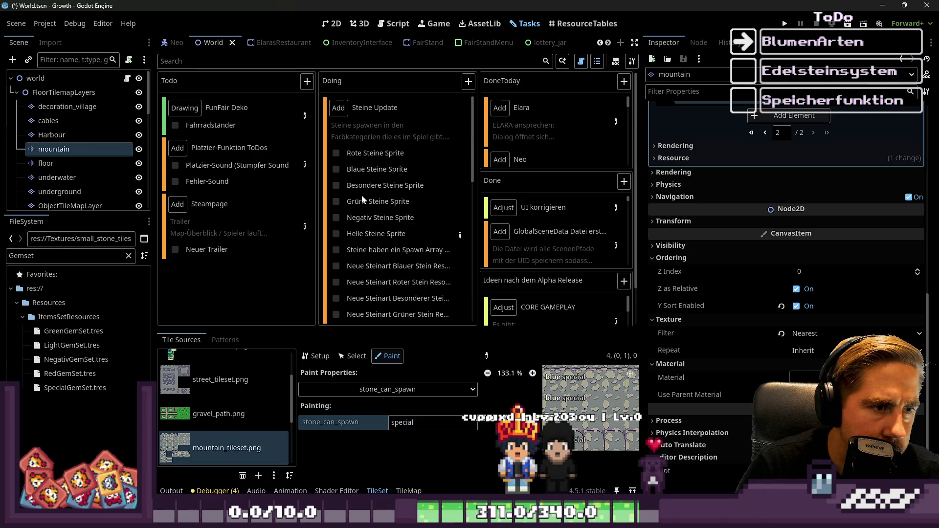
double_click(404, 423)
Set the paint value to green and enlarge and widen the TileSet editing area
type("green")
key("Return")
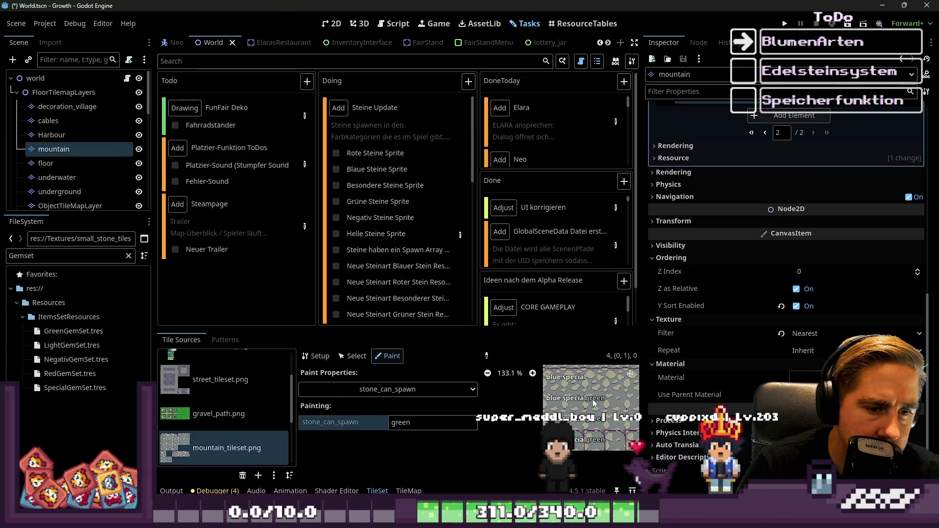
scroll(594, 389, "down", 3)
scroll(587, 436, "down", 5)
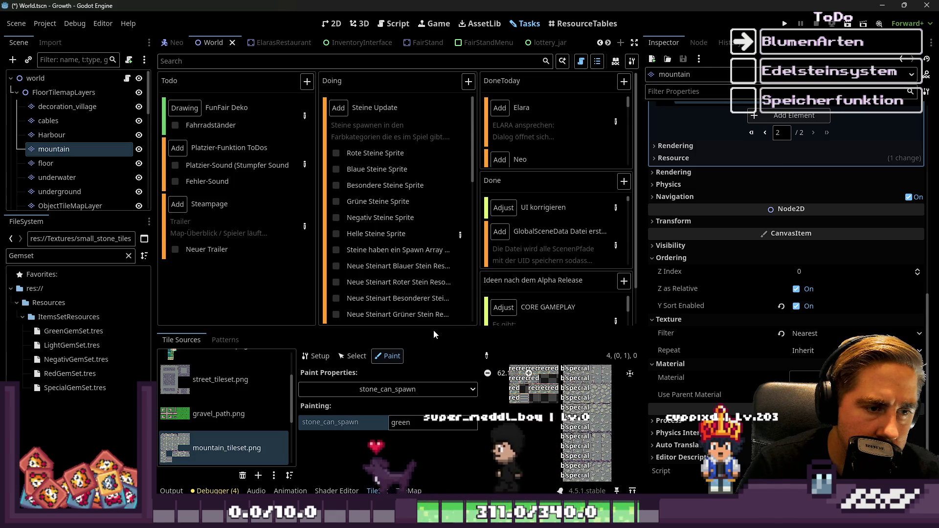
left_click_drag(411, 330, 410, 129)
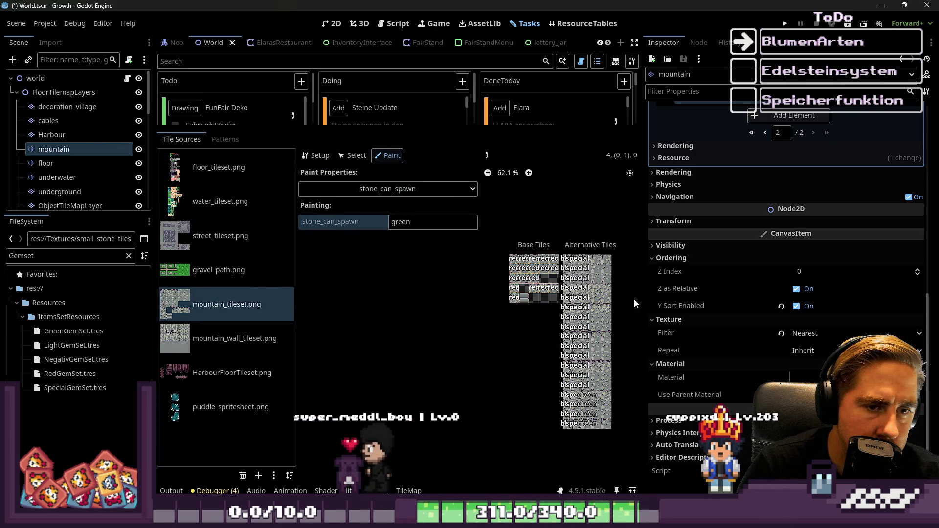
left_click_drag(641, 337, 823, 337)
Paint green down the third alternative tiles column, undoing a stray stroke first
scroll(589, 253, "up", 5)
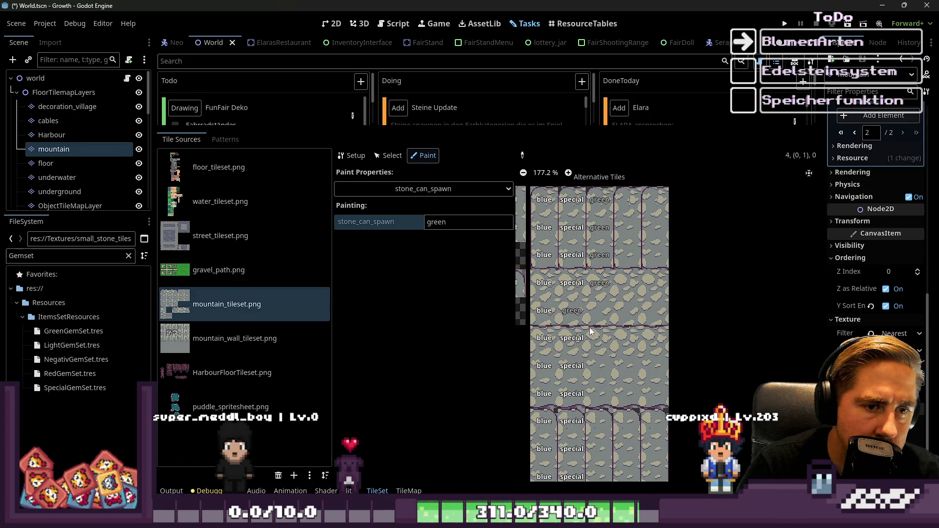
key("ctrl+z")
left_click_drag(600, 194, 601, 372)
scroll(600, 415, "down", 4)
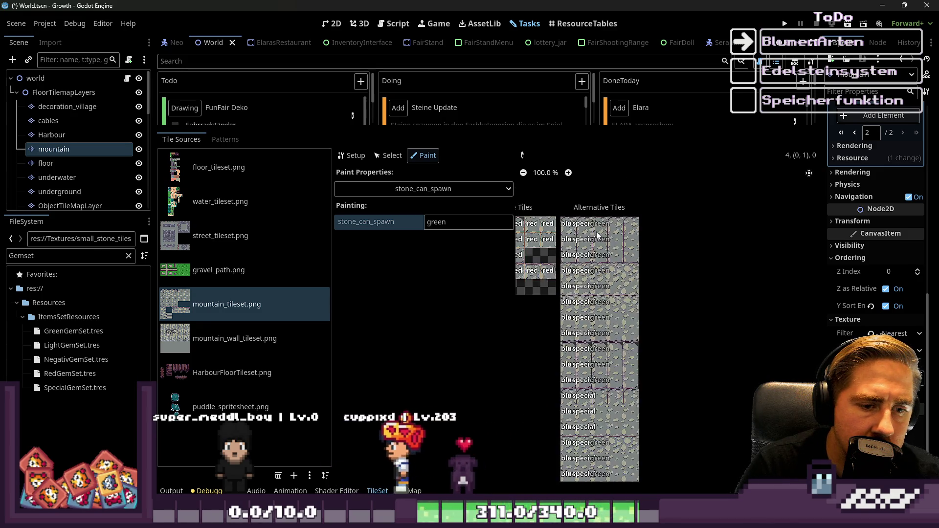
scroll(595, 340, "up", 3)
left_click_drag(596, 327, 594, 486)
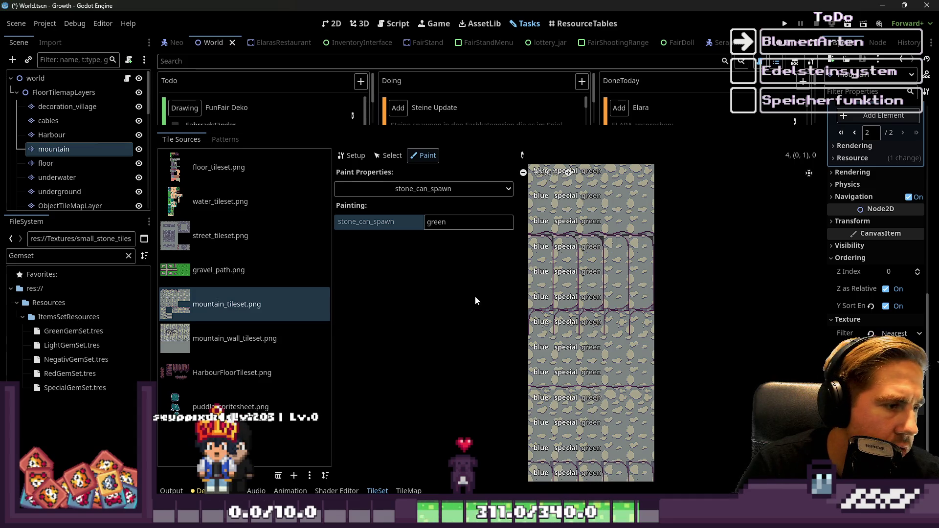
scroll(642, 339, "down", 3)
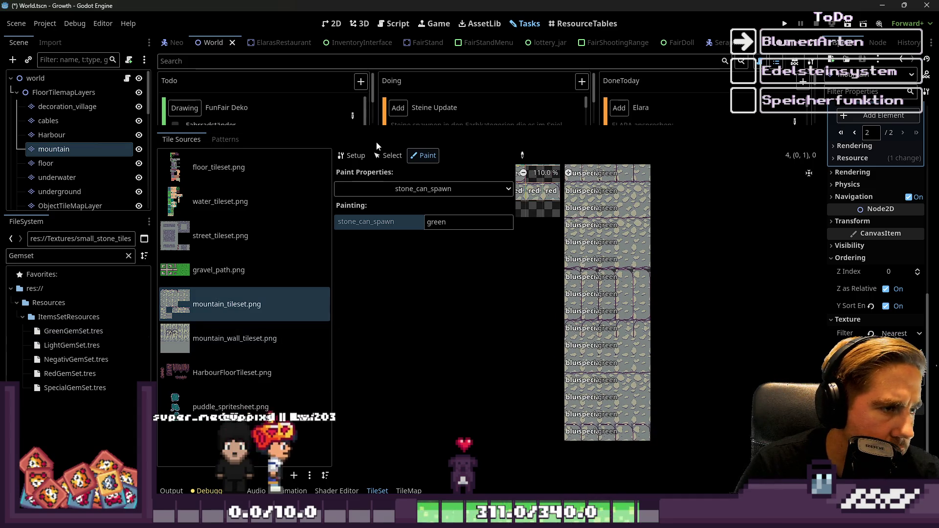
mouse_move(437, 129)
left_mouse_down()
mouse_move(437, 298)
mouse_move(437, 132)
left_mouse_up()
Paint stone_can_spawn negative onto the fourth alternative tile column, replacing green
left_click(440, 226)
type("negatr")
key("BackSpace")
type("ive")
scroll(647, 284, "down", 3)
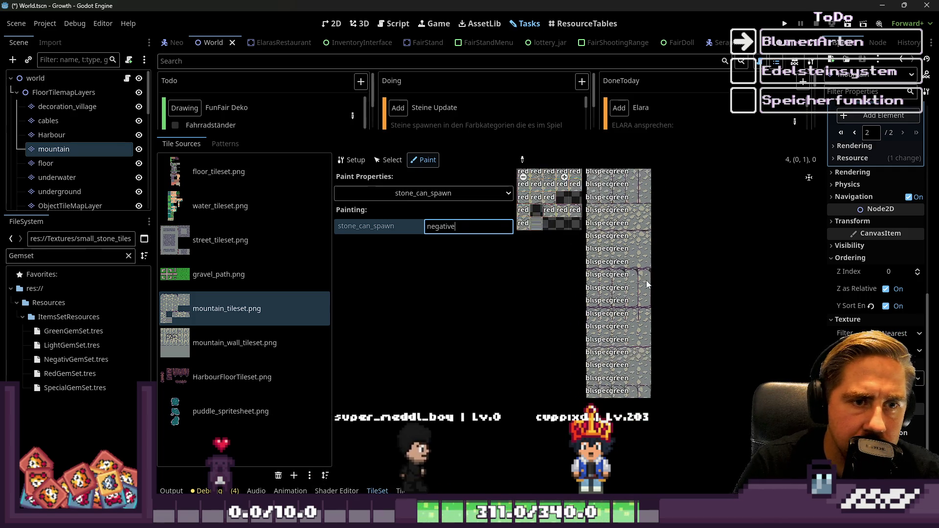
scroll(648, 284, "up", 2)
left_click_drag(635, 216, 634, 226)
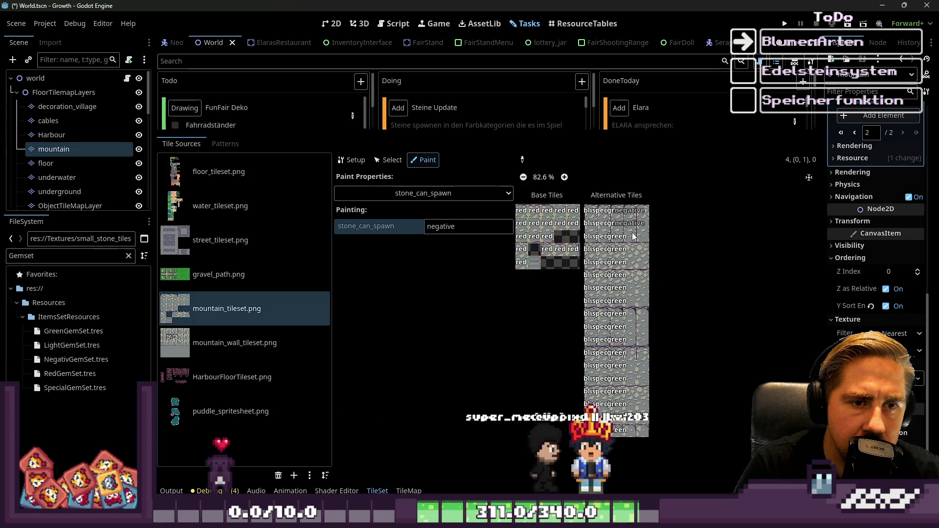
left_click_drag(625, 315, 629, 342)
left_click_drag(631, 377, 631, 432)
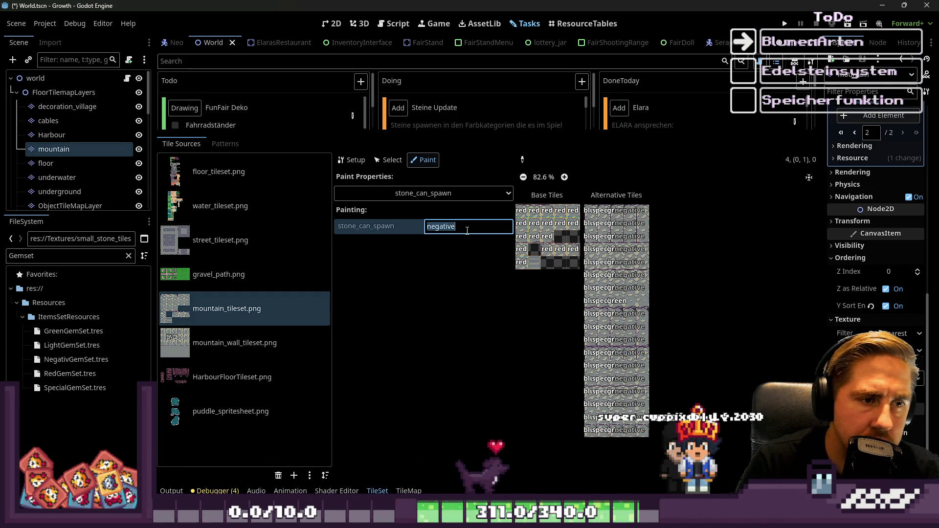
Paint stone_can_spawn light down the fifth alternative tile column
type("light")
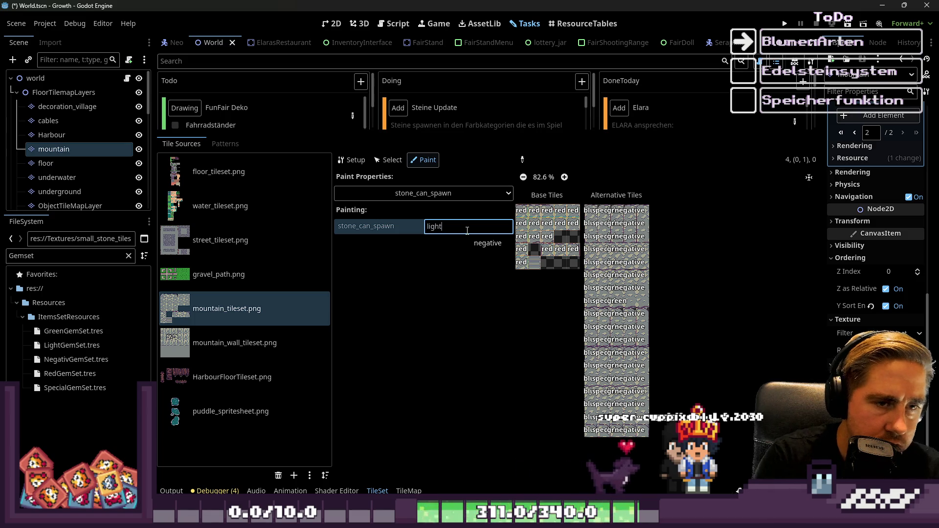
scroll(637, 201, "up", 1)
left_click_drag(645, 226, 644, 277)
left_click_drag(642, 308, 644, 457)
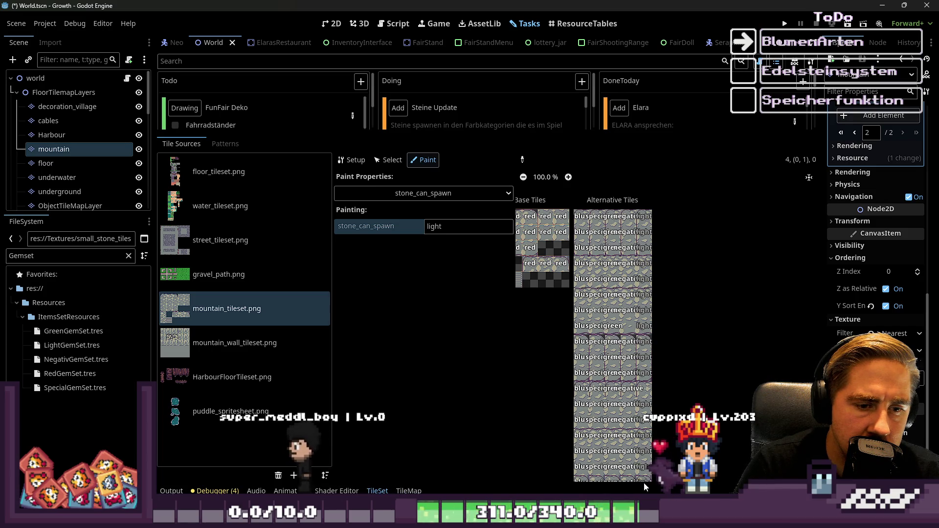
scroll(659, 349, "down", 1)
scroll(659, 349, "up", 7)
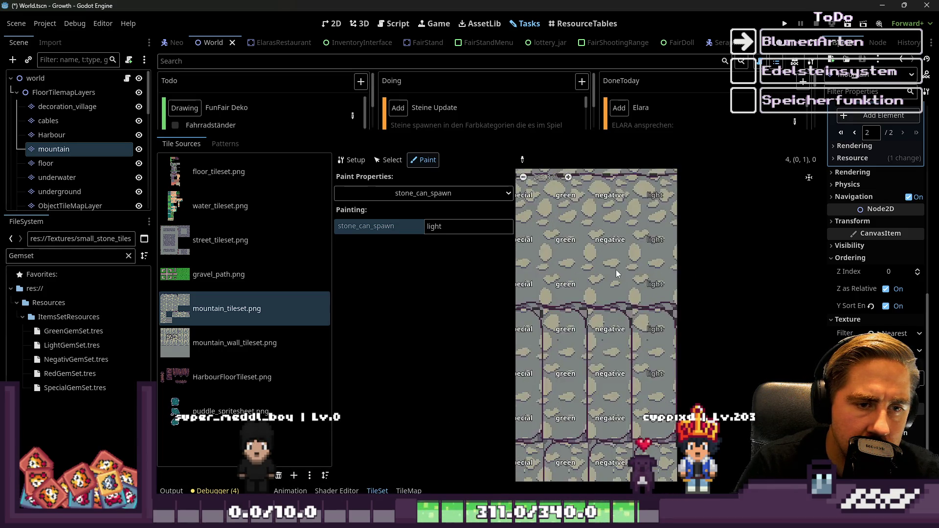
Mark one more alternative tile as negative
type("negative")
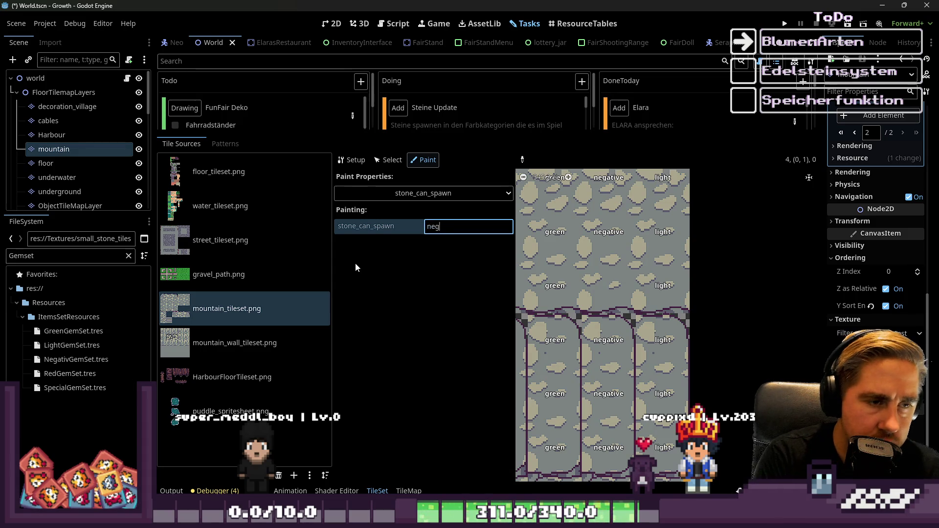
left_click(620, 277)
scroll(621, 277, "down", 8)
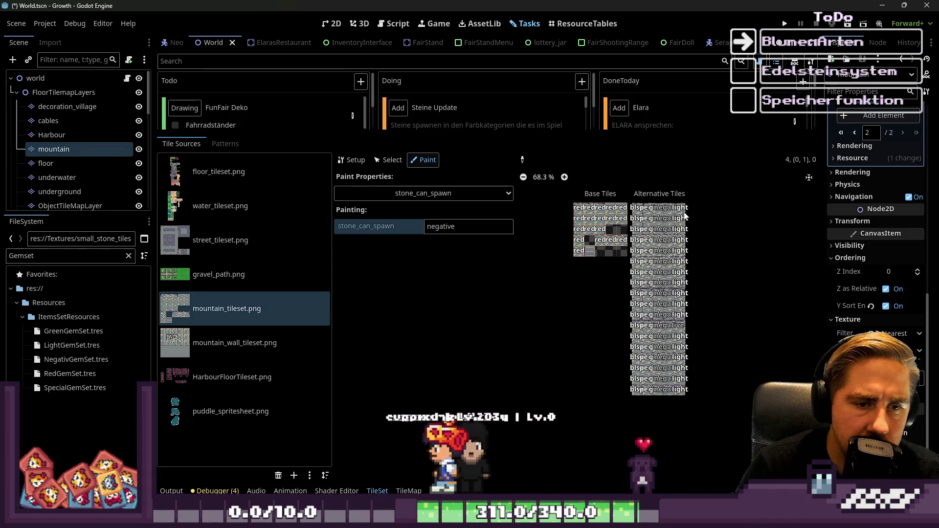
scroll(611, 210, "up", 3)
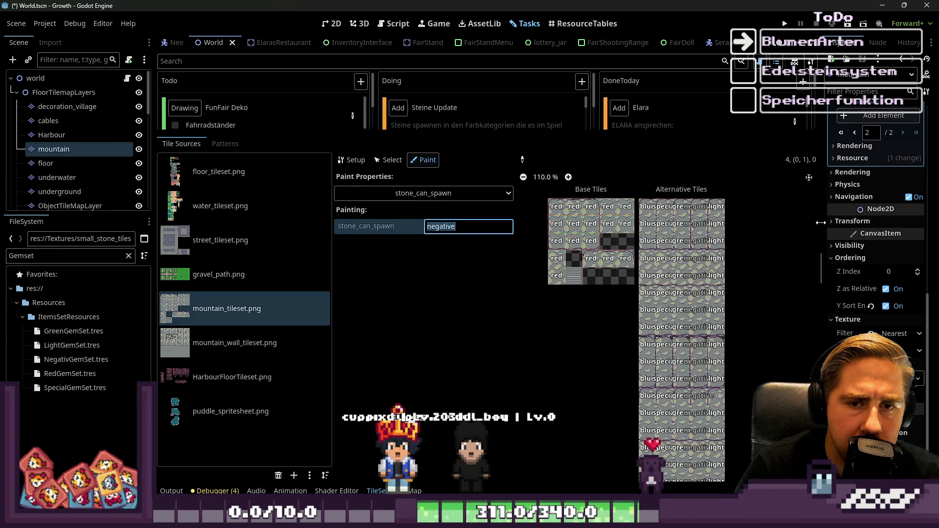
Widen the Inspector and scroll to show the tileset's Custom Data Layers
left_click_drag(829, 225, 574, 256)
scroll(826, 210, "up", 5)
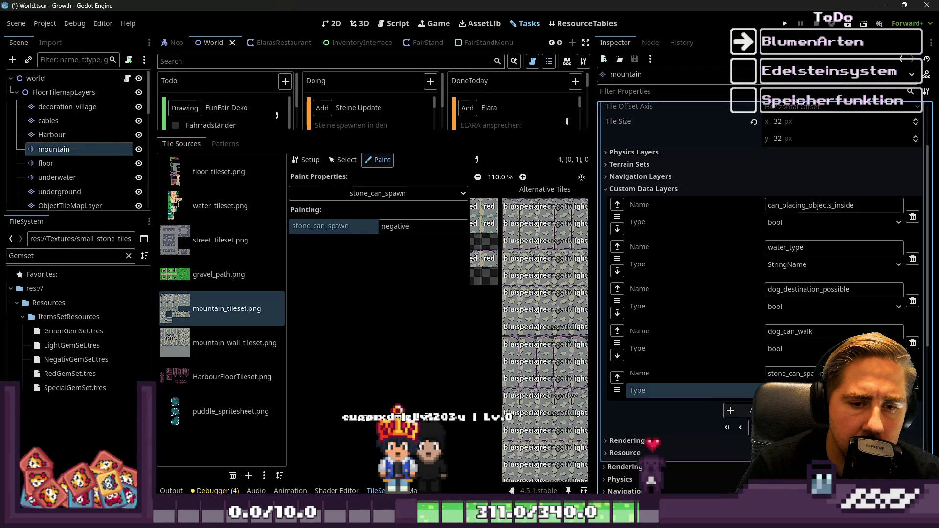
scroll(685, 294, "down", 2)
scroll(685, 293, "up", 2)
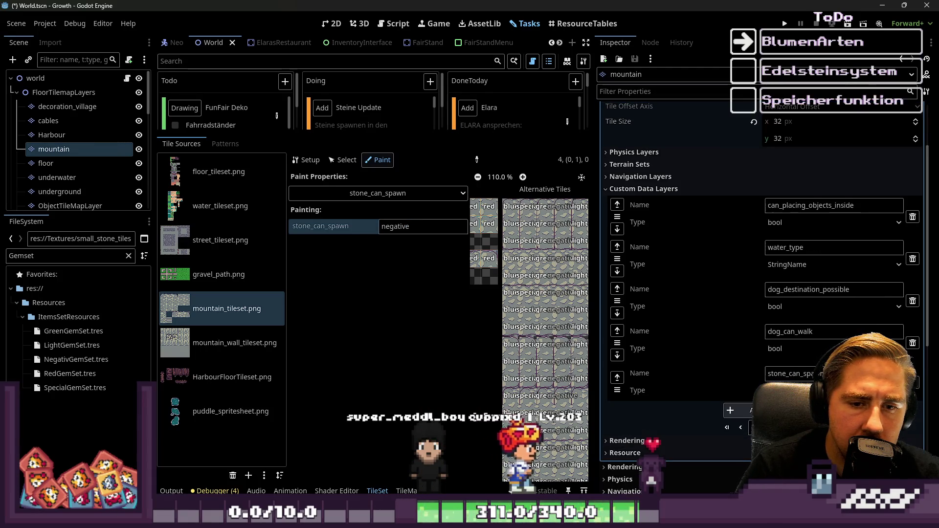
scroll(761, 274, "up", 1)
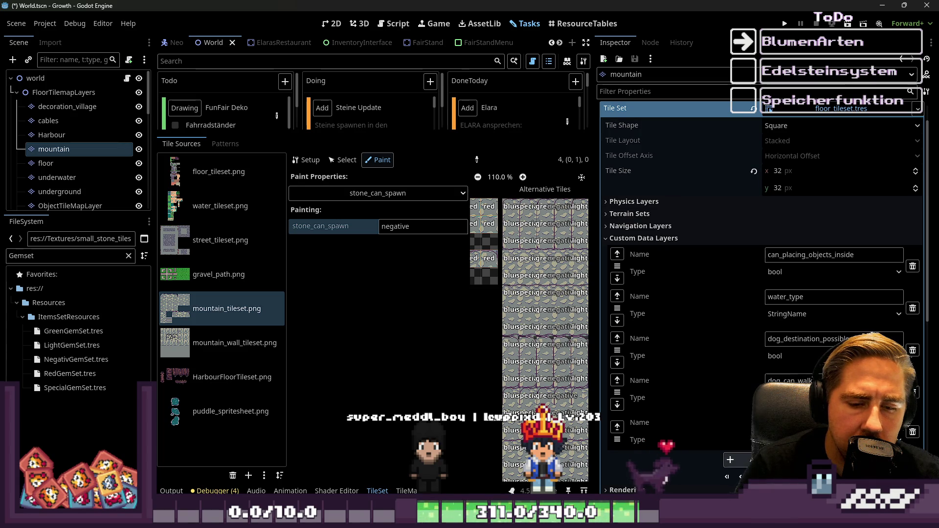
Add custom data layer flower_can_spawn and set its type to bool after briefly choosing int
left_click(730, 460)
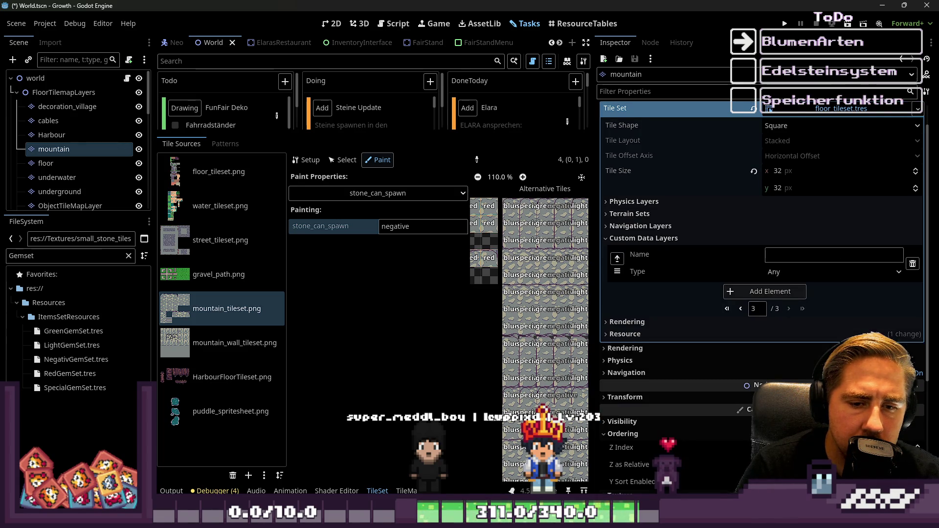
left_click(801, 261)
type("flow")
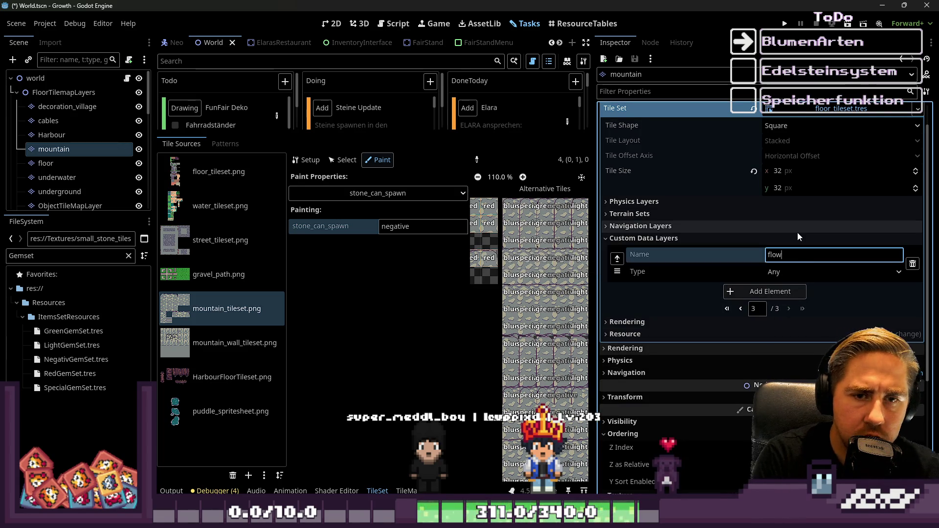
type("er_can_sp")
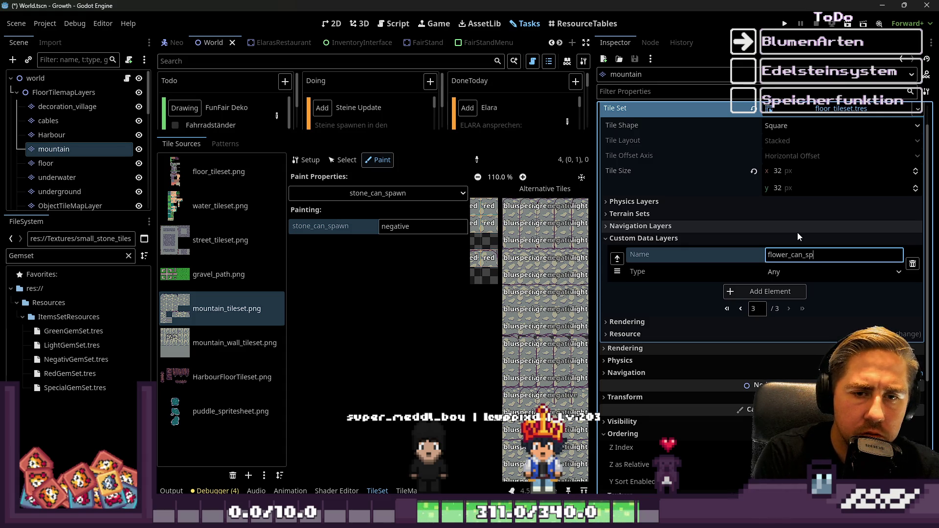
type("awn")
left_click(817, 272)
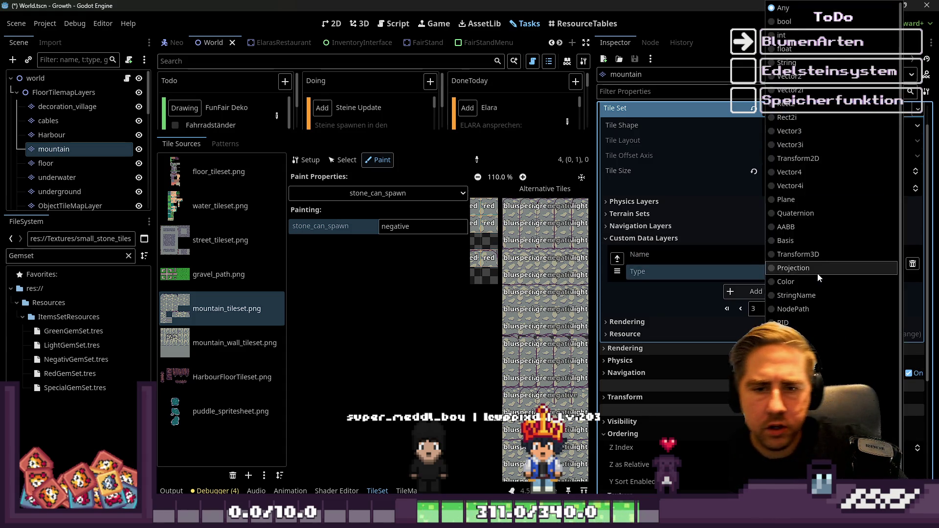
left_click(793, 35)
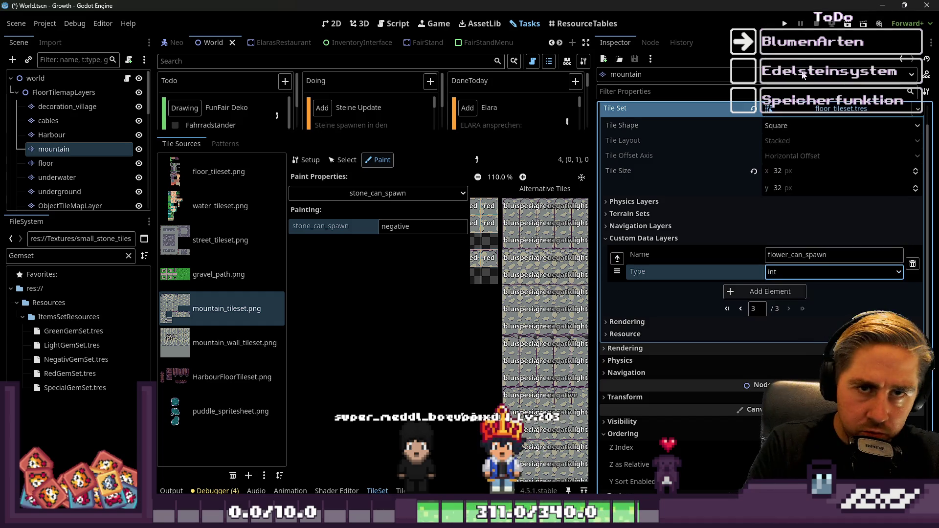
left_click(776, 273)
left_click(792, 21)
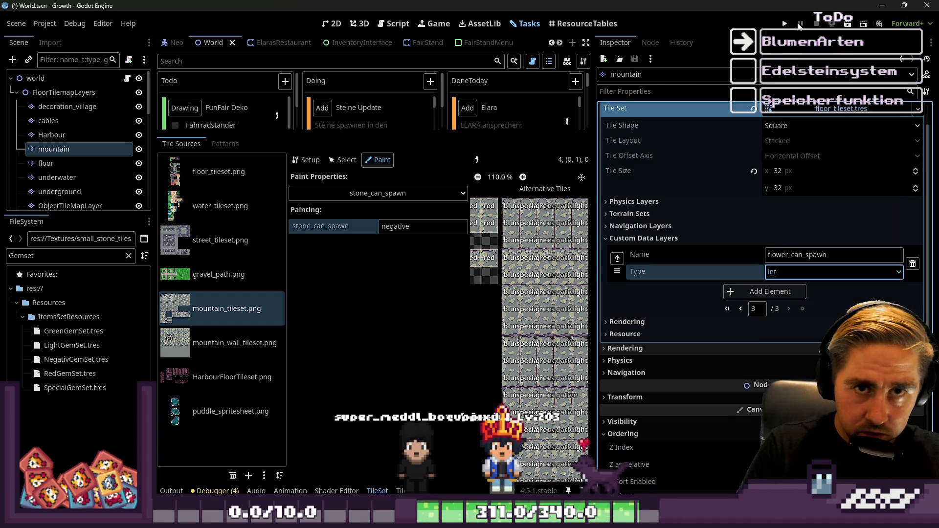
left_click(378, 193)
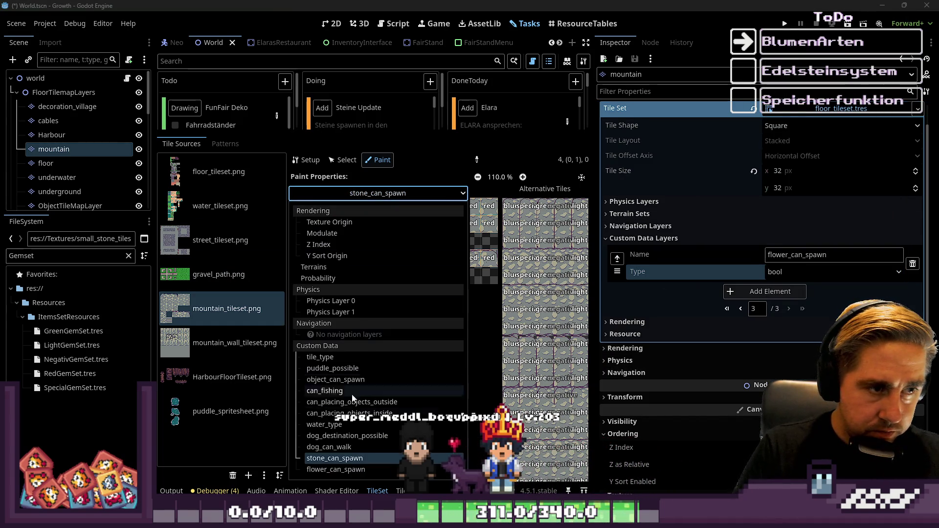
left_click(342, 469)
left_click(385, 226)
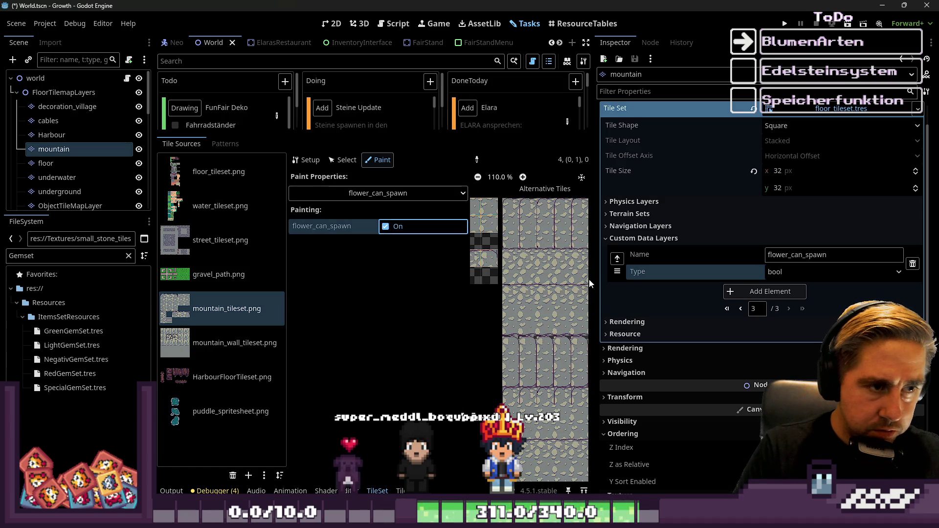
left_click_drag(598, 285, 822, 284)
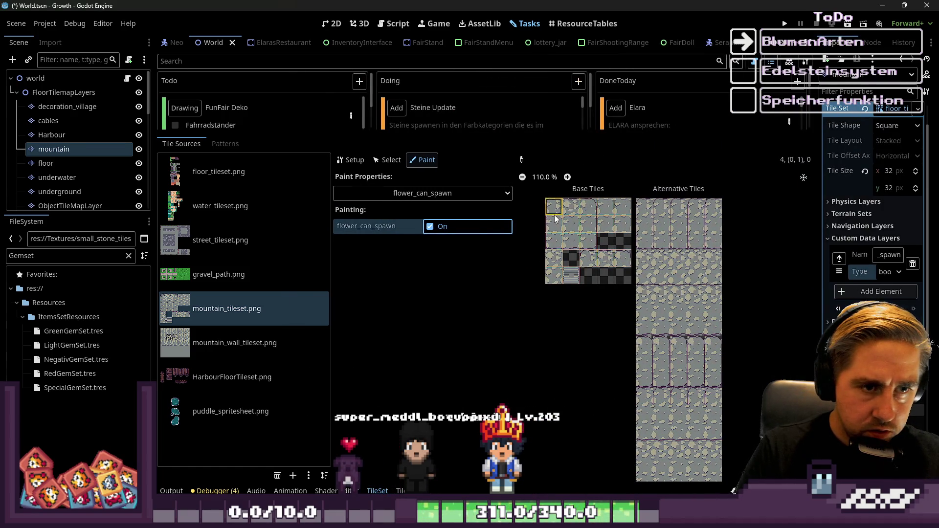
scroll(563, 215, "up", 5)
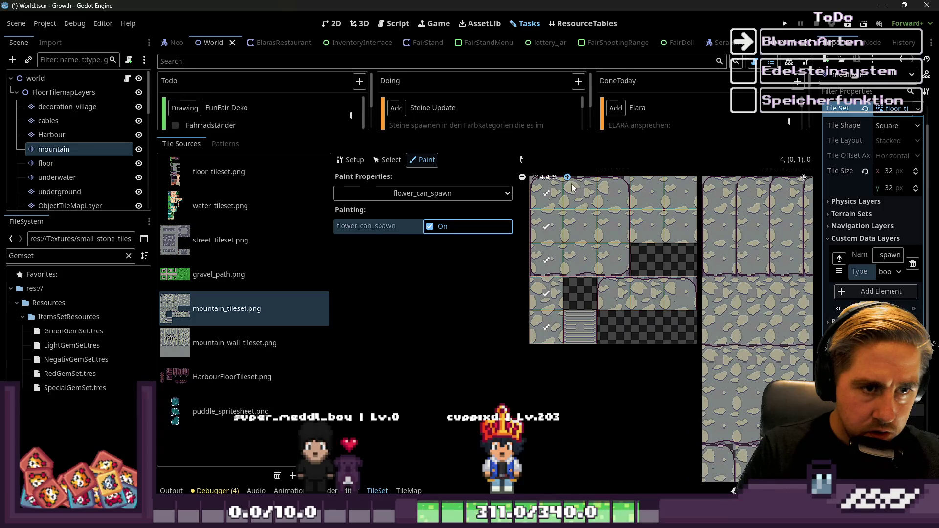
mouse_move(579, 195)
left_mouse_down()
mouse_move(680, 195)
mouse_move(583, 227)
left_mouse_up()
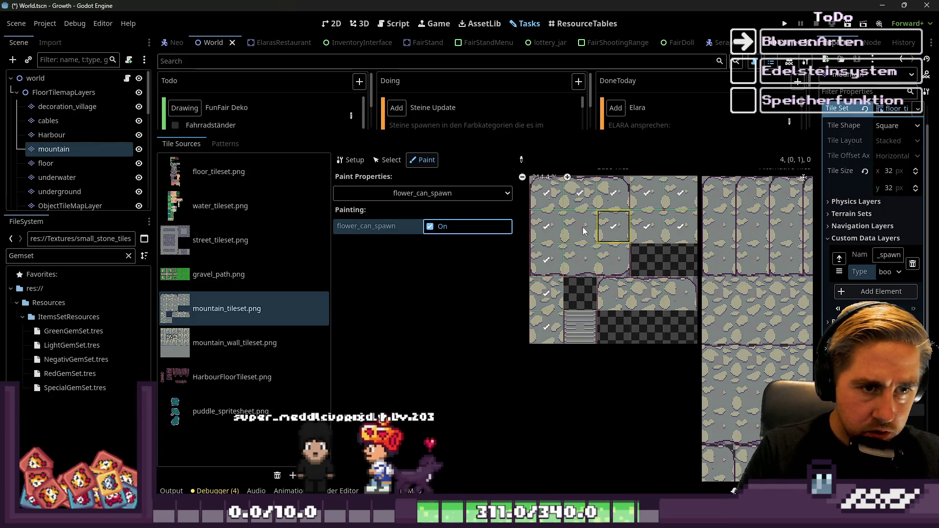
scroll(612, 257, "down", 2)
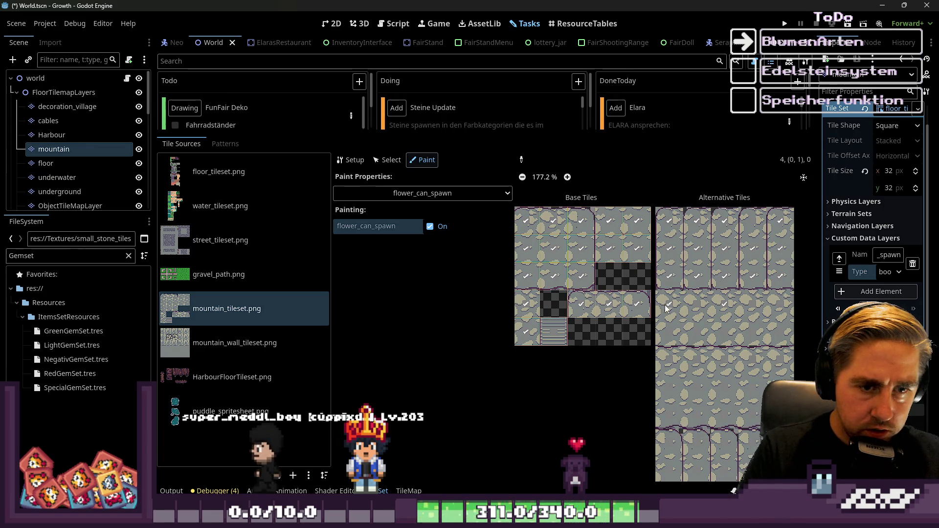
left_click(694, 313)
mouse_move(794, 328)
left_mouse_down()
mouse_move(757, 306)
mouse_move(754, 395)
left_mouse_up()
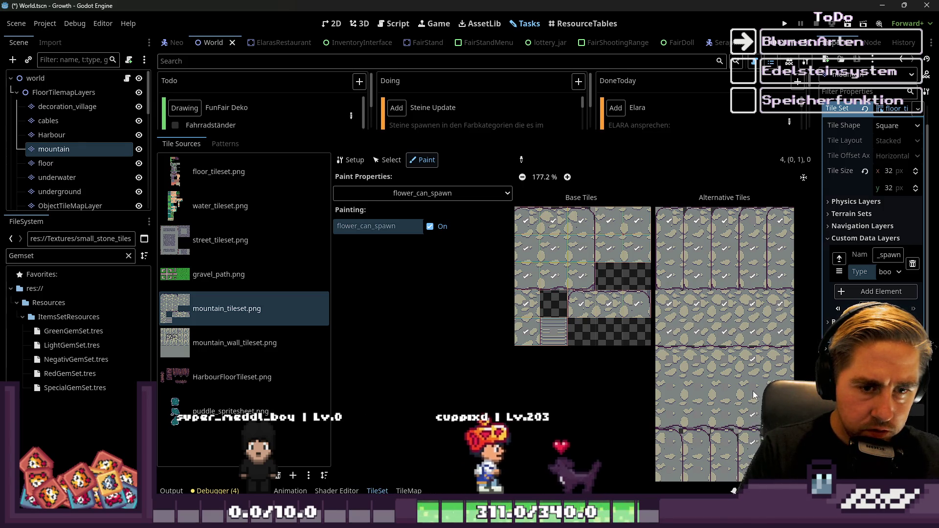
scroll(668, 307, "down", 2)
scroll(700, 407, "down", 2)
scroll(690, 437, "up", 4)
left_click(671, 458)
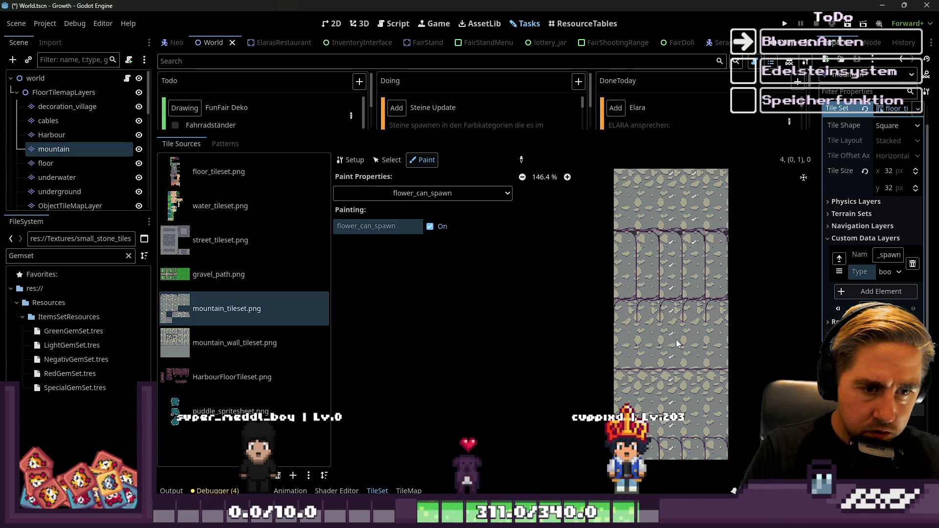
left_click_drag(697, 322, 702, 448)
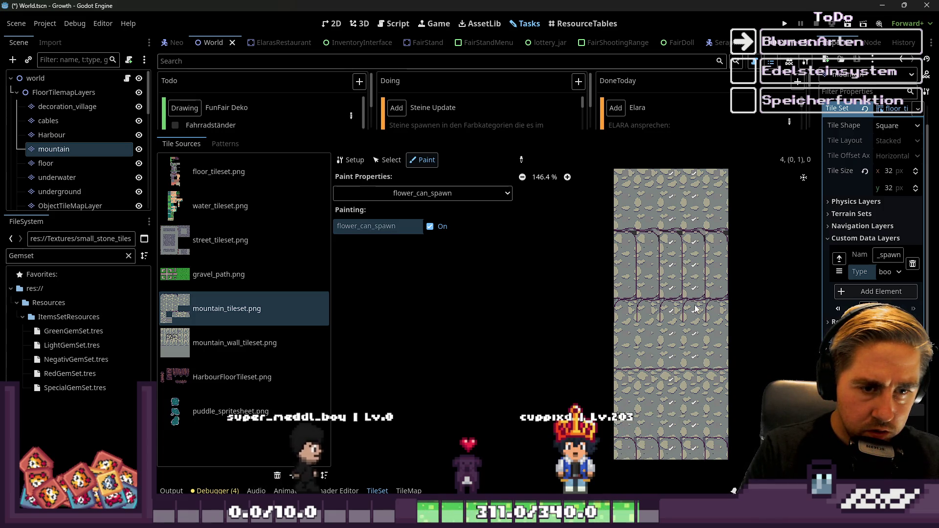
scroll(699, 372, "down", 1)
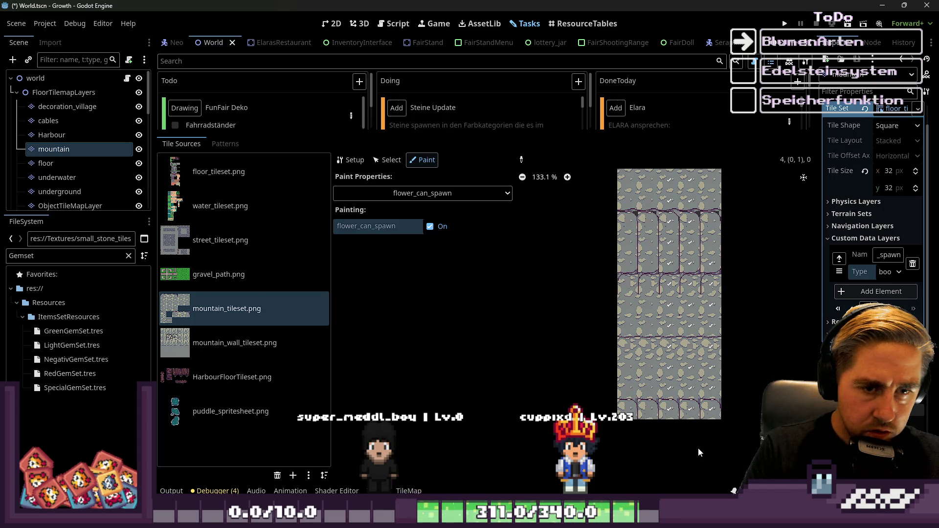
scroll(706, 233, "up", 1)
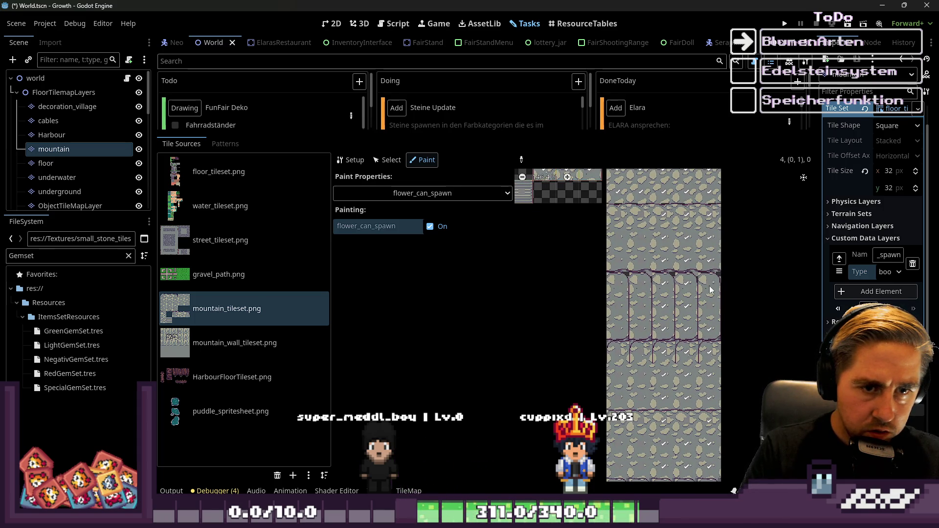
scroll(691, 437, "up", 3)
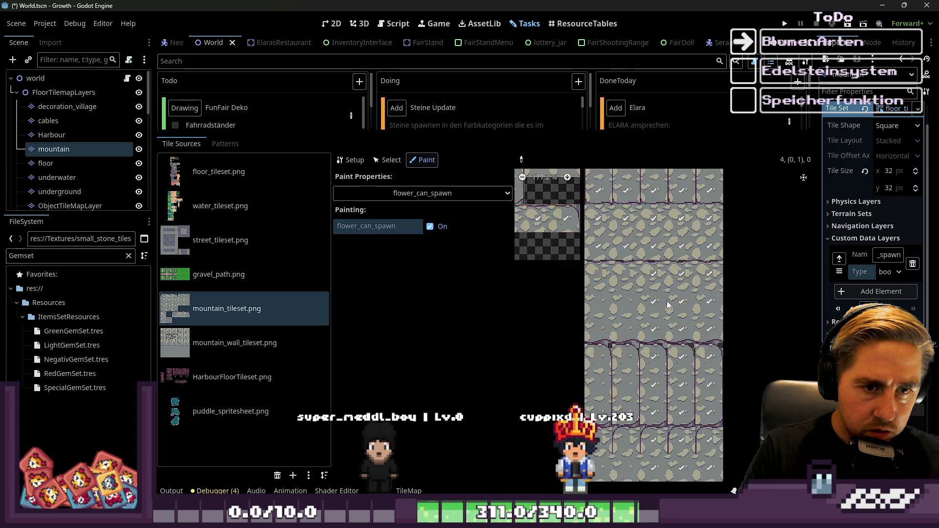
left_click_drag(651, 259, 653, 306)
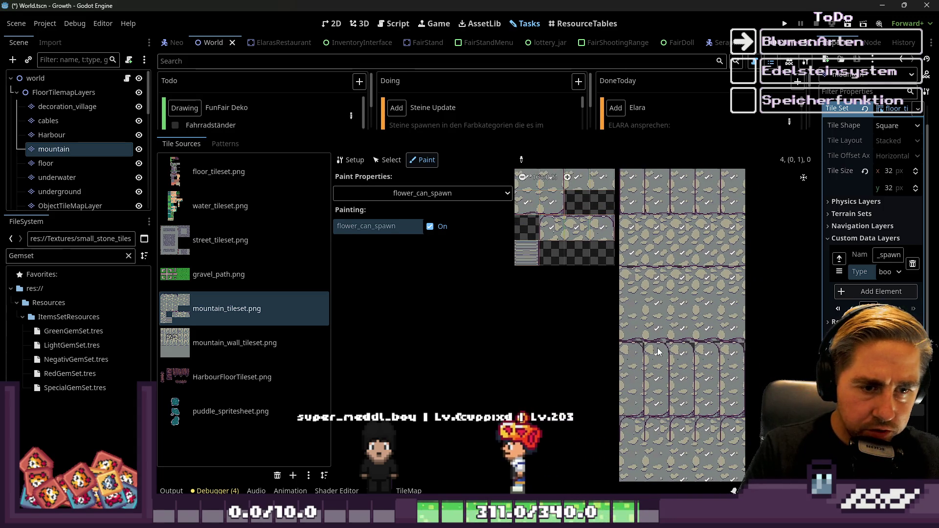
scroll(658, 348, "down", 8)
scroll(668, 277, "up", 8)
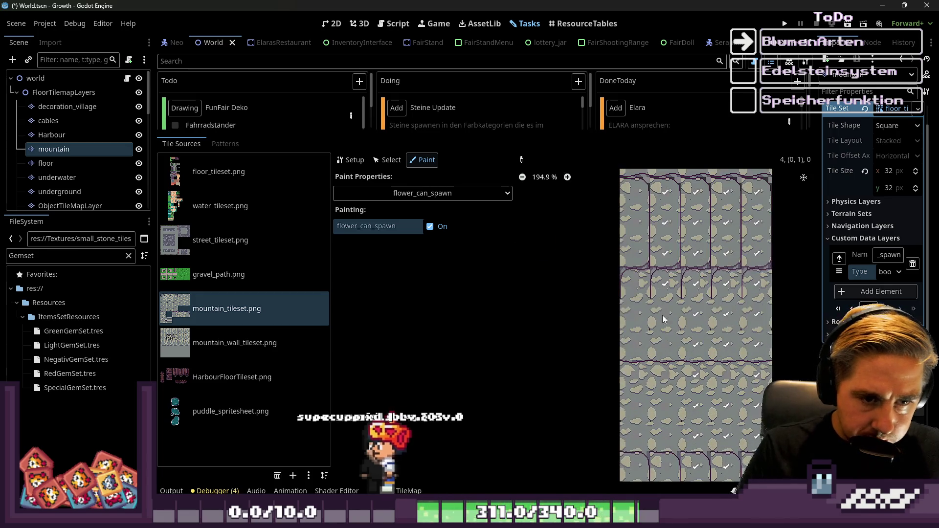
scroll(668, 444, "down", 2)
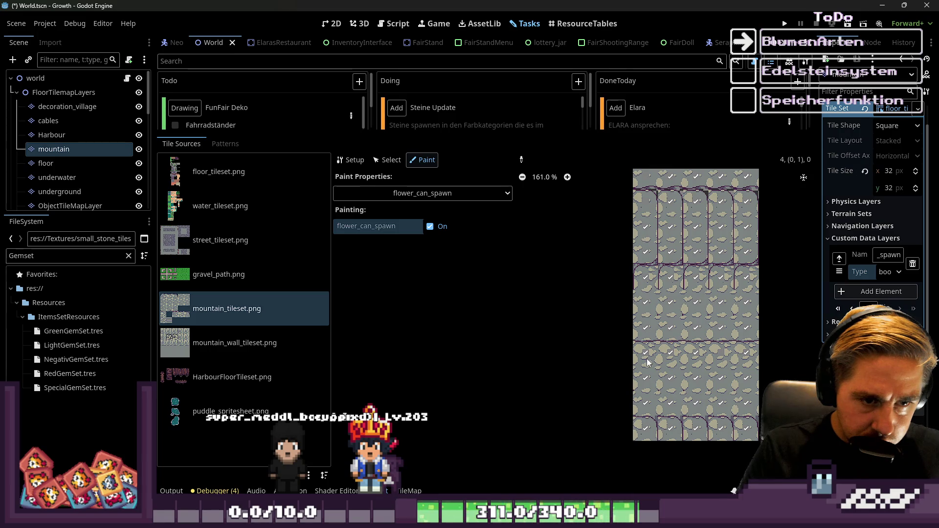
scroll(646, 362, "up", 1)
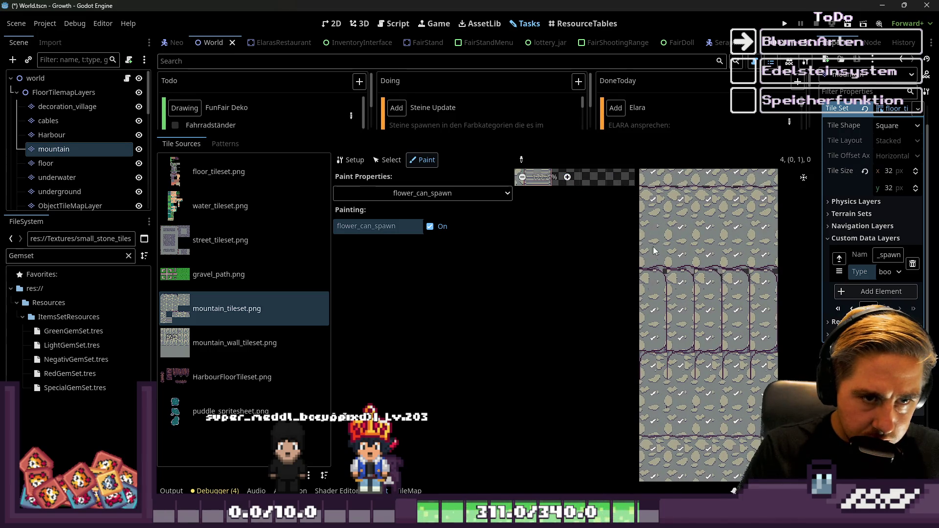
scroll(680, 245, "down", 6)
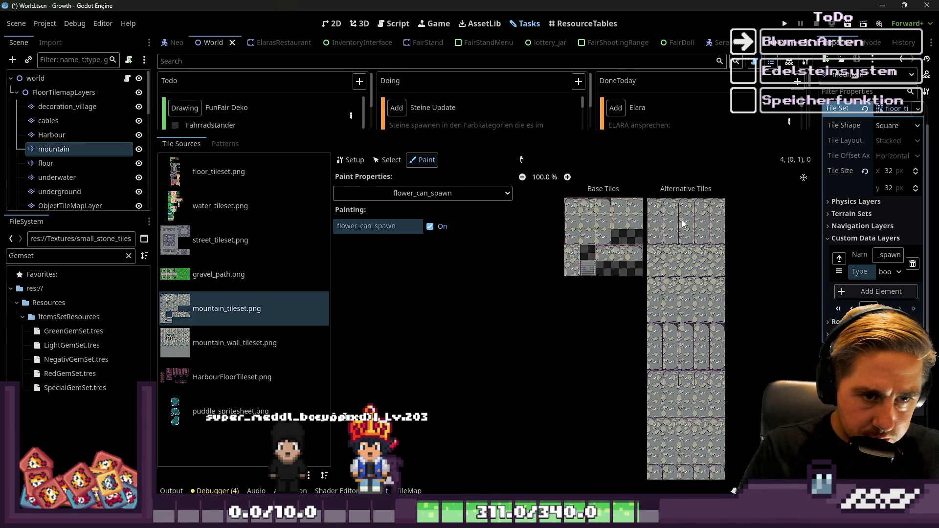
scroll(680, 243, "up", 5)
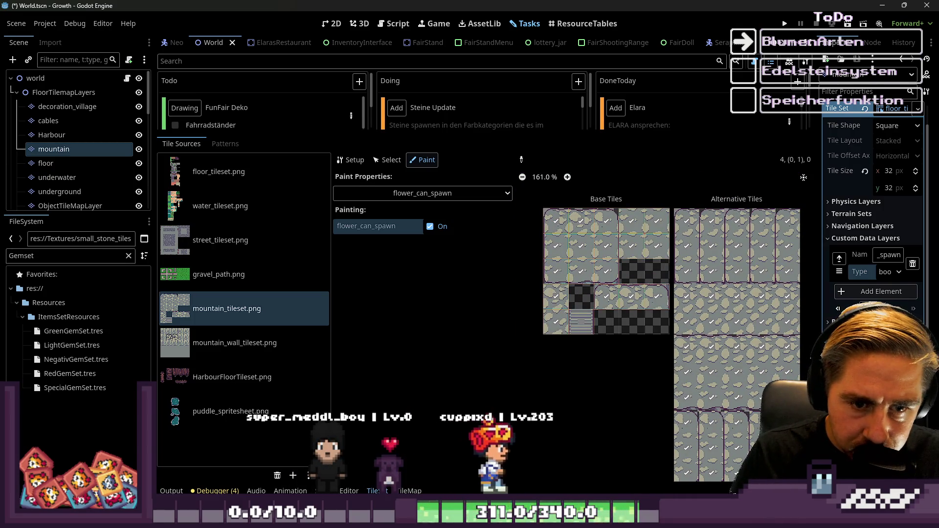
scroll(744, 227, "down", 5)
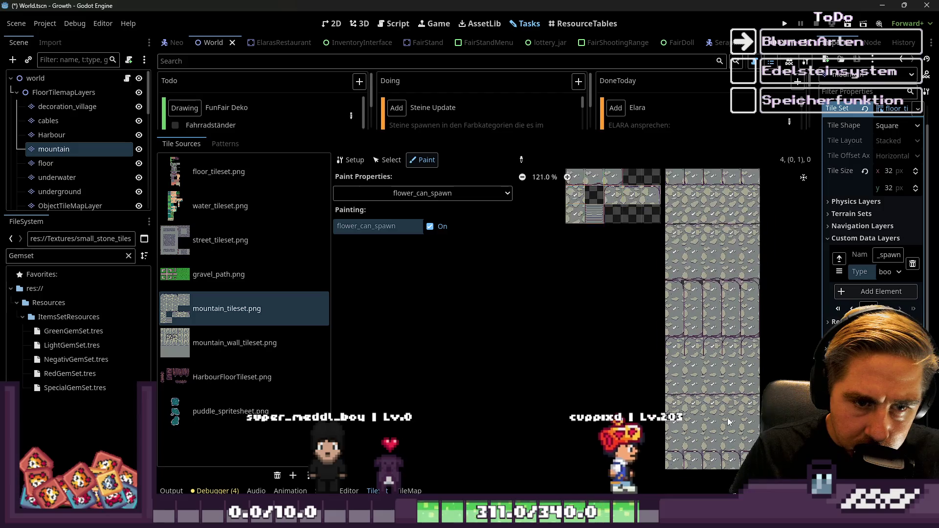
scroll(712, 480, "up", 4)
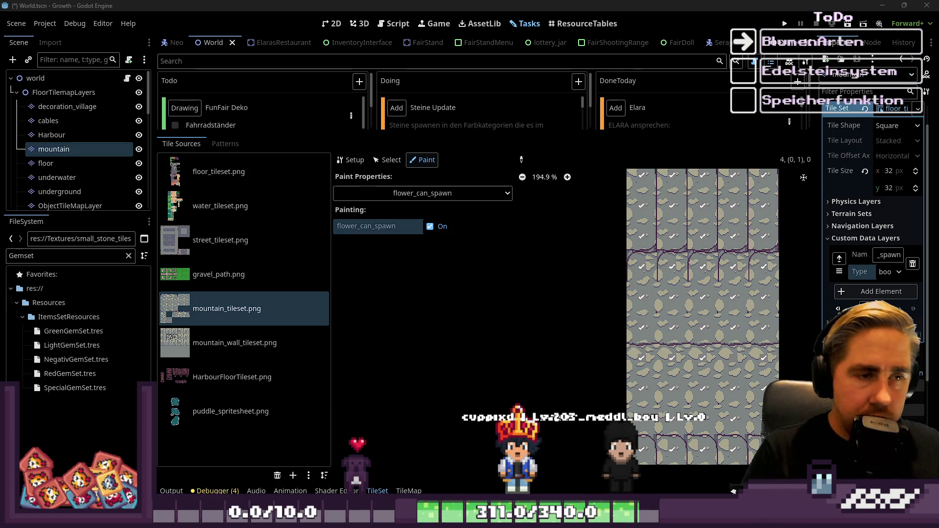
left_click(442, 192)
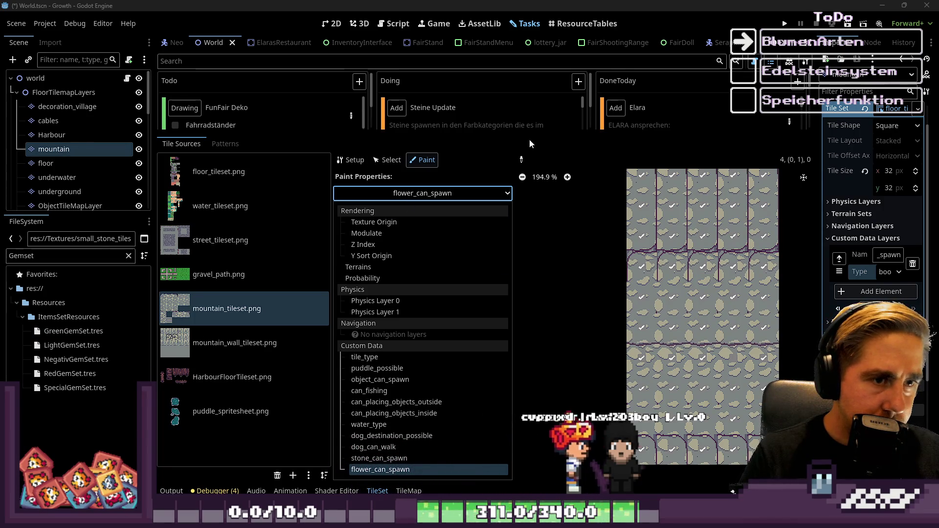
left_click(492, 130)
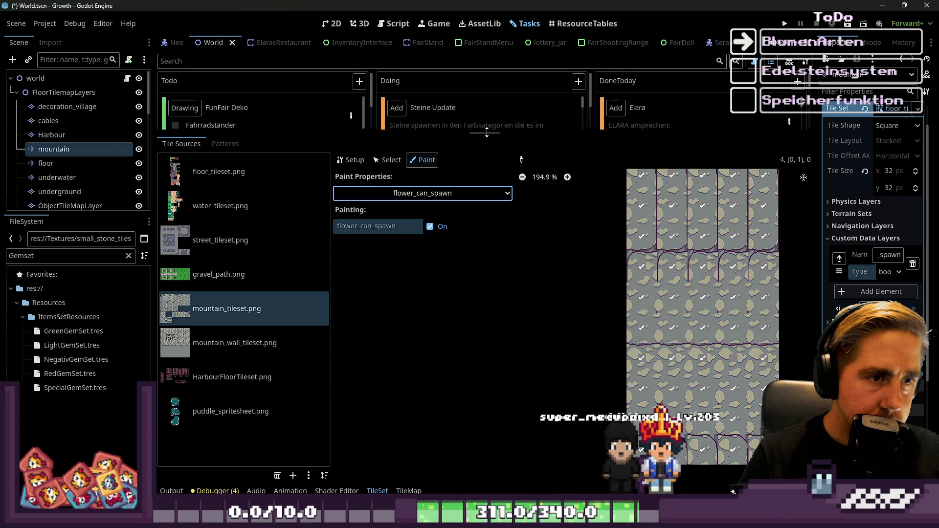
Expand the task board's Doing card and give the tile editor panel much more height
left_click(486, 133)
scroll(489, 129, "down", 3)
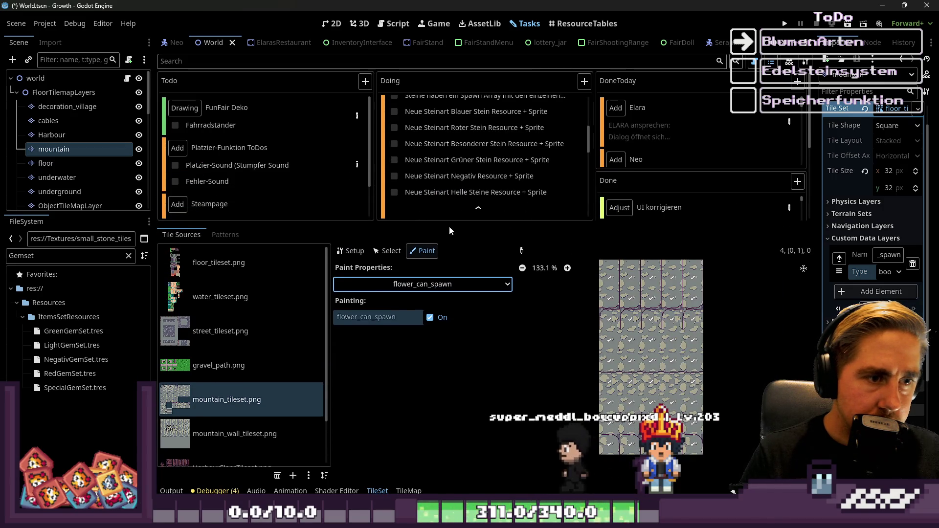
left_click_drag(460, 223, 460, 379)
scroll(540, 225, "down", 5)
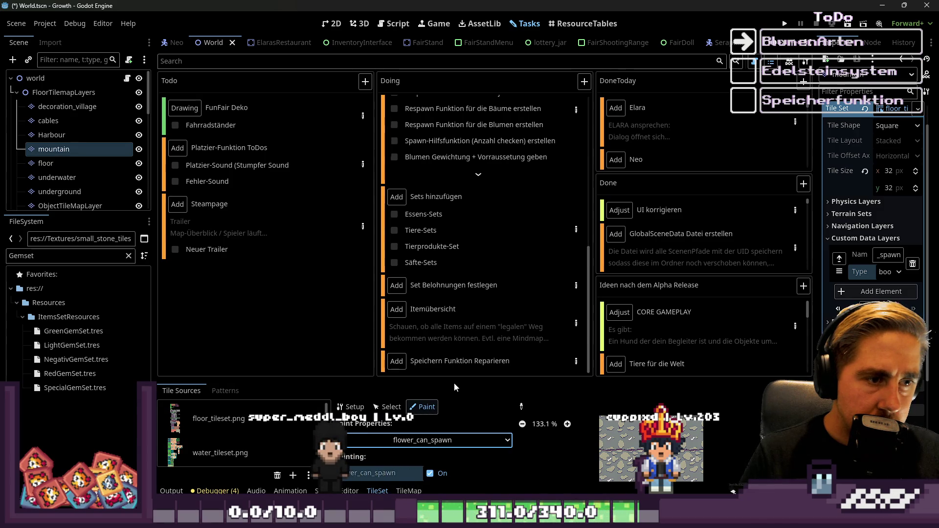
left_click_drag(478, 383, 477, 131)
Select ObjectTileMapLayer in the Scene dock to list its object tile sources
scroll(641, 383, "down", 3)
scroll(631, 263, "up", 5)
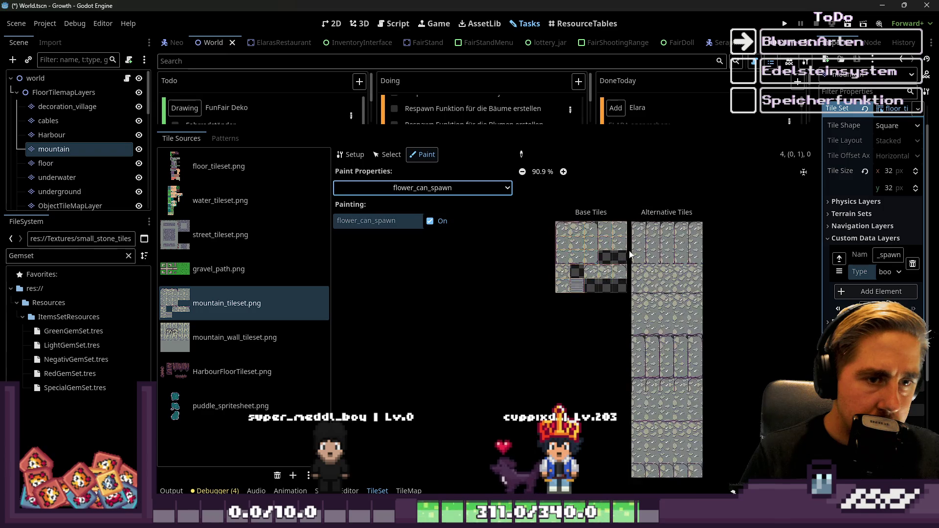
scroll(631, 264, "down", 2)
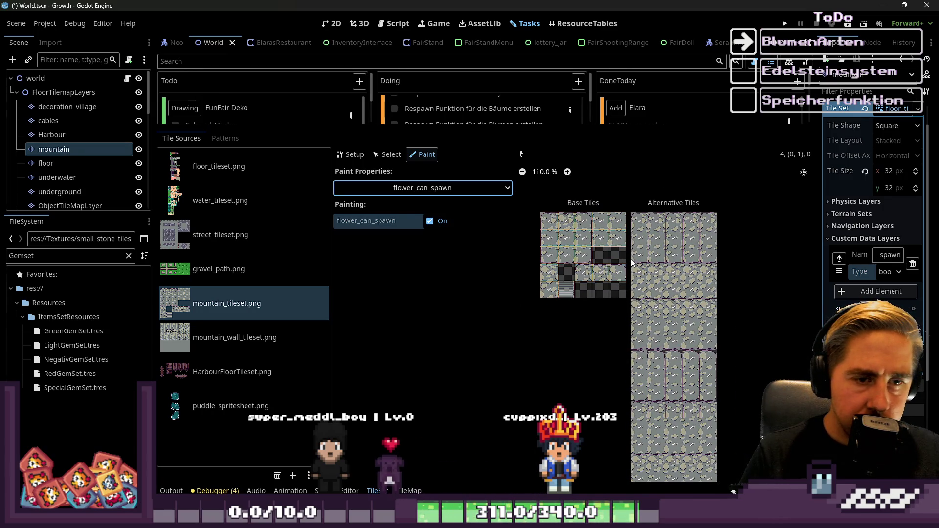
double_click(419, 191)
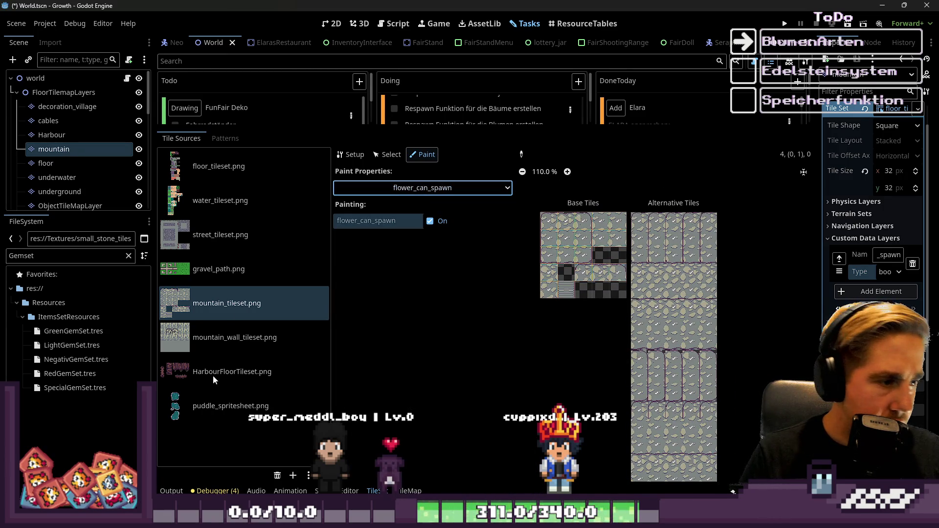
left_click(92, 206)
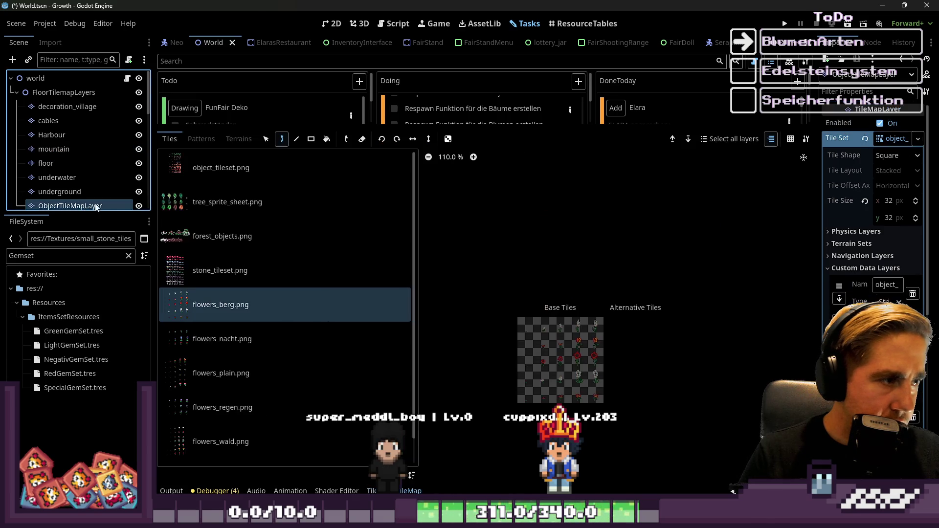
Show the stone_tileset tiles, briefly checking the flowers_berg sheet
left_click(237, 260)
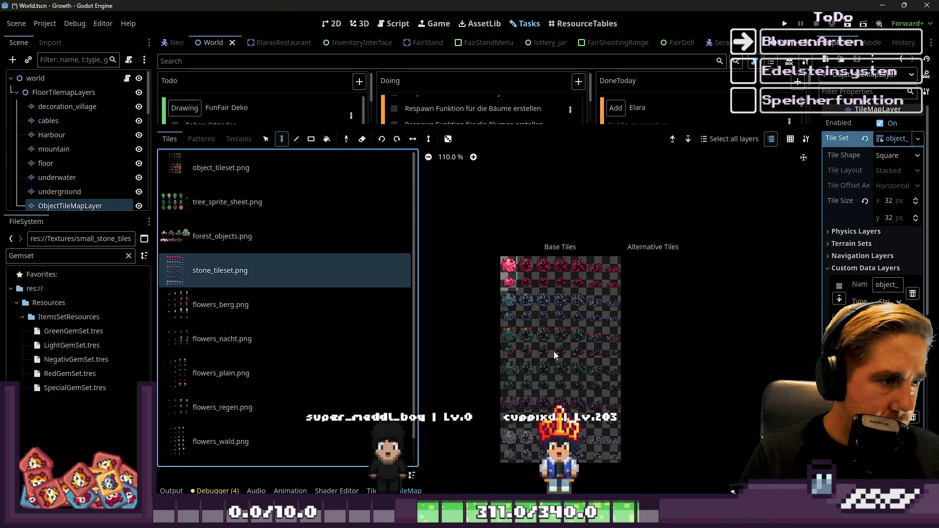
scroll(510, 345, "up", 5)
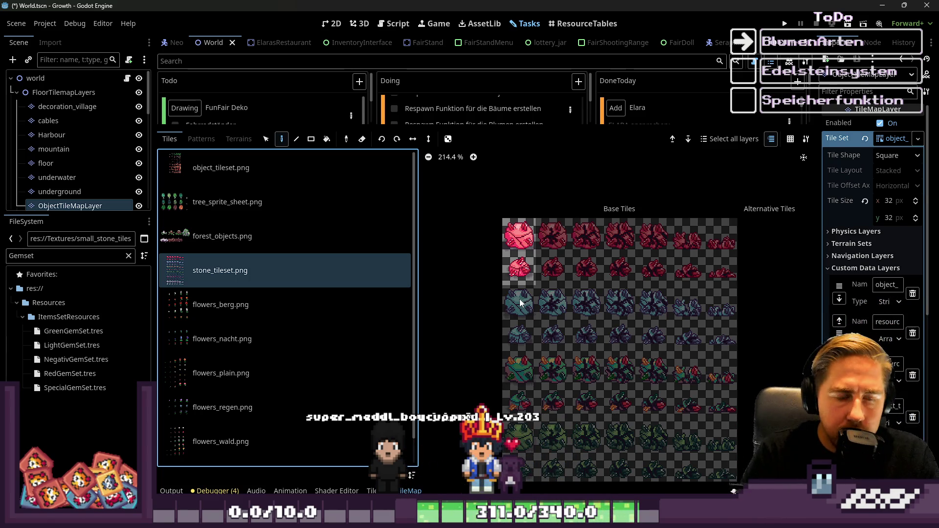
left_click(225, 304)
left_click(225, 277)
scroll(507, 304, "down", 2)
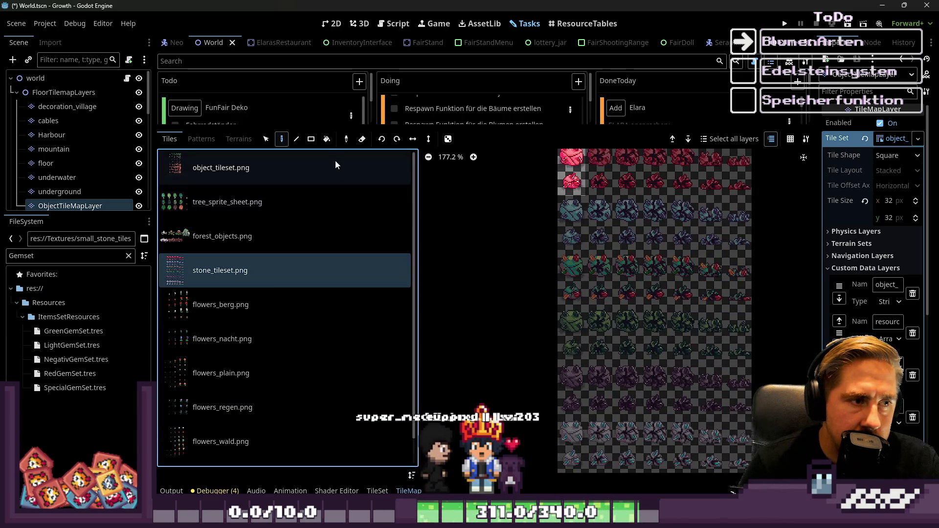
Open the stone_tileset atlas in the TileSet editor and switch to Paint mode
left_click(377, 490)
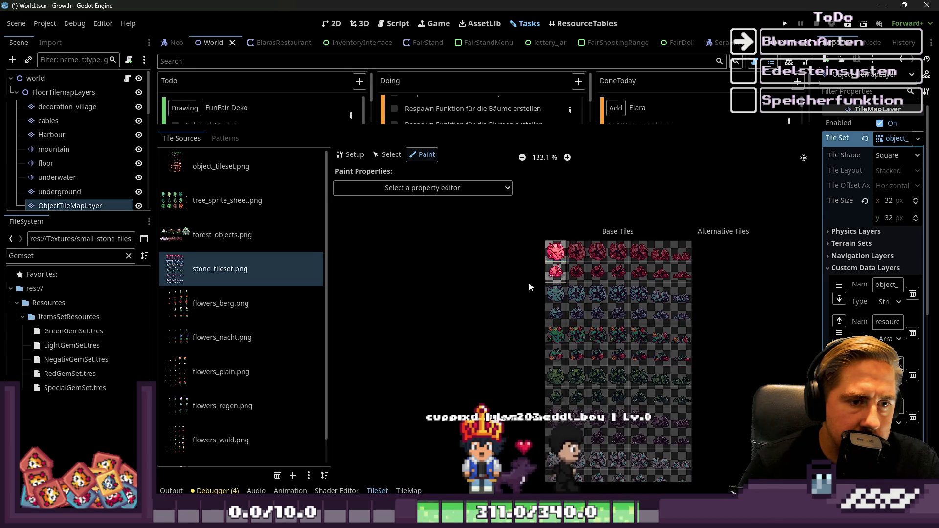
left_click(351, 154)
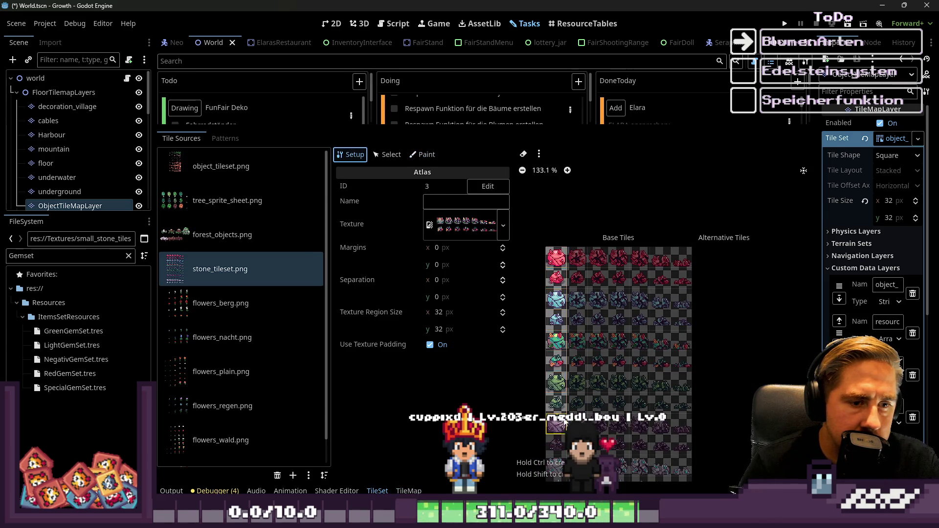
scroll(582, 384, "down", 3)
scroll(544, 228, "up", 5)
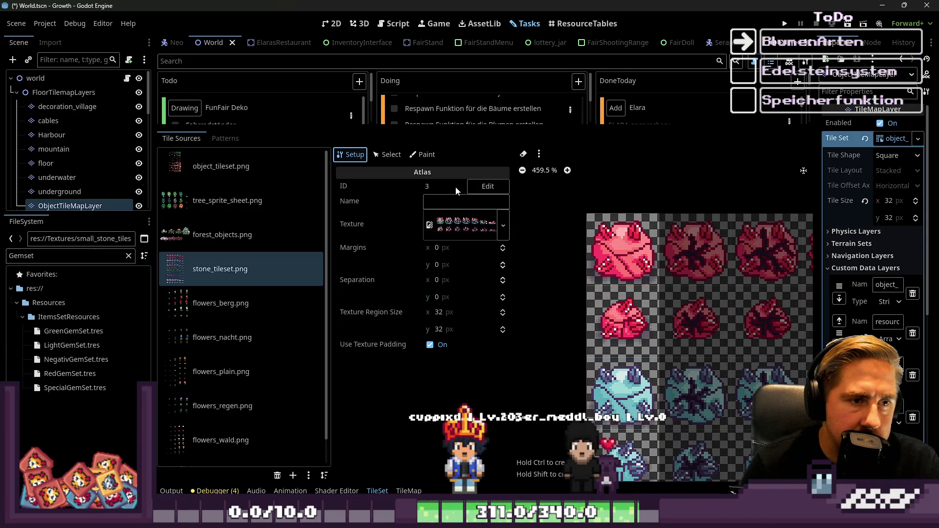
left_click(387, 155)
left_click(423, 155)
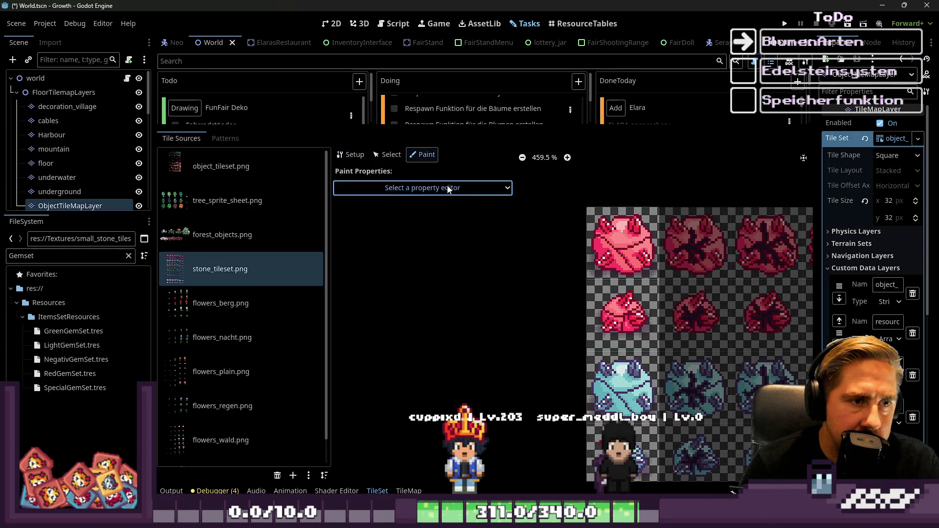
Set the painted property to Physics Layer 0 after briefly trying Texture Origin
left_click(421, 188)
left_click(399, 214)
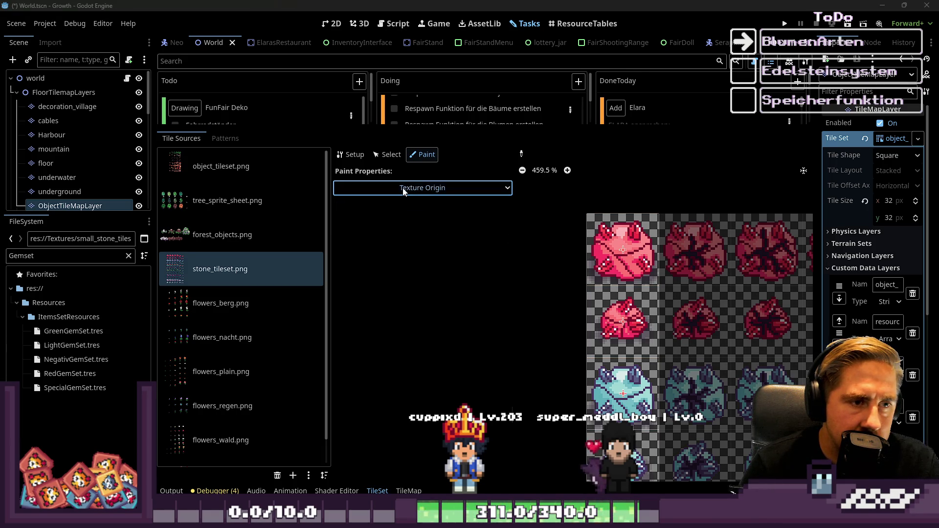
left_click(404, 191)
left_click(411, 299)
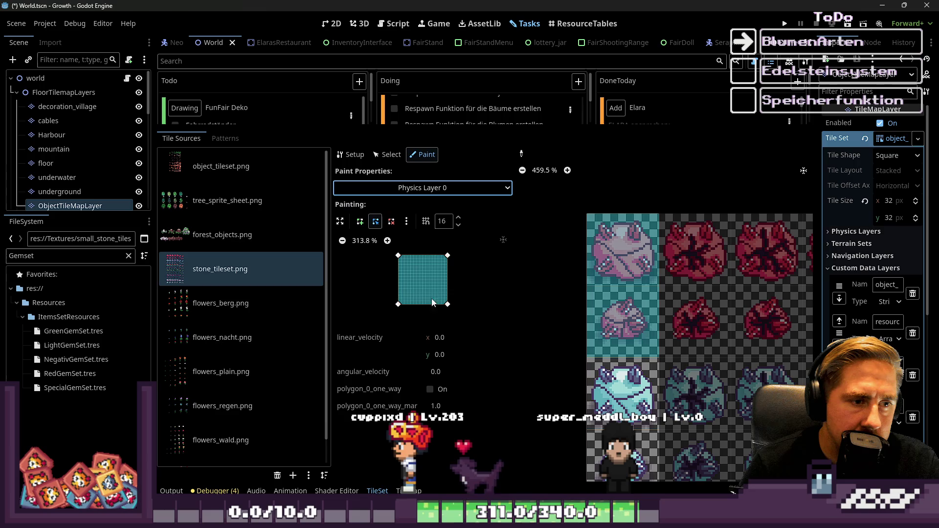
Inspect the collision shapes of the cyan, green and another stone tile
left_click(626, 367)
scroll(655, 245, "down", 3)
scroll(646, 294, "up", 2)
left_click(632, 367)
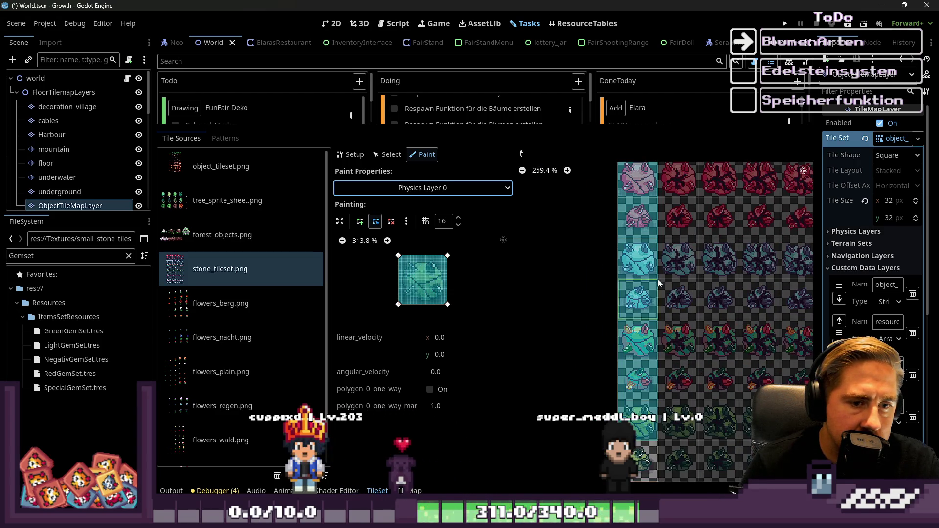
scroll(657, 305, "down", 2)
scroll(656, 342, "up", 1)
left_click(652, 396)
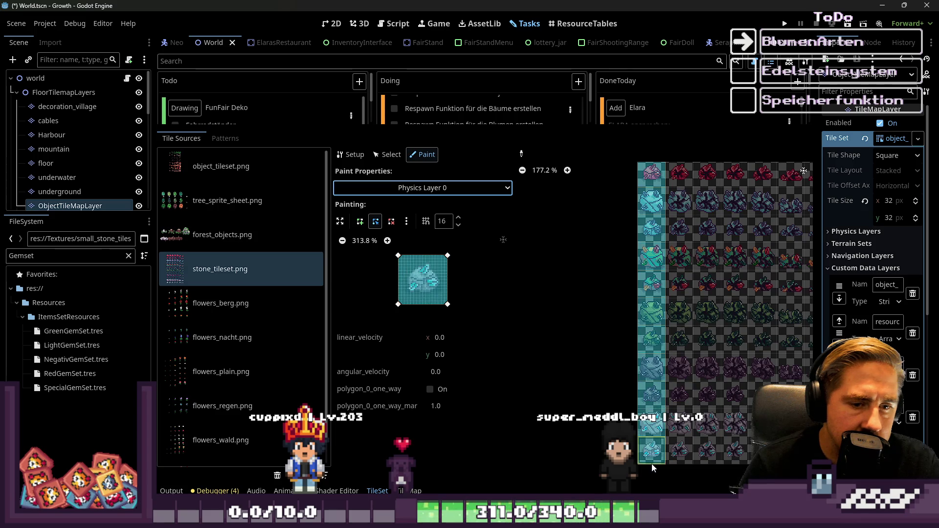
scroll(701, 334, "up", 2)
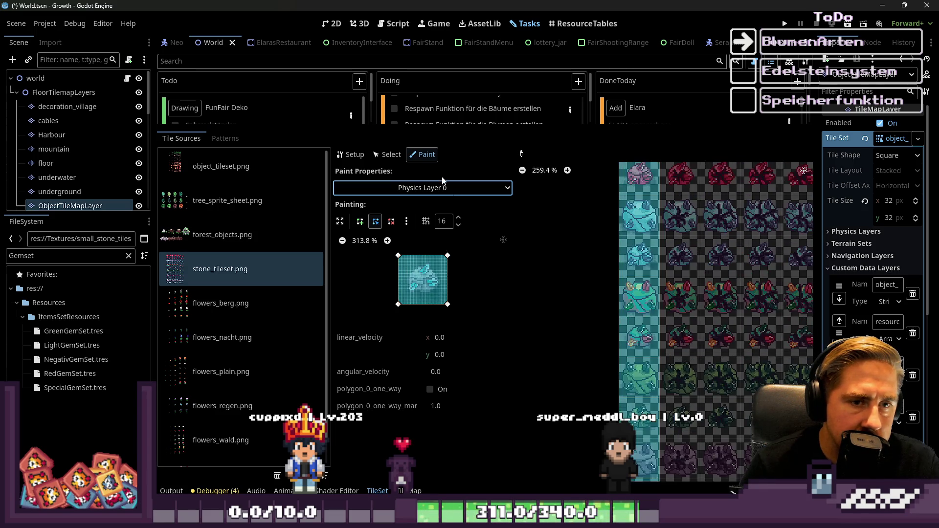
left_click(444, 188)
Switch the painted property to the object_name custom data
left_click(387, 339)
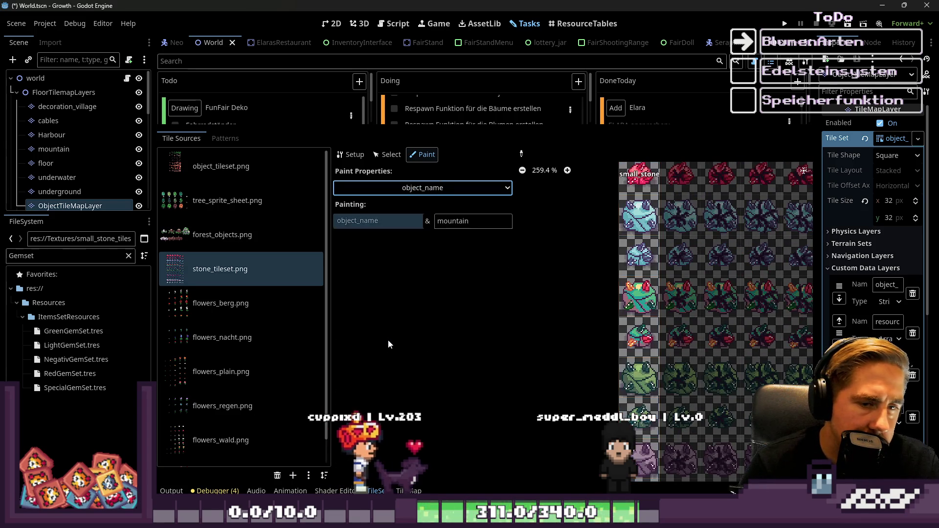
scroll(636, 245, "up", 4)
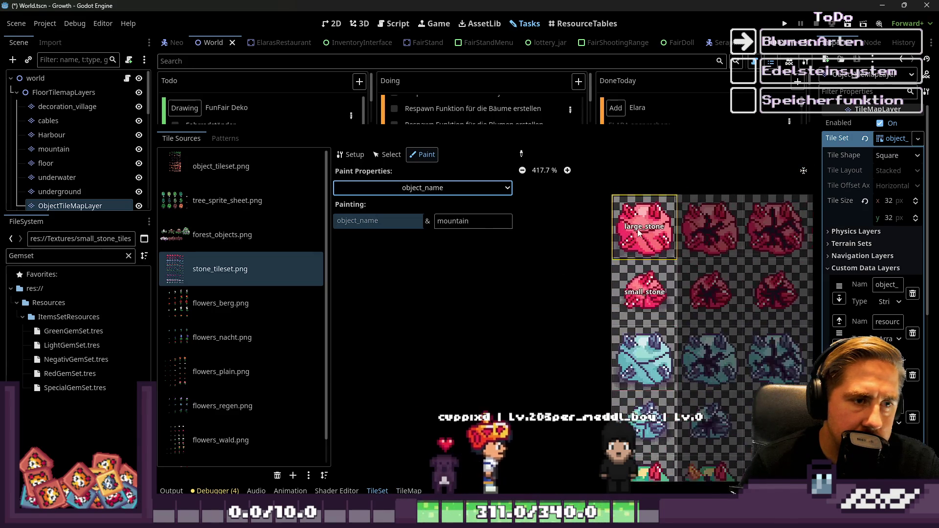
scroll(603, 257, "down", 1)
key("Tab")
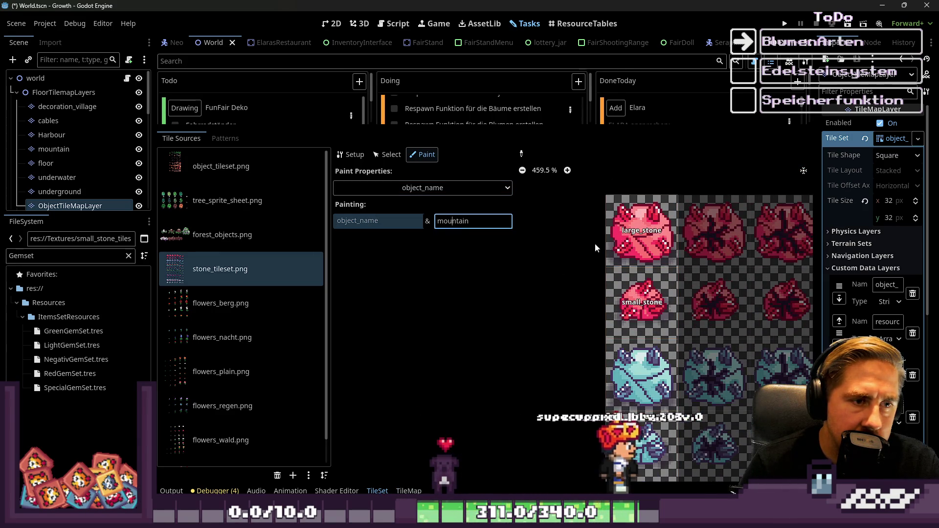
left_click(440, 187)
key("Escape")
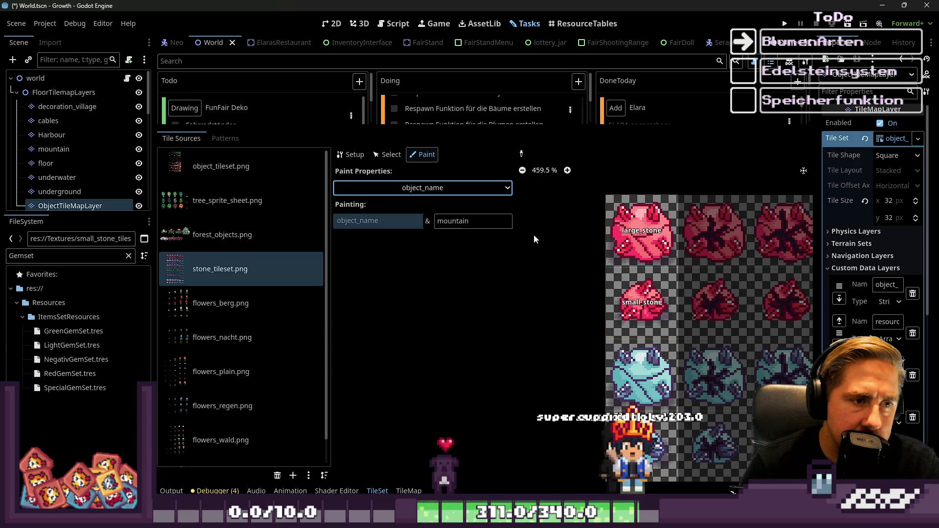
Paint red_large_stone onto the top-left red stone tile
left_click(472, 223)
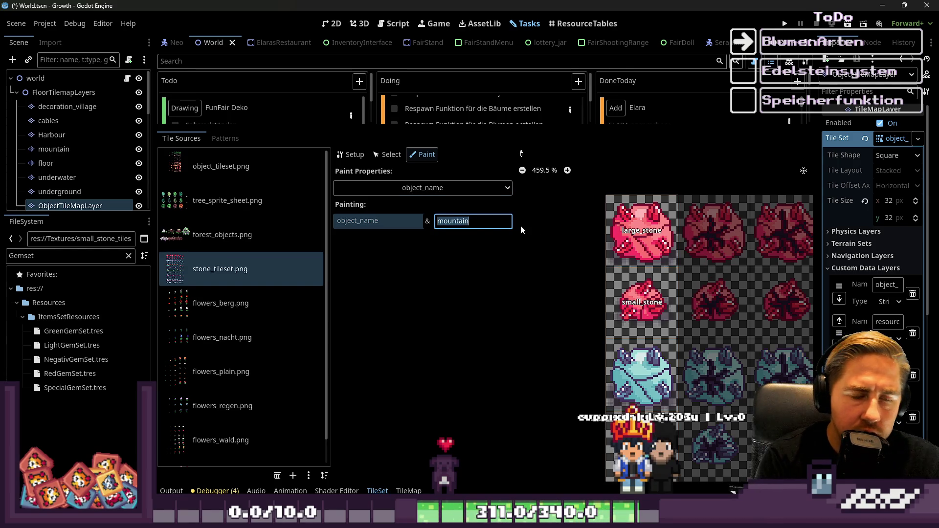
type("large")
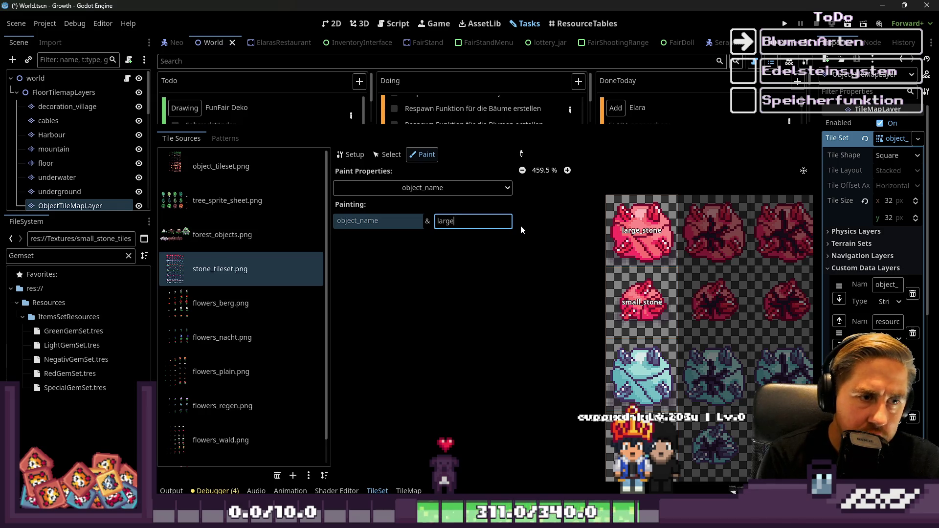
type("_red")
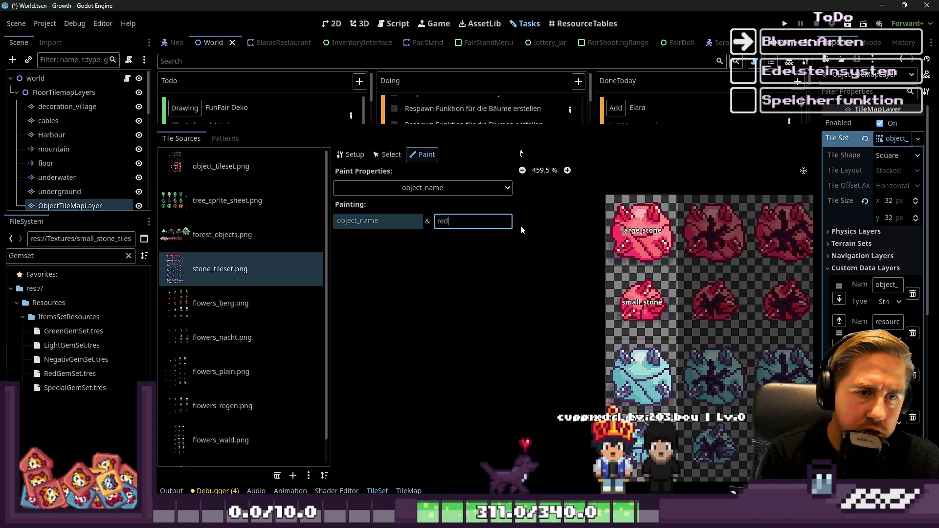
type("_large_stone")
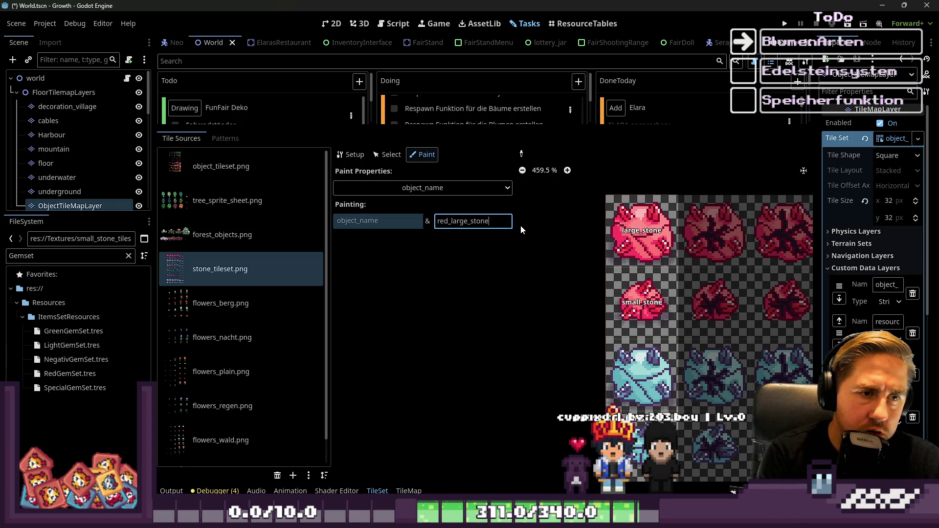
key("Return")
left_click(666, 221)
type("small")
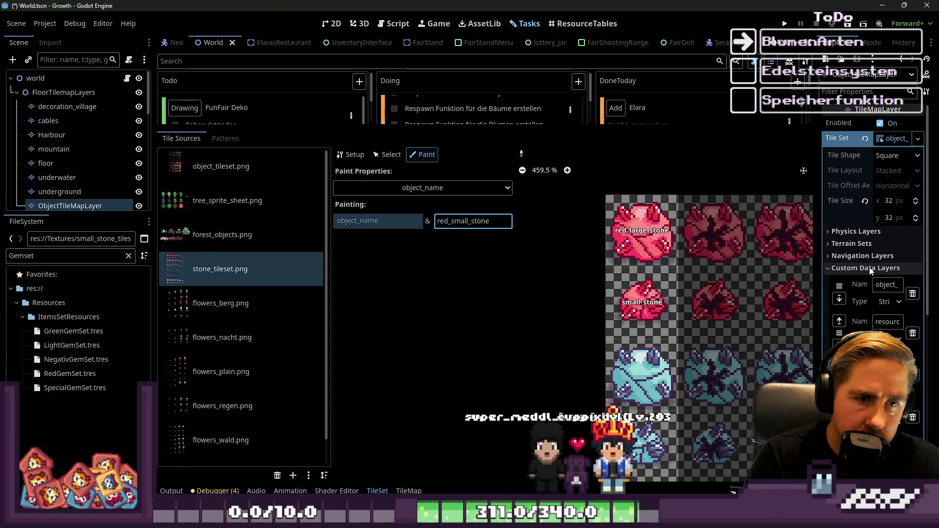
Paint blue_large_stone onto the large blue stone tile
double_click(474, 221)
type("blue")
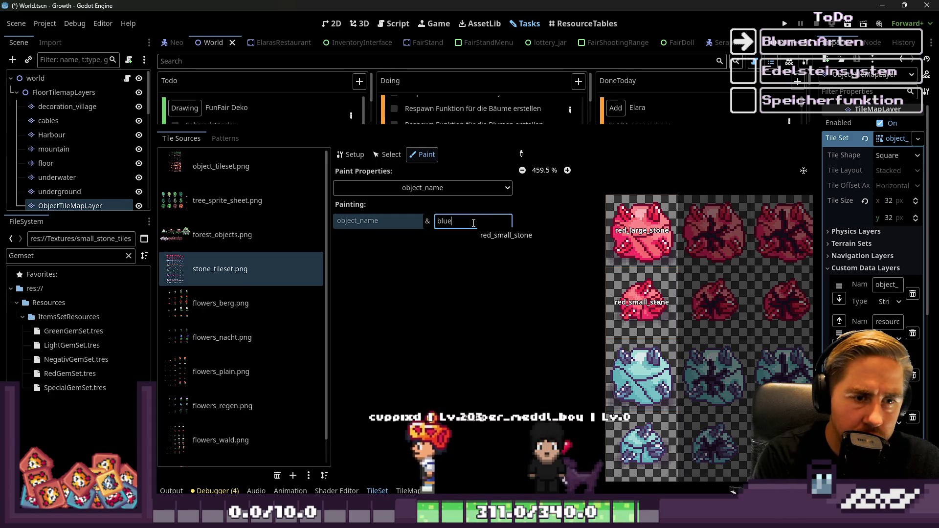
type("_large_stone")
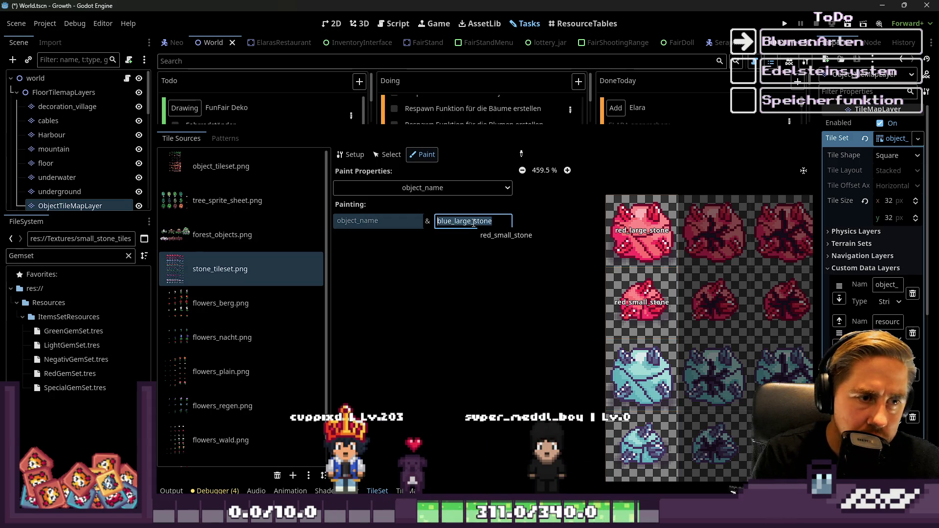
key("End")
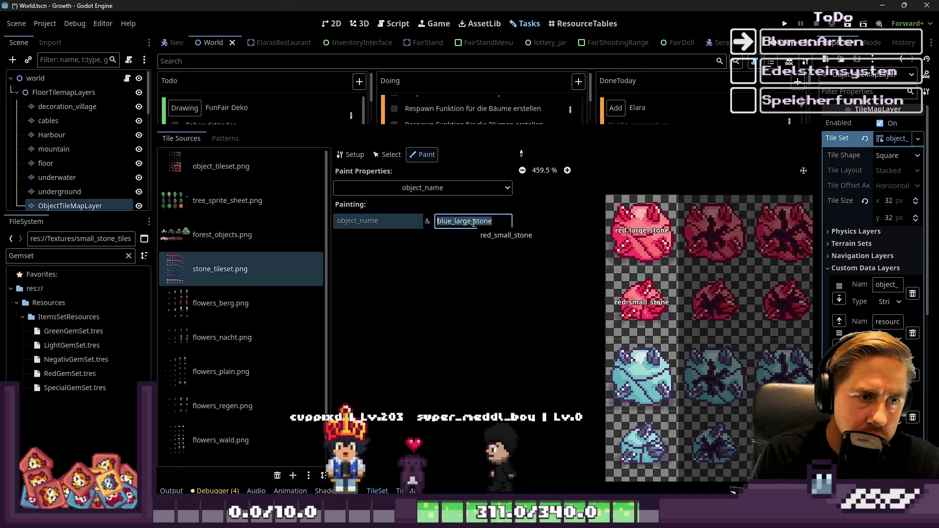
key("shift+Left")
key("shift+Left")
key("shift+Left")
key("shift+Left")
key("shift+Left")
key("shift+Left")
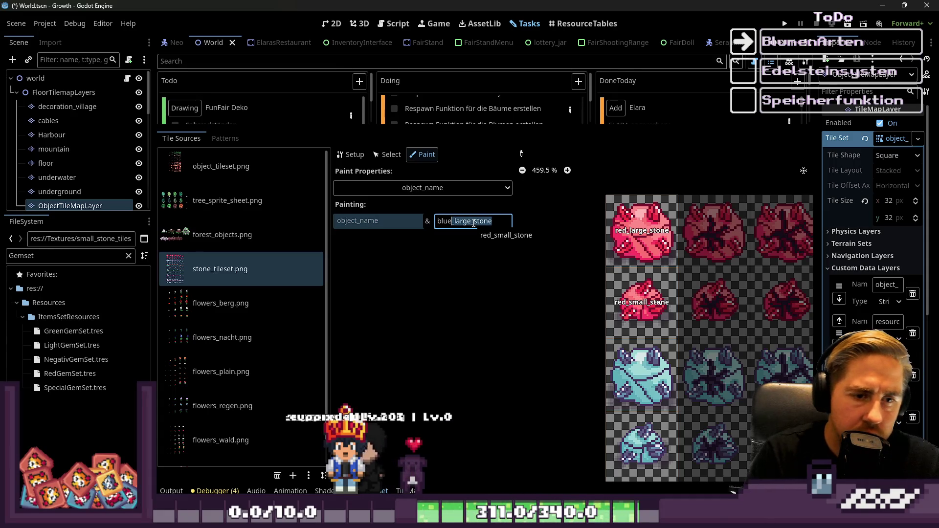
left_click(641, 374)
scroll(642, 230, "down", 2)
double_click(487, 218)
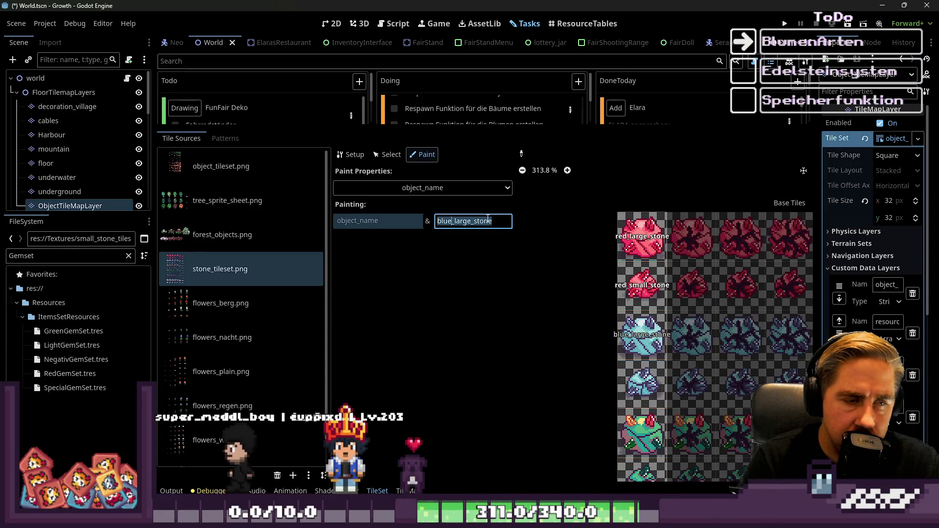
Paint special_large_stone and green_large_stone onto their large stone tiles
type("special_large_stone")
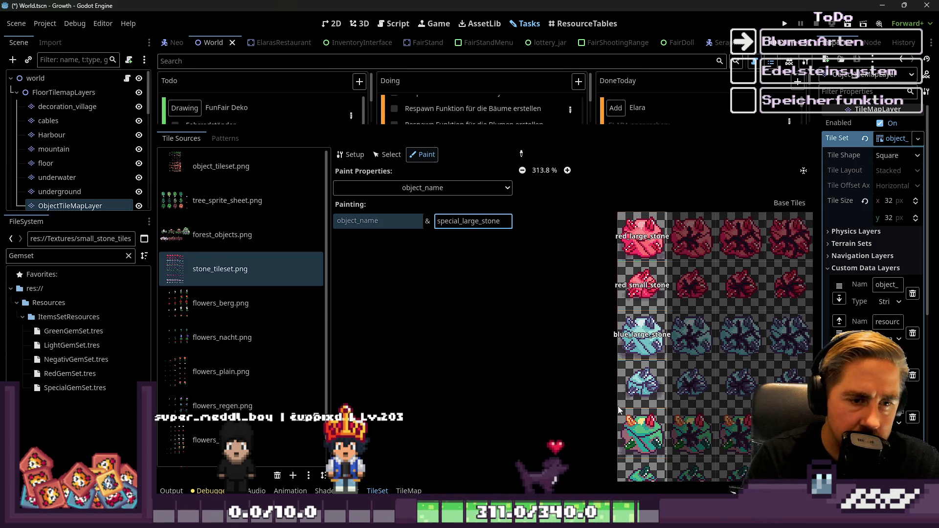
left_click(642, 432)
scroll(583, 294, "down", 3)
scroll(597, 386, "up", 2)
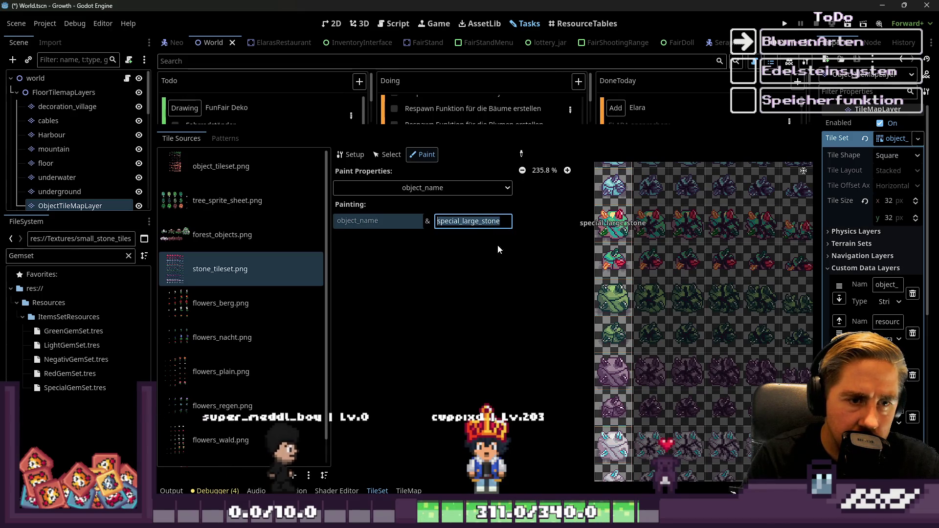
type("green_large_stone")
left_click(606, 307)
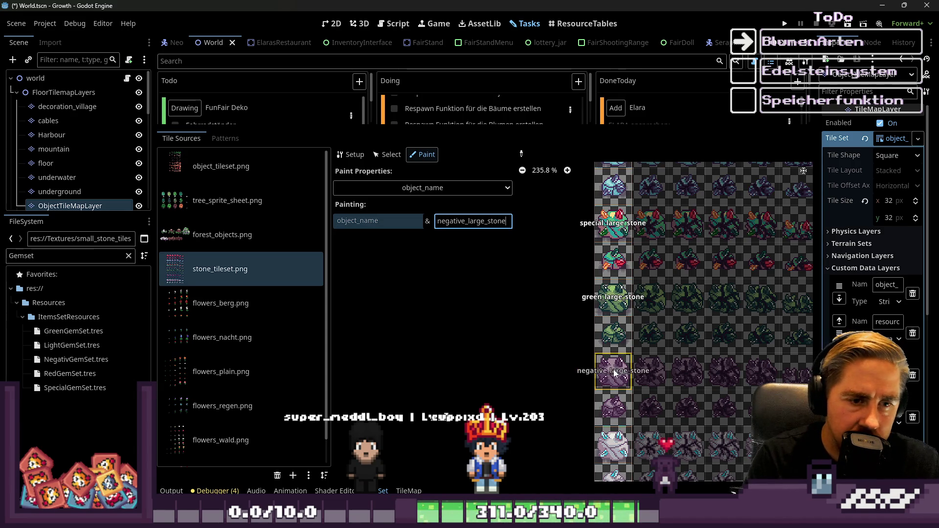
Enter the light_large_stone, negative and green stone names in the Painting field
double_click(464, 221)
type("Light")
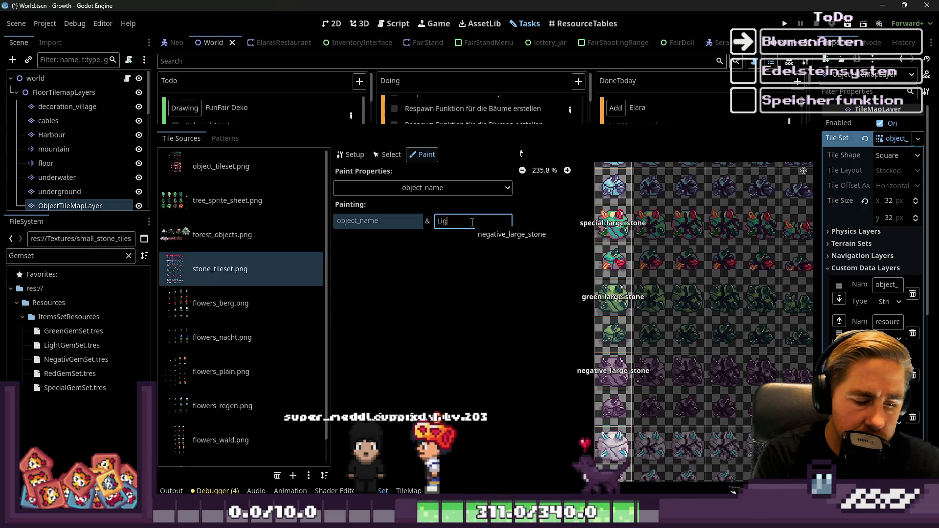
key("BackSpace")
key("BackSpace")
key("BackSpace")
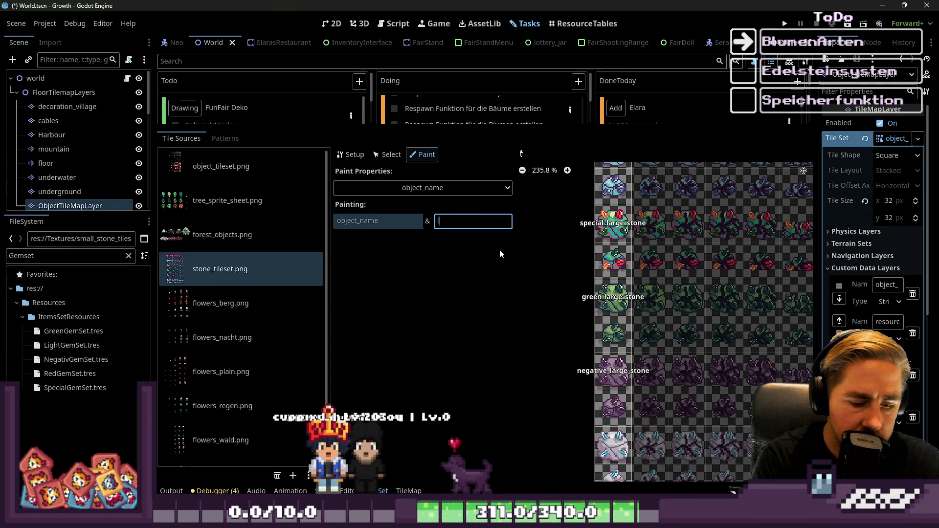
type("light")
type("_large_stone")
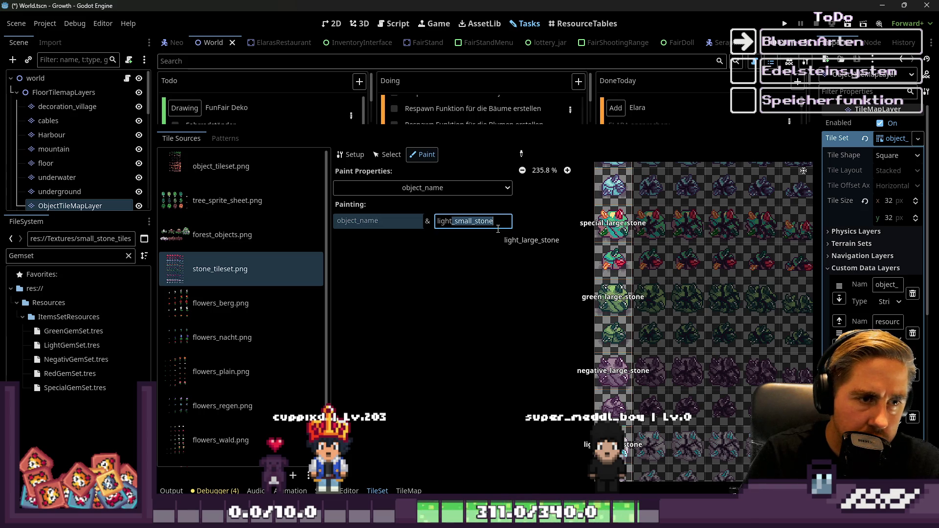
scroll(762, 316, "down", 1)
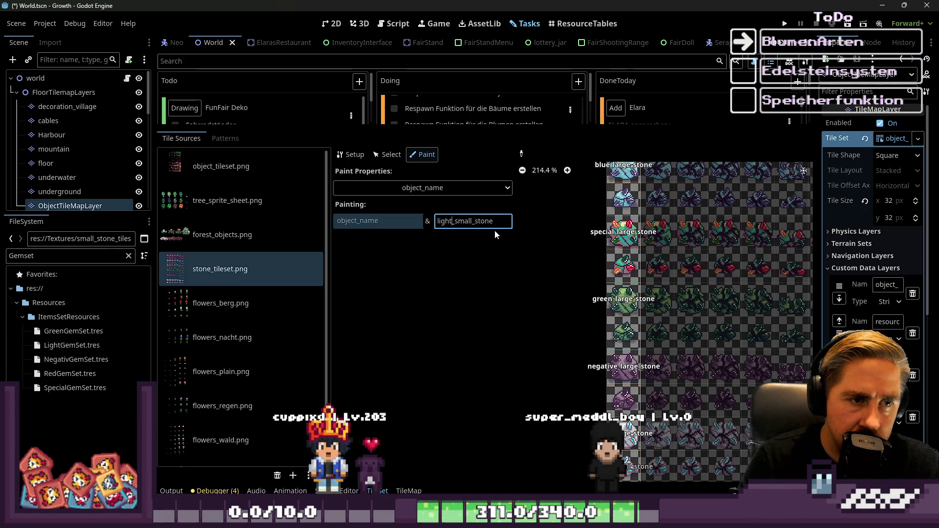
key("shift+Home")
type("negative")
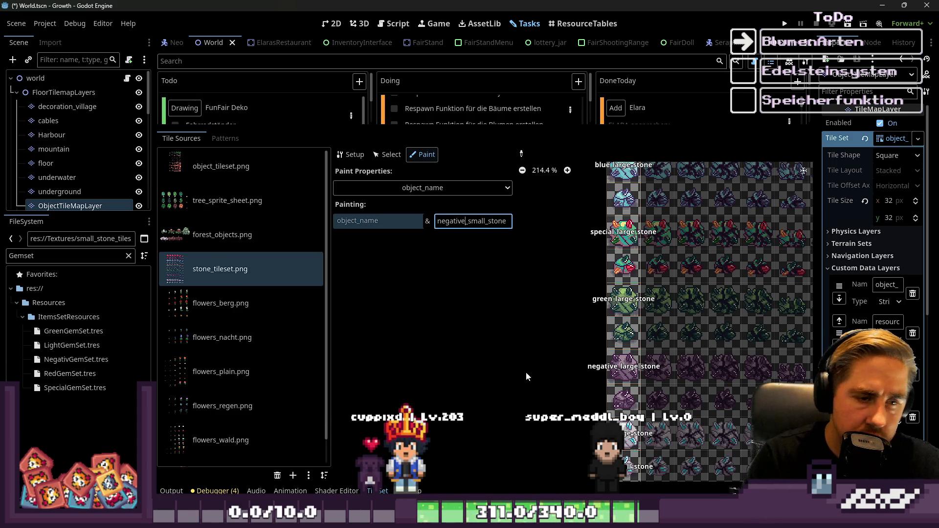
key("ctrl+a")
type("gre")
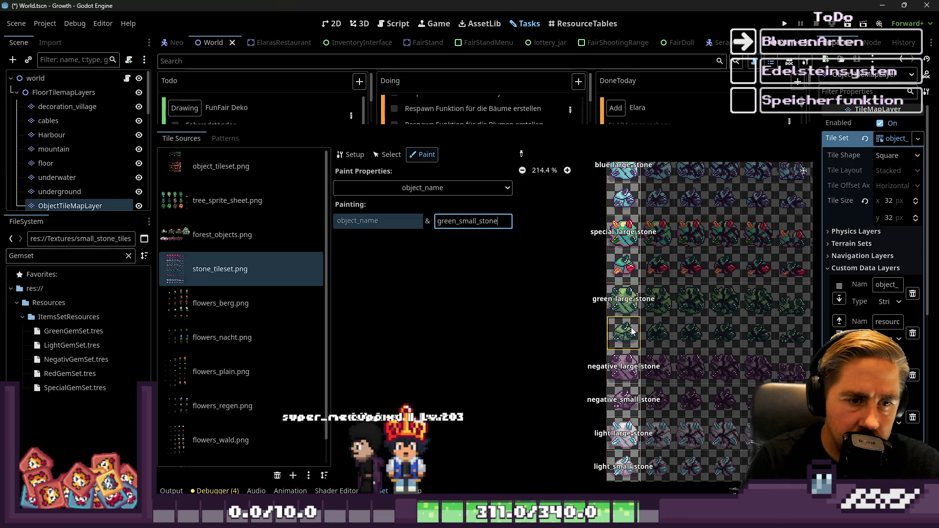
Paint blue_small_stone and special_small_stone onto the small blue and special stone tiles
double_click(475, 222)
type("special")
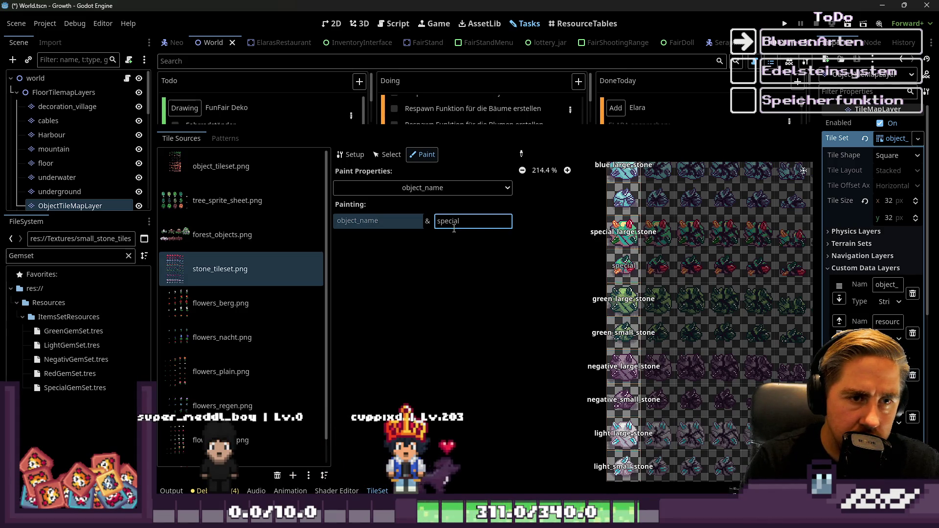
double_click(454, 229)
type("blue_small_stone")
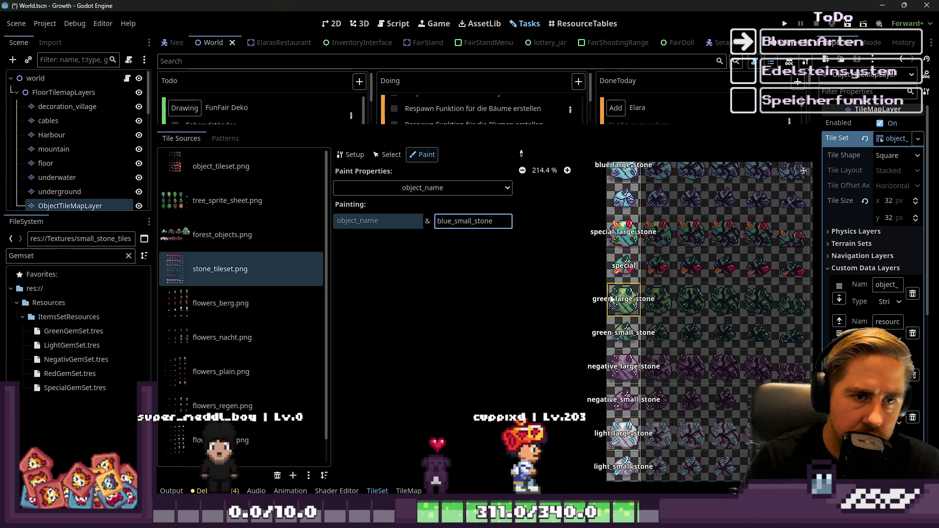
scroll(602, 275, "down", 2)
scroll(602, 275, "up", 10)
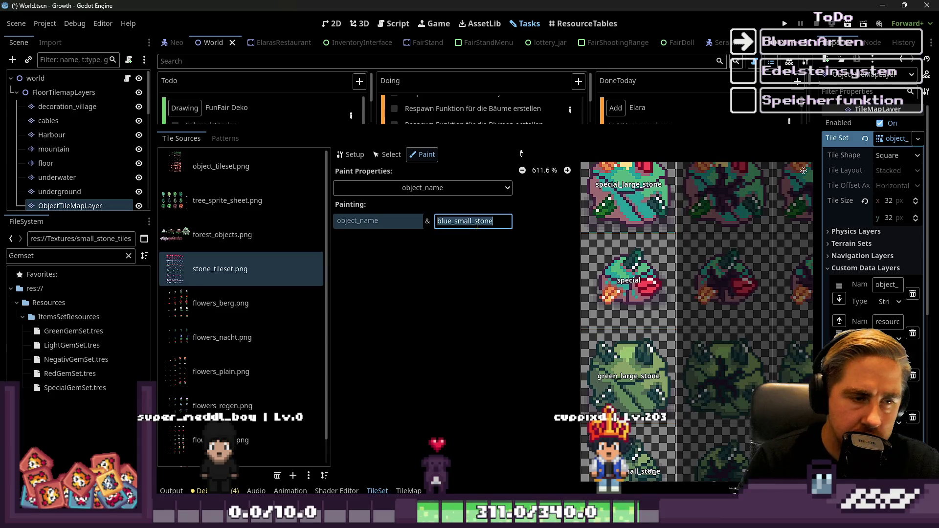
type("special_small_stone")
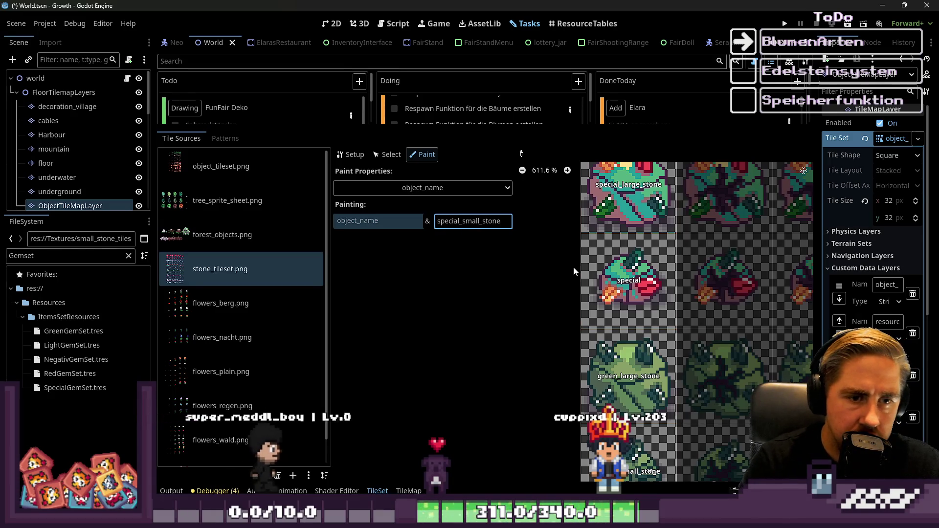
scroll(635, 322, "down", 3)
left_click(636, 322)
scroll(636, 322, "down", 10)
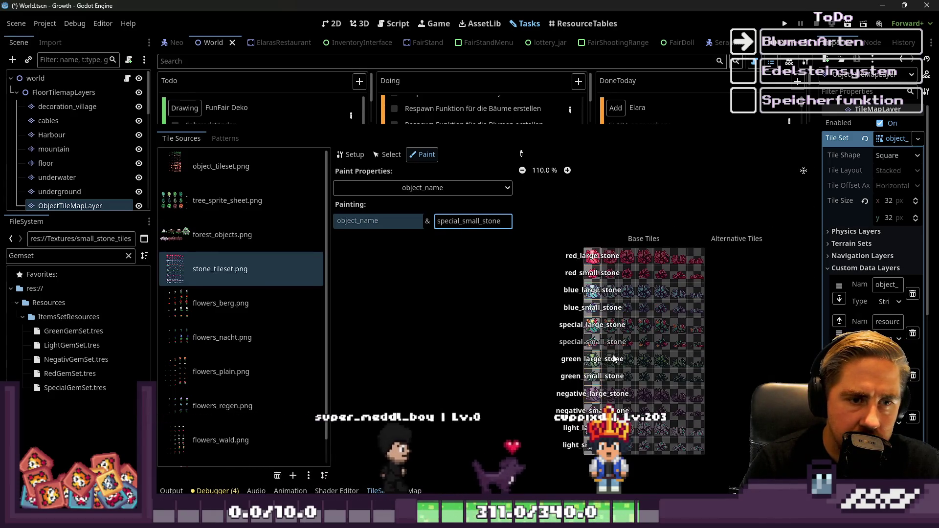
left_click(424, 188)
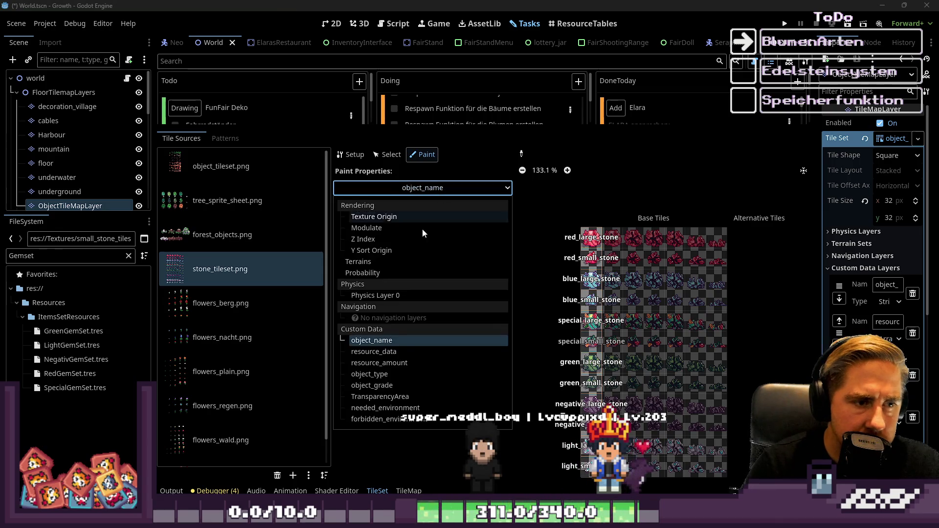
Pick resource_data under Custom Data, revealing Resource values on the red stone tiles
left_click(392, 351)
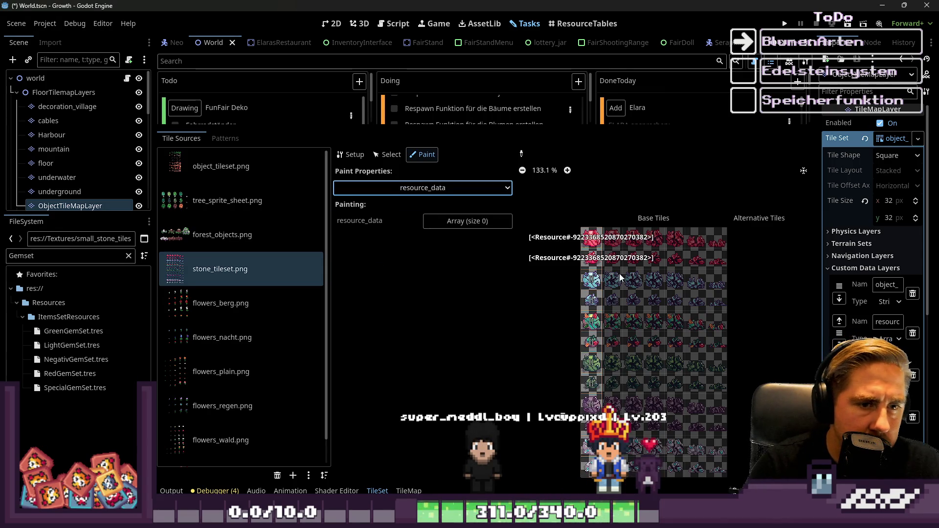
scroll(563, 242, "up", 7)
scroll(629, 207, "up", 2)
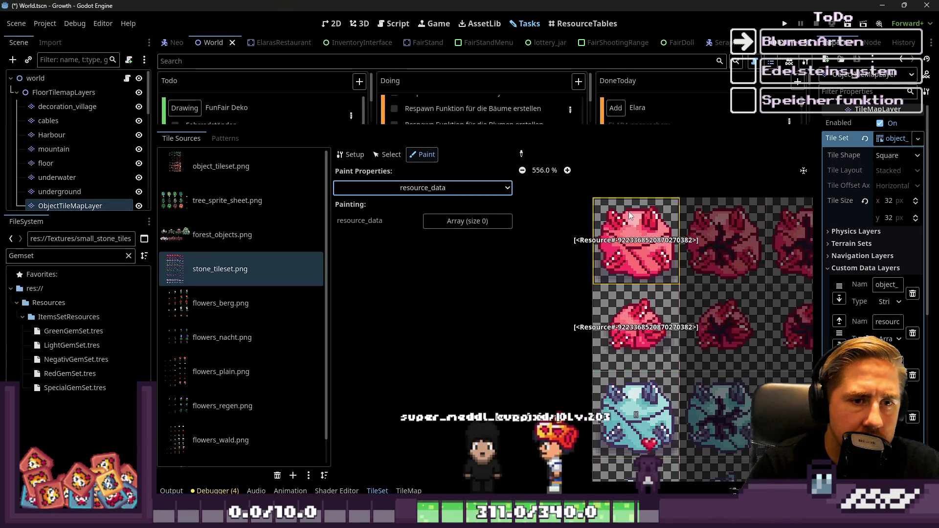
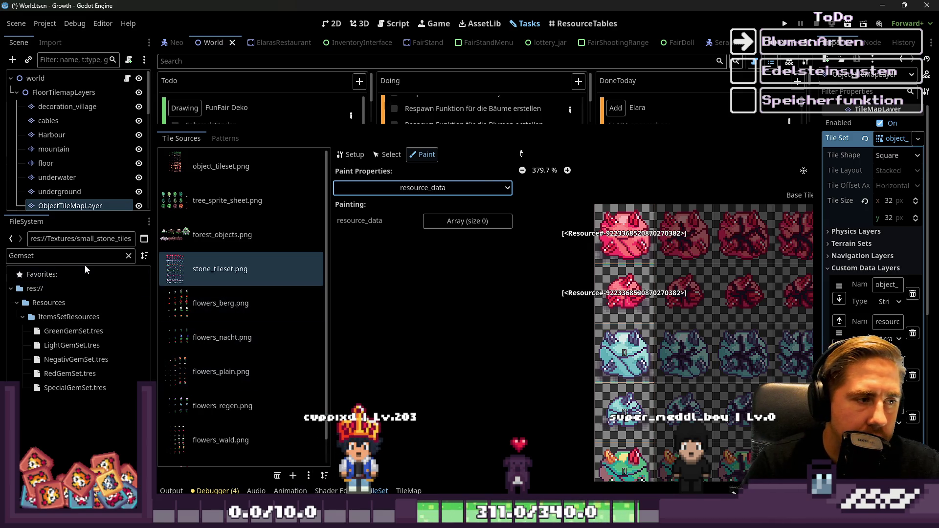
Filter the FileSystem for 'stone' and open stone_sprite_inventar.png in the external editor
type("stone")
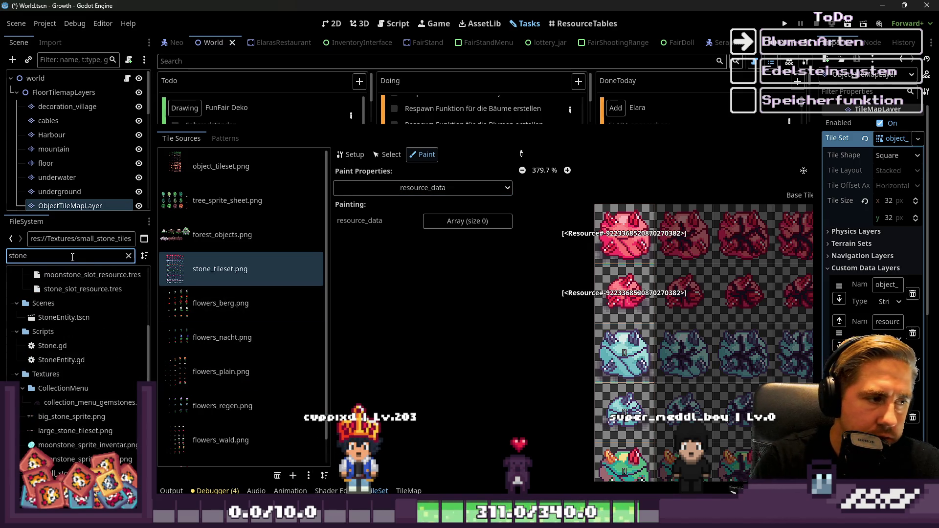
scroll(84, 365, "up", 3)
scroll(78, 431, "down", 5)
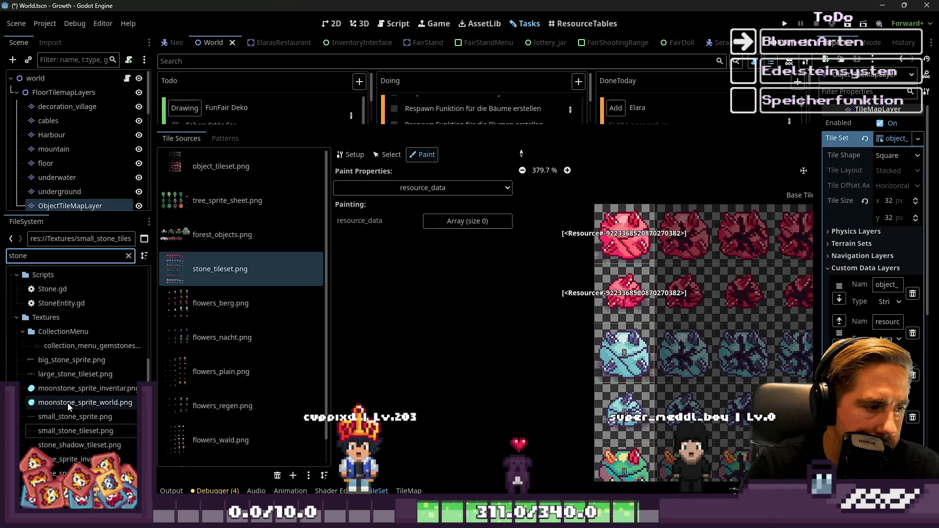
right_click(72, 464)
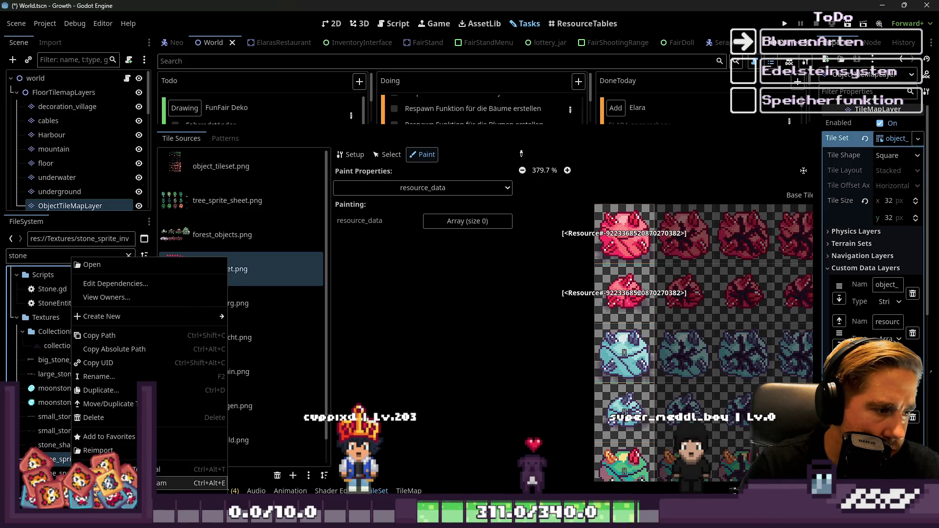
left_click(195, 484)
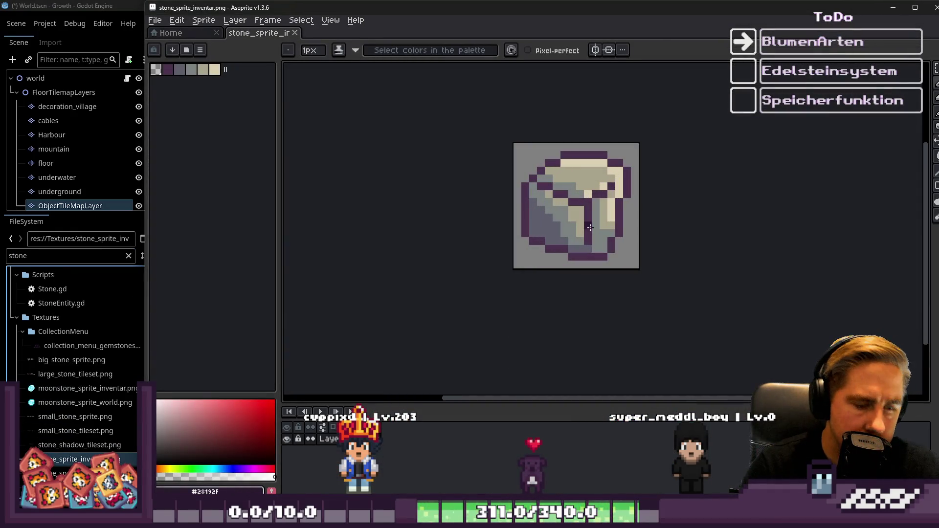
Cancel creating a new sprite and return to Aseprite's start page
key("m")
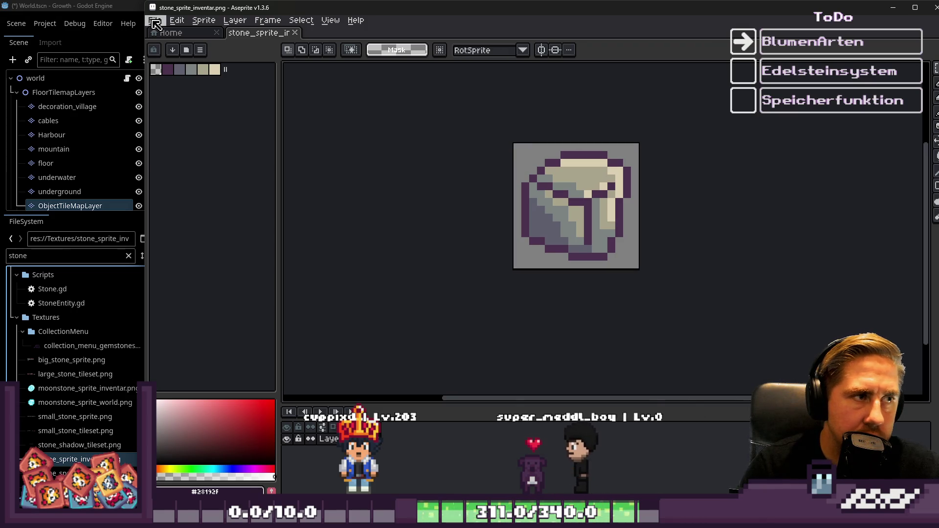
left_click(155, 23)
left_click(163, 33)
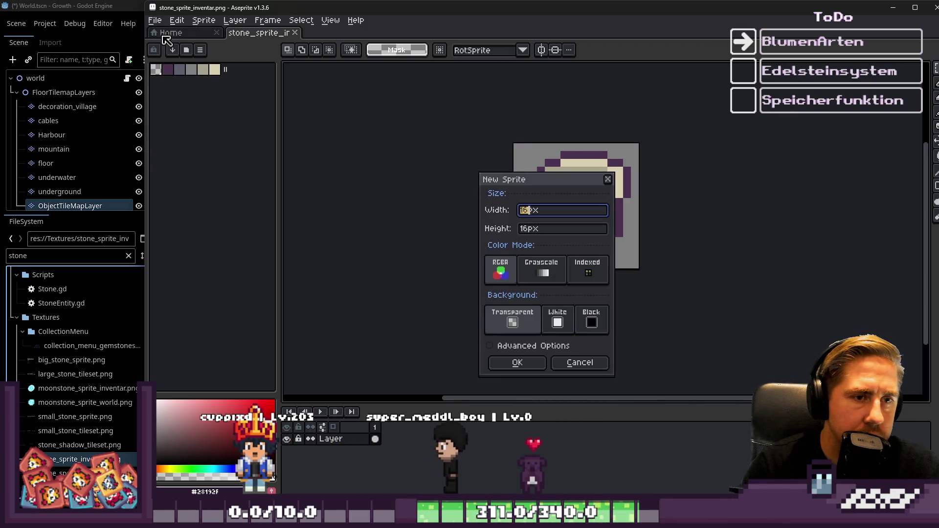
key("Escape")
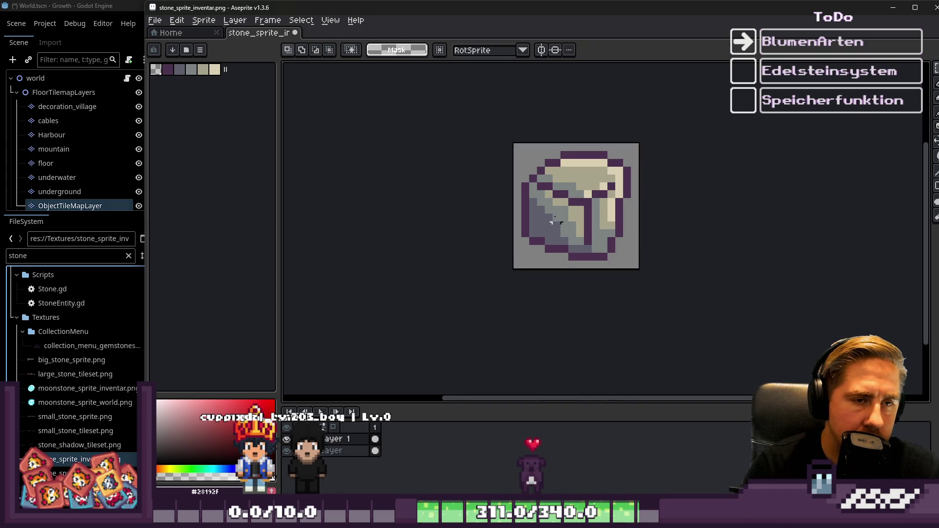
scroll(562, 202, "up", 3)
scroll(564, 194, "down", 1)
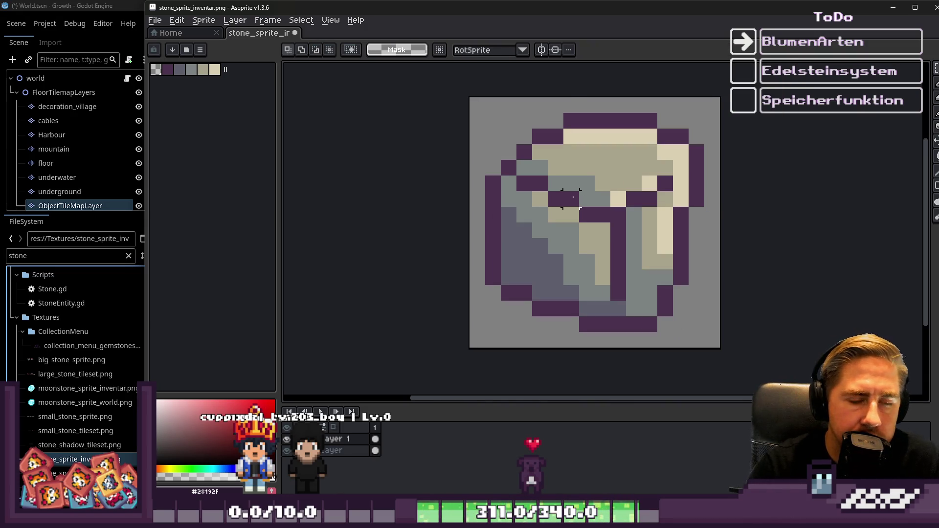
scroll(500, 218, "down", 1)
left_click(194, 34)
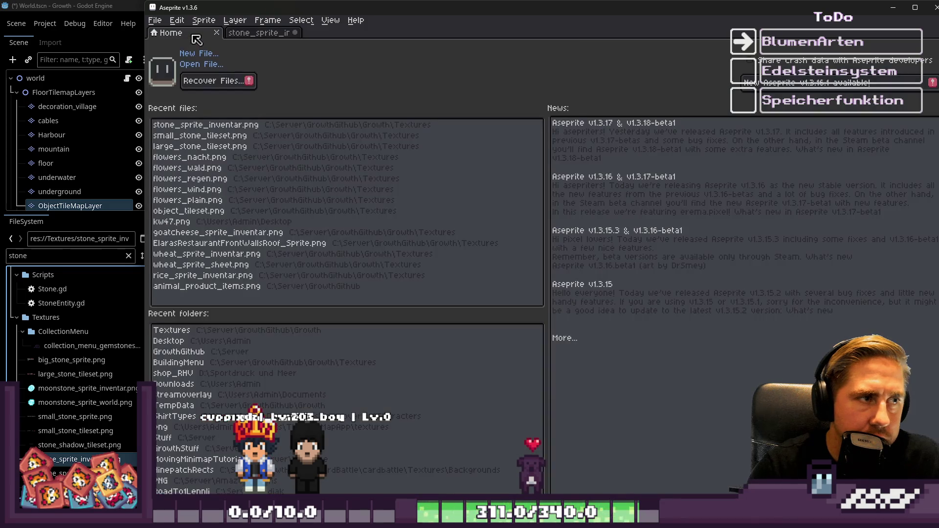
Bring the stone_tileset.png window forward and marquee-select part of the first red stone tile
key("alt+Tab")
key("alt+Tab")
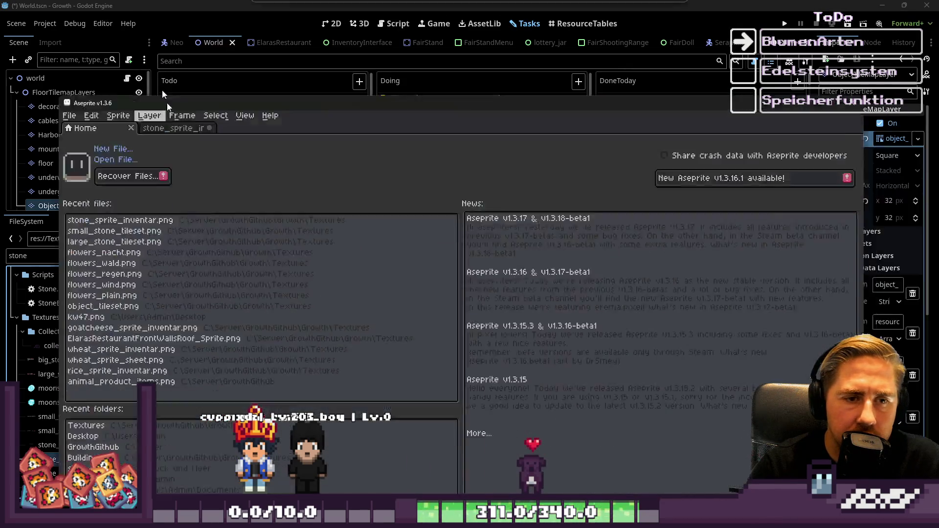
mouse_move(456, 479)
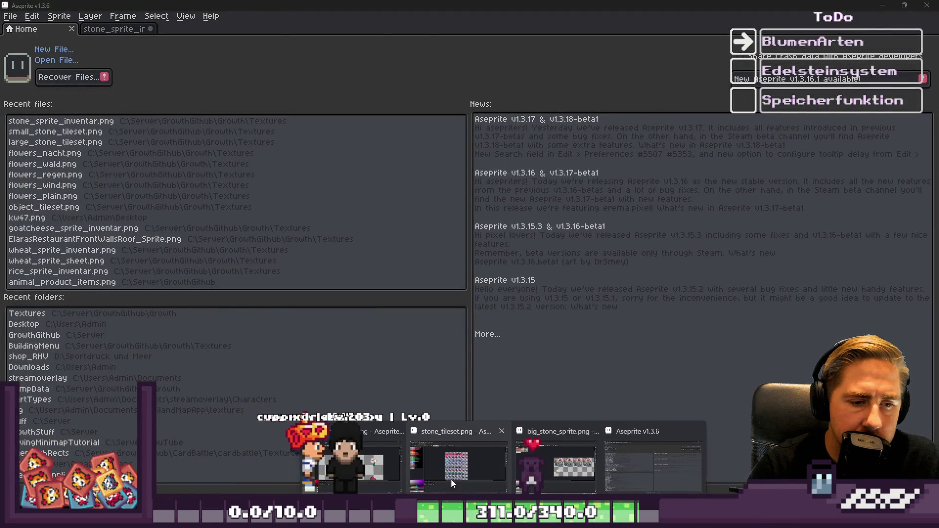
left_click(565, 463)
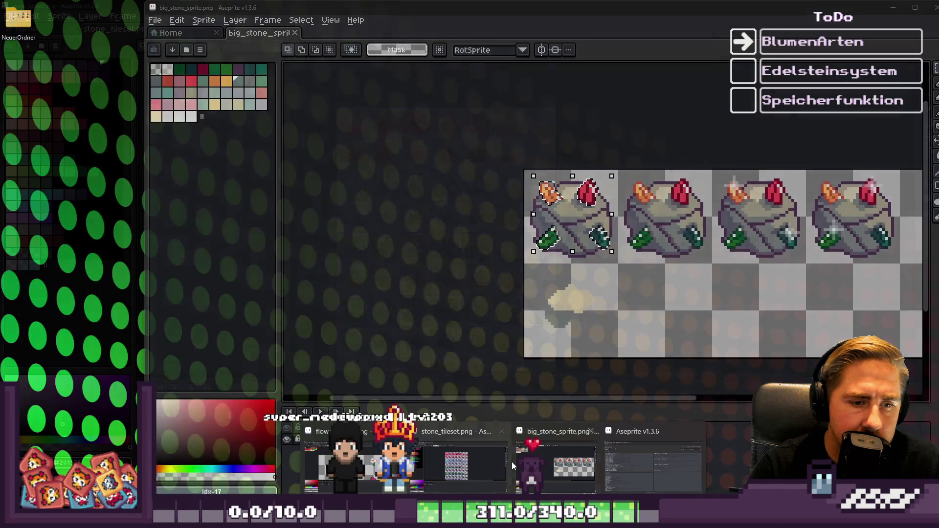
left_click(423, 462)
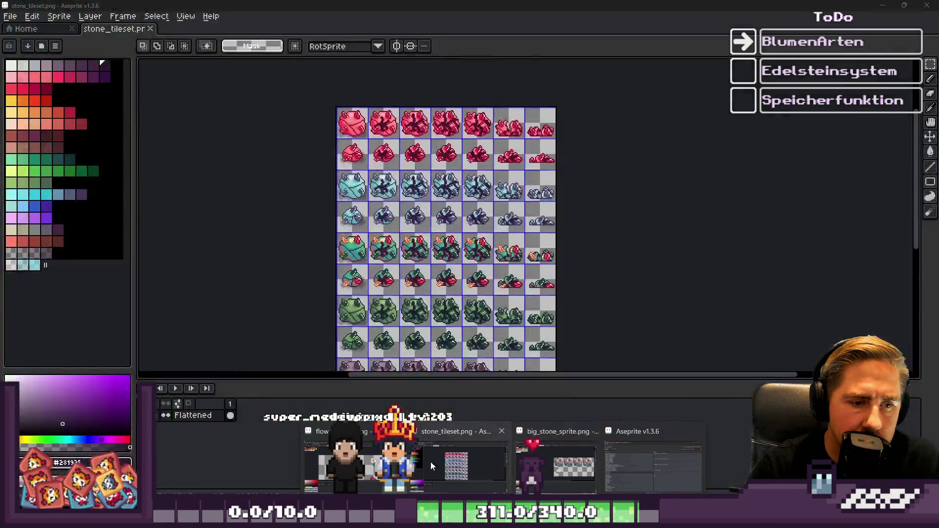
scroll(347, 141, "up", 6)
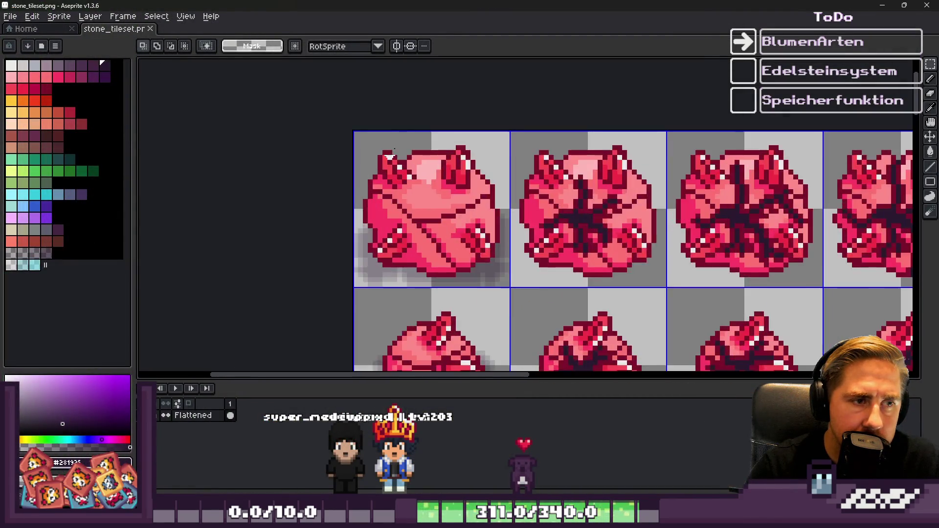
left_click_drag(409, 120, 563, 319)
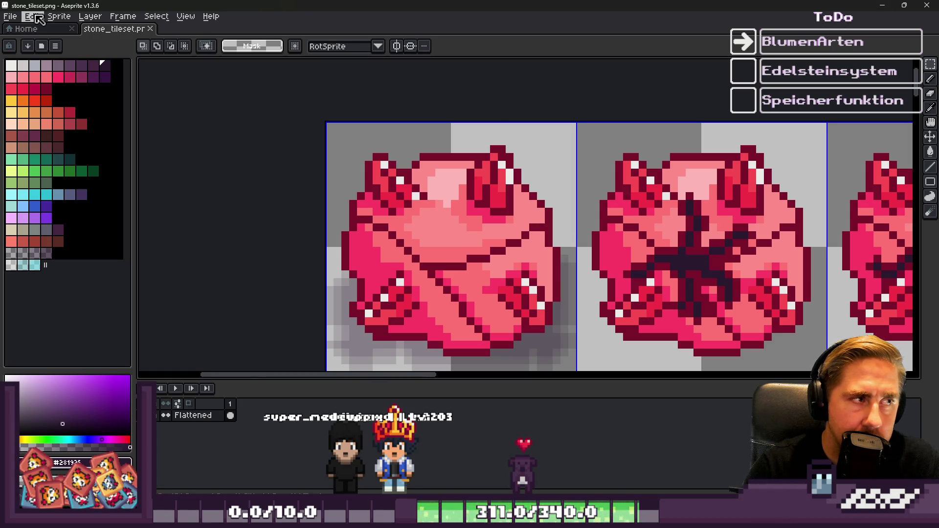
left_click(20, 15)
Create a new sprite and paste the copied stone tiles into it
left_click(25, 31)
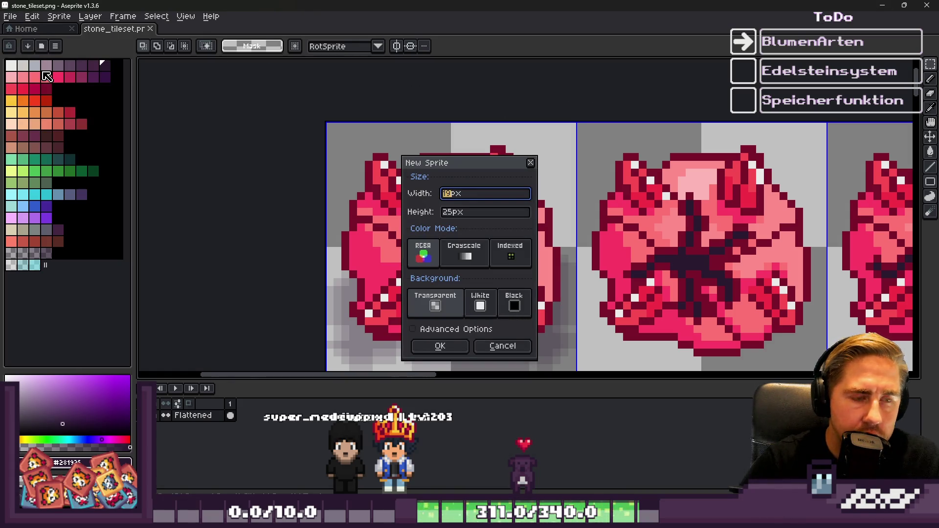
key("Return")
key("ctrl+v")
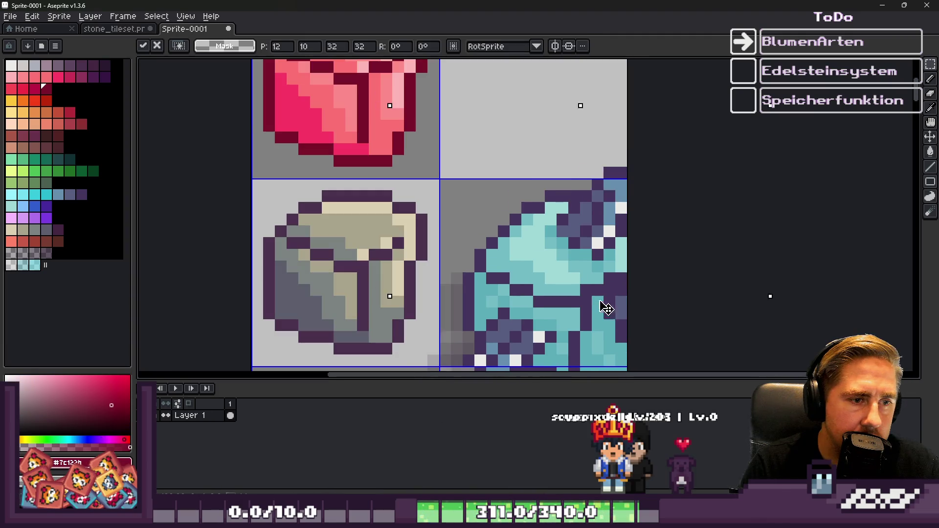
scroll(649, 230, "down", 3)
key("Return")
scroll(655, 227, "up", 2)
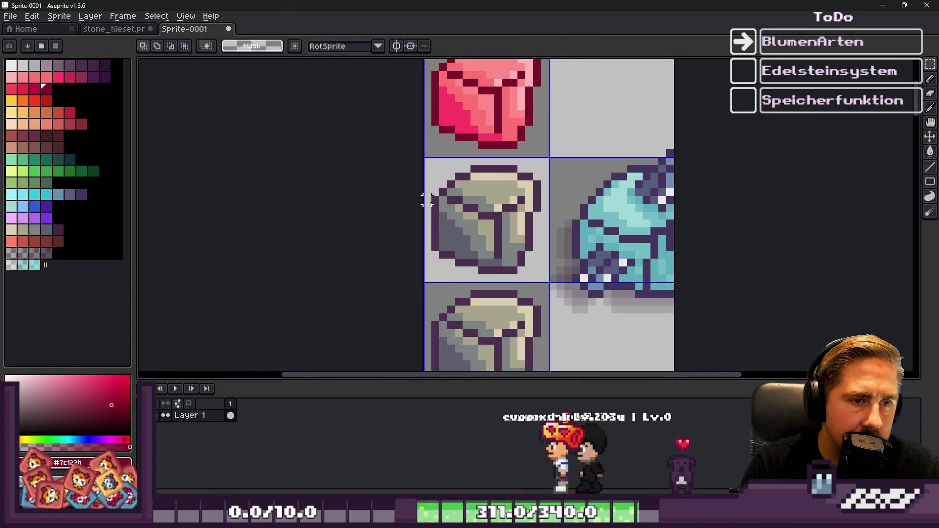
scroll(658, 225, "up", 3)
Fill the stone's beige and grey areas with pale and mid cyan sampled from the gem
left_click(658, 225, "alt")
left_click(394, 141)
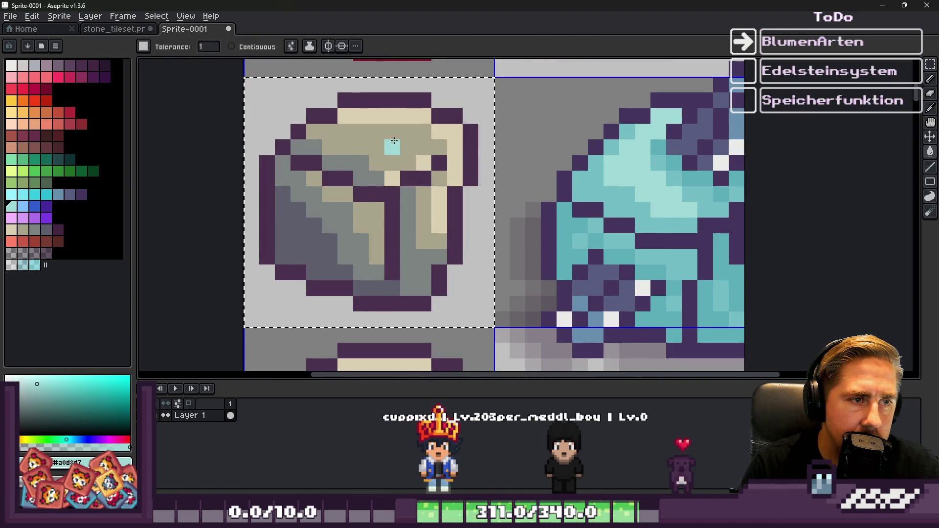
key("alt")
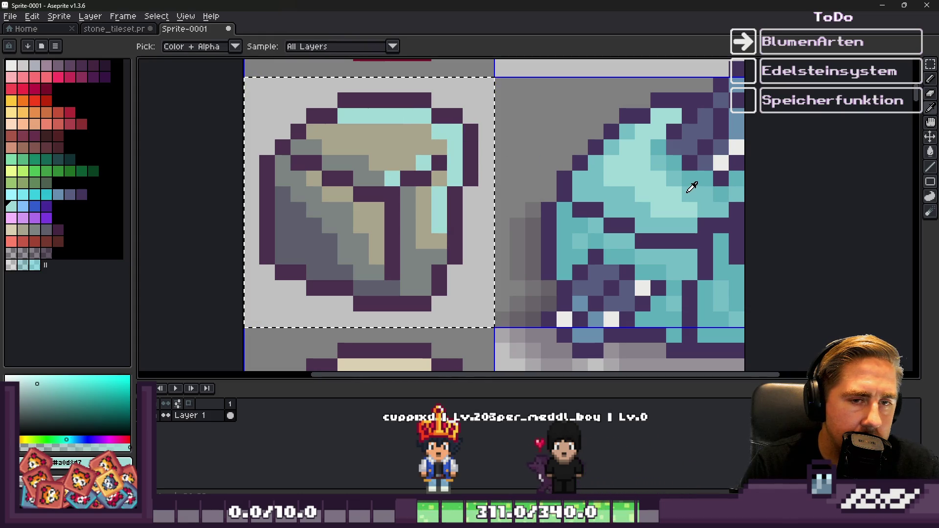
left_click(692, 187, "alt")
left_click(392, 147)
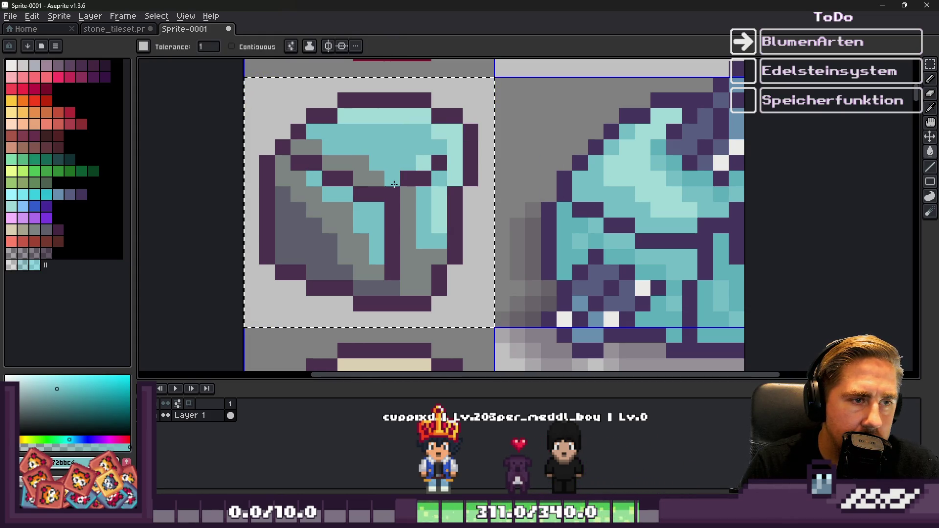
left_click(394, 184)
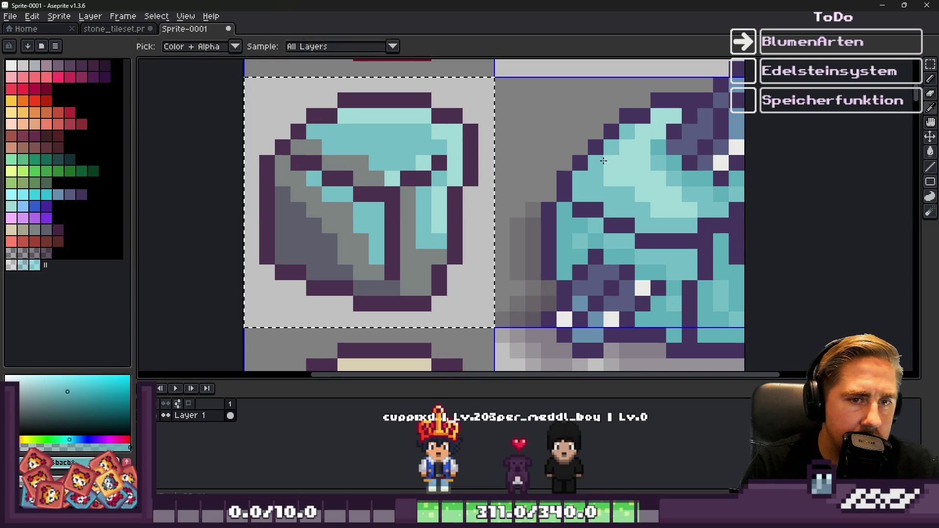
left_click(347, 163)
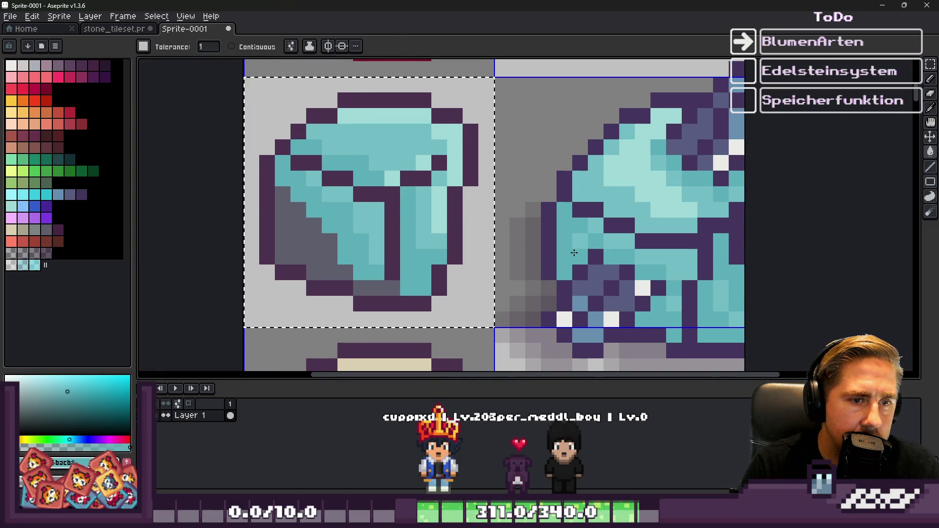
scroll(575, 253, "down", 1)
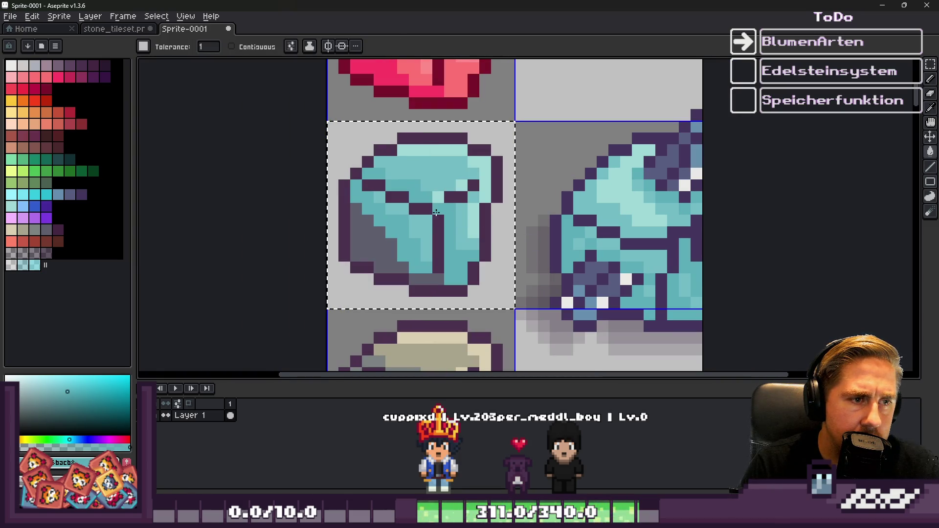
scroll(425, 212, "up", 1)
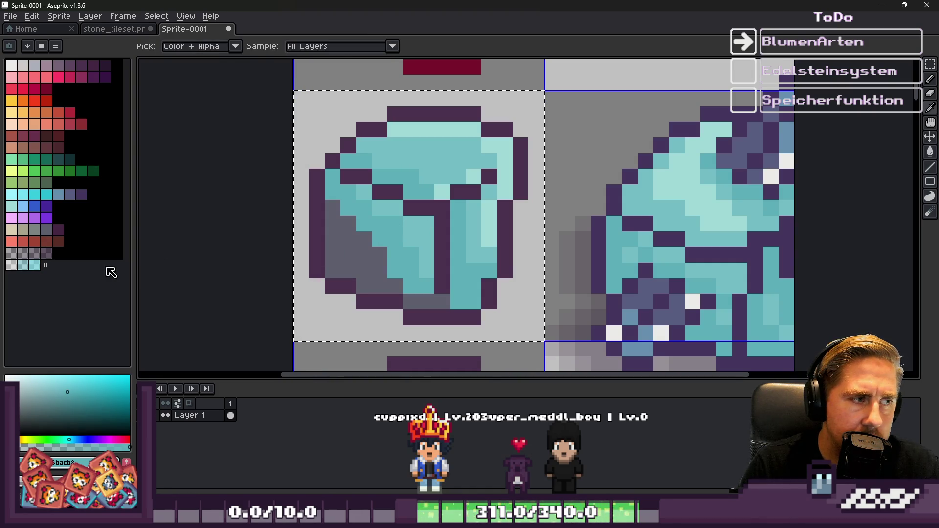
Undo the dark-side teal fill and cut and re-paste the teal gem on the neighbouring tile
key("g")
left_click(348, 253)
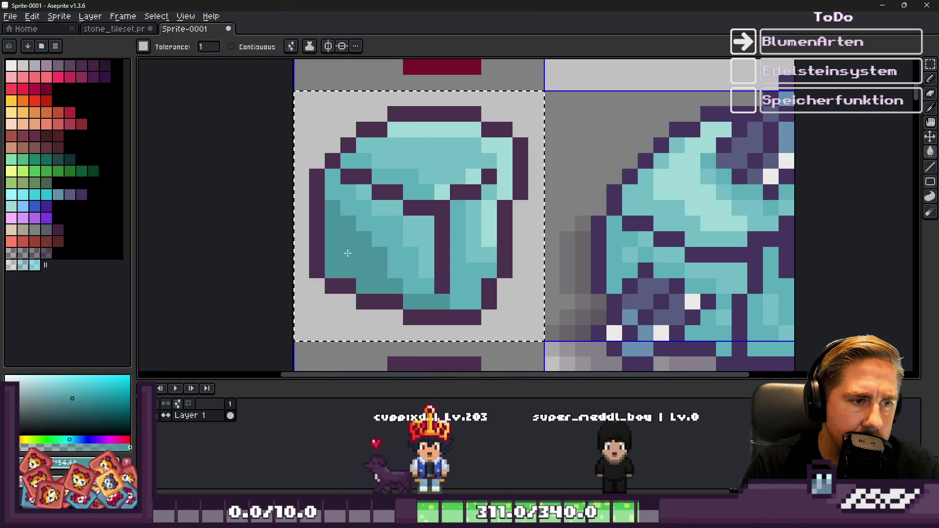
scroll(347, 252, "down", 3)
key("ctrl+z")
key("v")
scroll(499, 191, "up", 1)
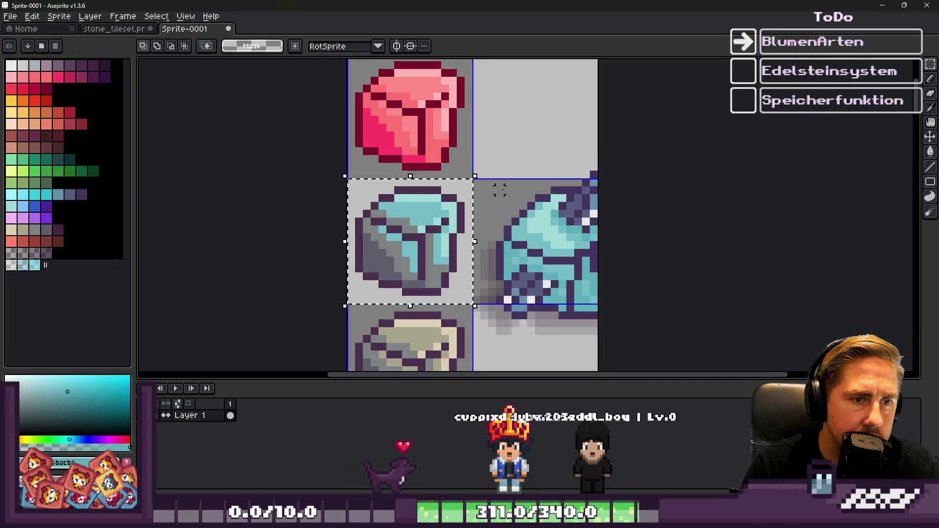
key("ctrl+x")
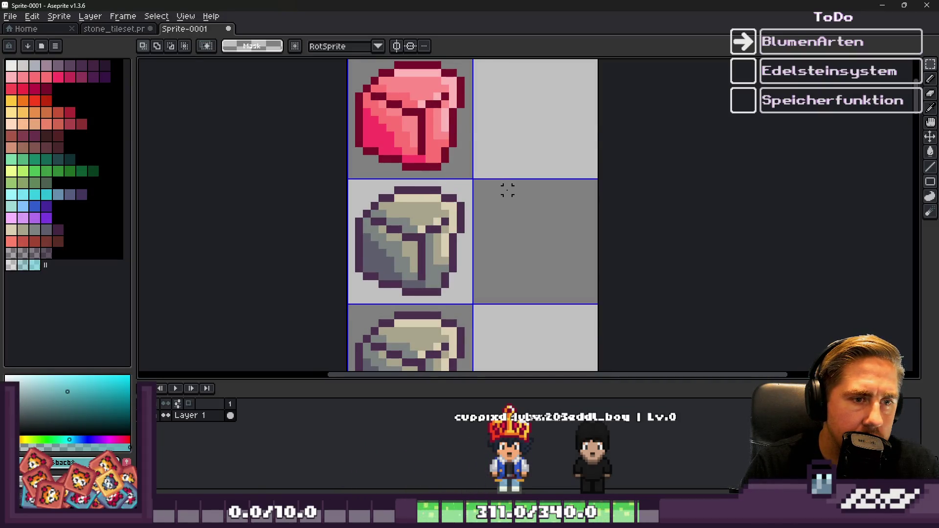
key("ctrl+v")
key("m")
scroll(520, 288, "up", 2)
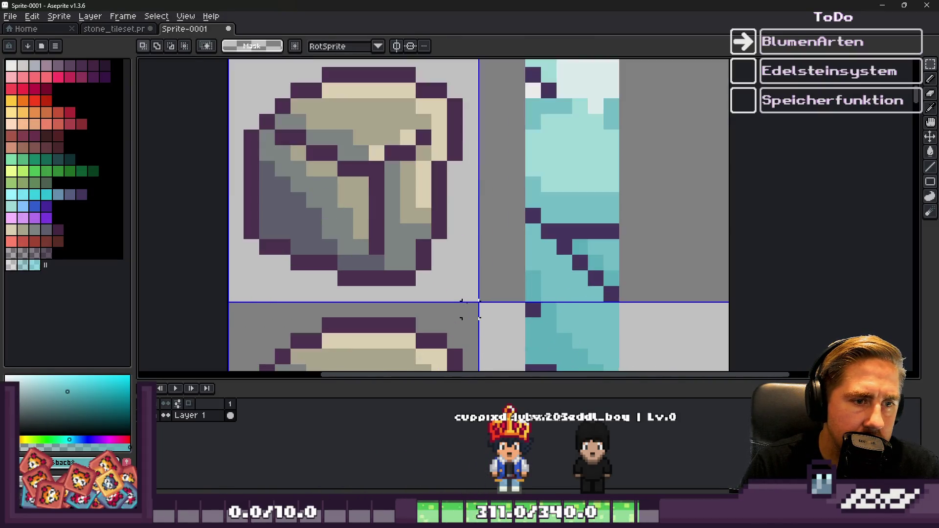
scroll(441, 220, "down", 1)
scroll(385, 137, "up", 1)
Repaint the stone's beige highlights and grey pixels in pale cyan and teal from the crystal
key("i")
left_click(590, 117)
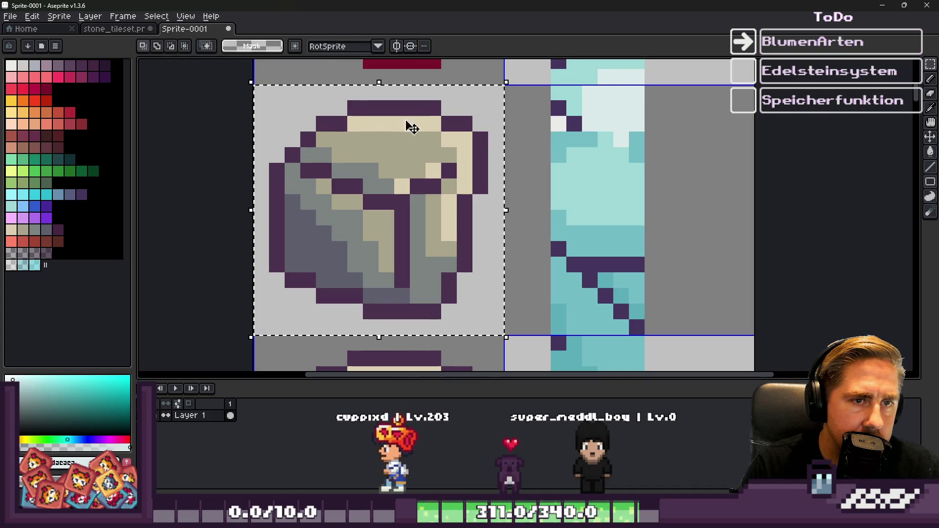
key("g")
left_click(415, 123)
key("i")
left_click(598, 164)
key("g")
left_click(392, 153)
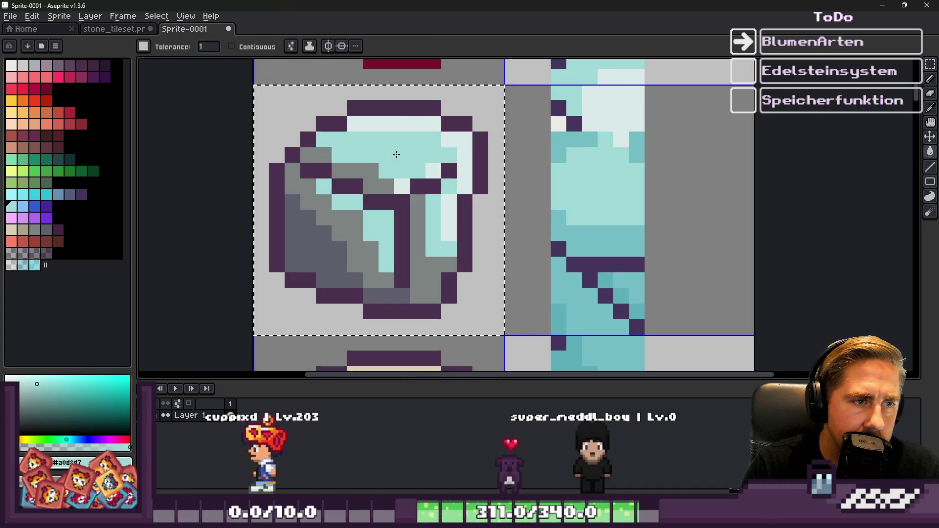
key("i")
left_click(560, 139)
key("g")
left_click(373, 173)
Fill the stone's dark grey pixels with a deeper teal and sample the dark purple outline colour
key("i")
left_click(562, 314)
key("g")
left_click(340, 238)
scroll(340, 238, "down", 1)
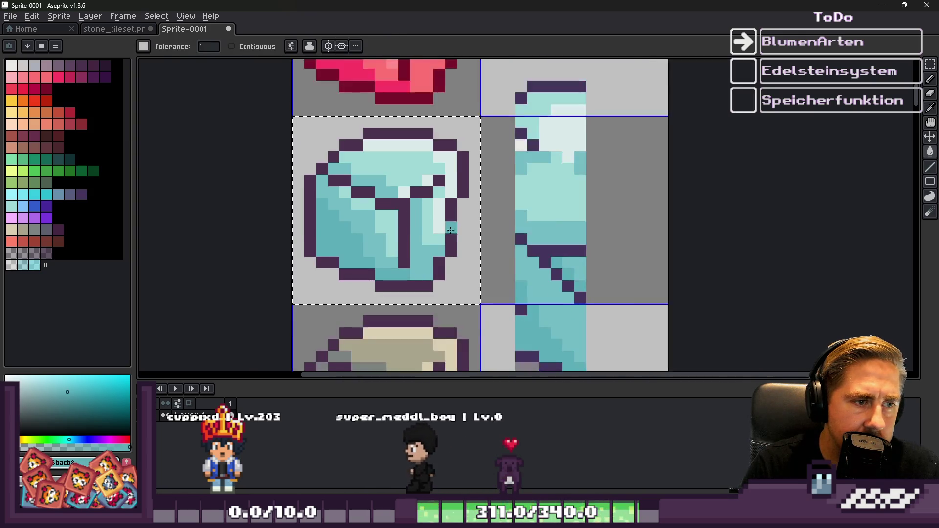
scroll(540, 237, "up", 1)
key("i")
left_click(541, 238)
key("g")
scroll(387, 196, "down", 5)
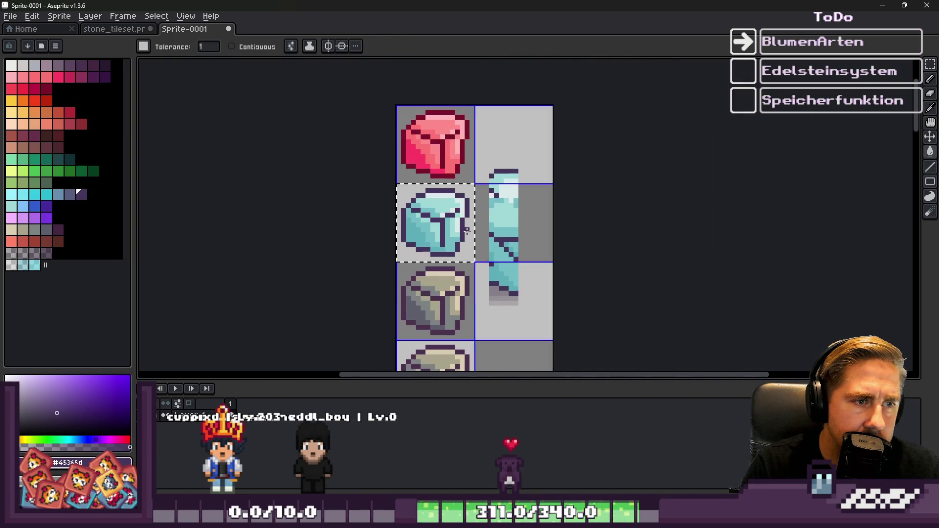
Delete the crystal reference strip beside the recoloured stone
key("m")
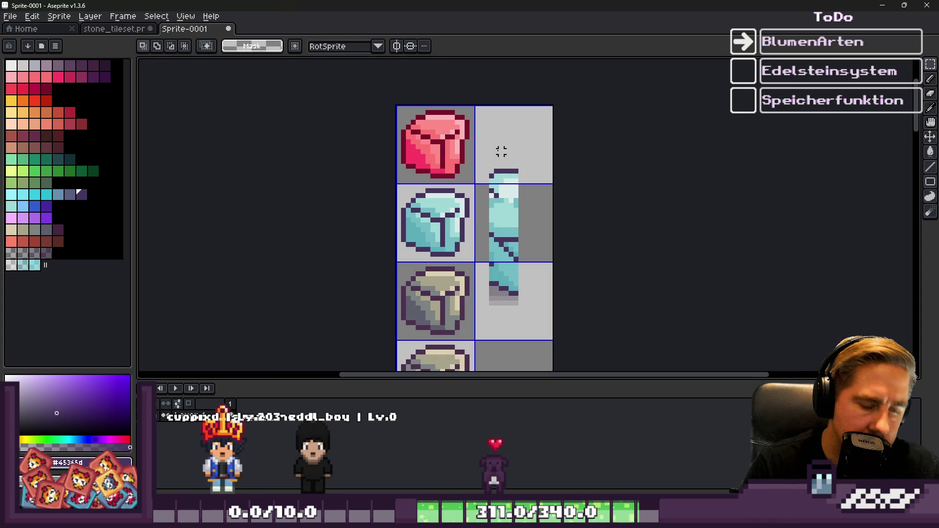
key("Delete")
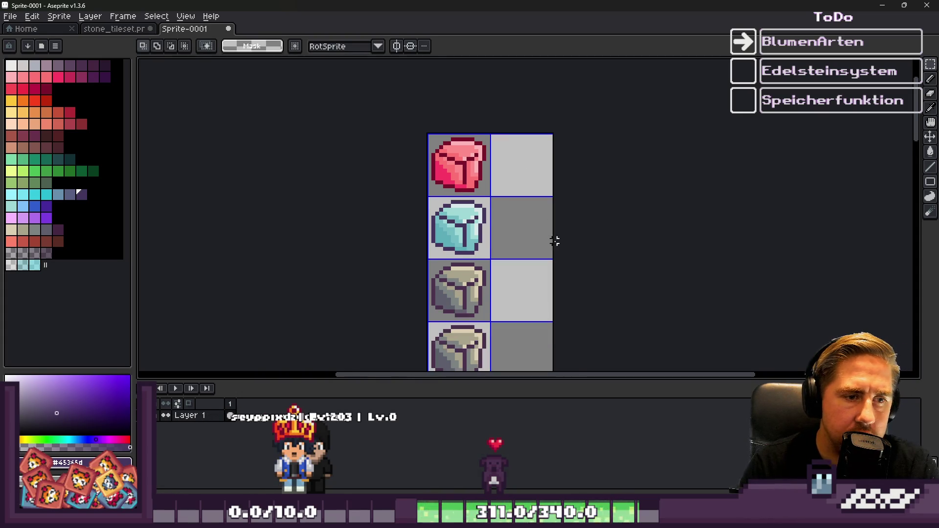
scroll(505, 220, "up", 2)
scroll(474, 306, "up", 2)
scroll(473, 299, "down", 2)
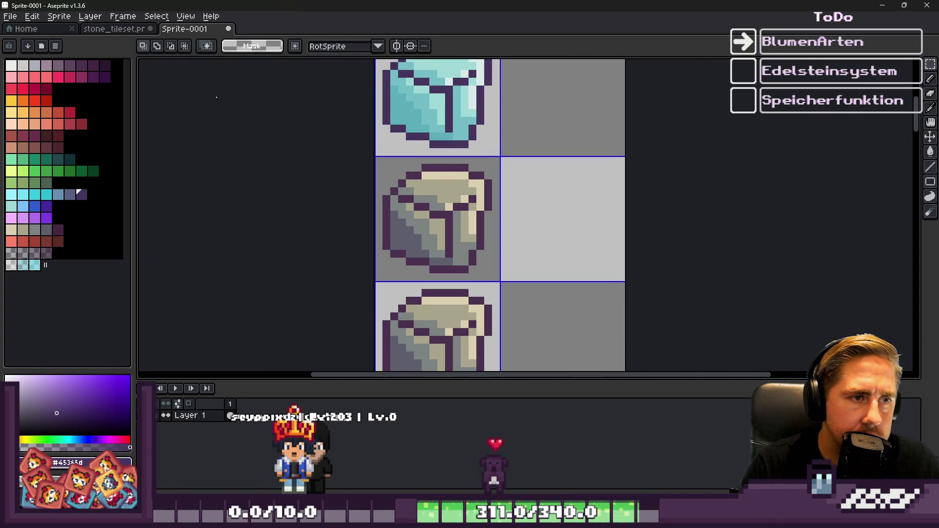
left_click(109, 31)
Paste a teal stone colour strip from stone_tileset beside the Sprite-0001 stone
scroll(431, 247, "down", 4)
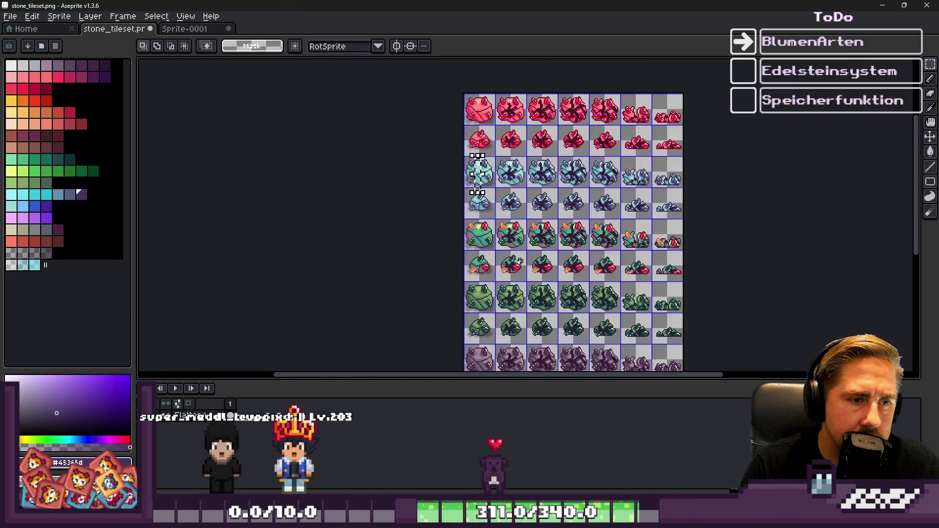
scroll(477, 233, "up", 4)
scroll(452, 145, "up", 2)
left_click_drag(468, 171, 537, 324)
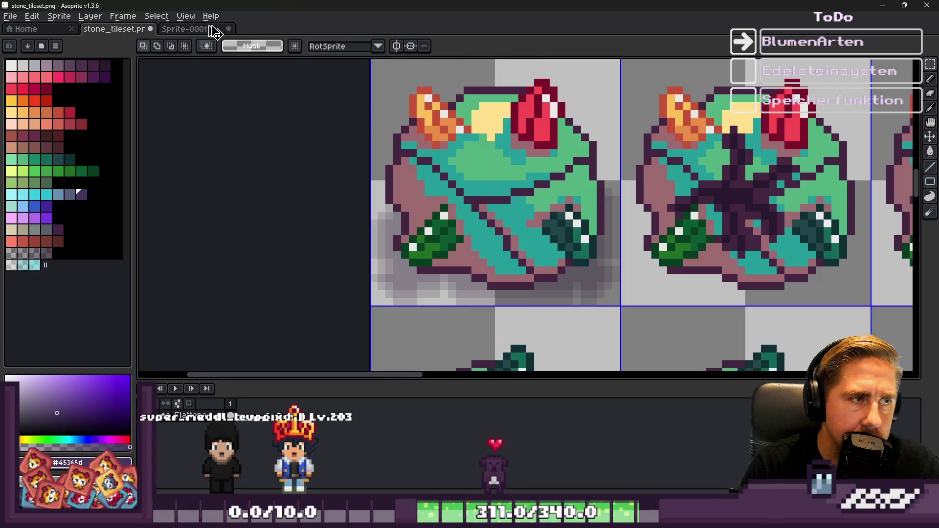
left_click(186, 29)
key("ctrl+v")
scroll(645, 230, "up", 1)
left_click_drag(518, 224, 646, 230)
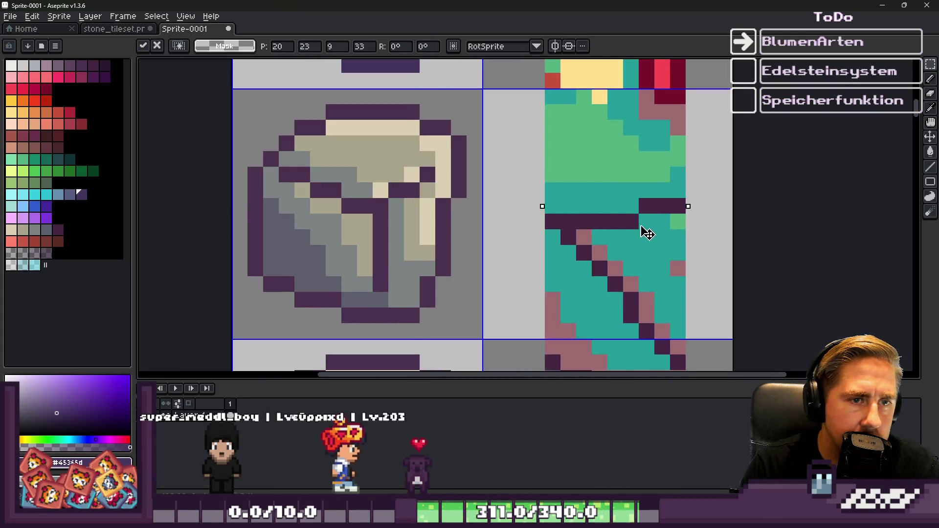
scroll(645, 230, "down", 1)
scroll(454, 188, "up", 1)
scroll(454, 189, "down", 1)
scroll(675, 142, "up", 1)
Recolour the grey stone's cream, beige and grey areas with yellow, green, teal and mauve
key("i")
left_click(675, 142)
key("g")
left_click(475, 218)
left_click(437, 245)
key("g")
left_click(421, 264)
scroll(611, 168, "down", 1)
scroll(611, 169, "up", 1)
key("i")
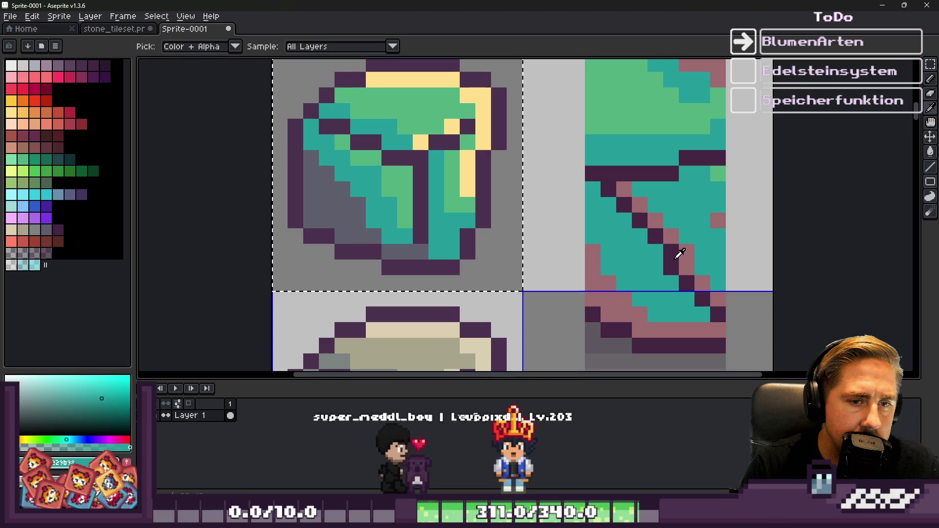
left_click(685, 256)
key("g")
left_click(350, 203)
Sample the dark purple outline colour, then remove the pasted teal reference strip
scroll(451, 263, "down", 1)
scroll(452, 263, "up", 1)
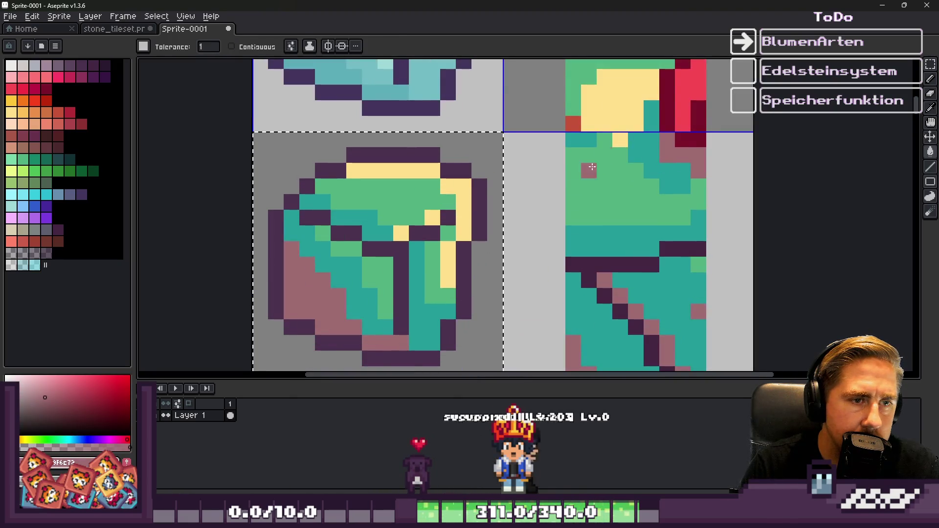
key("i")
left_click(623, 256)
key("g")
scroll(475, 201, "down", 2)
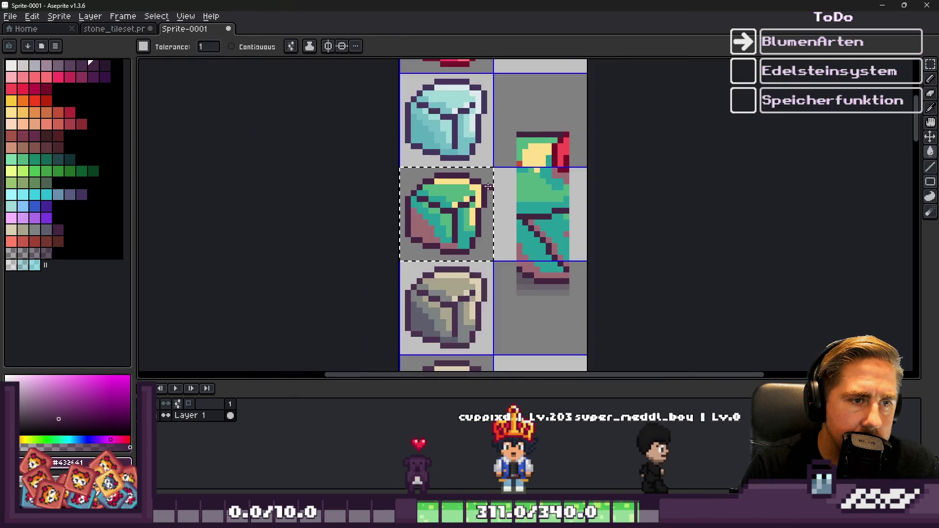
key("m")
left_click(513, 123)
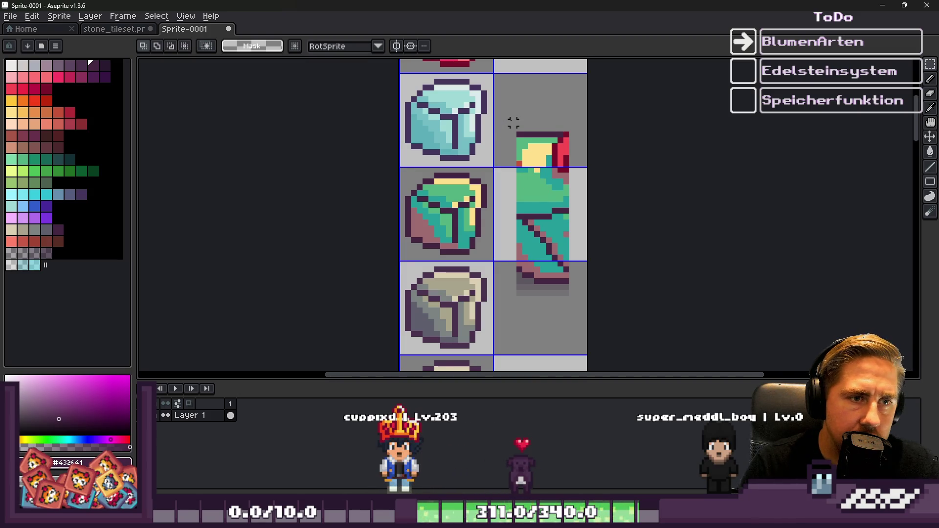
key("ctrl+z")
scroll(544, 190, "down", 1)
scroll(494, 282, "up", 2)
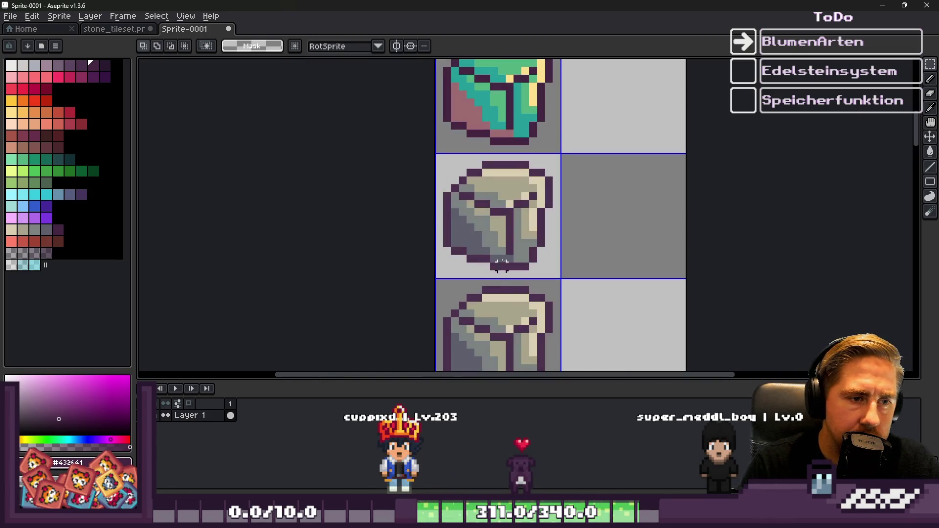
Copy the green stone strip from stone_tileset into Sprite-0001's right column
left_click(101, 30)
scroll(437, 317, "down", 2)
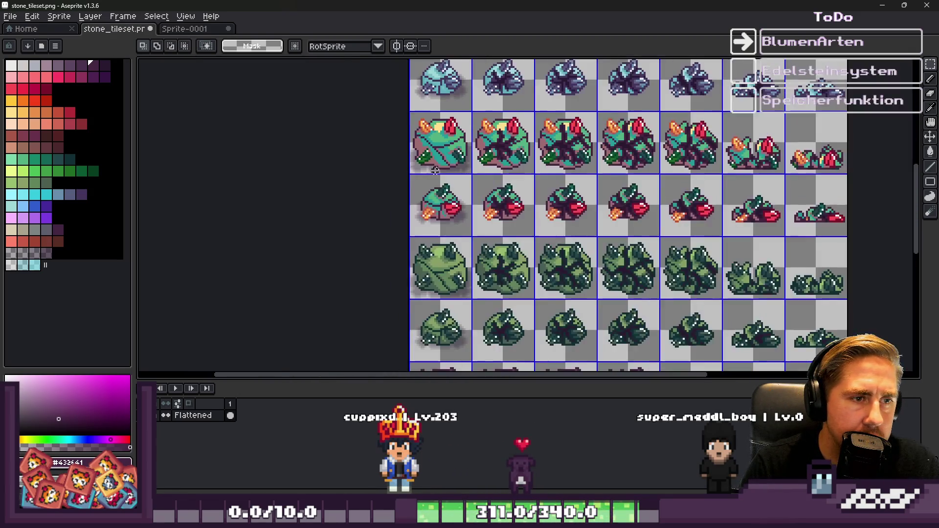
scroll(438, 317, "up", 3)
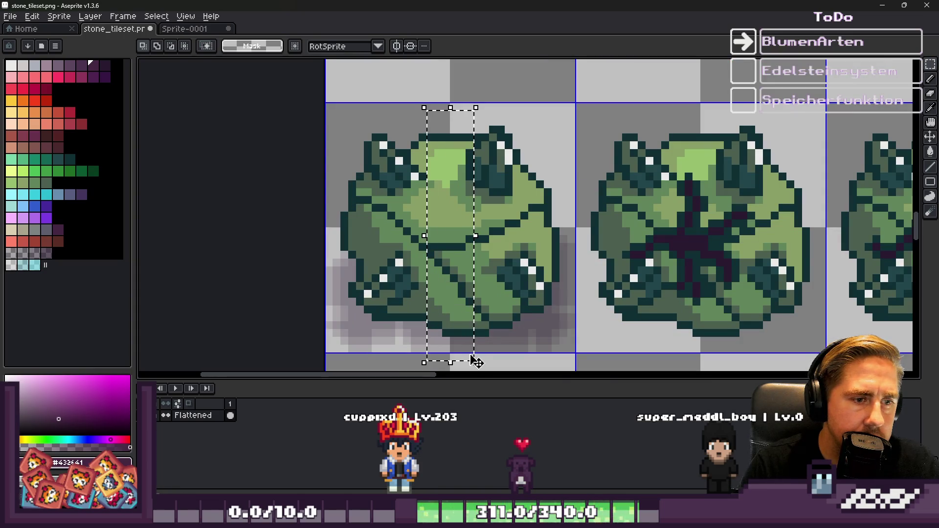
key("ctrl+c")
key("ctrl+Tab")
key("ctrl+v")
scroll(570, 223, "up", 1)
mouse_move(570, 222)
left_mouse_down()
mouse_move(636, 231)
mouse_move(623, 252)
left_mouse_up()
Fill the next grey stone's cream, khaki and grey pixels with light, mid and darker greens
scroll(623, 252, "down", 2)
left_click(519, 195)
scroll(519, 195, "up", 2)
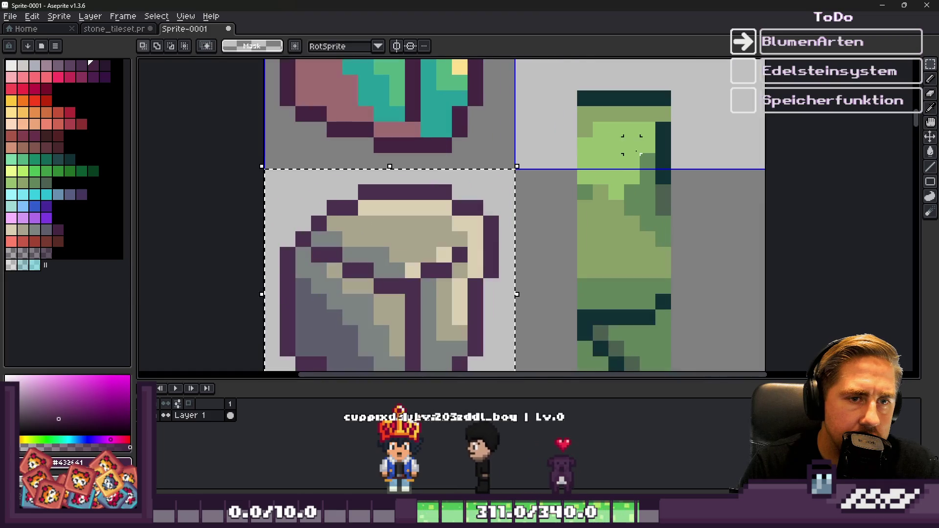
key("g")
left_click(631, 145, "alt")
left_click(440, 208)
left_click(608, 210, "alt")
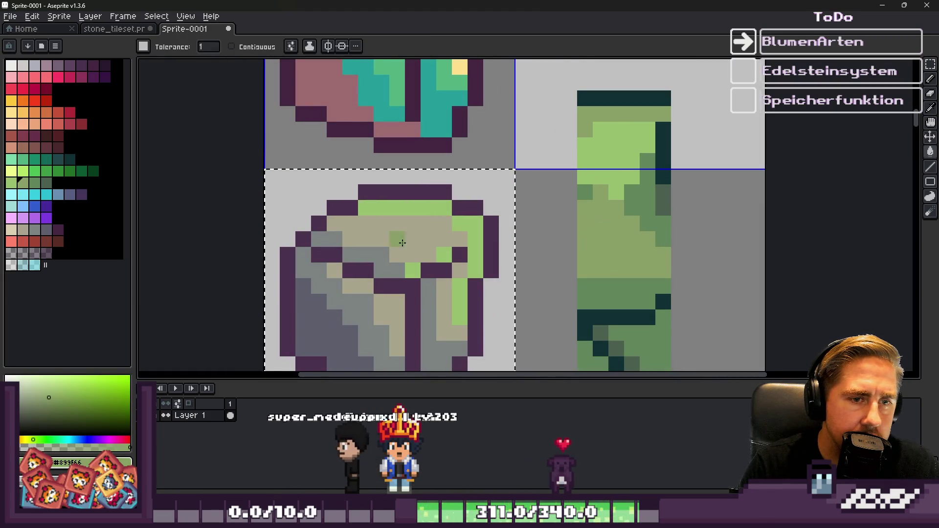
left_click(398, 243)
left_click(627, 212, "alt")
left_click(390, 257)
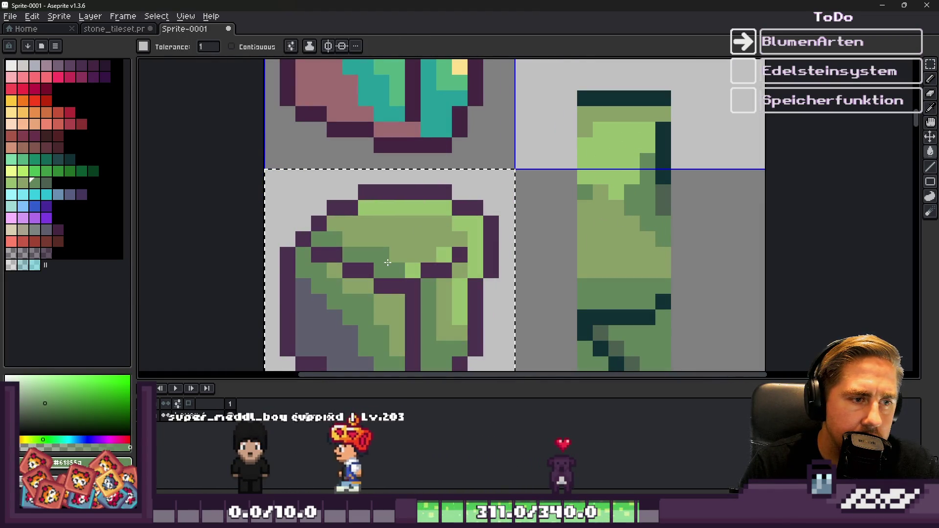
Fill the remaining grey pixels dark green and recolour the stone's outline dark teal
key("alt")
left_click(667, 201, "alt")
left_click(321, 318)
scroll(532, 219, "down", 4)
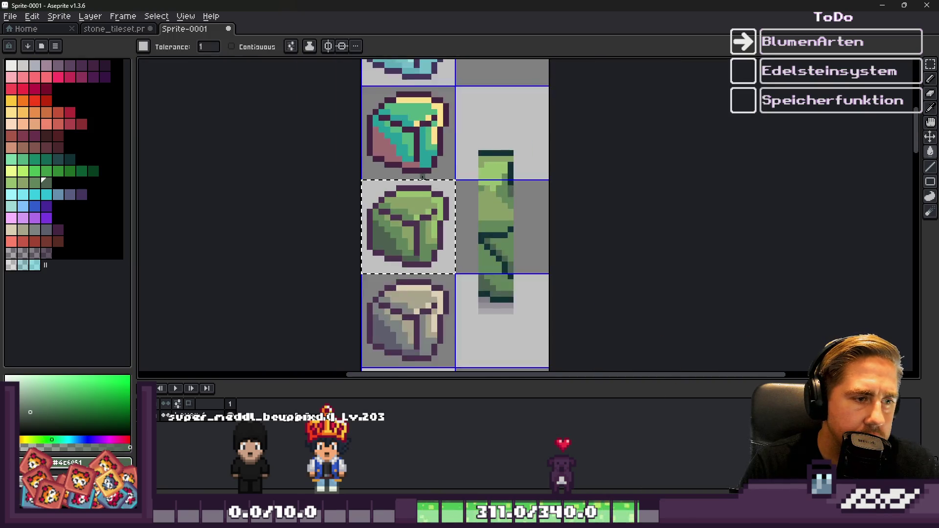
scroll(533, 219, "up", 3)
left_click(547, 236, "alt")
left_click(419, 210)
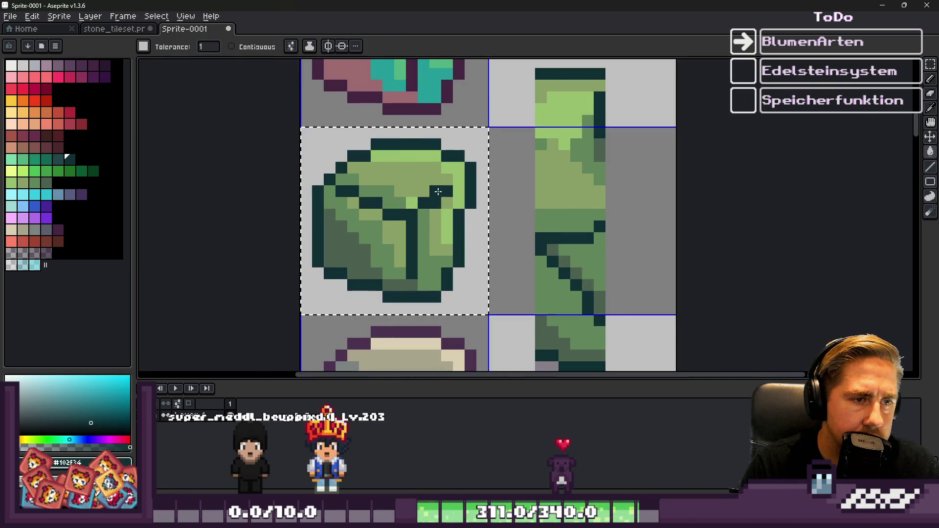
scroll(461, 169, "down", 2)
Delete the green reference strip and return to stone_tileset
key("m")
left_click_drag(482, 121, 520, 260)
key("Delete")
left_click(113, 29)
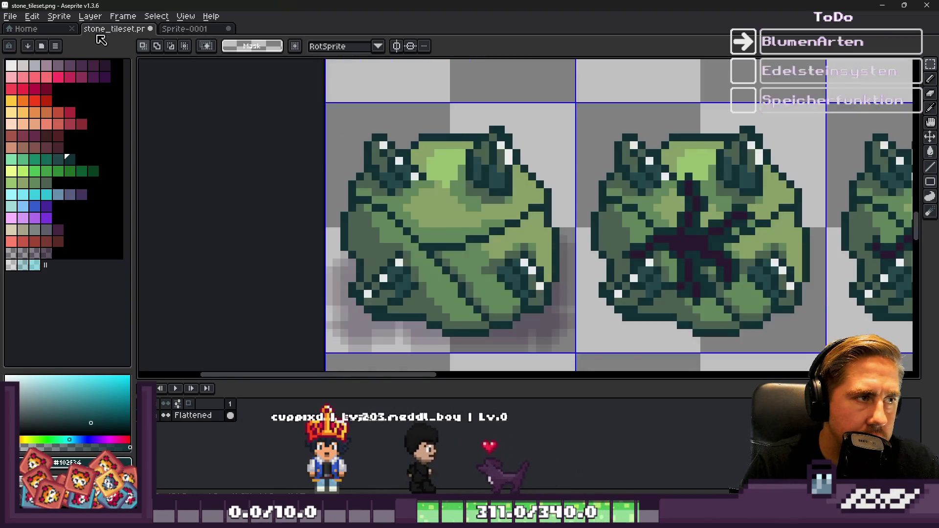
Select a vertical strip of the purple stone in stone_tileset
scroll(495, 69, "down", 2)
scroll(495, 70, "up", 2)
scroll(495, 69, "down", 2)
scroll(463, 233, "up", 2)
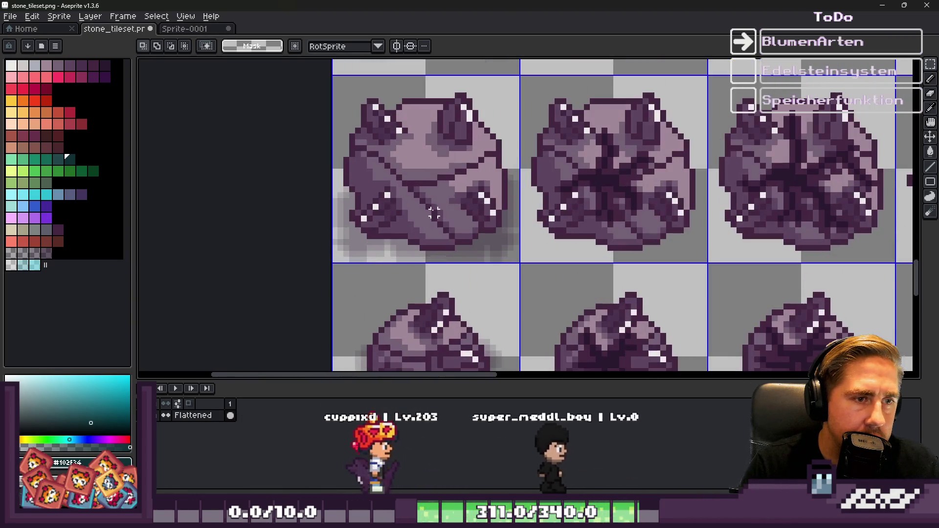
mouse_move(408, 81)
left_mouse_down()
mouse_move(431, 152)
mouse_move(437, 289)
left_mouse_up()
left_click(184, 29)
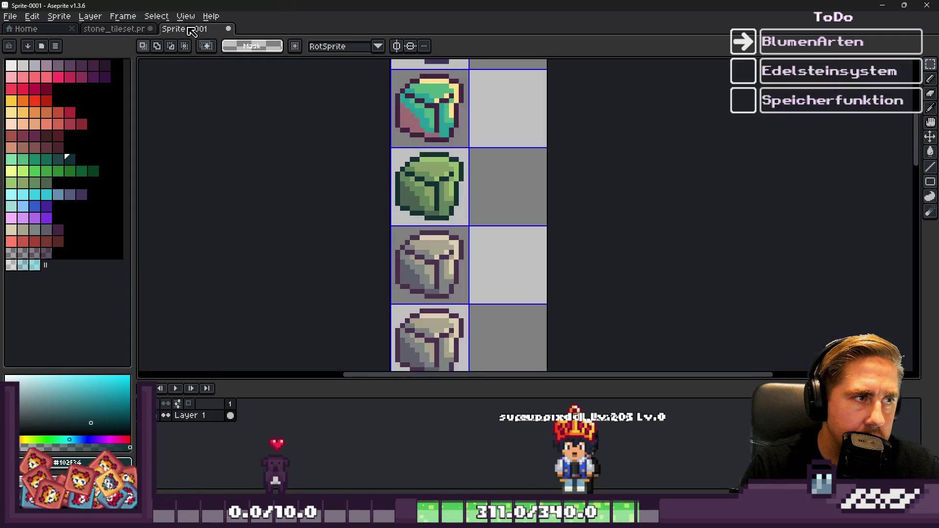
scroll(483, 216, "up", 1)
scroll(514, 274, "down", 1)
scroll(530, 317, "up", 1)
scroll(531, 317, "up", 1)
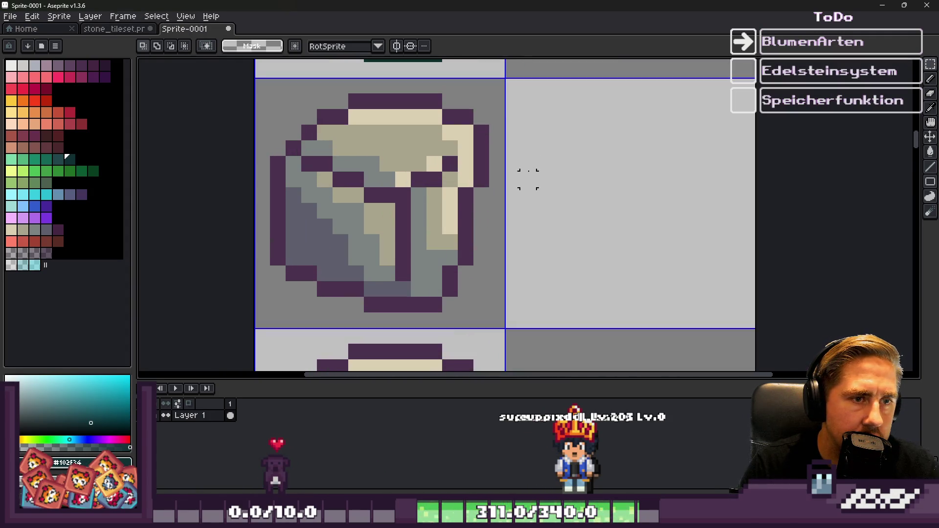
Paste the purple strip into Sprite-0001's right column and confirm its placement
key("ctrl+v")
left_click_drag(524, 218, 622, 236)
scroll(622, 237, "down", 1)
key("Return")
scroll(536, 230, "up", 3)
key("ctrl+v")
scroll(612, 189, "down", 2)
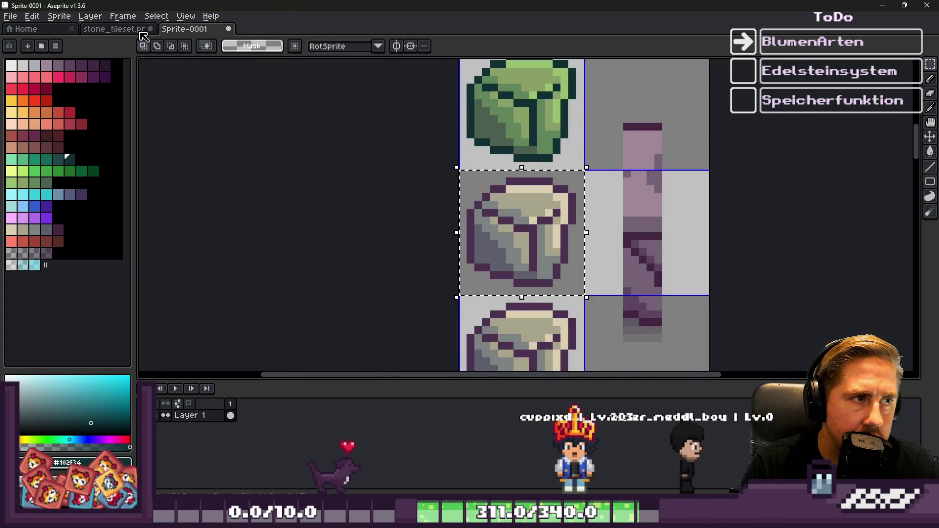
Back in stone_tileset, sample a mauve from the purple stone and choose a palette colour
key("ctrl+Tab")
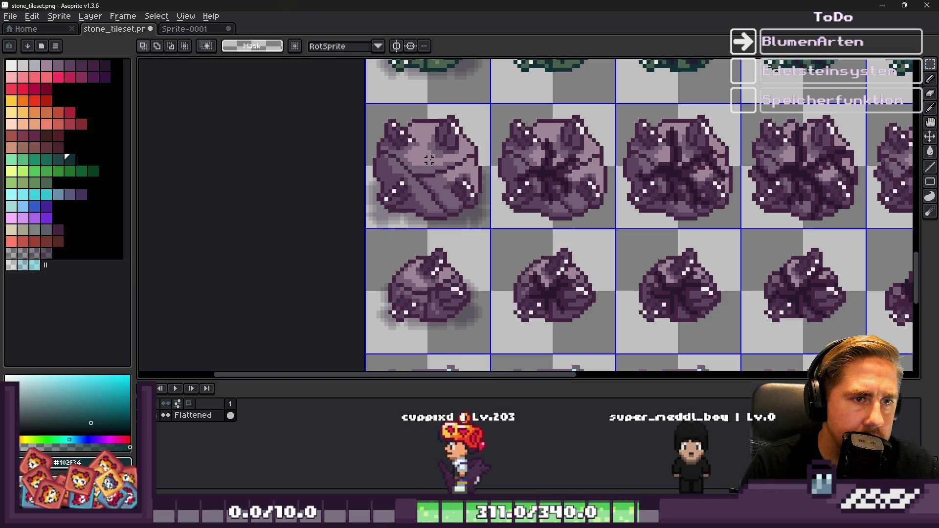
scroll(429, 159, "down", 2)
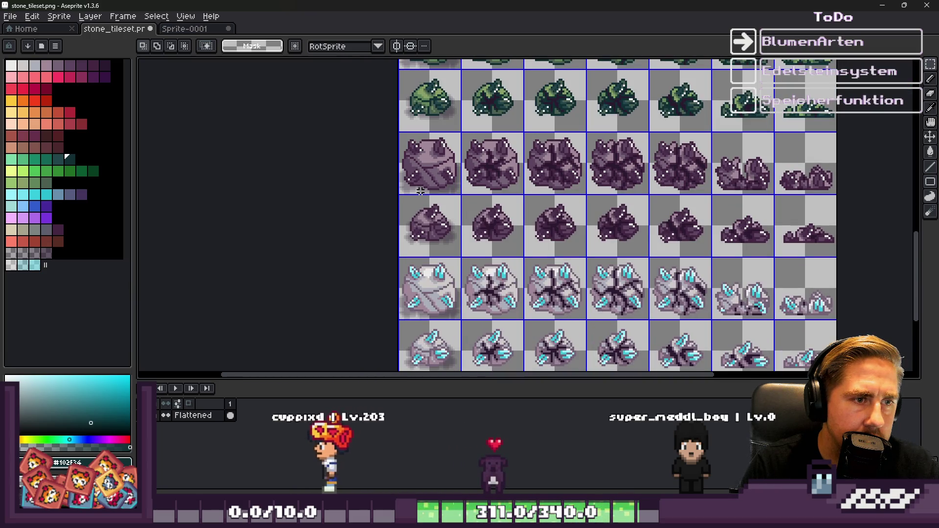
scroll(421, 191, "up", 1)
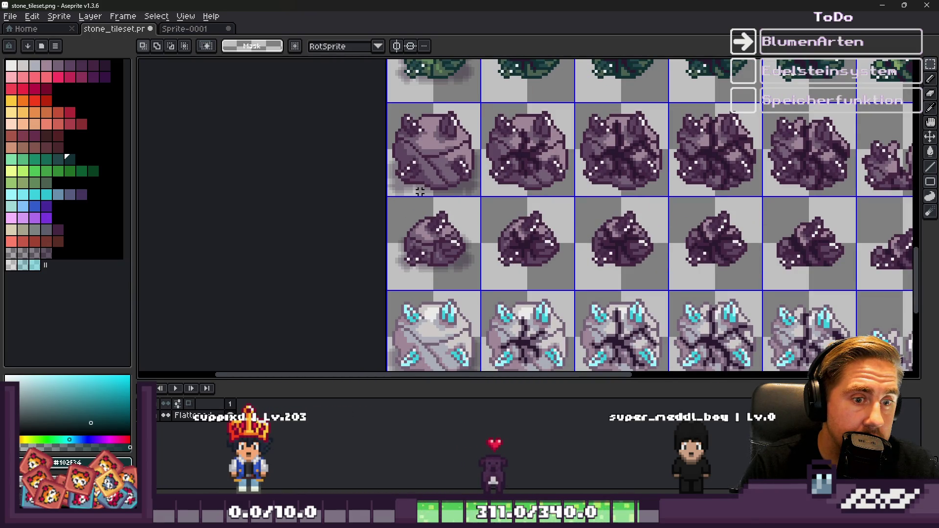
scroll(420, 191, "up", 2)
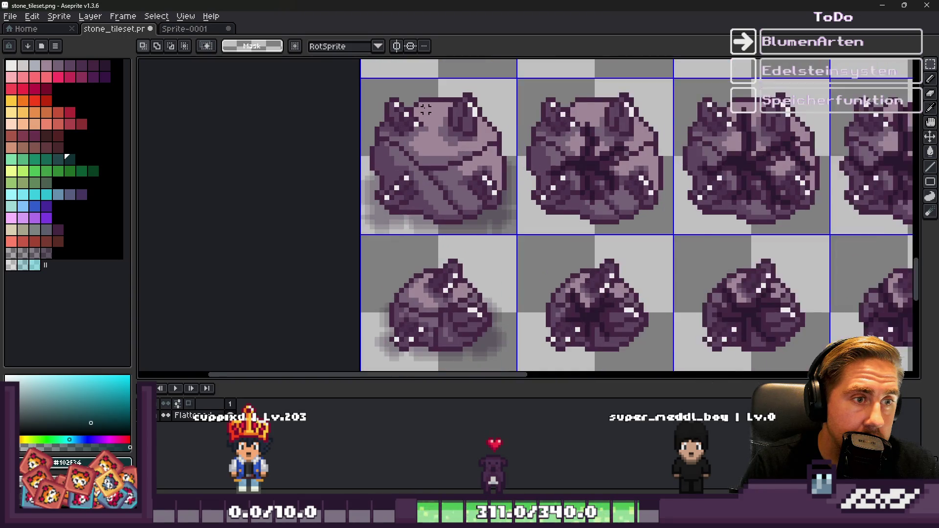
key("i")
left_click(441, 111)
left_click(36, 65)
key("v")
scroll(441, 132, "up", 1)
scroll(447, 131, "down", 4)
key("b")
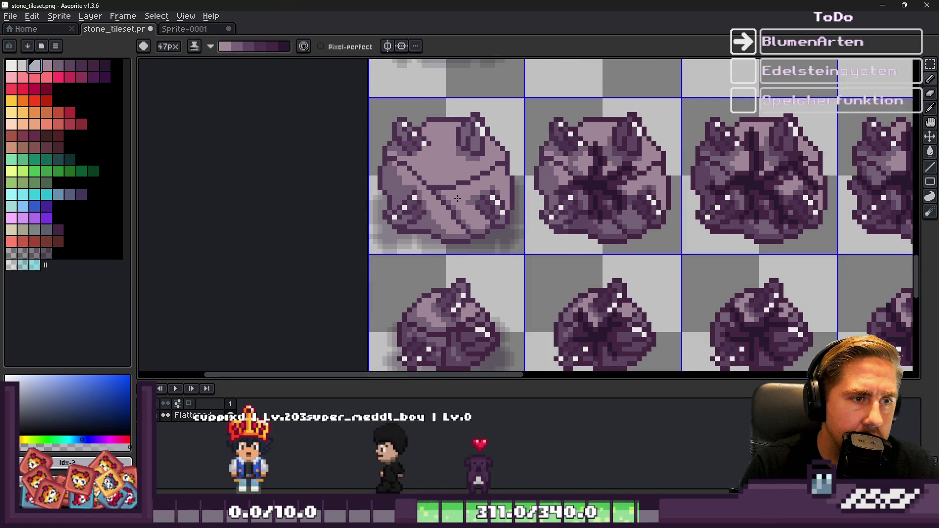
Undo the first rock's top-face recolour, test a brush stroke, and undo the grey blob
key("ctrl+z")
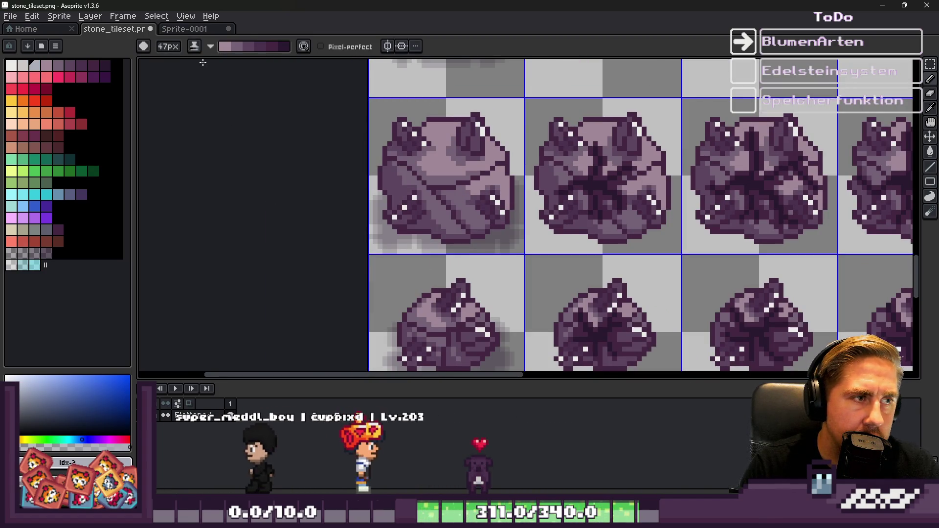
left_click(211, 47)
left_click(215, 61)
left_click(438, 177)
key("ctrl+z")
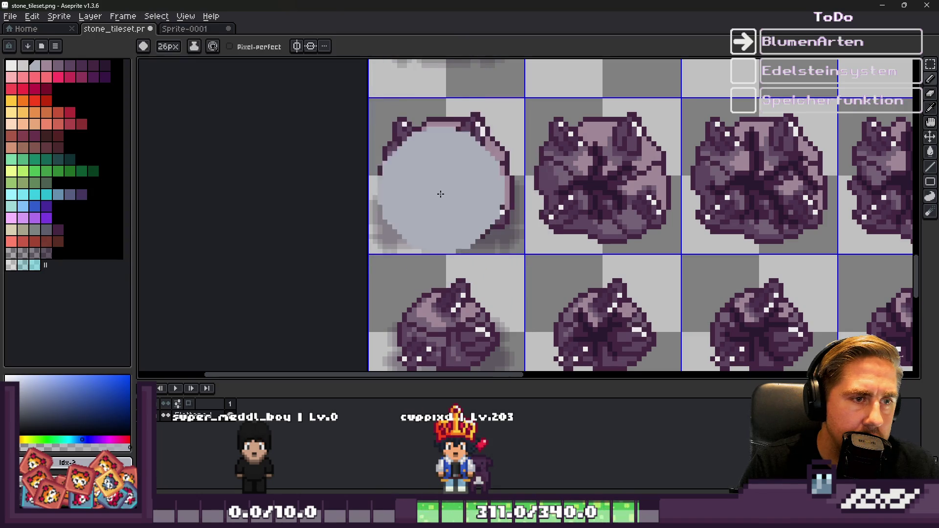
scroll(440, 131, "down", 3)
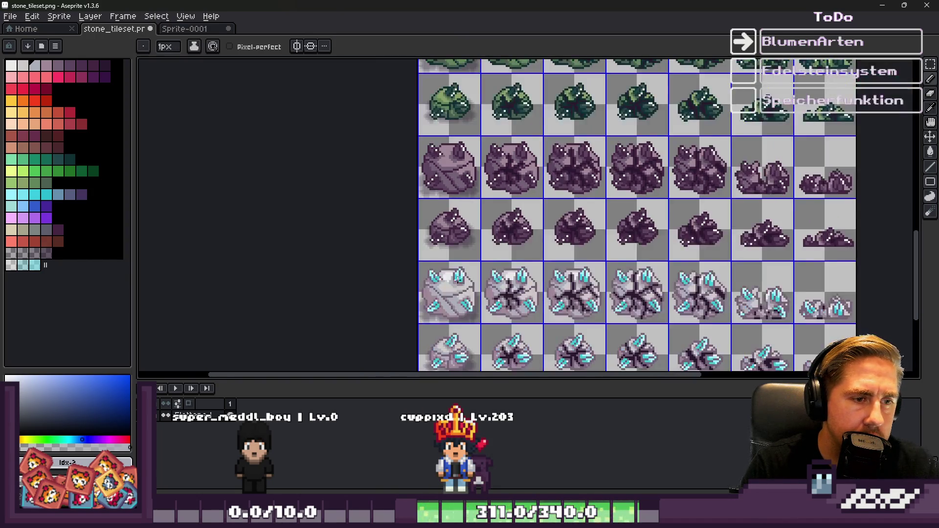
scroll(428, 175, "up", 6)
left_click(428, 175, "alt")
Select all whitish highlight pixels with Select > Color Range at tolerance 0
key("alt+s")
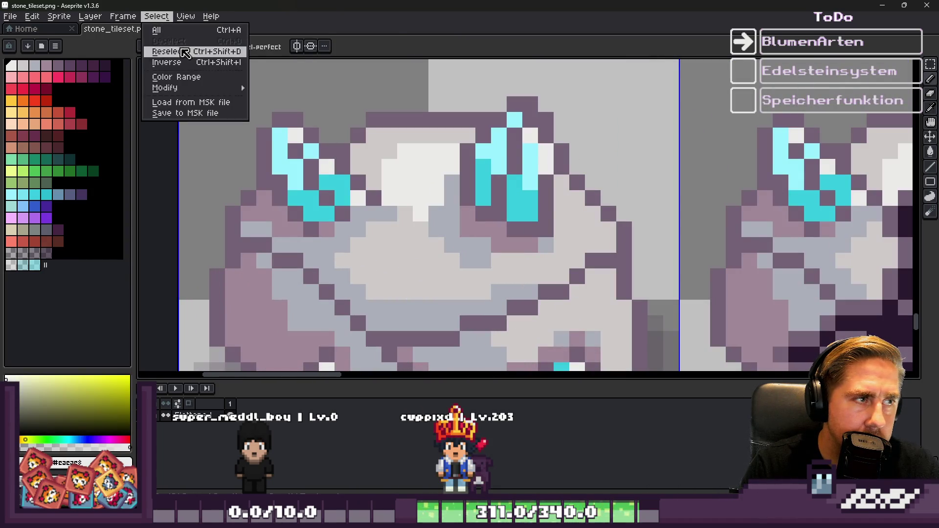
left_click(185, 77)
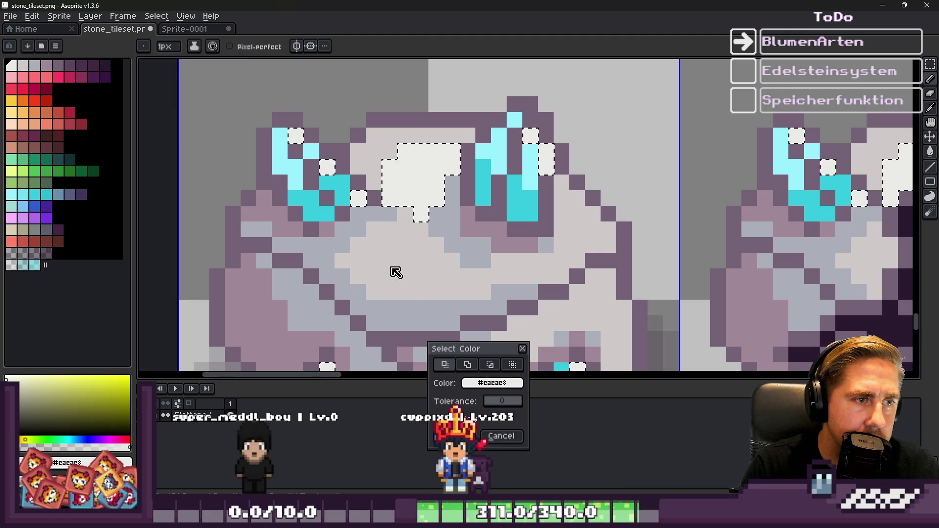
left_click(453, 436)
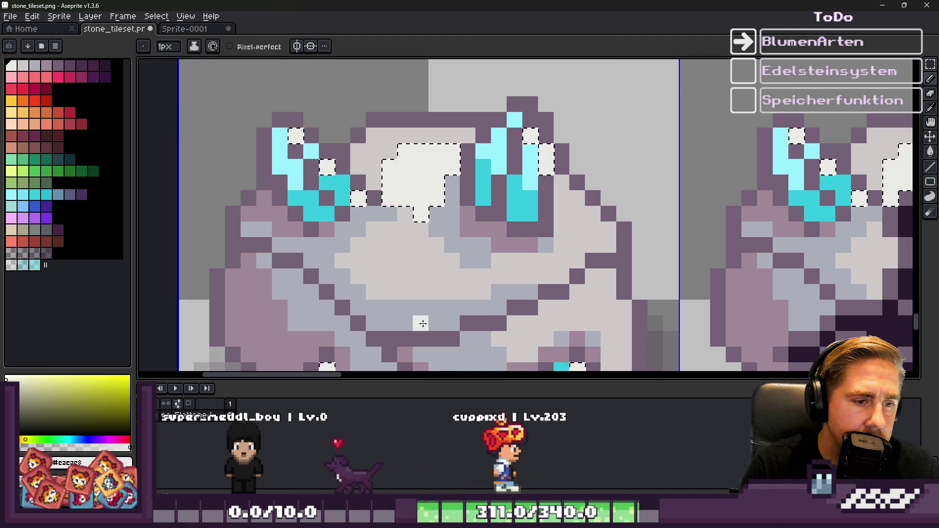
scroll(421, 294, "down", 4)
scroll(421, 280, "down", 2)
scroll(416, 272, "up", 2)
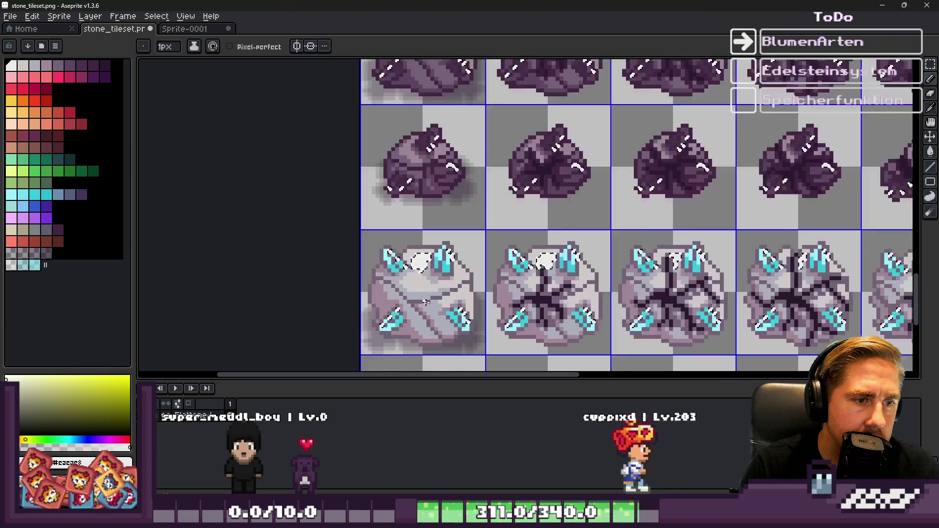
key("m")
scroll(390, 218, "down", 1)
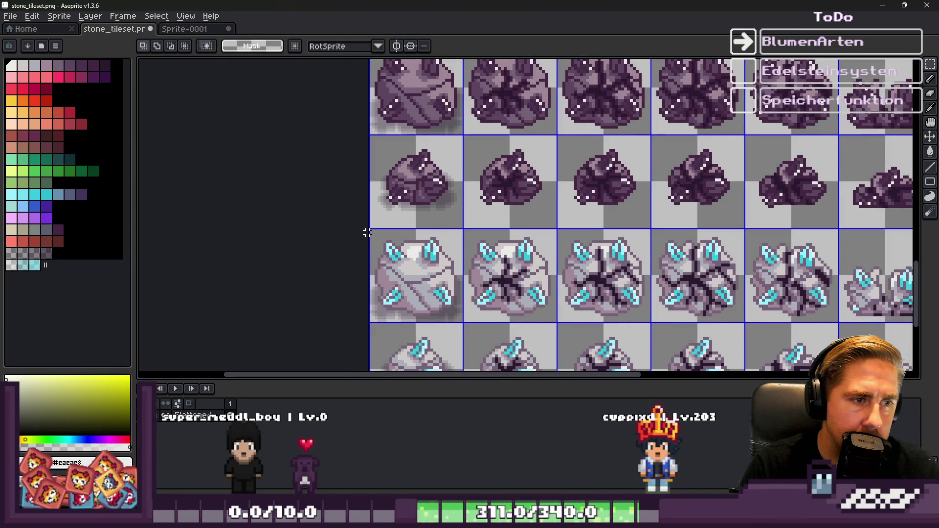
scroll(715, 303, "right", 5)
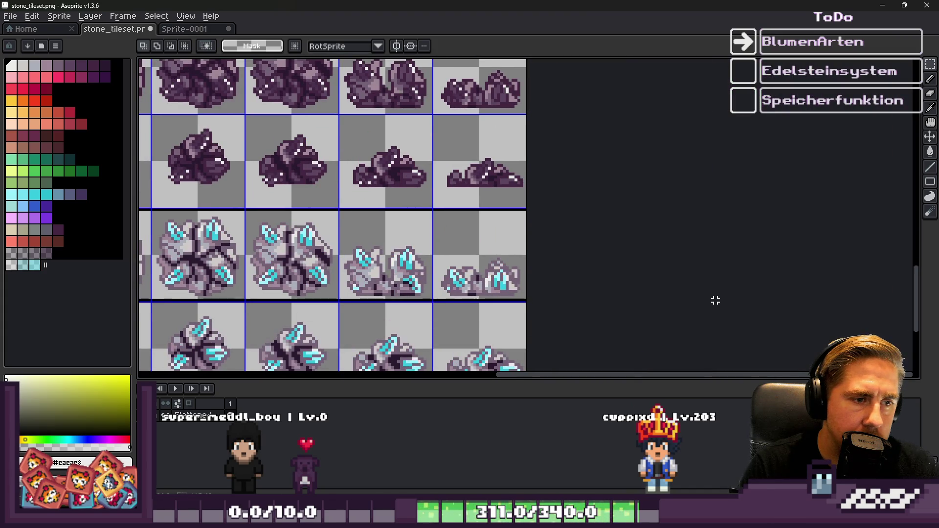
scroll(729, 236, "down", 3)
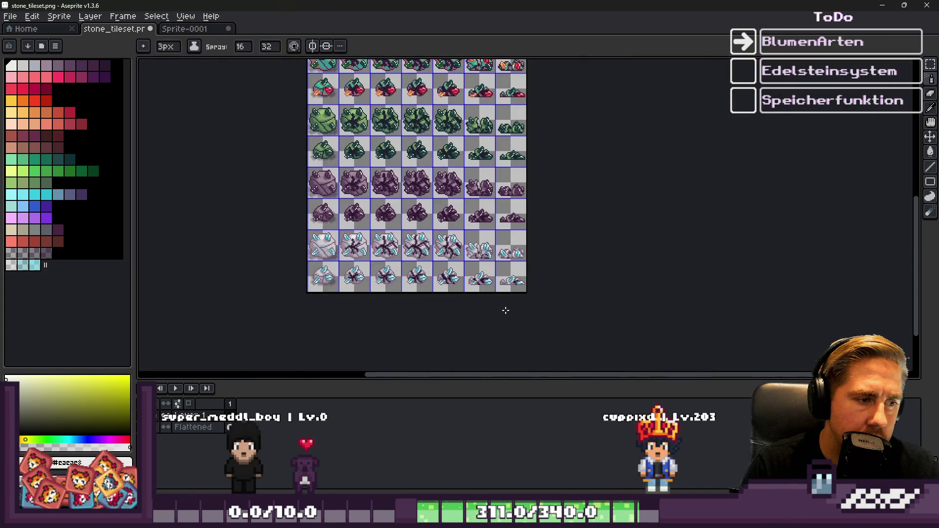
scroll(351, 291, "up", 1)
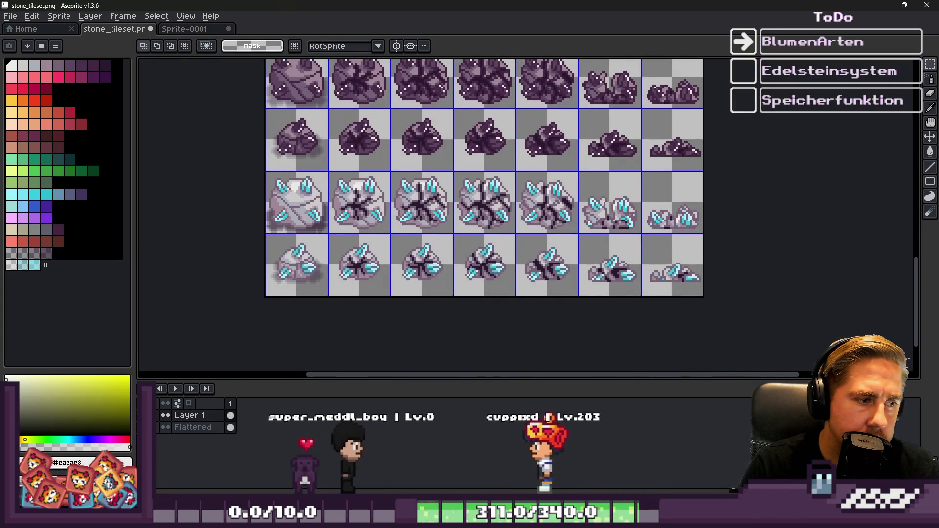
scroll(215, 126, "up", 3)
Reselect the highlight pixels by colour range and lift them out of the rocks
key("i")
key("m")
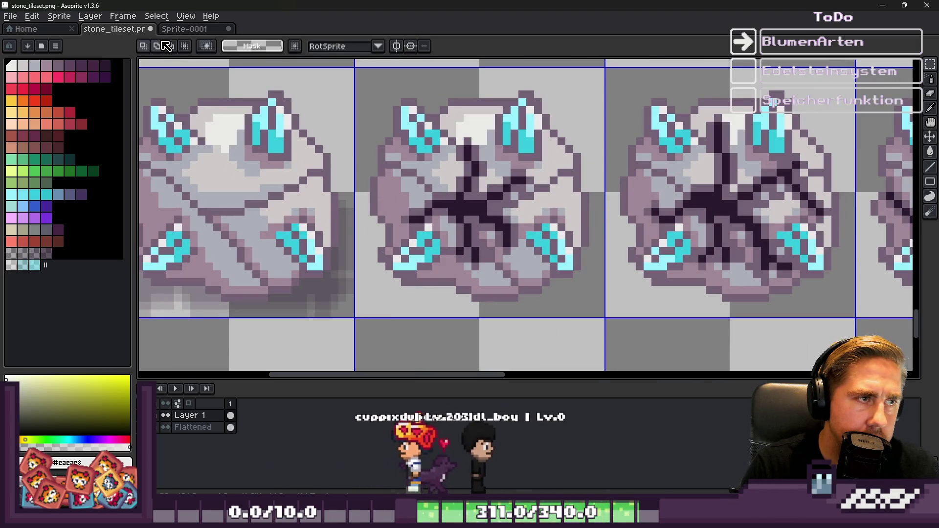
left_click(156, 16)
left_click(175, 77)
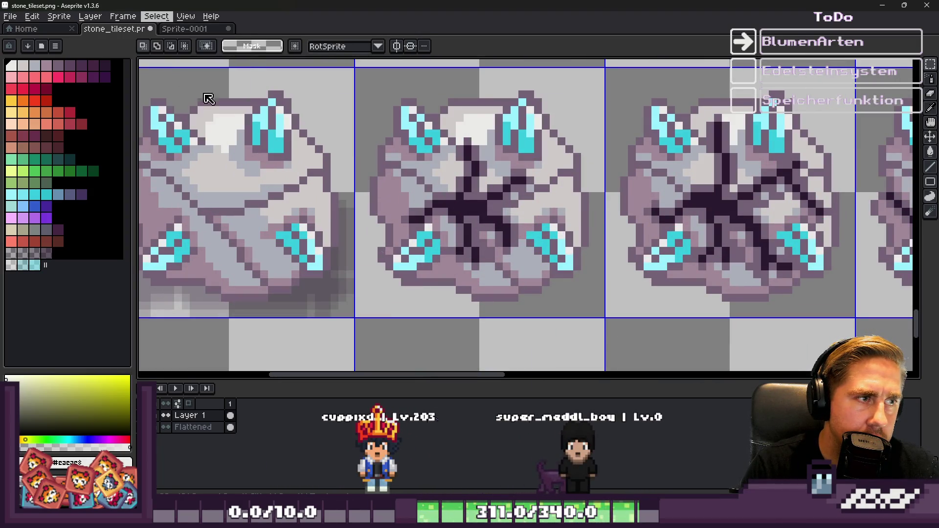
left_click(463, 443)
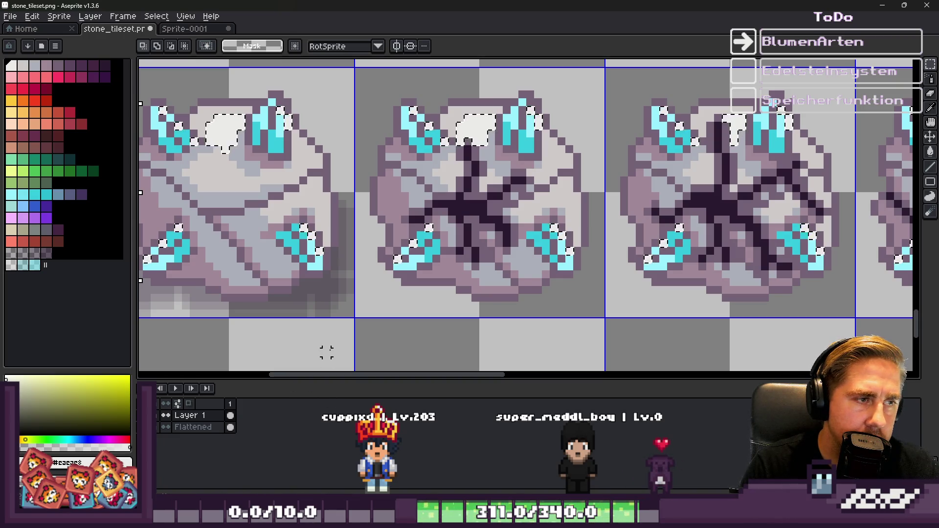
key("Delete")
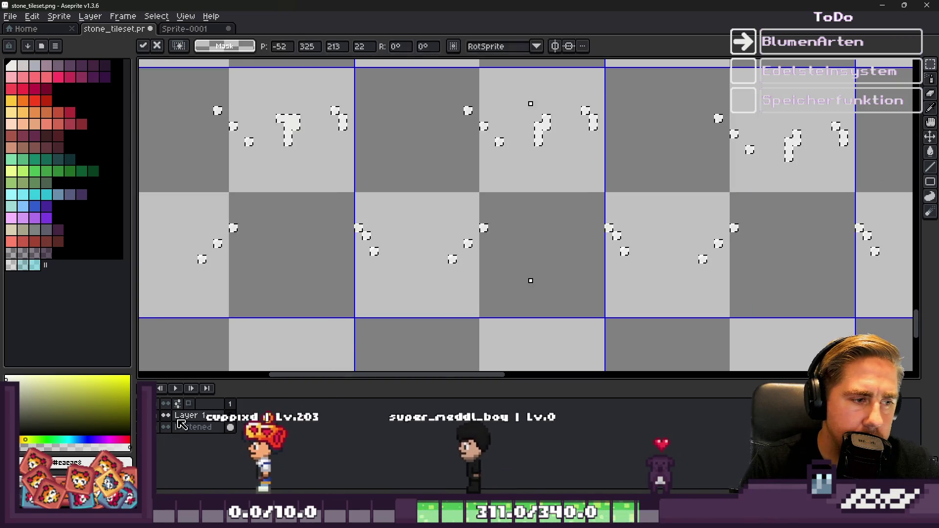
Restore the rocks under the lifted highlights and drag the highlights up toward the dark rock row
key("ctrl+z")
scroll(243, 214, "down", 4)
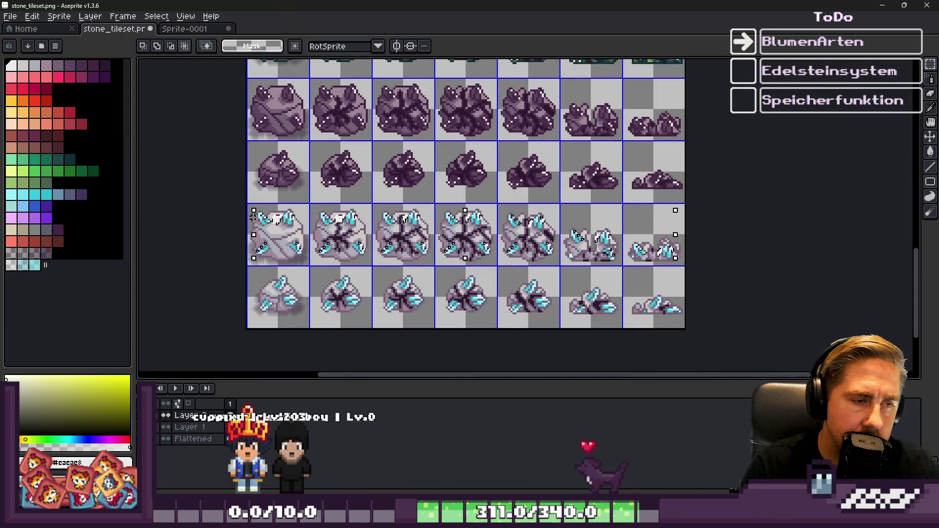
scroll(267, 221, "up", 2)
scroll(284, 215, "down", 2)
scroll(358, 240, "up", 2)
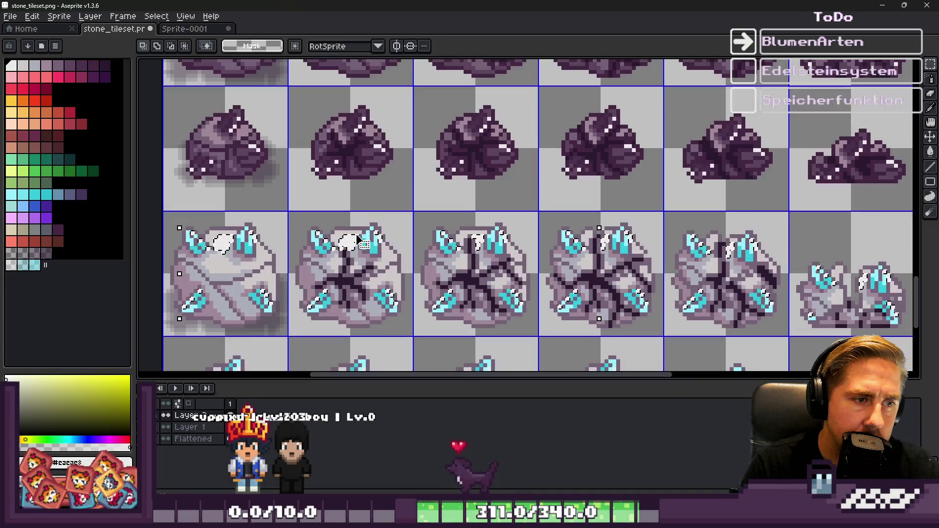
left_click_drag(359, 243, 353, 111)
scroll(353, 111, "up", 1)
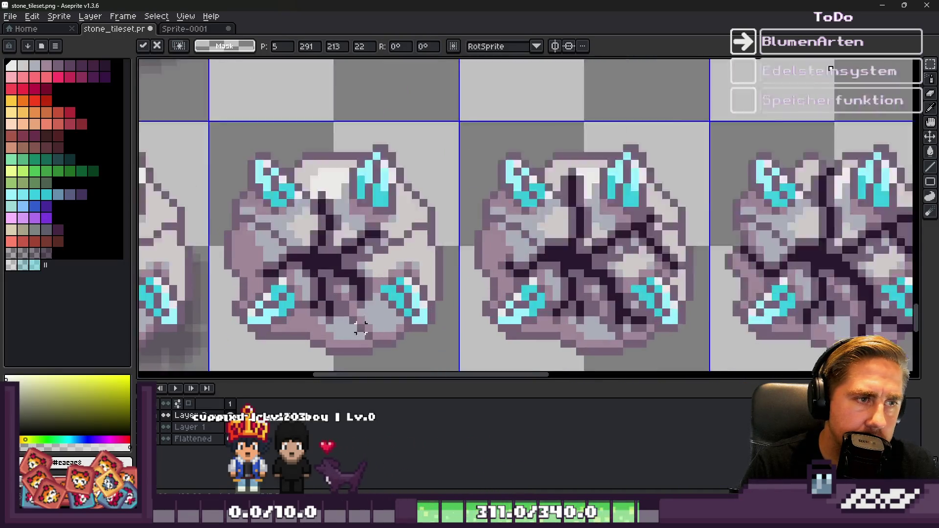
scroll(353, 111, "down", 2)
scroll(357, 221, "down", 2)
scroll(358, 220, "up", 3)
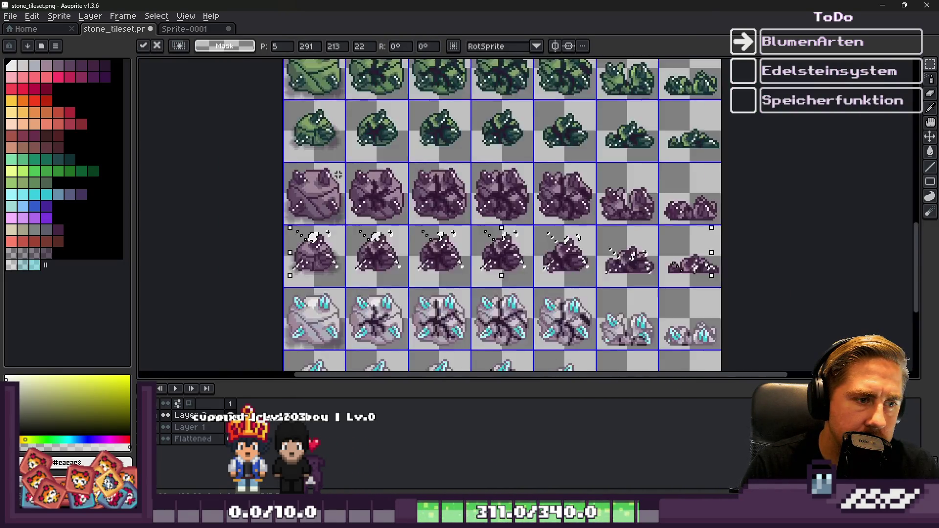
scroll(374, 225, "down", 2)
scroll(366, 230, "up", 3)
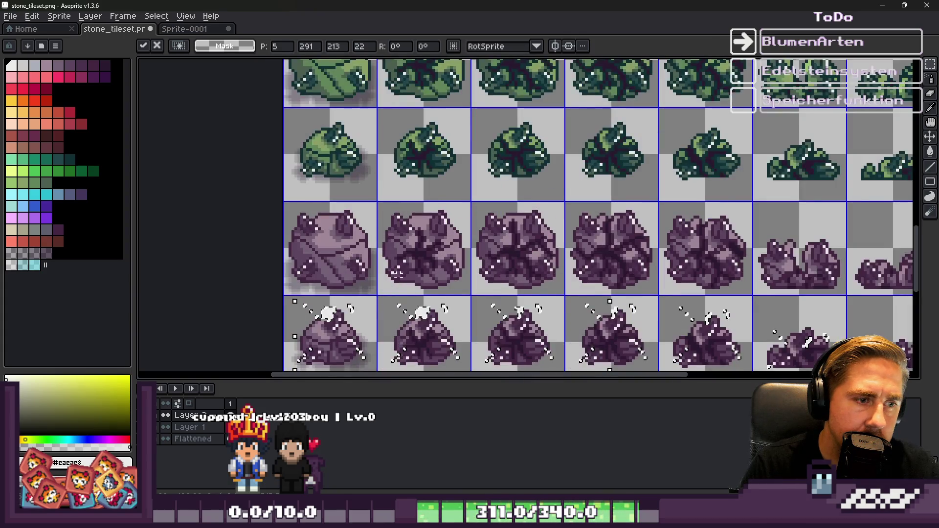
scroll(388, 135, "down", 3)
scroll(389, 244, "up", 3)
scroll(394, 284, "up", 2)
scroll(394, 284, "down", 1)
scroll(394, 284, "down", 1)
scroll(394, 284, "up", 1)
scroll(393, 284, "up", 2)
scroll(393, 282, "down", 1)
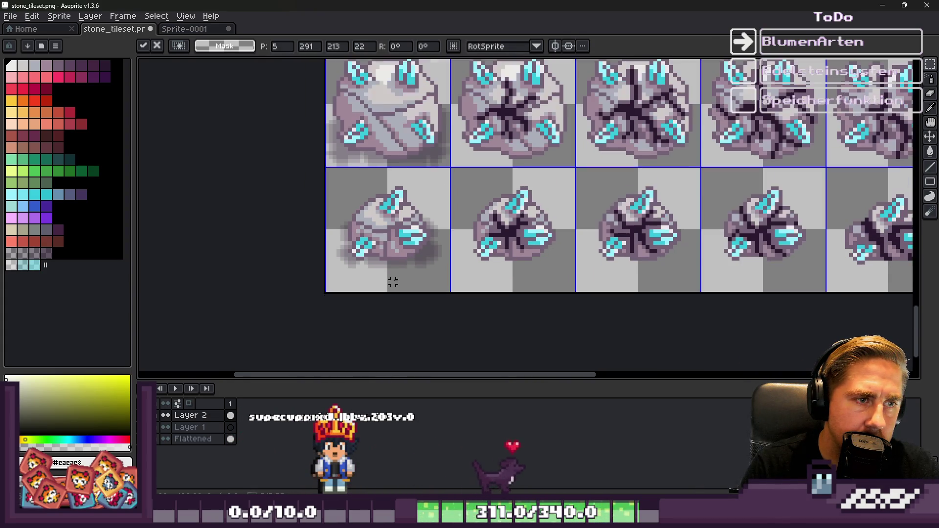
scroll(394, 281, "down", 1)
scroll(394, 281, "down", 1)
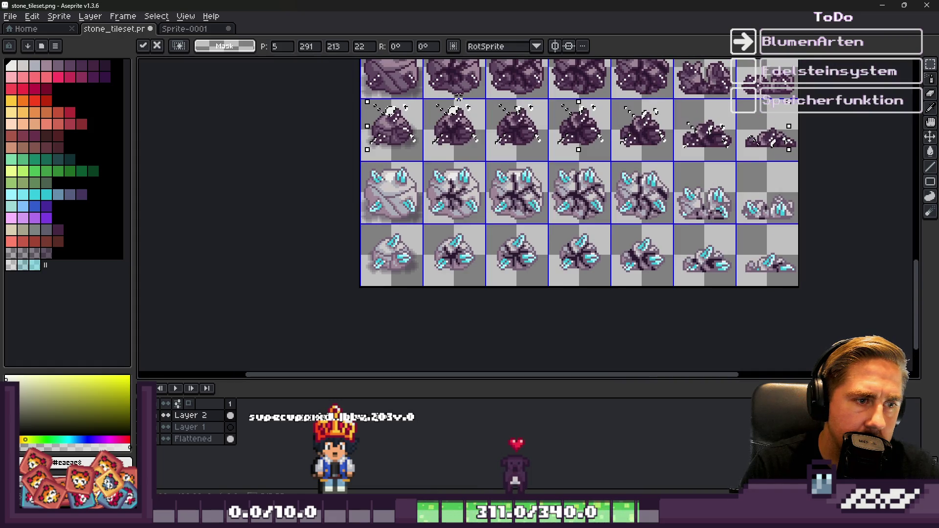
scroll(458, 97, "up", 2)
scroll(445, 118, "down", 2)
scroll(431, 141, "up", 3)
Place the white highlights on the large purple rocks, nudged up one pixel, and commit them
mouse_move(512, 282)
left_mouse_down()
mouse_move(504, 131)
mouse_move(515, 131)
left_mouse_up()
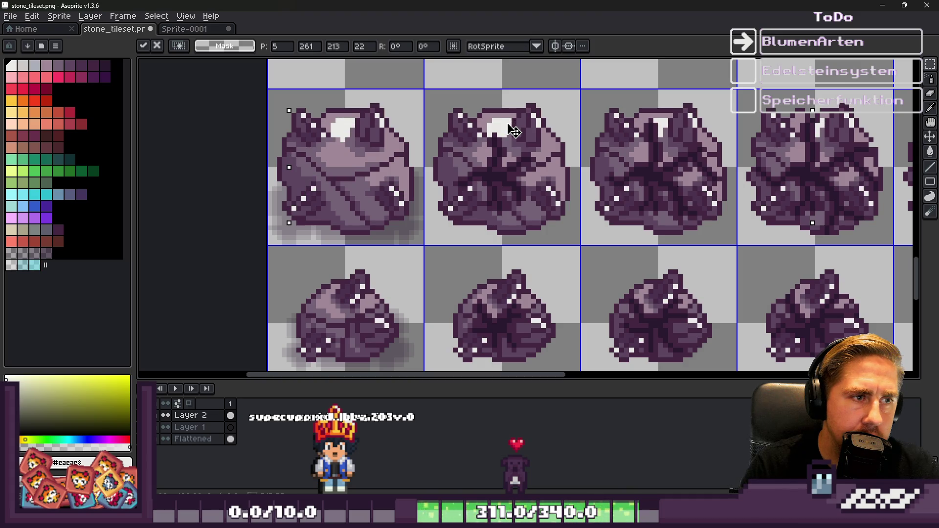
key("Up")
scroll(474, 110, "down", 3)
scroll(388, 266, "up", 5)
scroll(390, 211, "down", 4)
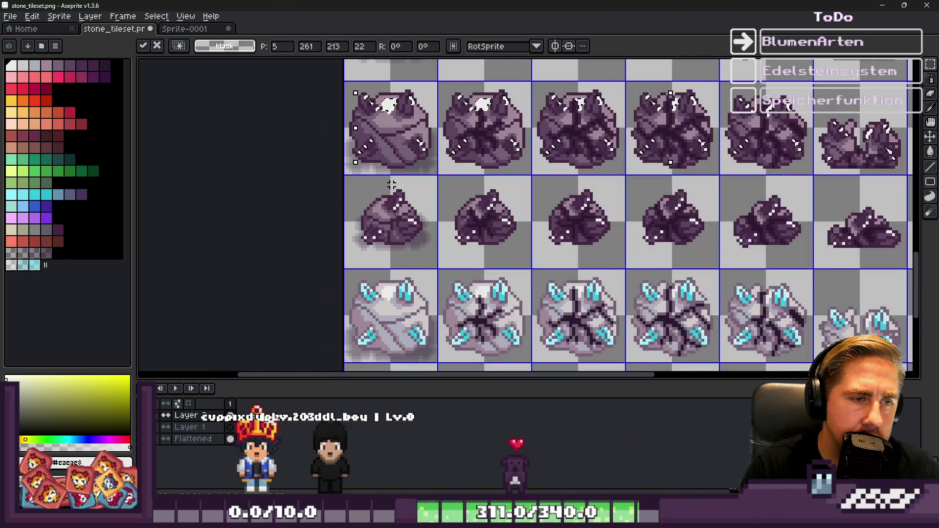
scroll(390, 211, "up", 2)
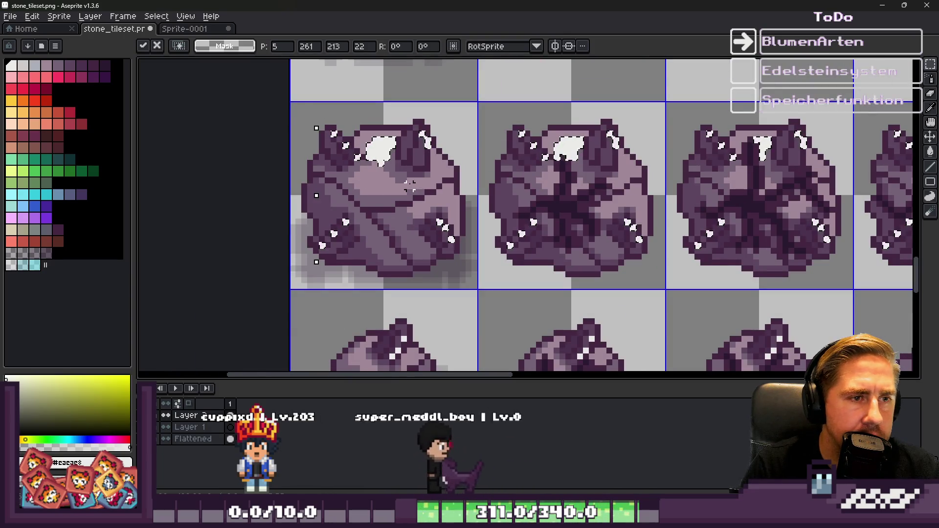
key("Return")
scroll(409, 186, "down", 2)
scroll(338, 146, "up", 2)
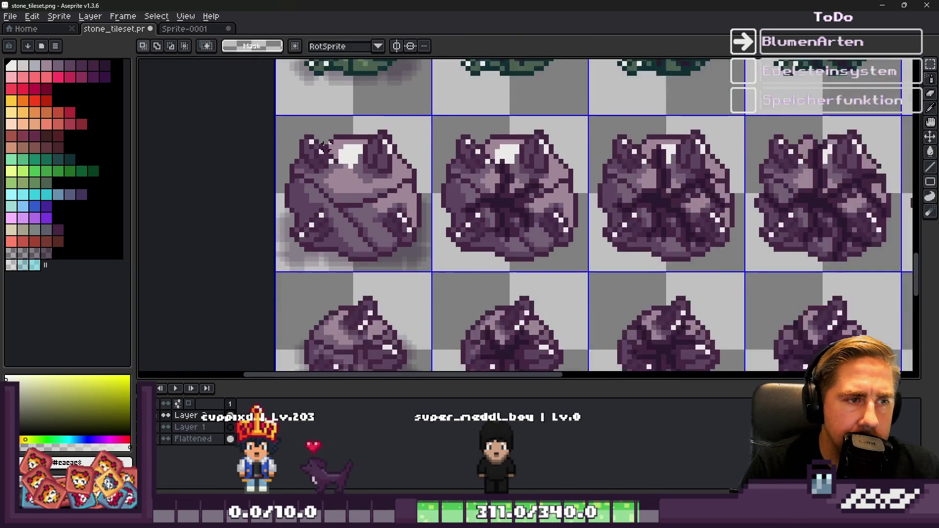
scroll(337, 146, "up", 2)
key("i")
left_click(355, 196)
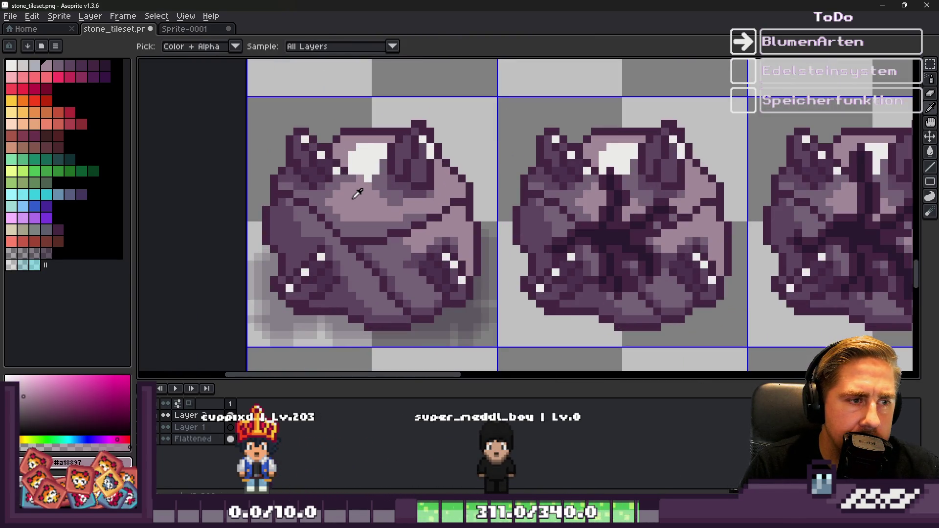
left_click(29, 66)
key("g")
left_click(356, 160)
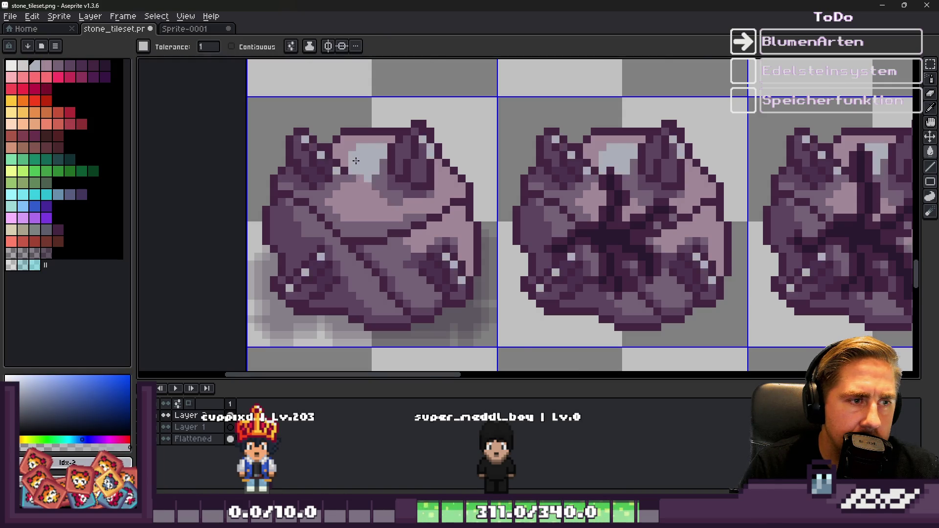
scroll(355, 160, "down", 3)
scroll(424, 165, "up", 8)
key("i")
left_click(375, 113)
left_click(406, 123)
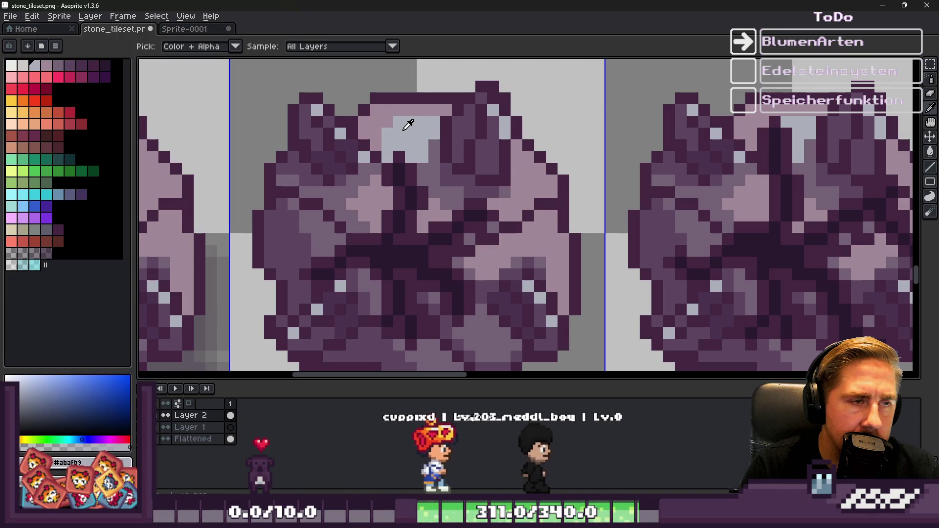
key("g")
scroll(402, 130, "down", 3)
scroll(399, 129, "up", 3)
scroll(398, 130, "down", 2)
scroll(371, 128, "up", 2)
key("i")
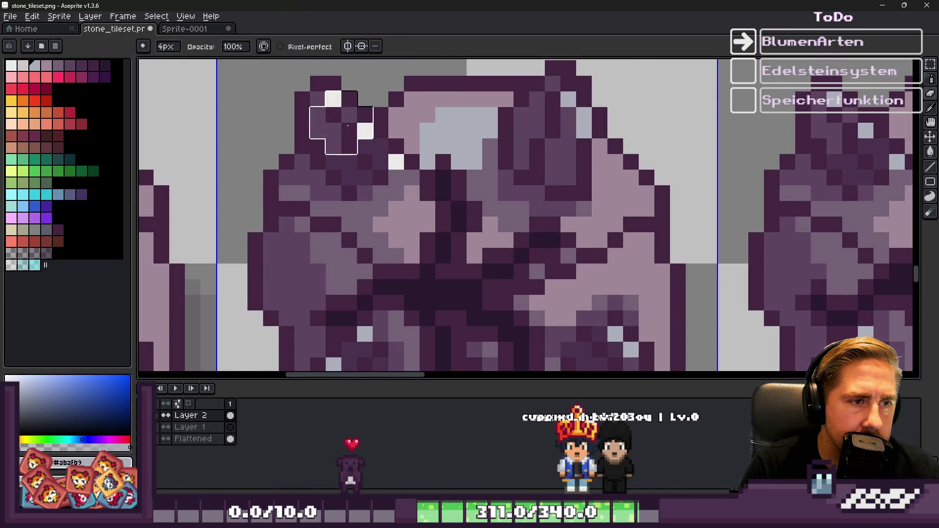
scroll(427, 143, "down", 3)
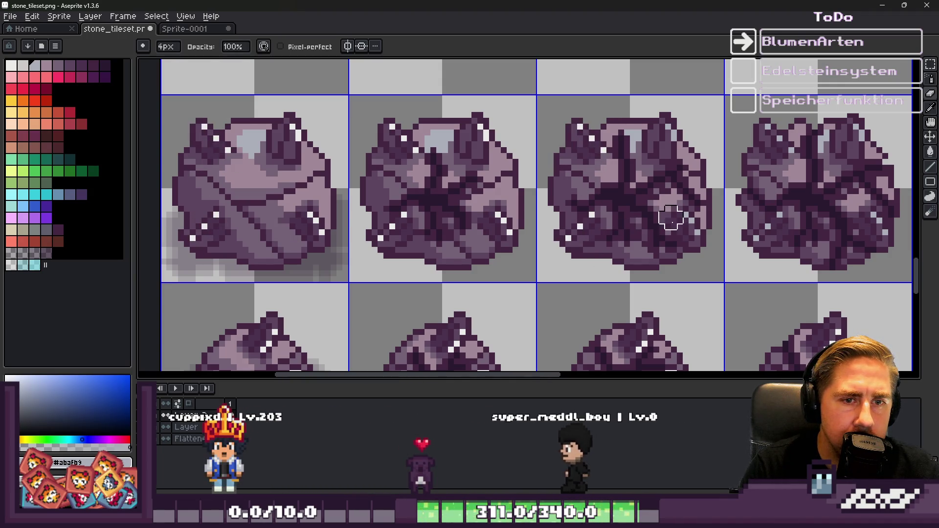
scroll(577, 135, "up", 1)
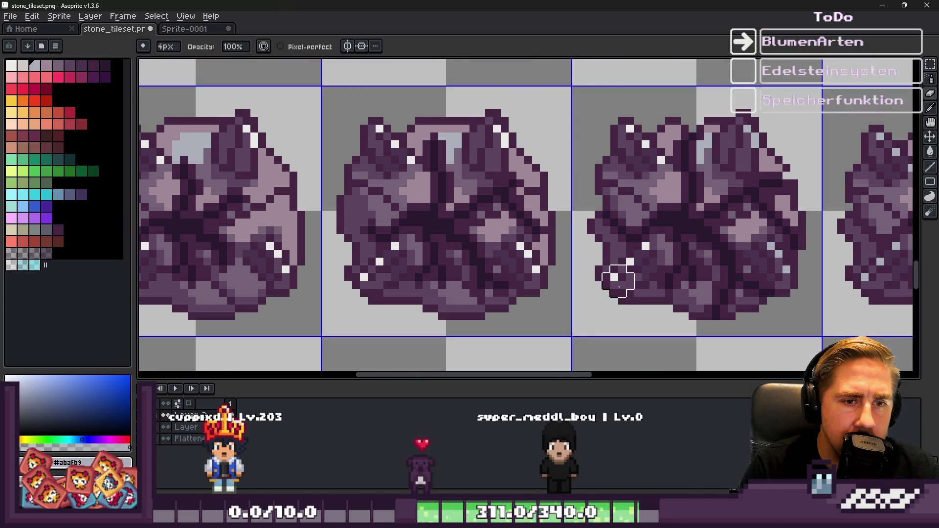
scroll(755, 137, "down", 2)
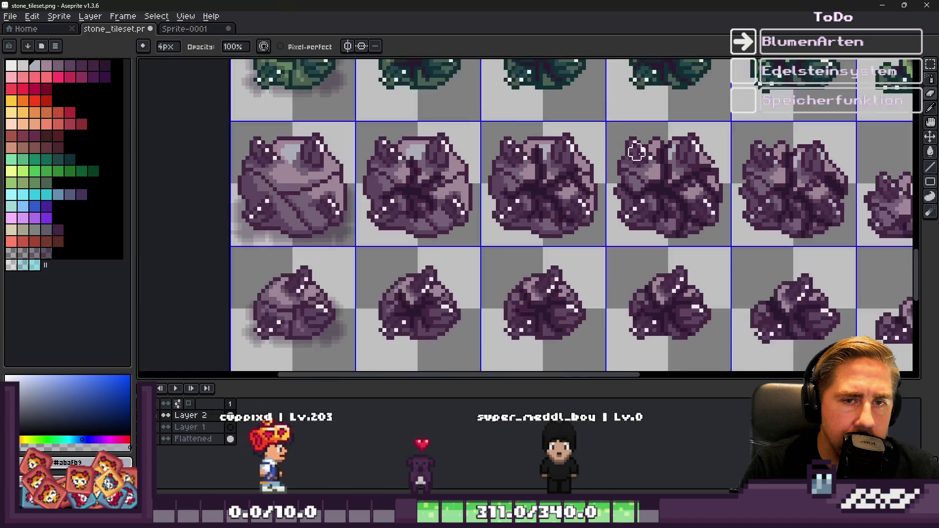
scroll(655, 141, "up", 2)
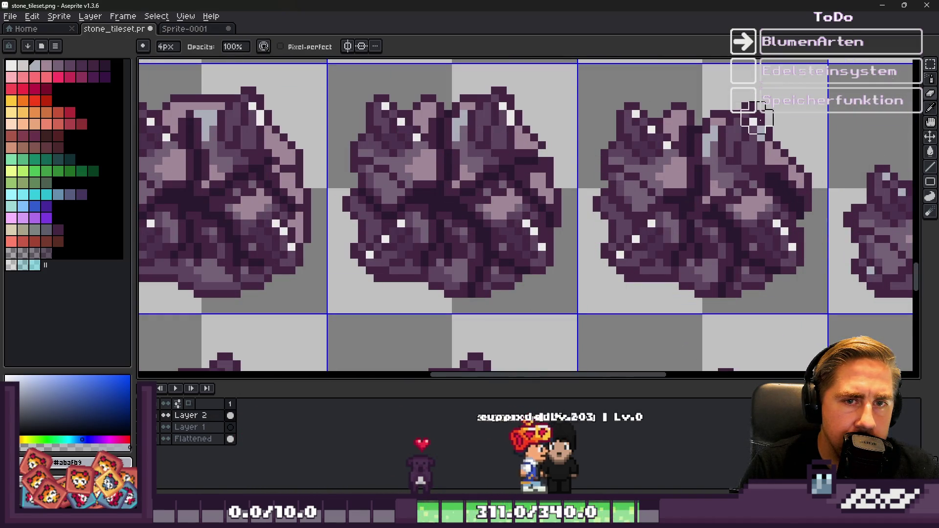
scroll(757, 107, "down", 3)
scroll(618, 173, "up", 3)
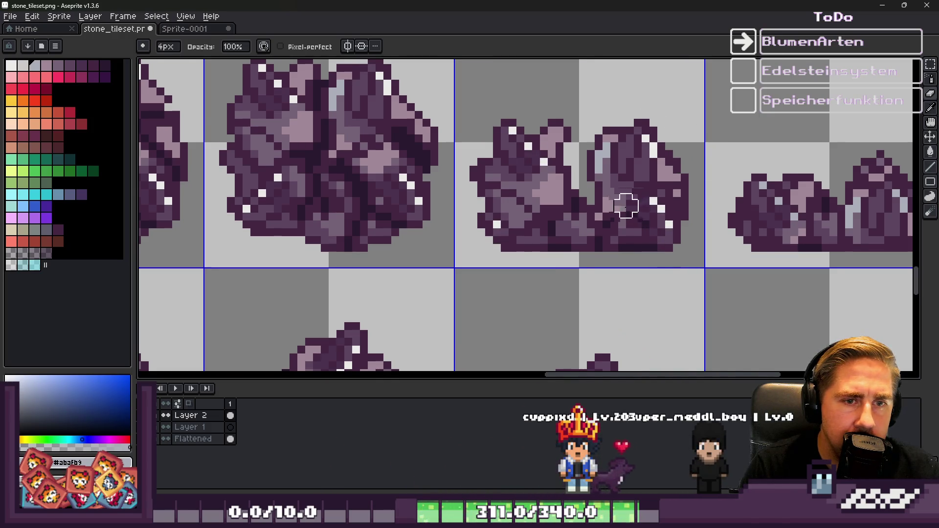
scroll(779, 211, "up", 1)
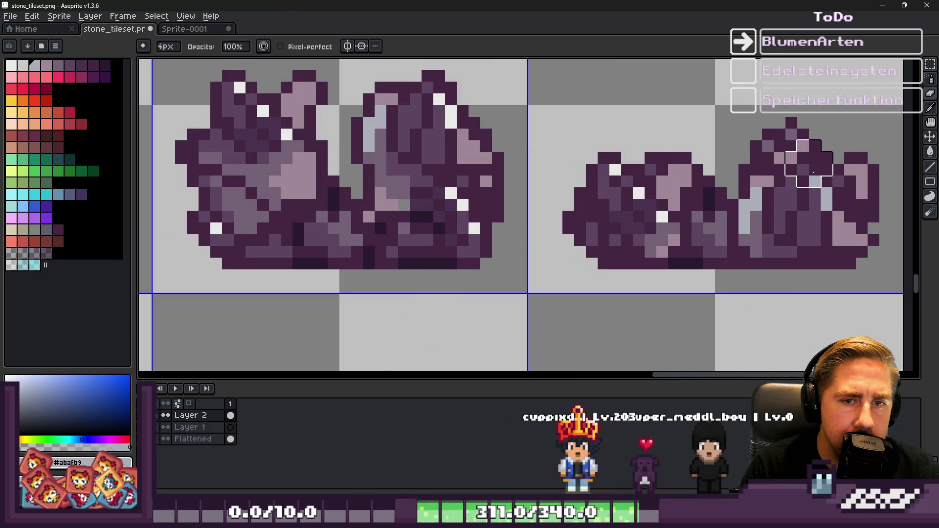
scroll(846, 212, "down", 6)
scroll(814, 207, "down", 1)
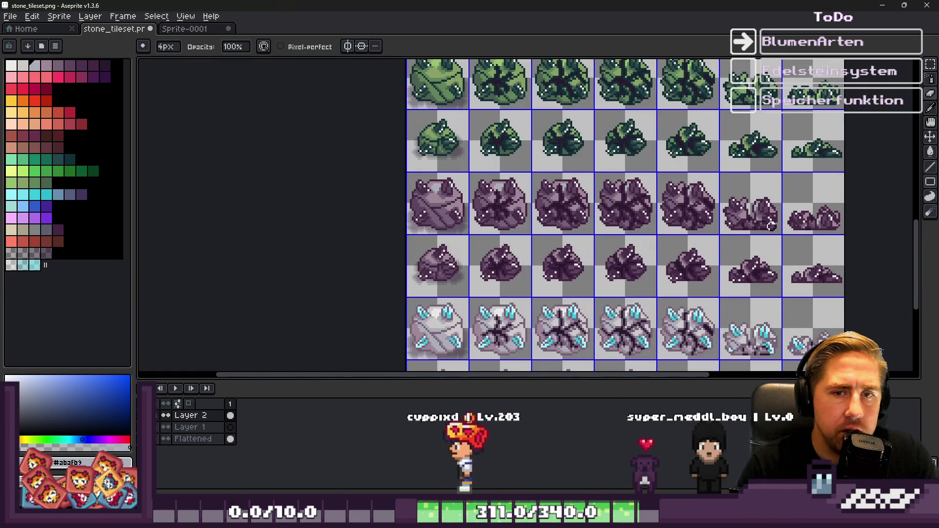
Sample the rock's light mauve and trial a bucket fill on its top patch, then undo it
scroll(420, 205, "up", 5)
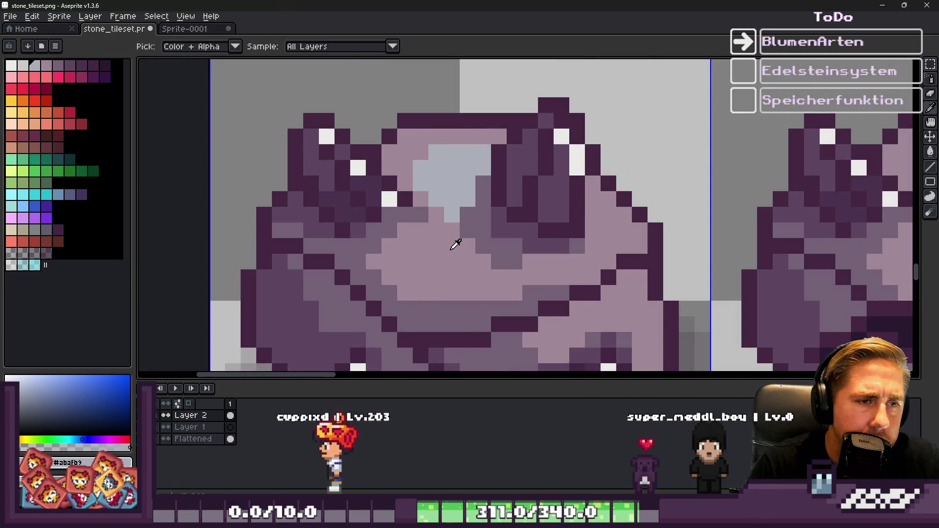
left_click(457, 249, "alt")
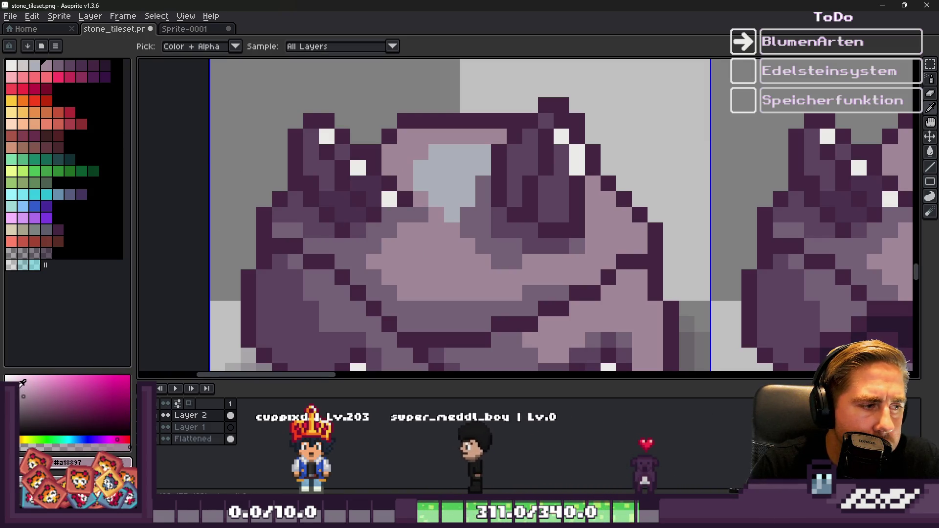
key("g")
scroll(428, 219, "down", 3)
scroll(427, 219, "up", 4)
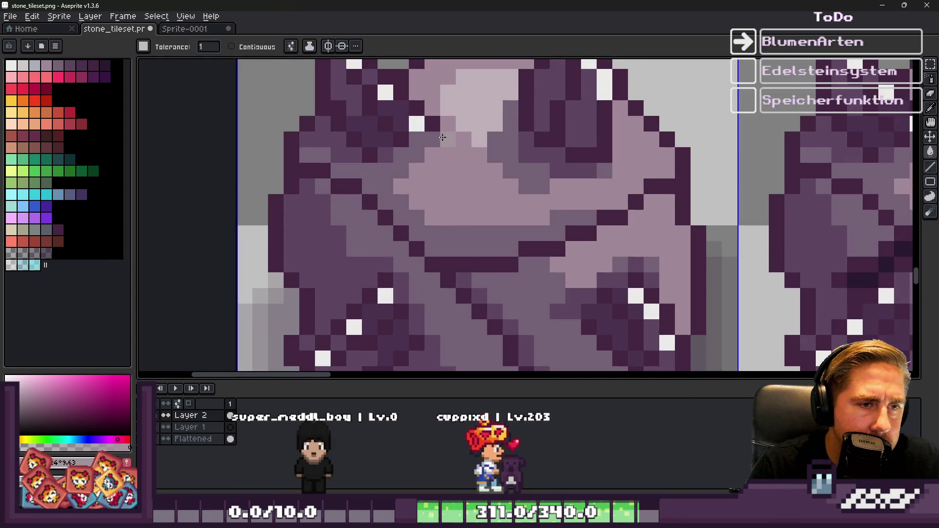
left_click(463, 113)
key("ctrl+z")
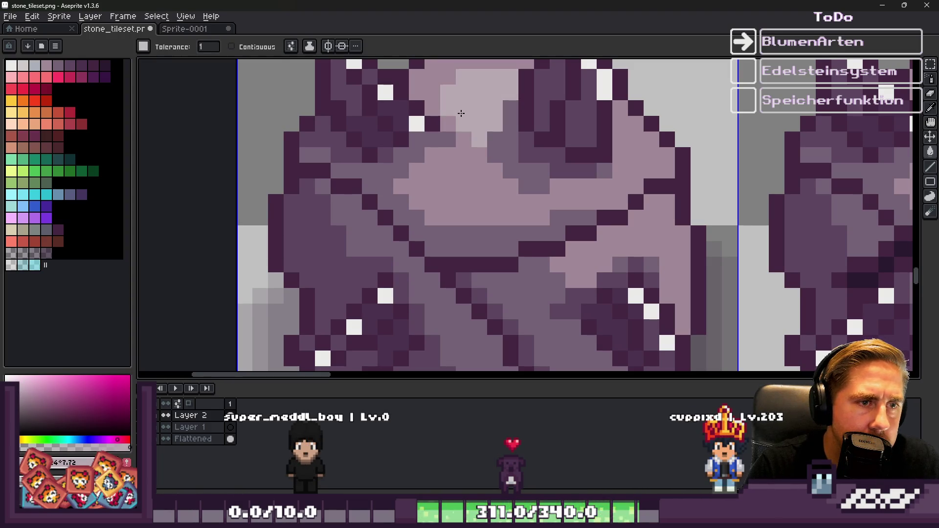
scroll(435, 183, "down", 6)
scroll(435, 183, "down", 2)
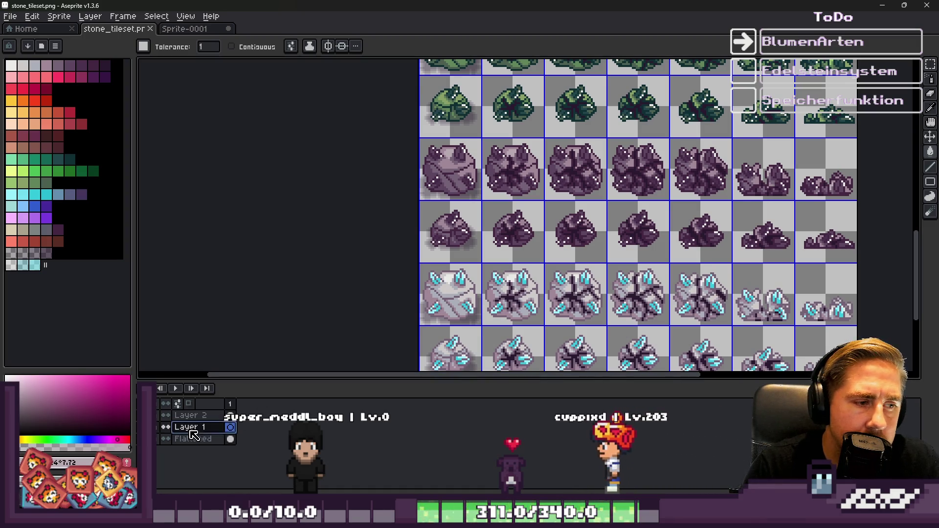
Flatten all layers of the stone tileset into a single layer
right_click(200, 442)
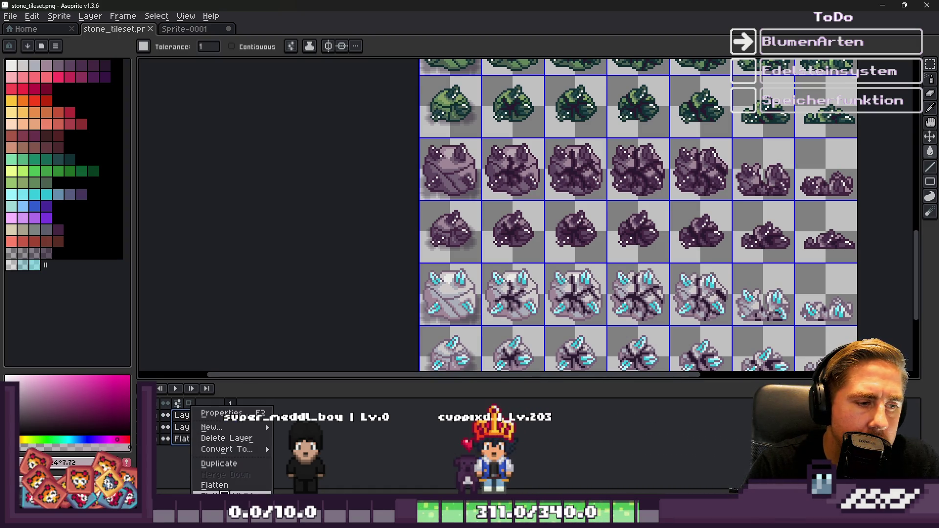
left_click(214, 485)
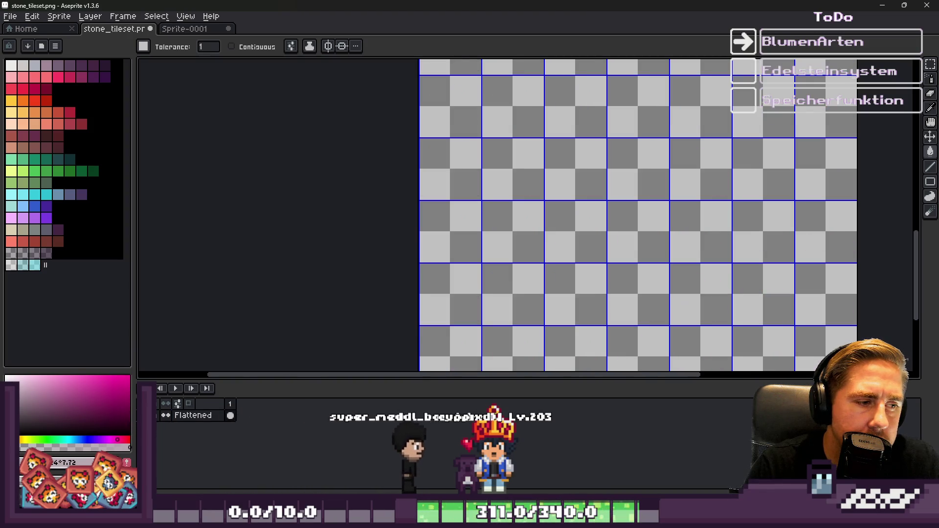
scroll(411, 193, "up", 3)
Marquee-select a tall strip through the first purple stone
key("m")
scroll(456, 137, "up", 1)
mouse_move(466, 70)
left_mouse_down()
mouse_move(487, 220)
mouse_move(506, 255)
left_mouse_up()
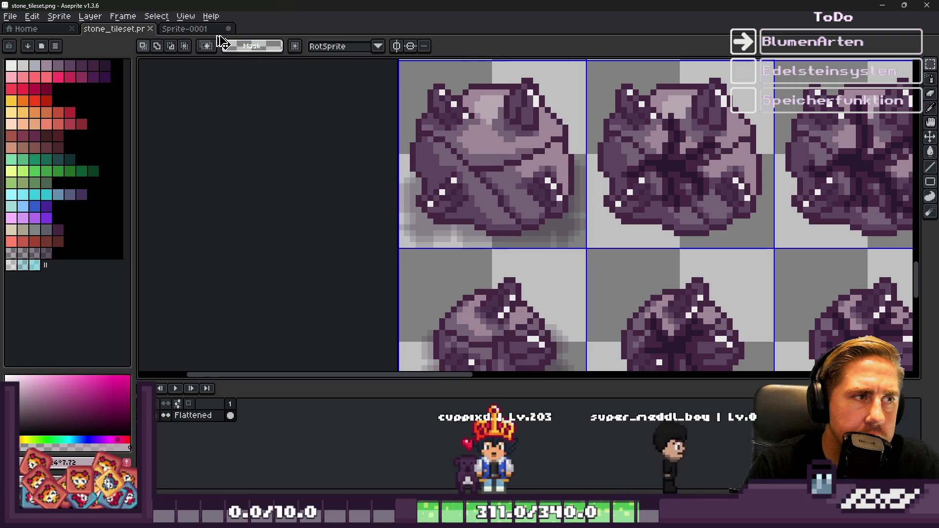
In Sprite-0001, move the pasted purple stone strip into the empty column beside the tiles
left_click(184, 28)
left_click_drag(596, 103, 657, 368)
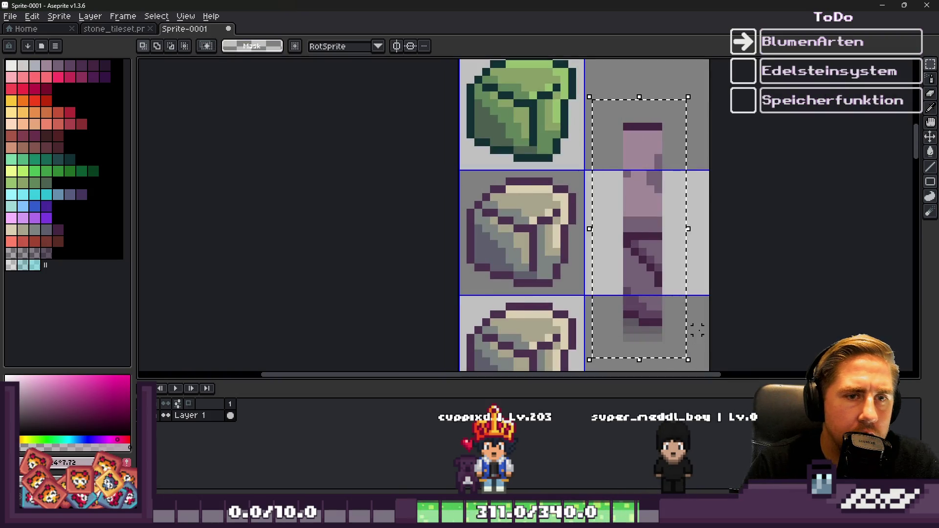
key("ctrl+x")
key("ctrl+v")
left_click_drag(602, 213, 641, 236)
key("ctrl+d")
scroll(527, 226, "up", 2)
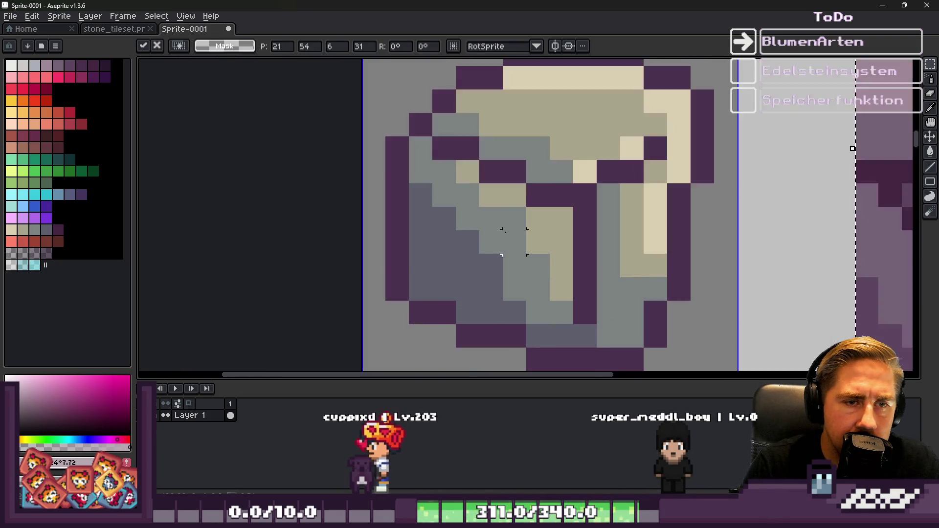
scroll(626, 204, "down", 1)
scroll(763, 250, "down", 1)
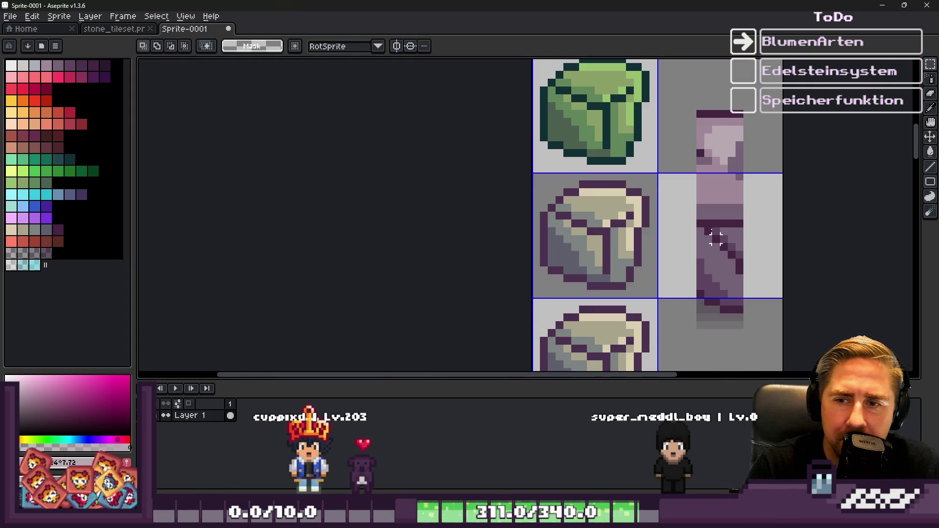
scroll(538, 186, "up", 2)
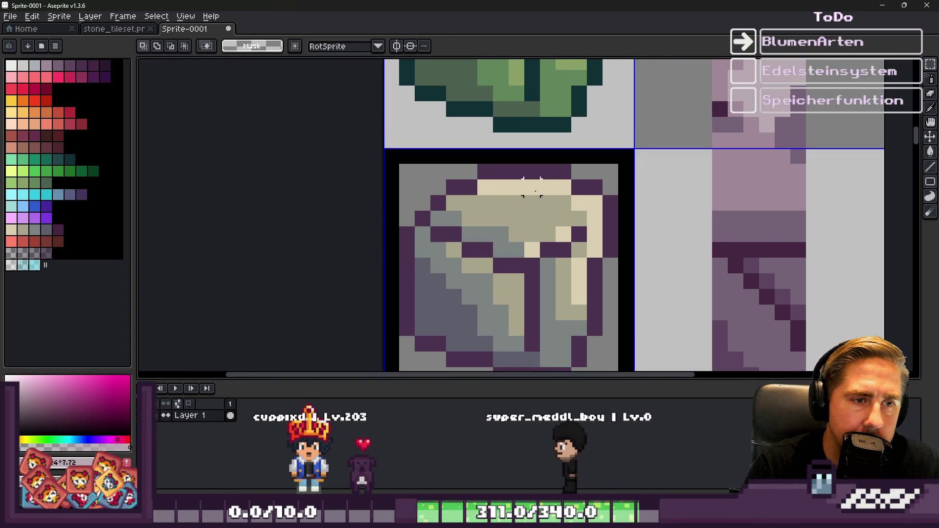
Recolour the lower grey stone with the strip's mauves (#a18897, #756276), sampling dark purple #432641
left_click_drag(532, 187, 536, 191)
scroll(532, 187, "down", 2)
scroll(614, 140, "up", 2)
left_click(614, 141, "alt")
key("w")
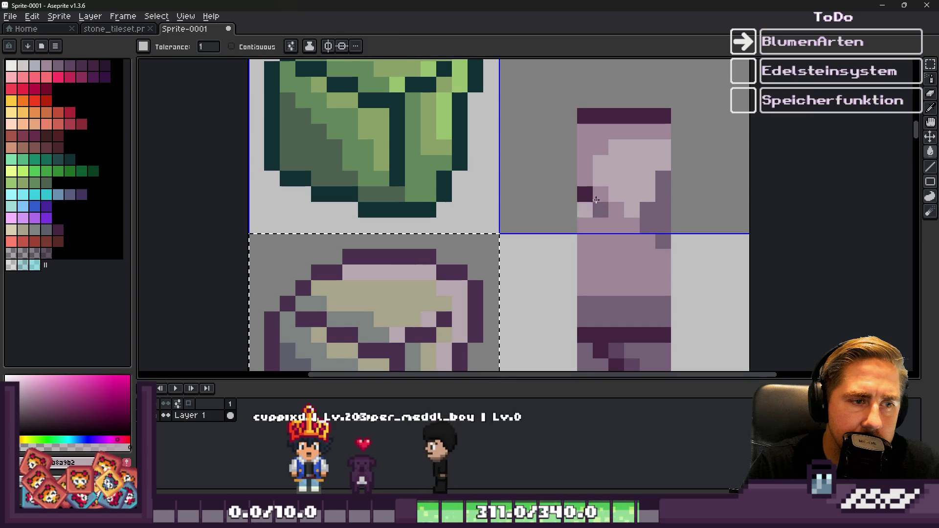
left_click(615, 237, "alt")
left_click(398, 308)
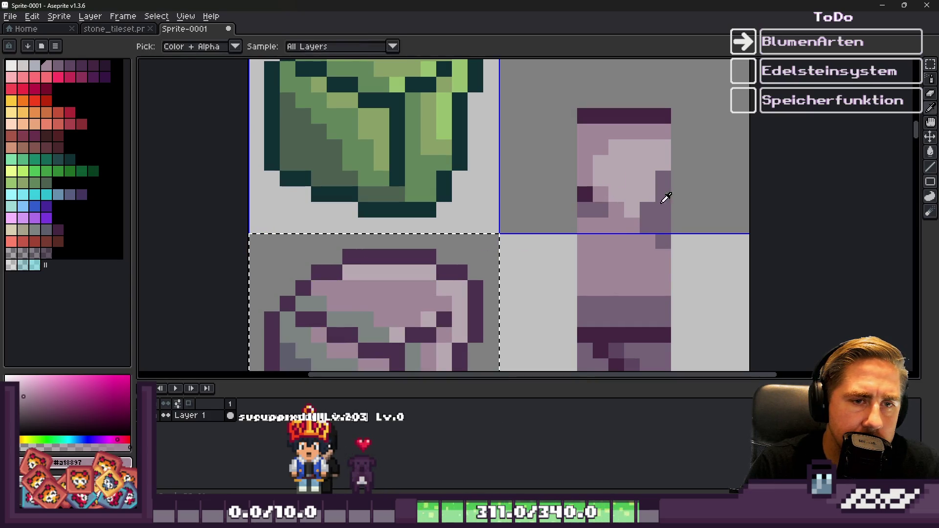
left_click(649, 193, "alt")
left_click(369, 335)
left_click(586, 188, "alt")
scroll(541, 147, "down", 5)
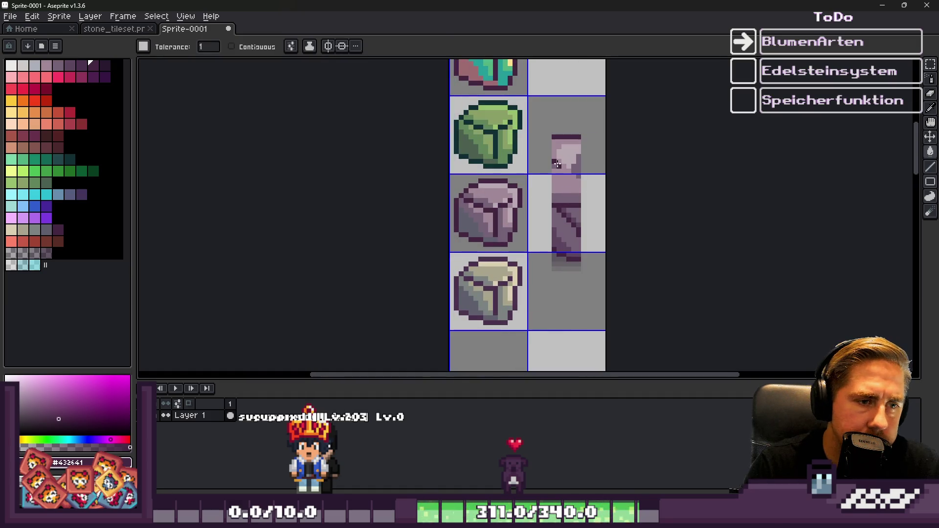
Delete the purple reference strip, select the beige stone tile, and return to stone_tileset
key("m")
mouse_move(534, 112)
left_mouse_down()
mouse_move(587, 268)
mouse_move(609, 301)
left_mouse_up()
key("Delete")
scroll(564, 161, "down", 2)
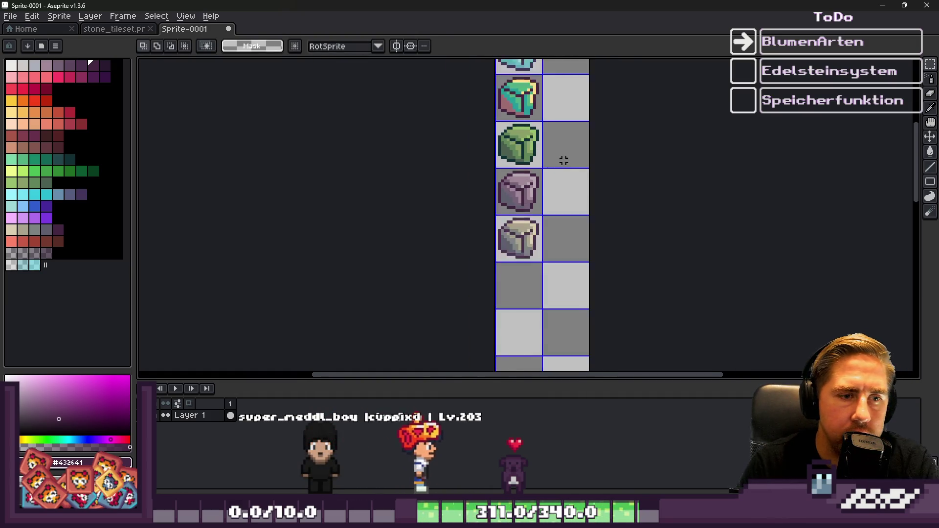
scroll(564, 160, "up", 2)
left_click_drag(473, 193, 550, 271)
left_click(113, 29)
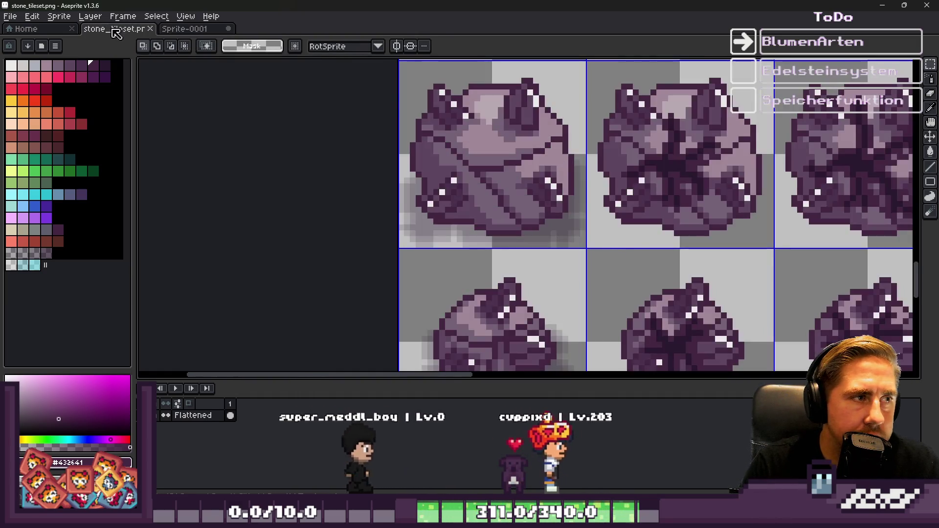
Copy the crystal stone's centre column into Sprite-0001 and place it in the right tile
scroll(440, 244, "down", 4)
scroll(430, 152, "up", 5)
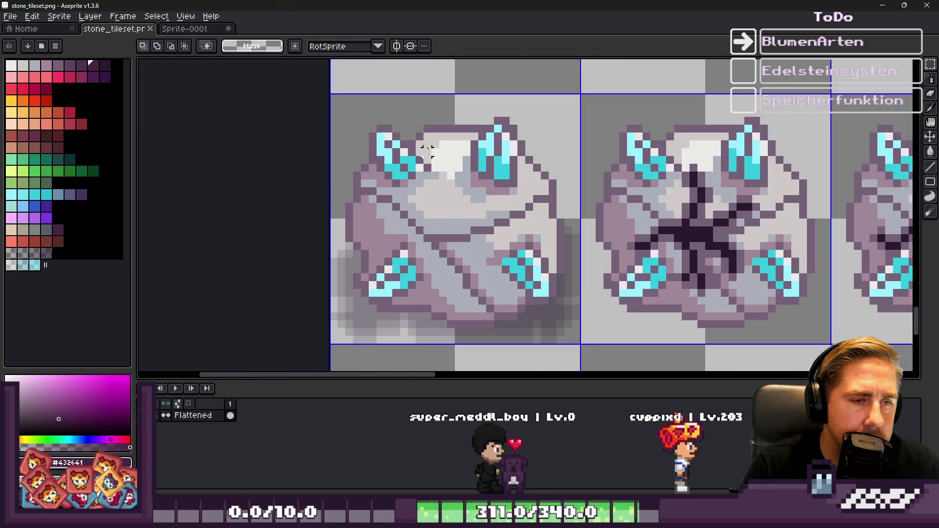
mouse_move(436, 106)
left_mouse_down()
mouse_move(463, 352)
mouse_move(473, 353)
left_mouse_up()
left_click(192, 33)
key("ctrl+v")
scroll(549, 211, "up", 1)
left_click_drag(570, 210, 636, 215)
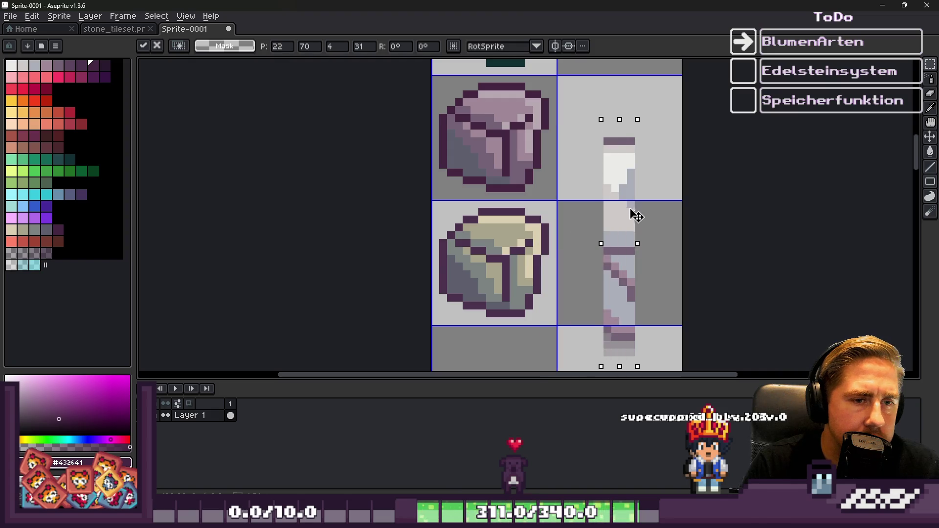
key("Return")
Sample the strip's light grey and fill the stone's beige pixels with light grey and white
scroll(604, 308, "up", 1)
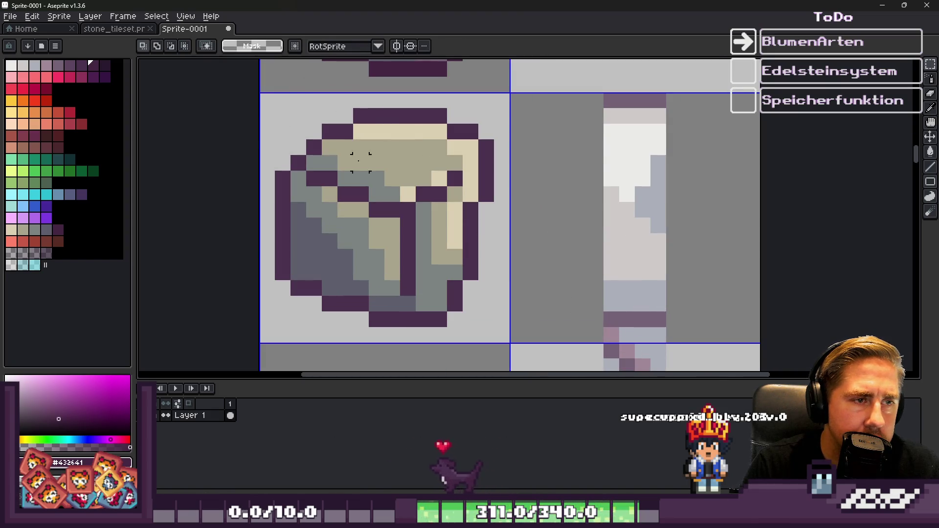
scroll(636, 152, "up", 3)
key("i")
scroll(656, 146, "down", 2)
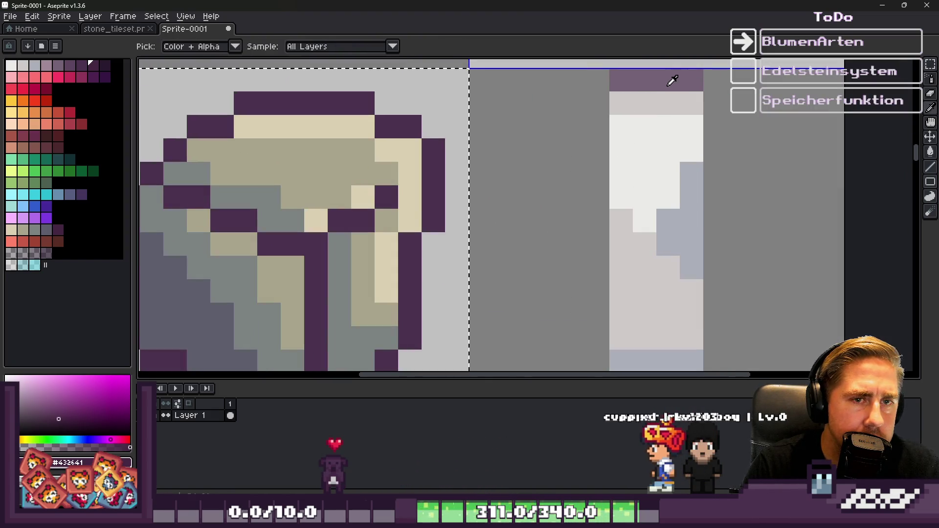
left_click(666, 86)
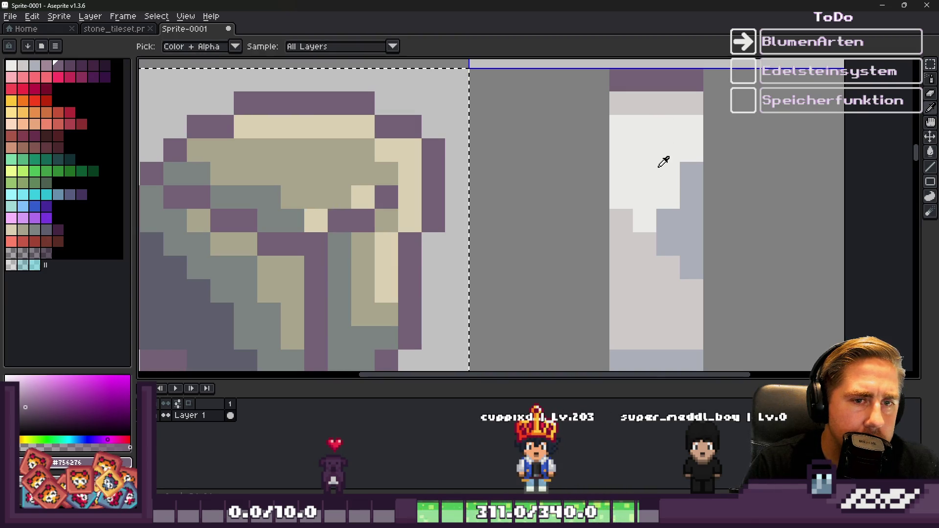
left_click(664, 162)
key("g")
left_click(362, 167)
left_click(376, 142)
Refill the khaki pixels light grey, grey-green light blue-grey, and dark pixels pinkish grey
key("i")
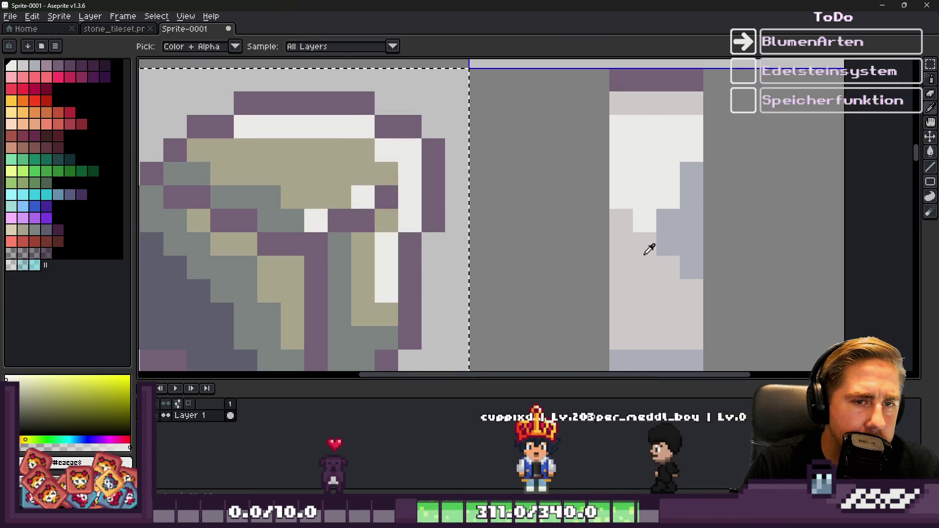
left_click(654, 235)
key("g")
left_click(387, 173)
key("g")
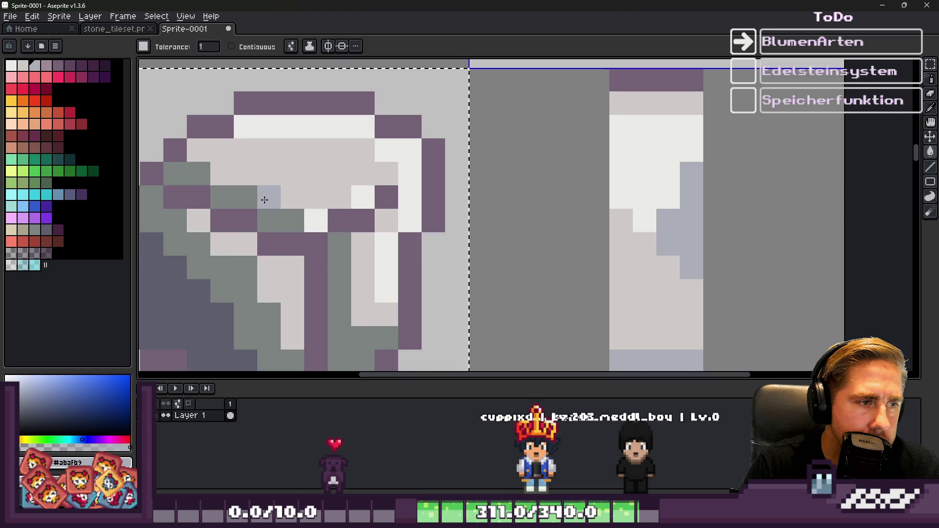
left_click(262, 199)
scroll(454, 161, "down", 5)
scroll(476, 213, "up", 2)
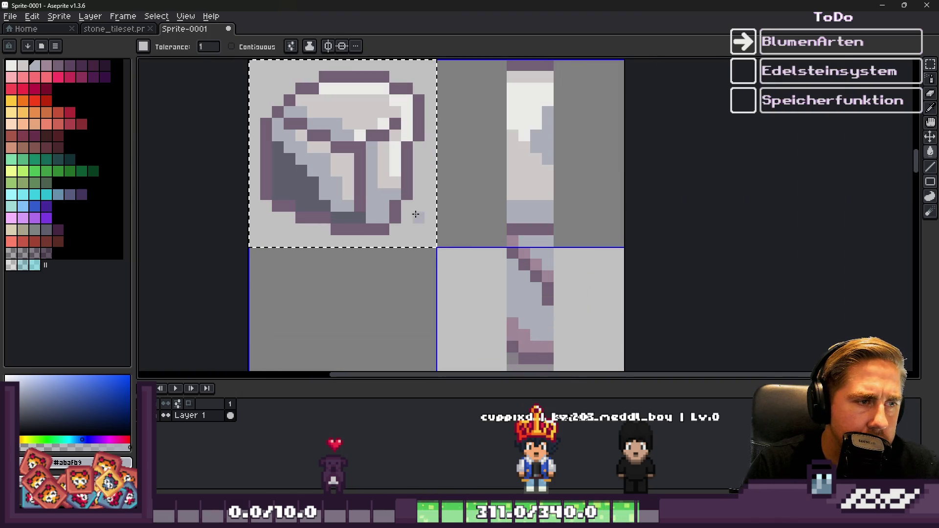
left_click(525, 328)
key("g")
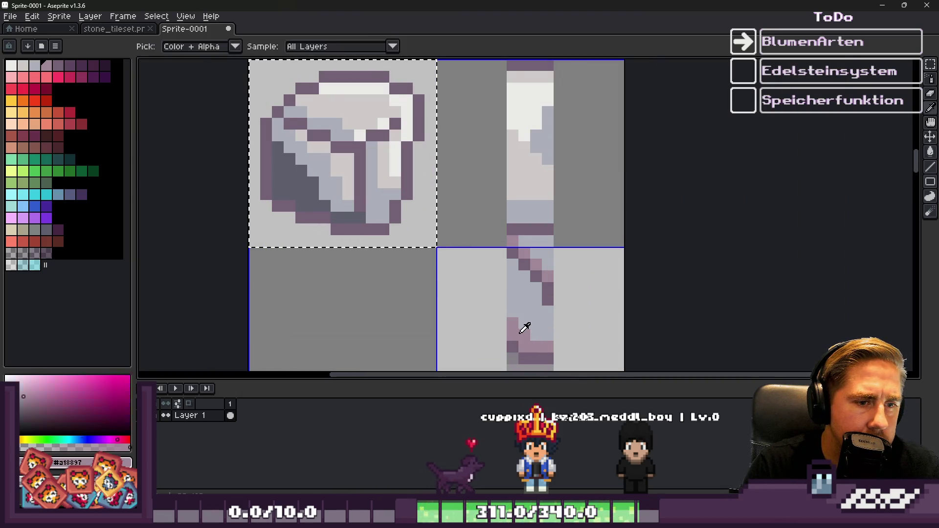
left_click(300, 190)
Marquee-select the second column of tiles
scroll(304, 196, "down", 2)
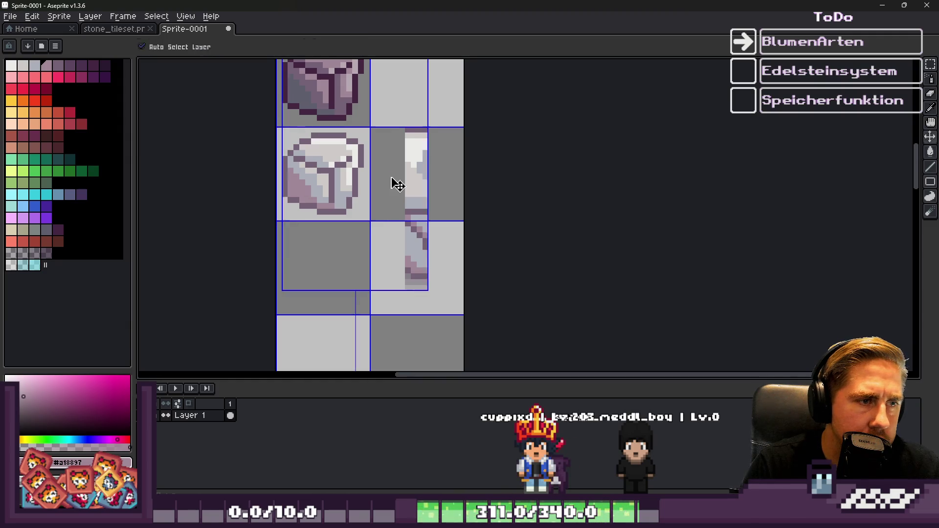
key("m")
mouse_move(391, 175)
left_mouse_down()
mouse_move(387, 104)
mouse_move(447, 273)
left_mouse_up()
scroll(447, 272, "down", 4)
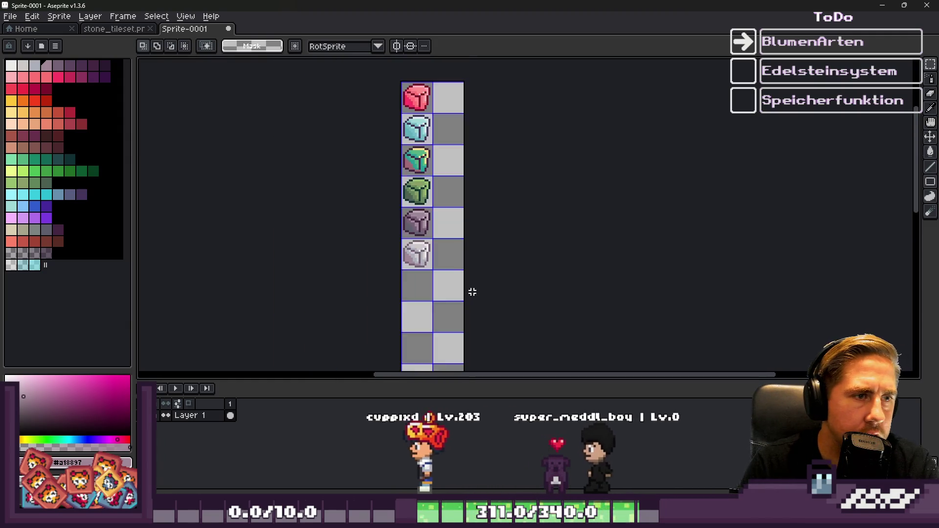
Save the red gem as redstone_sprite_inventar.png
scroll(438, 265, "up", 4)
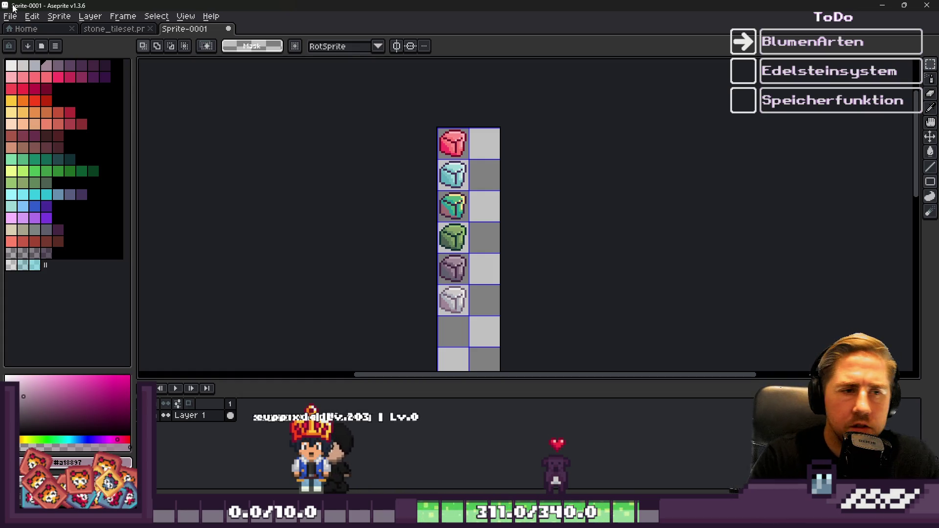
key("ctrl+d")
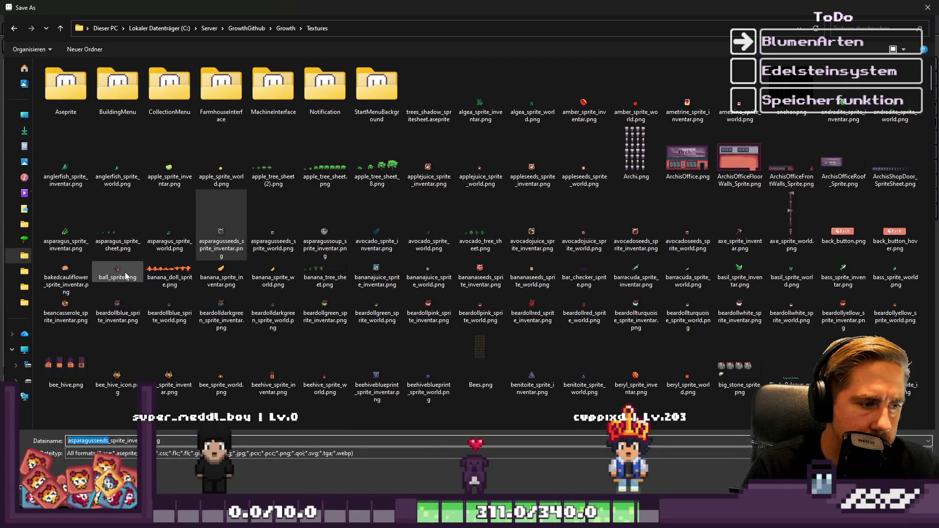
type("re")
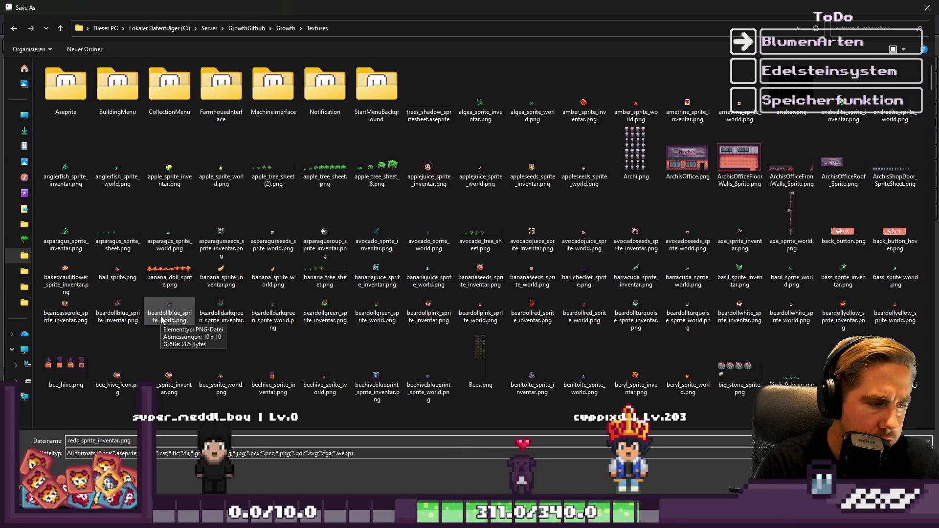
key("Return")
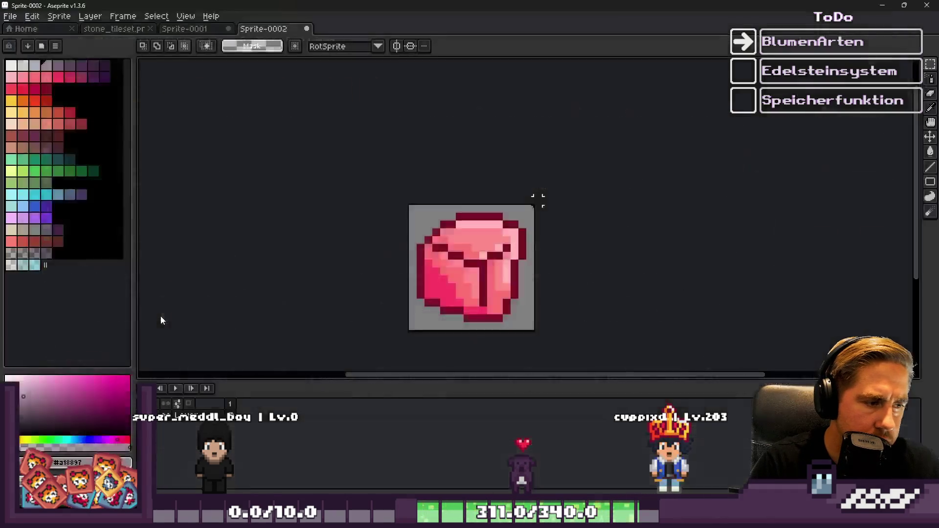
Paste the cyan gem into the sprite and save it as bluestone_sprite_inventar.png
left_click(184, 28)
scroll(497, 160, "up", 3)
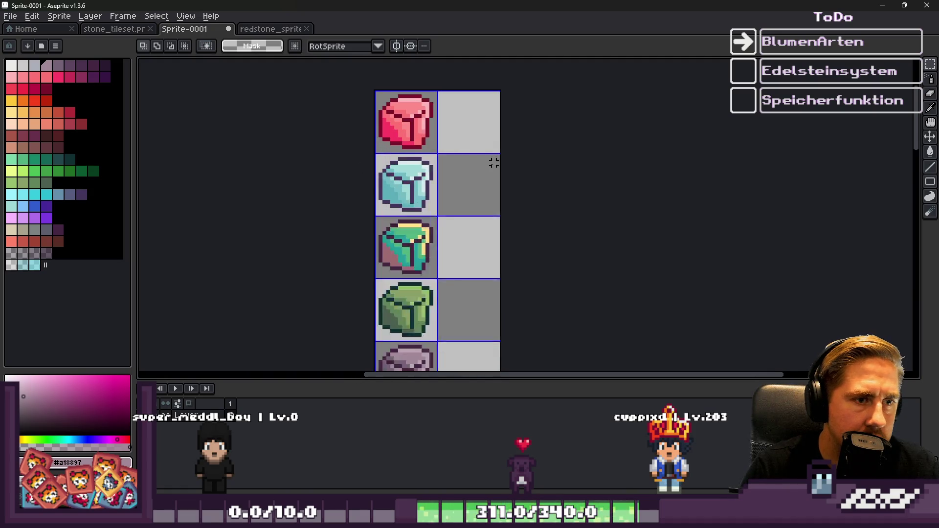
left_click(270, 29)
key("ctrl+v")
key("ctrl+shift+s")
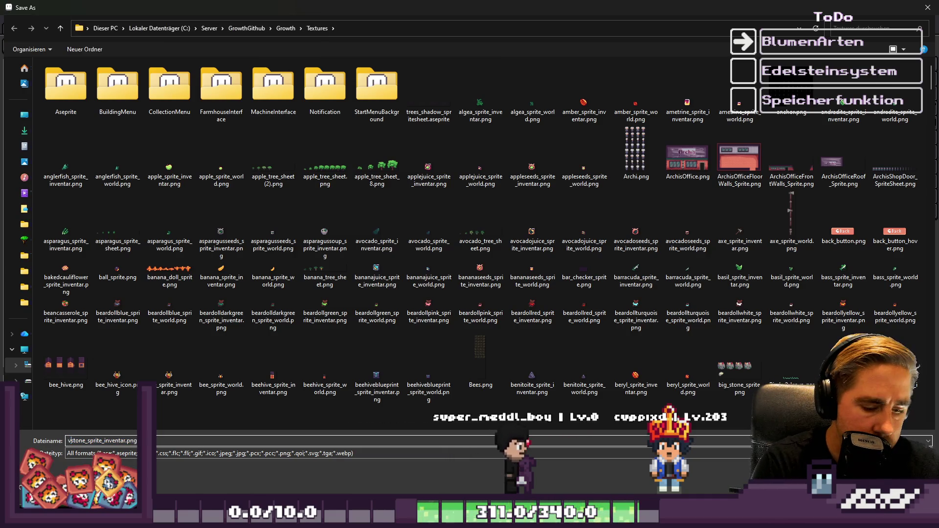
type("blue")
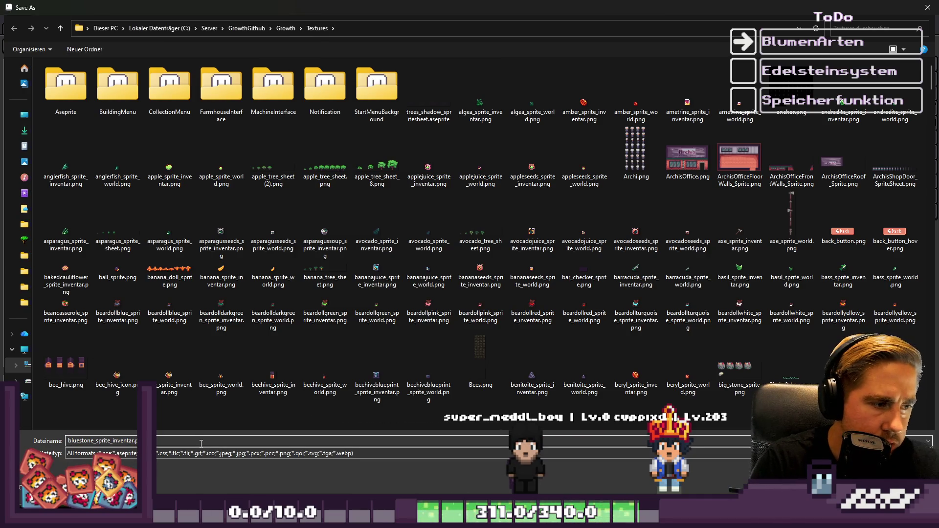
key("Return")
Paste the teal-and-yellow gem and save it as greenstone_sprite_inventar.png
left_click(184, 29)
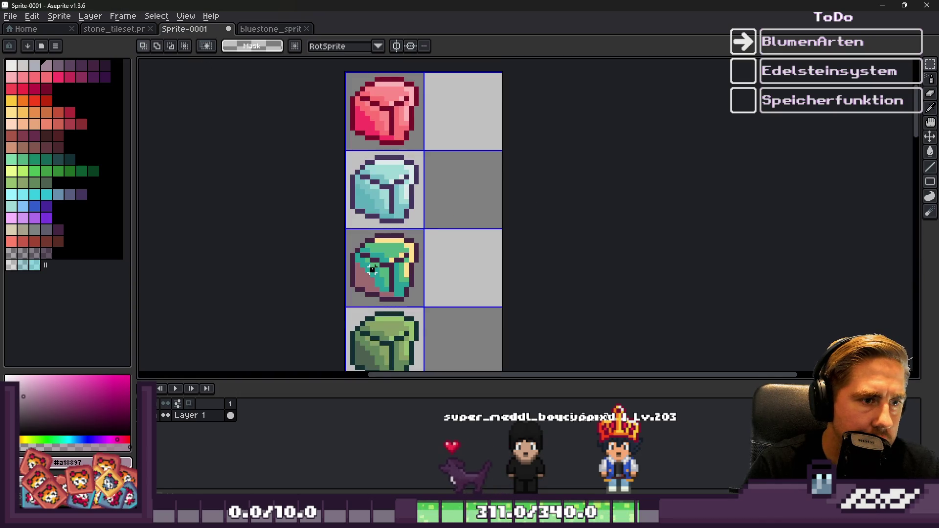
left_click(274, 30)
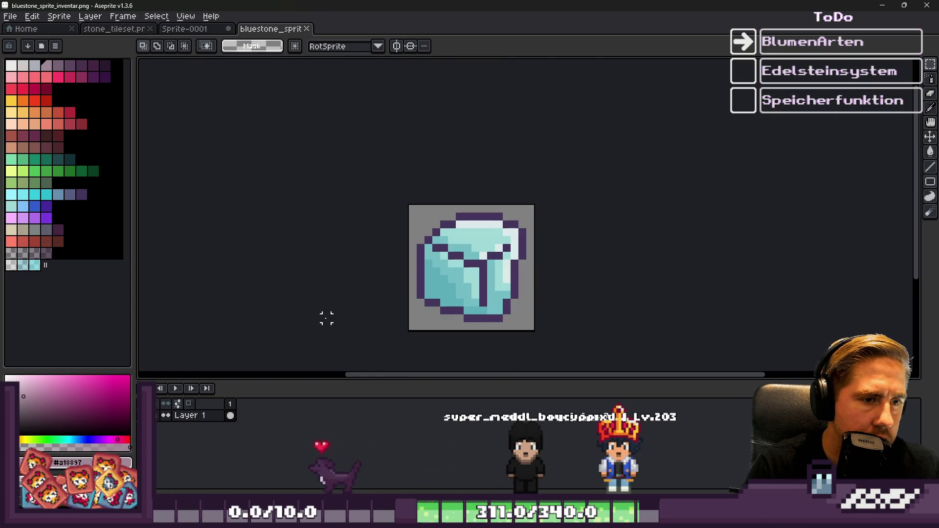
key("ctrl+v")
key("ctrl+shift+s")
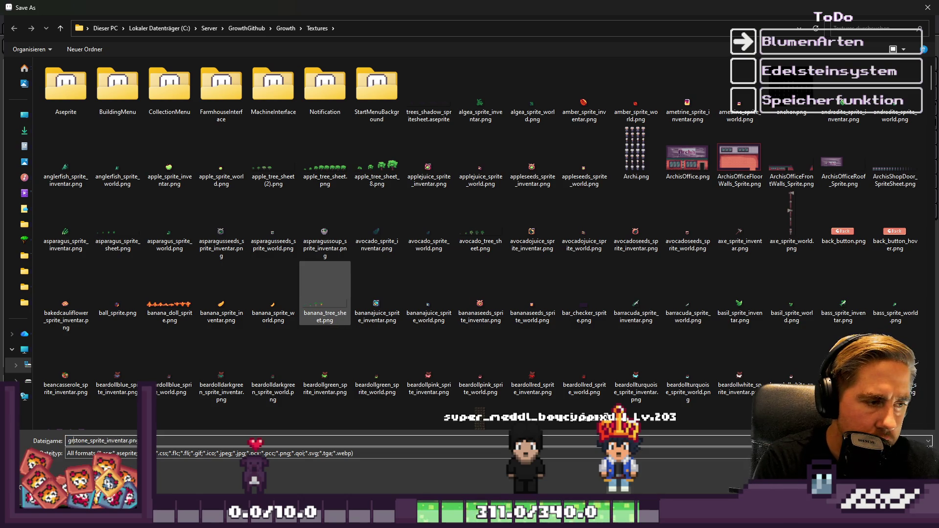
type("een")
key("Return")
Paste the green gem, replace greenstone_sprite_inventar.png, and save a copy as specialstone_sprite_inventar.png
left_click(182, 30)
scroll(430, 206, "down", 3)
scroll(430, 223, "up", 2)
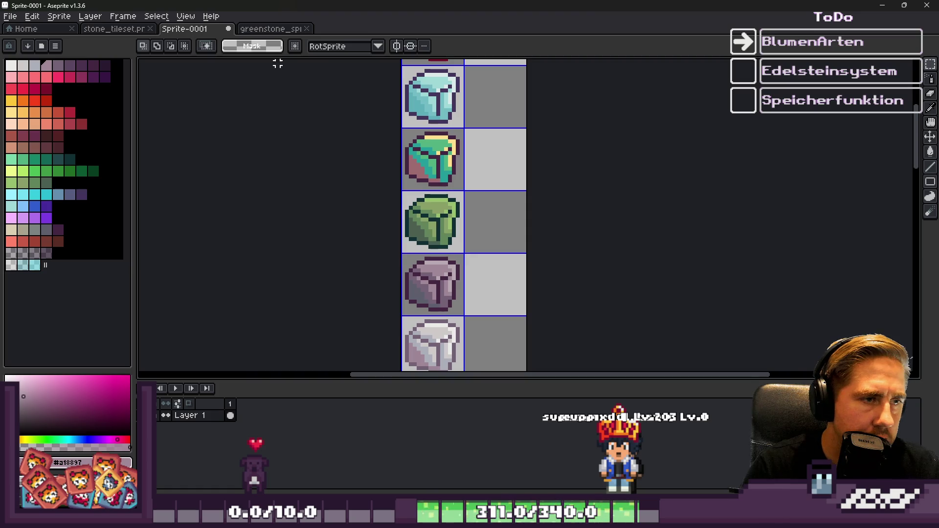
left_click(271, 29)
key("ctrl+v")
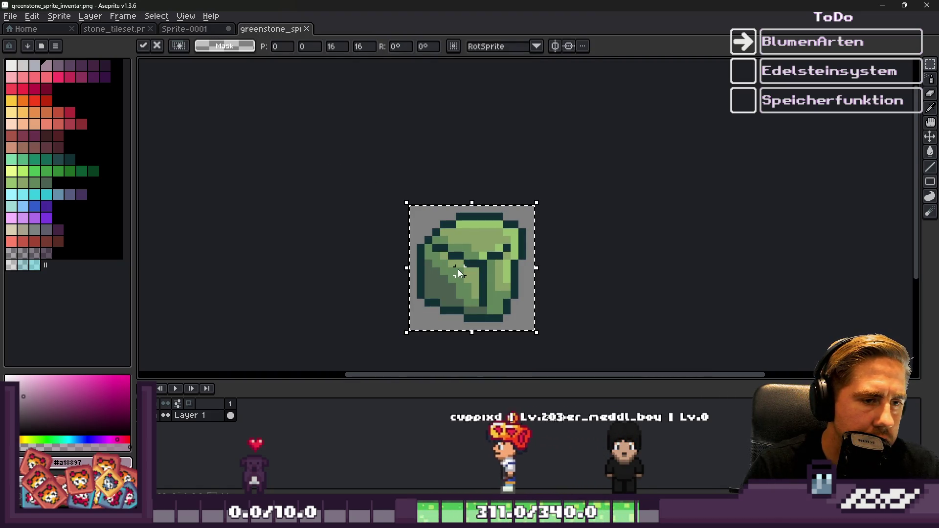
key("ctrl+shift+s")
key("Return")
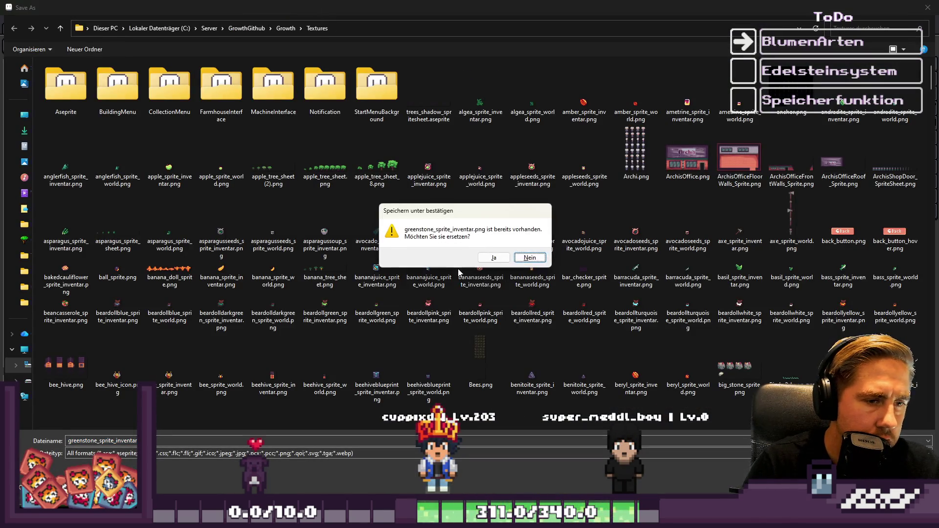
key("Left")
key("Return")
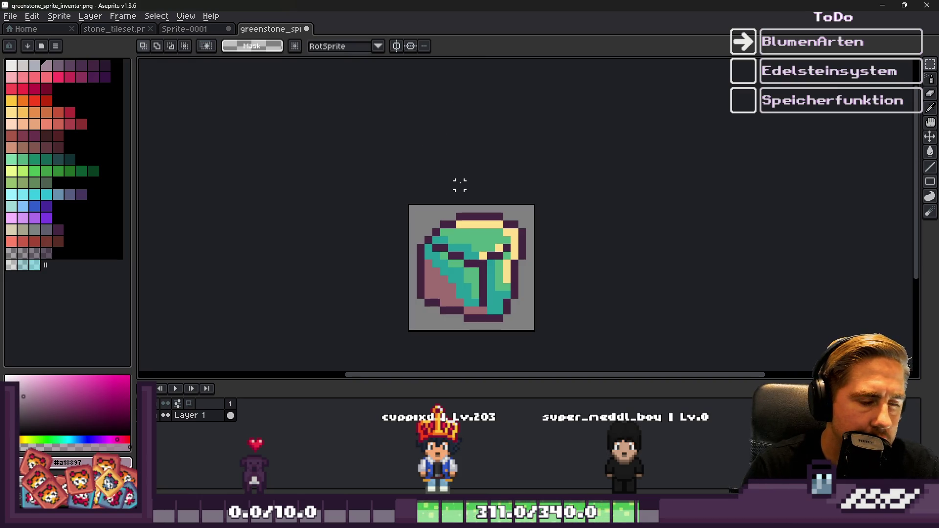
key("ctrl+shift+s")
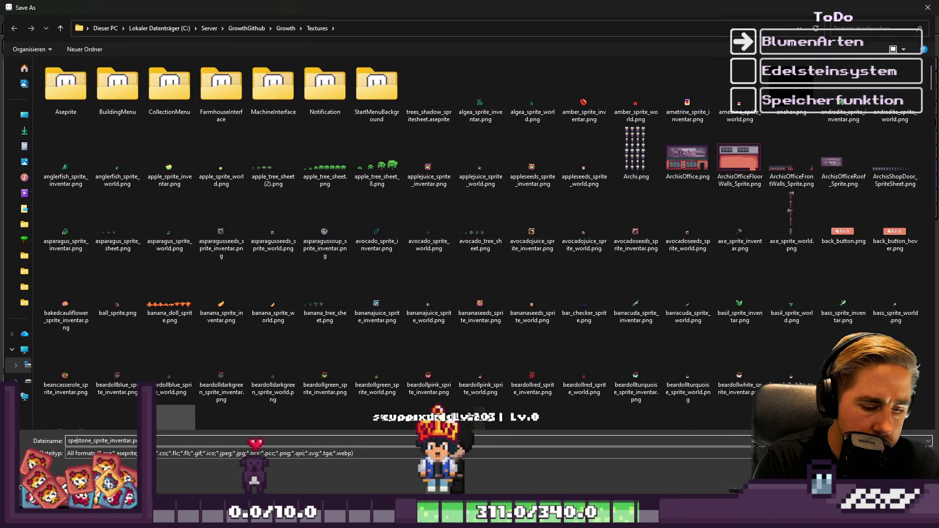
key("Return")
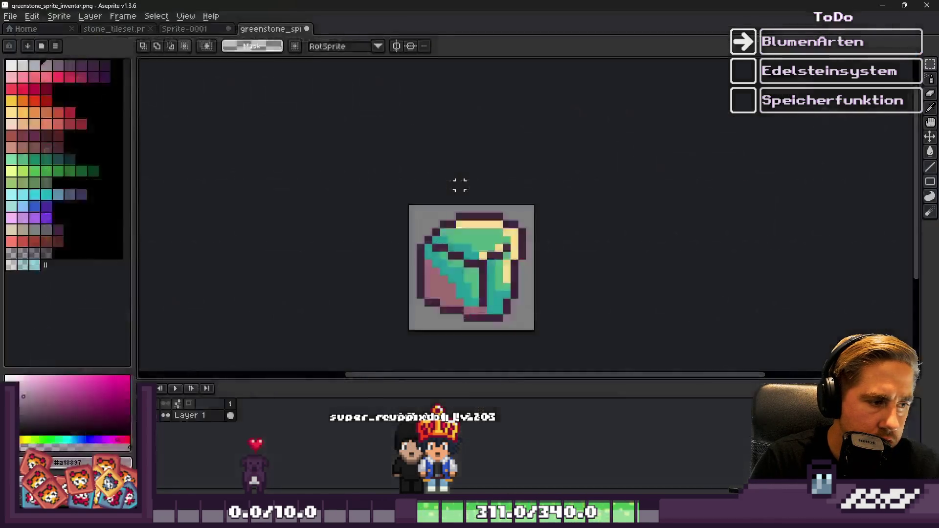
Copy the purple stone tile from stone_tileset and paste it beside the mauve stone in Sprite-0001
left_click(184, 29)
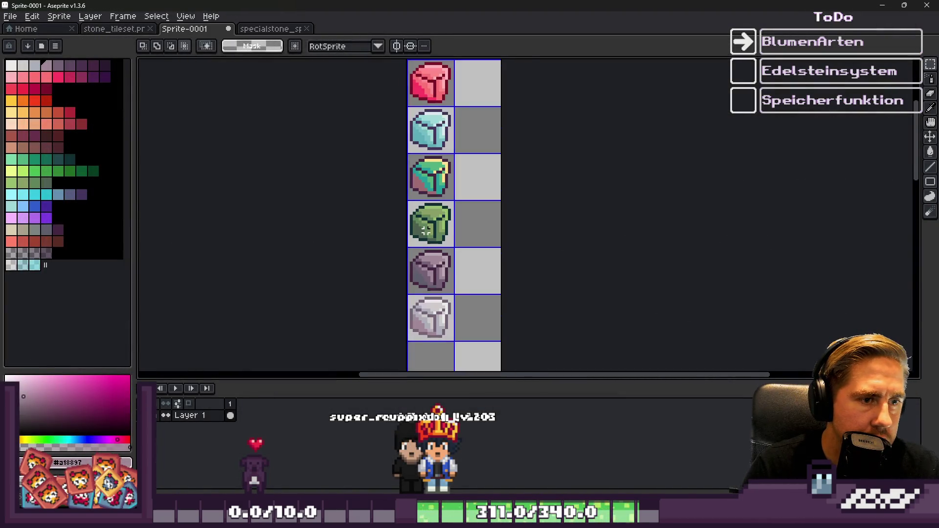
left_click(271, 29)
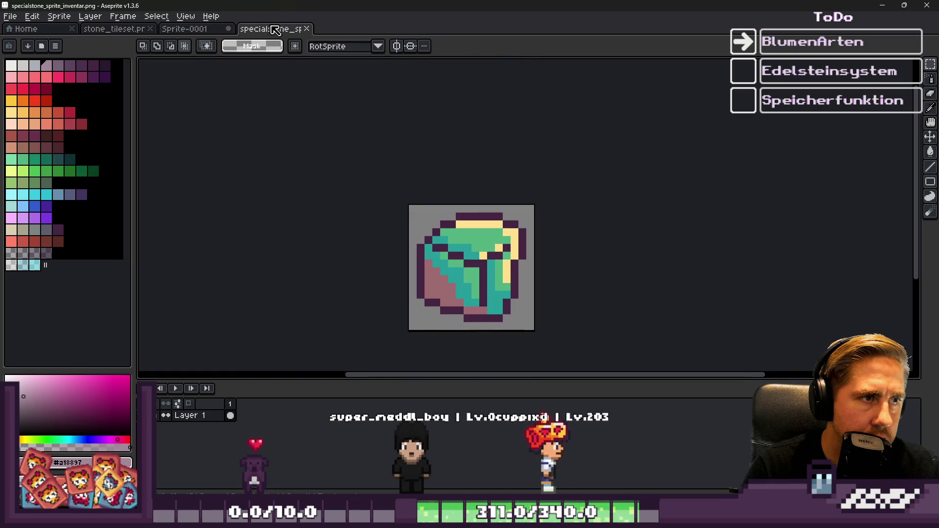
left_click(185, 29)
scroll(419, 288, "up", 2)
scroll(418, 288, "up", 2)
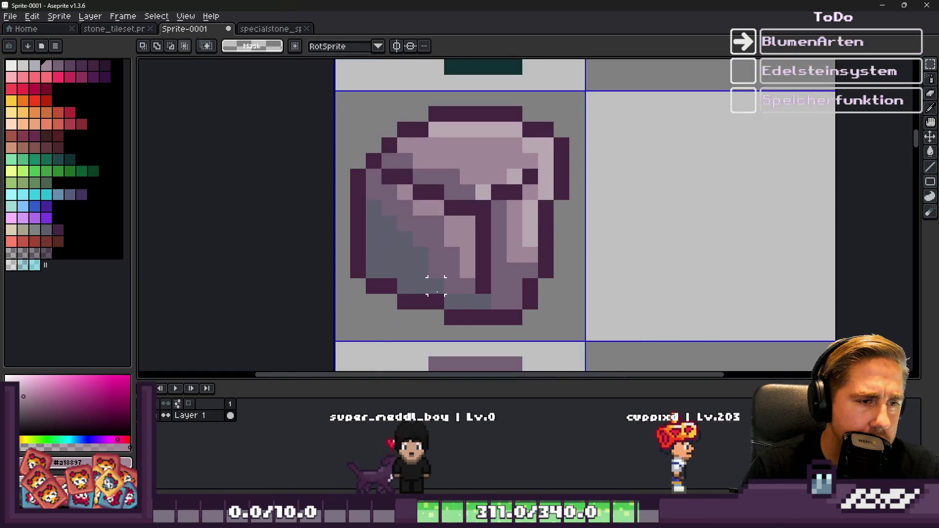
left_click(430, 273)
scroll(430, 273, "down", 2)
left_click(102, 31)
scroll(404, 70, "down", 2)
scroll(404, 70, "up", 3)
left_click_drag(404, 70, 499, 252)
left_click(264, 29)
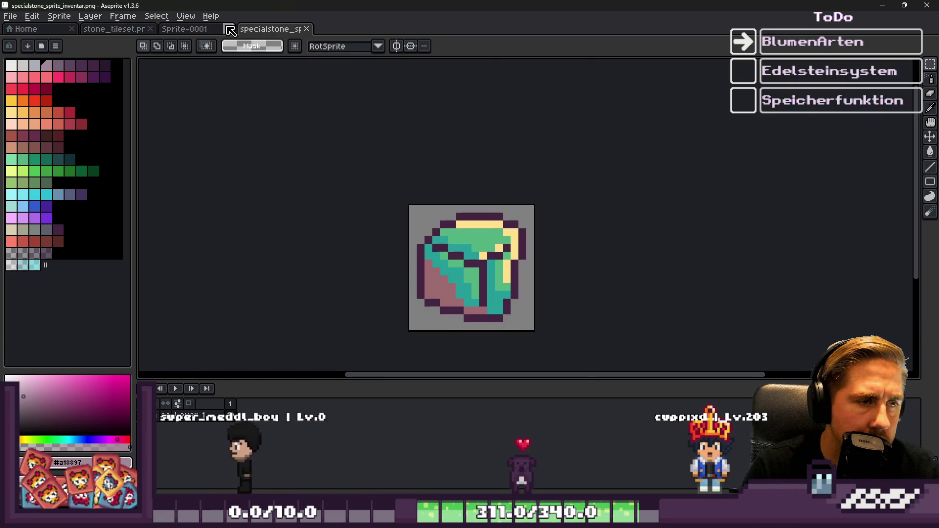
left_click(188, 30)
scroll(531, 261, "up", 2)
key("ctrl+v")
Move the pasted stone beside the purple stone, select the purple tile, then undo the extra copy
left_click_drag(503, 225, 579, 263)
key("w")
left_click(342, 249)
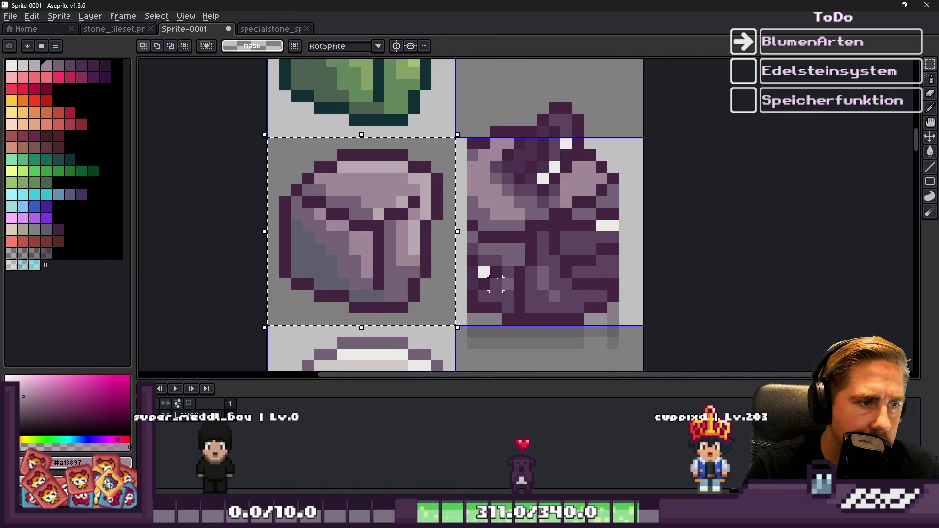
scroll(338, 255, "up", 1)
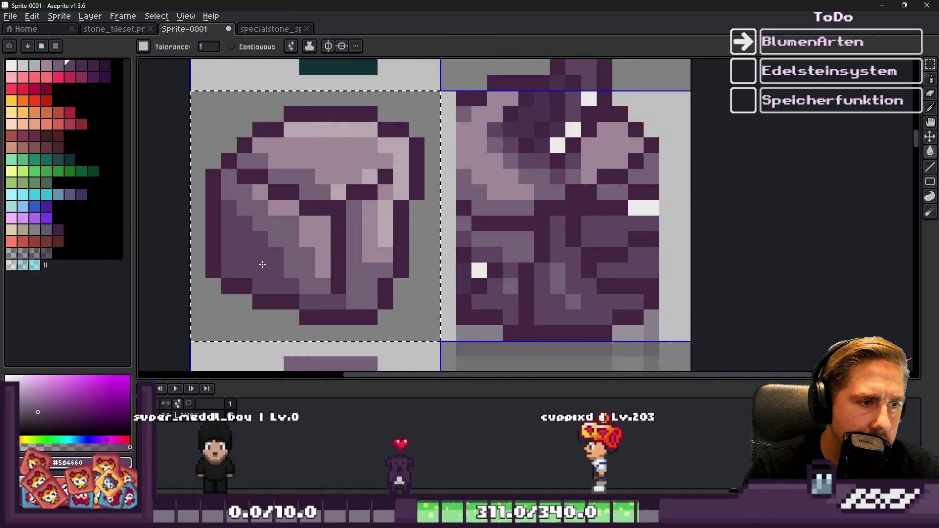
scroll(372, 259, "down", 4)
scroll(400, 230, "up", 2)
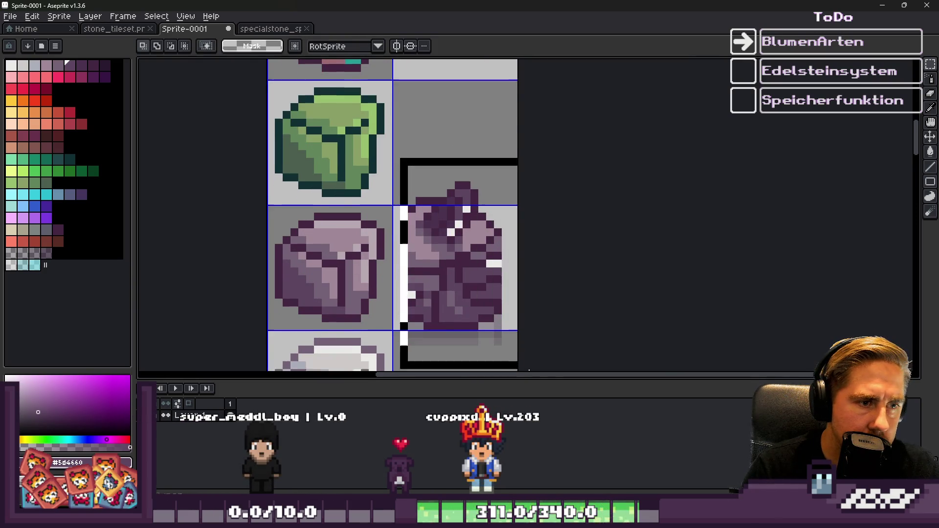
key("ctrl+z")
Paste the purple stone over the special stone inventory sprite and bring up Save As
scroll(491, 249, "down", 1)
scroll(357, 248, "up", 3)
scroll(438, 242, "down", 2)
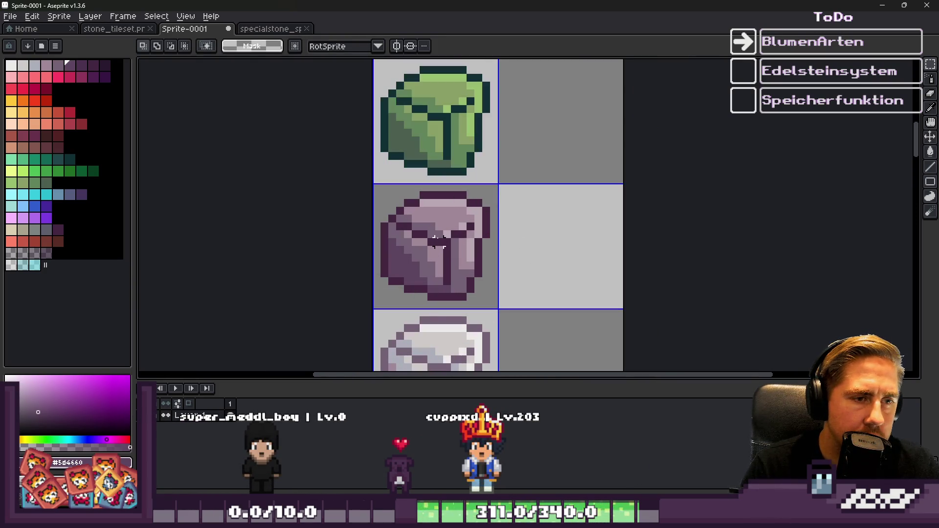
left_click(269, 28)
key("ctrl+v")
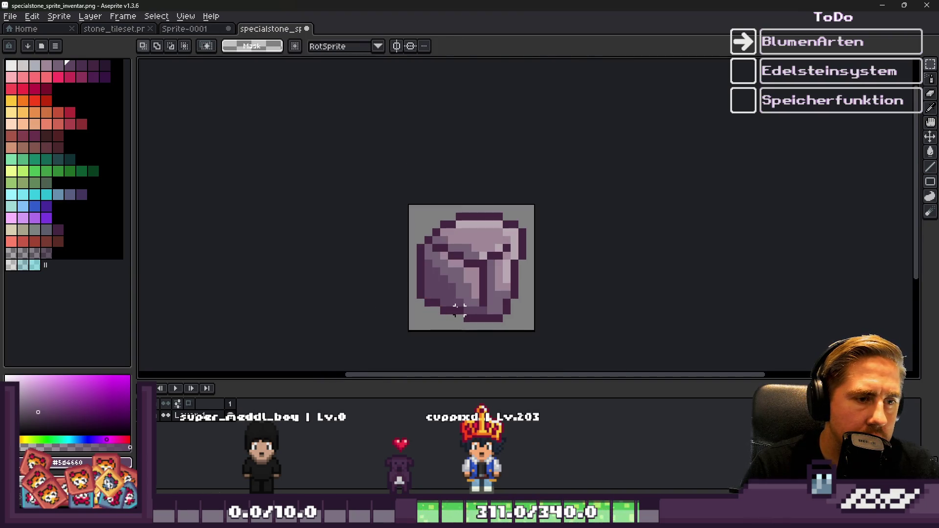
key("ctrl+shift+s")
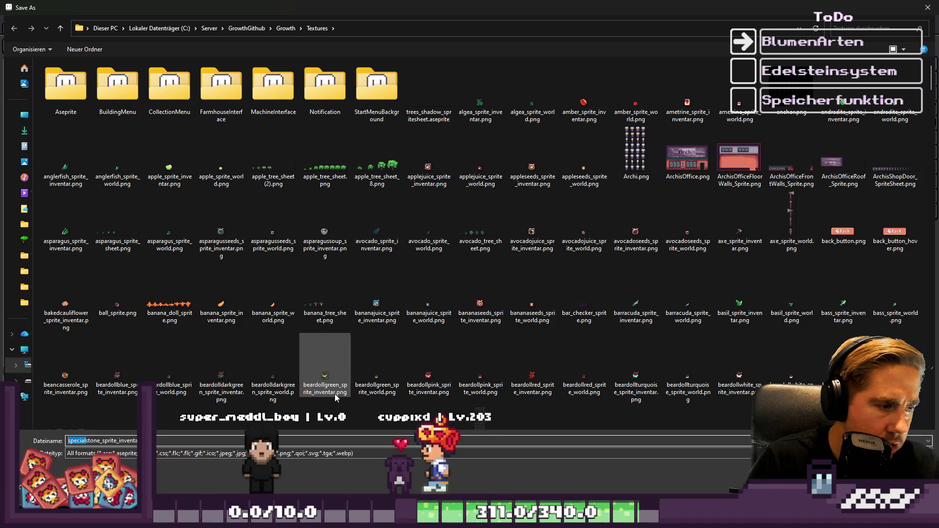
Save the purple stone as negativestone_sprite_inventar.png
type("negative")
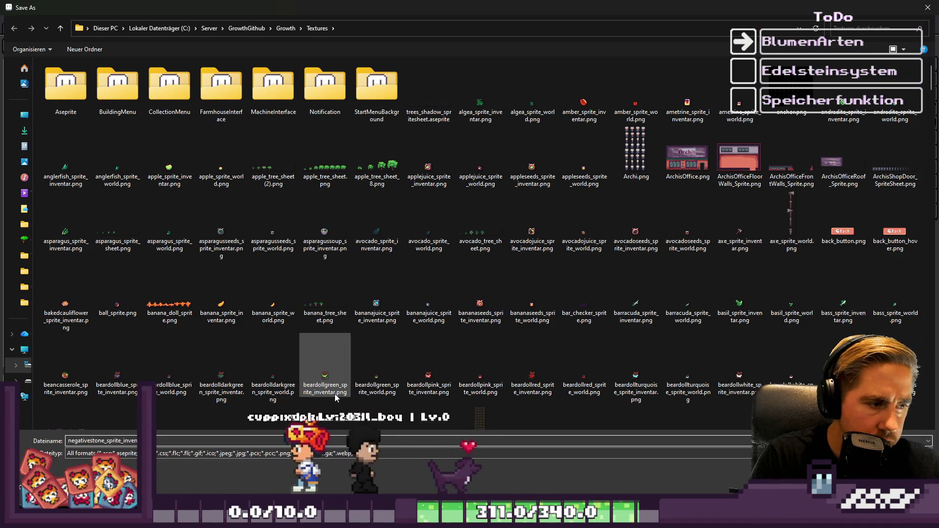
key("Return")
left_click(130, 31)
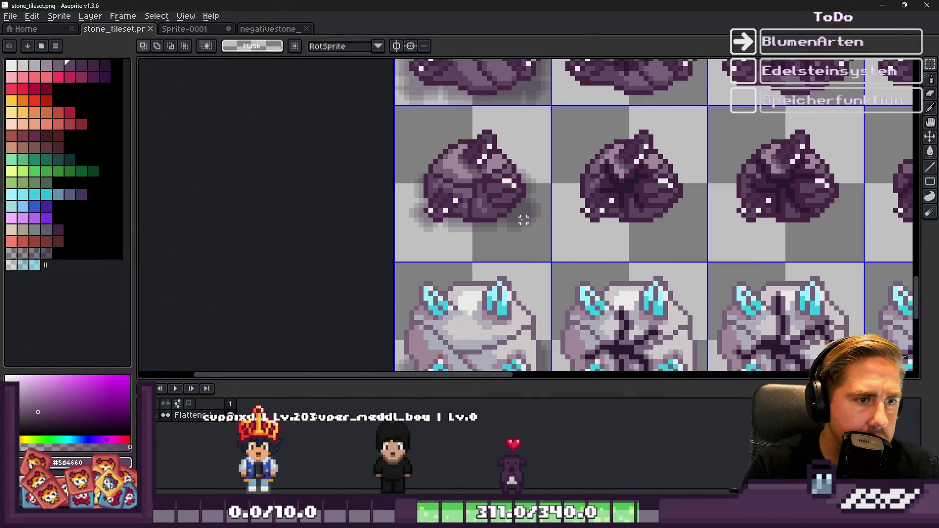
left_click(181, 28)
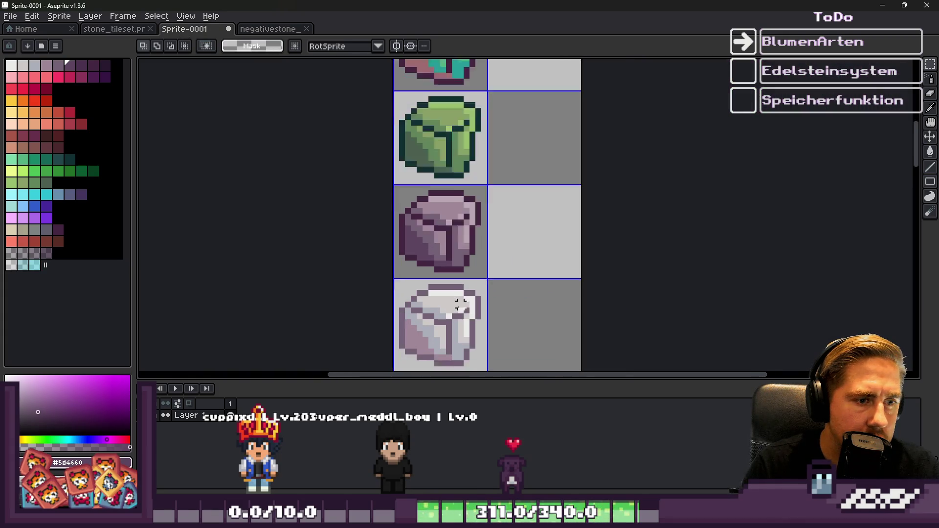
left_click(286, 30)
Paste the white stone into the sprite and save it as lightstone_sprite_inventar.png
key("ctrl+v")
left_click(498, 334)
key("ctrl+a")
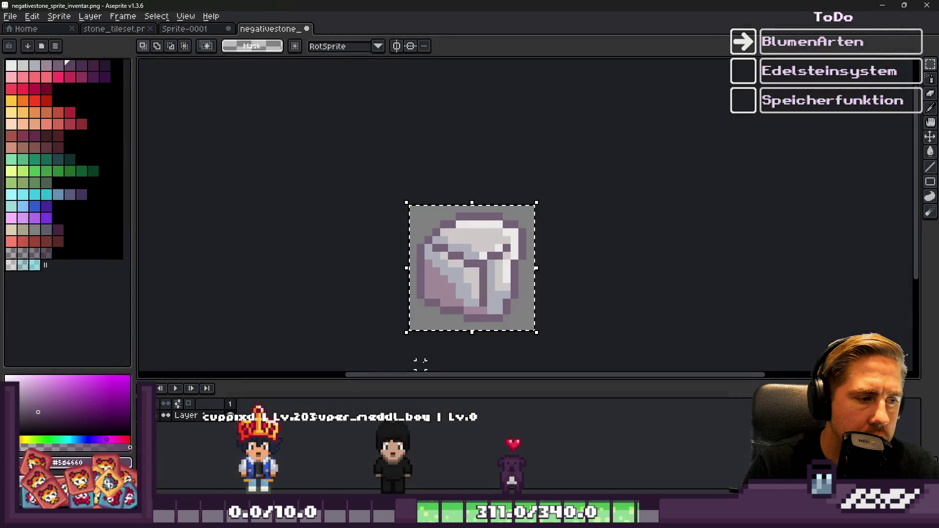
key("ctrl+shift+s")
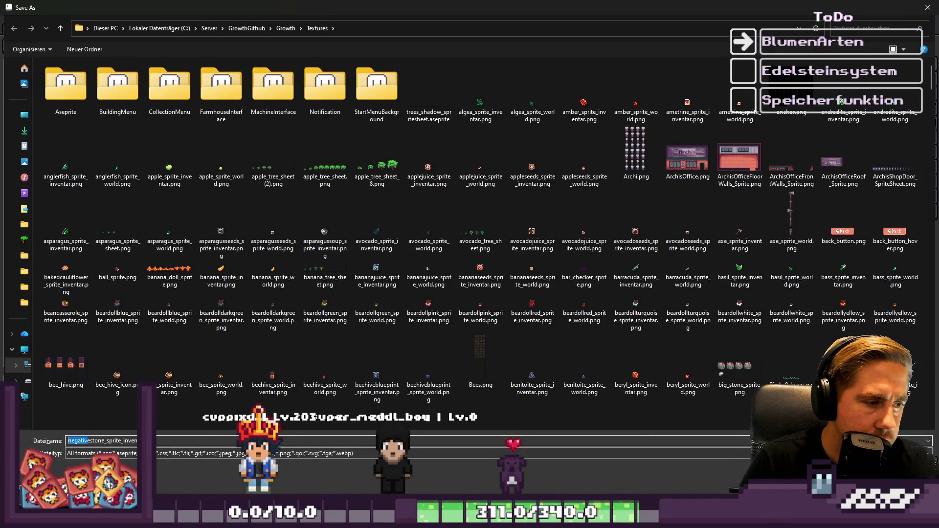
type("light")
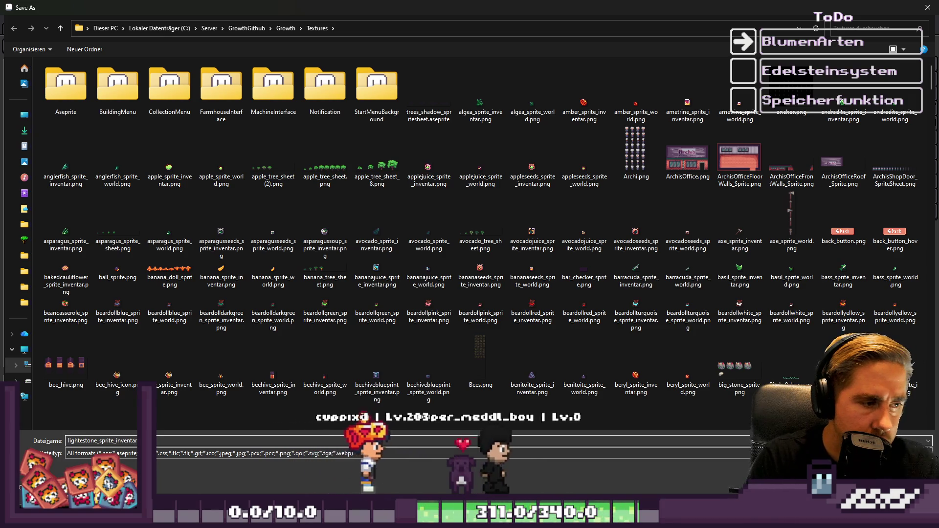
key("Return")
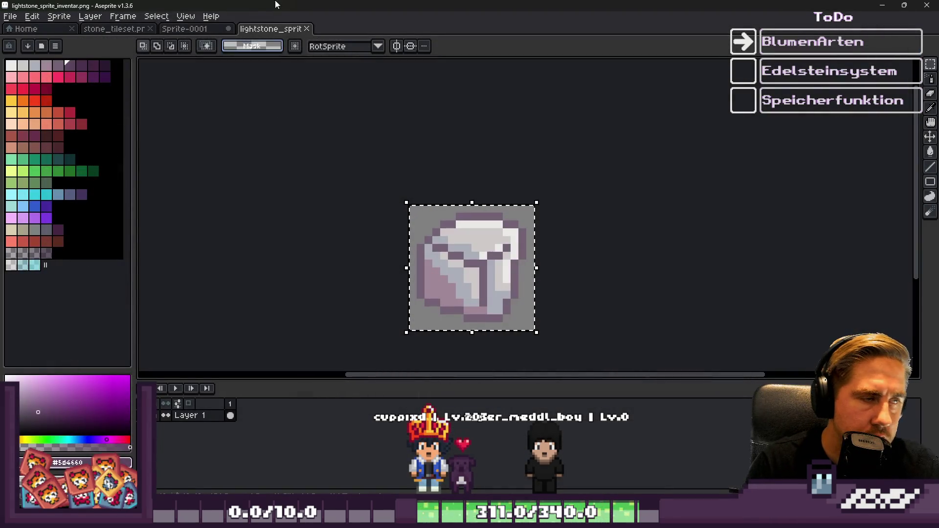
left_click(202, 29)
left_click(113, 29)
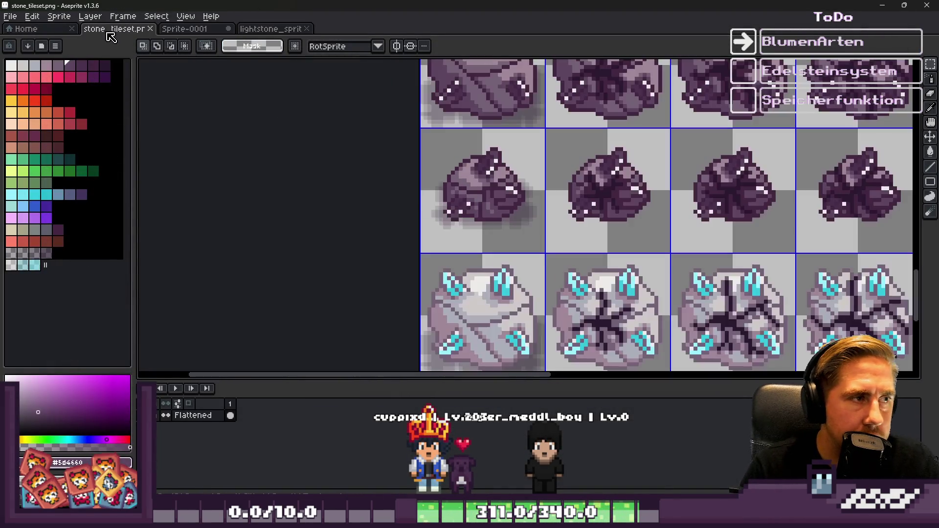
Create a new 224×32 sprite and paste the red large-stone row into it
scroll(477, 298, "down", 2)
scroll(484, 252, "down", 2)
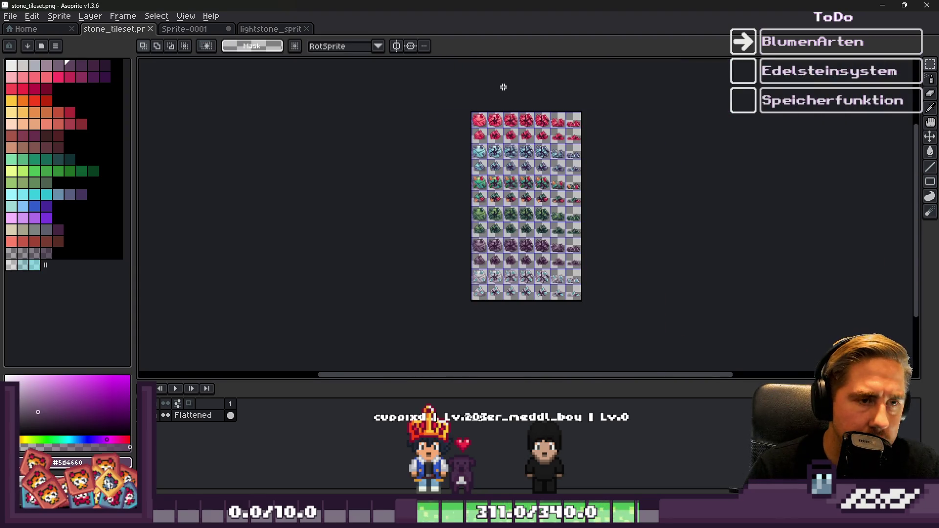
scroll(506, 92, "up", 3)
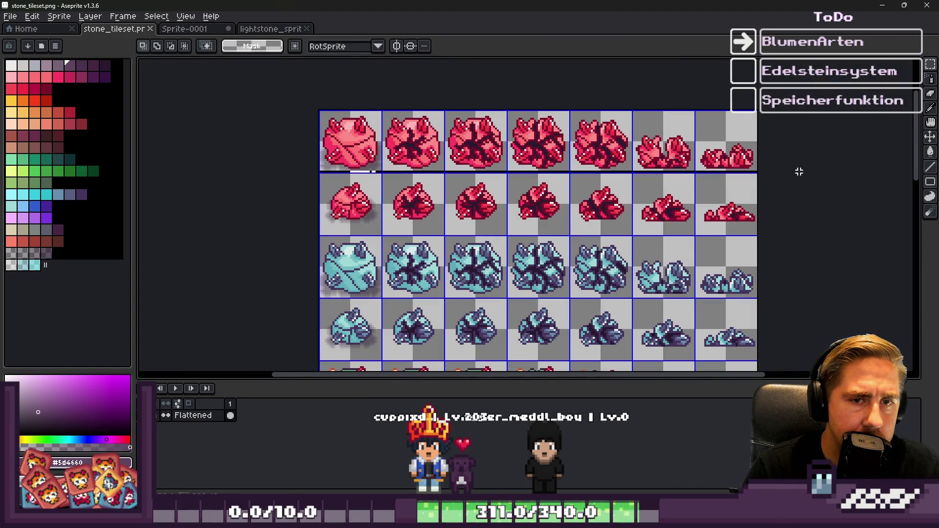
left_click(14, 19)
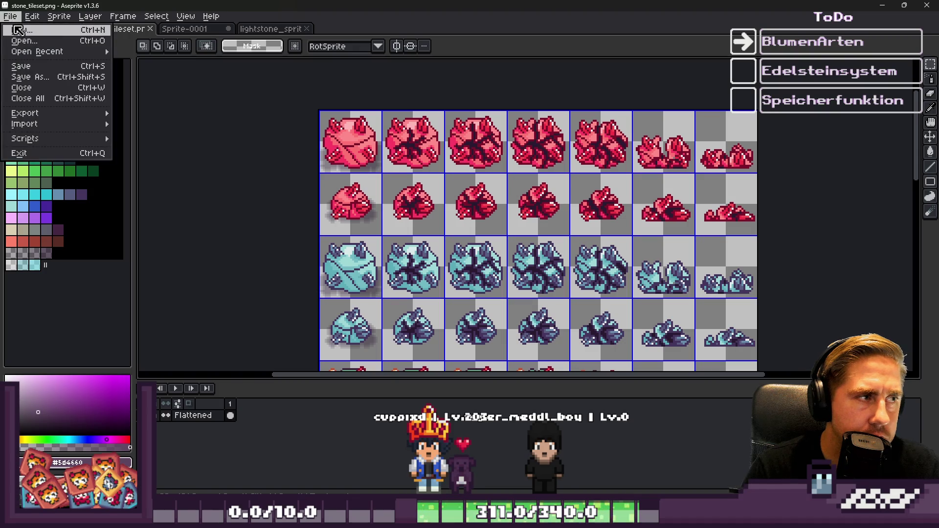
left_click(17, 29)
key("Return")
key("ctrl+v")
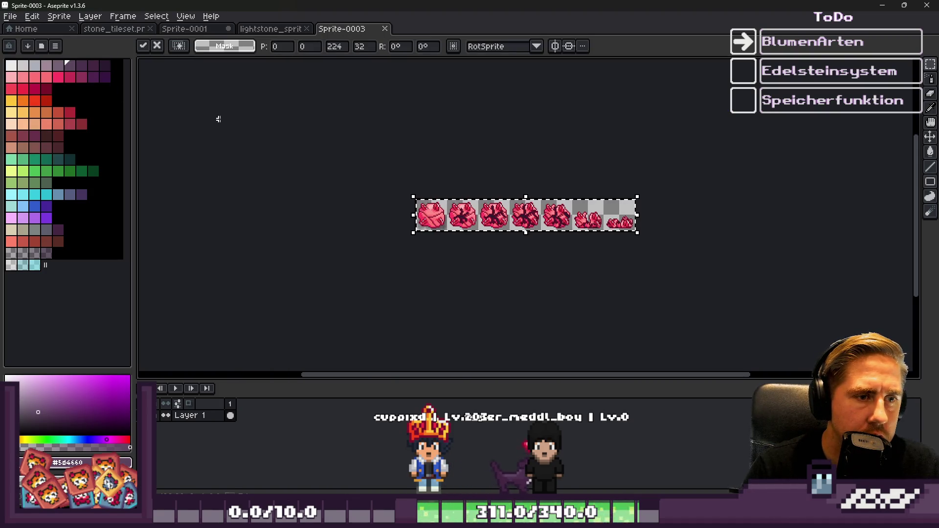
Save the red row as redlarge_stone_tileset.png in the Textures folder
key("ctrl+s")
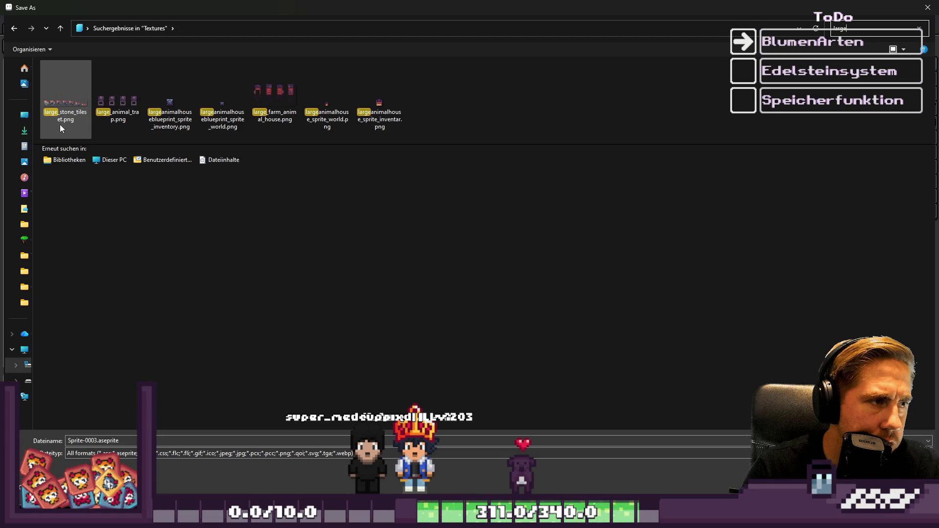
mouse_move(63, 120)
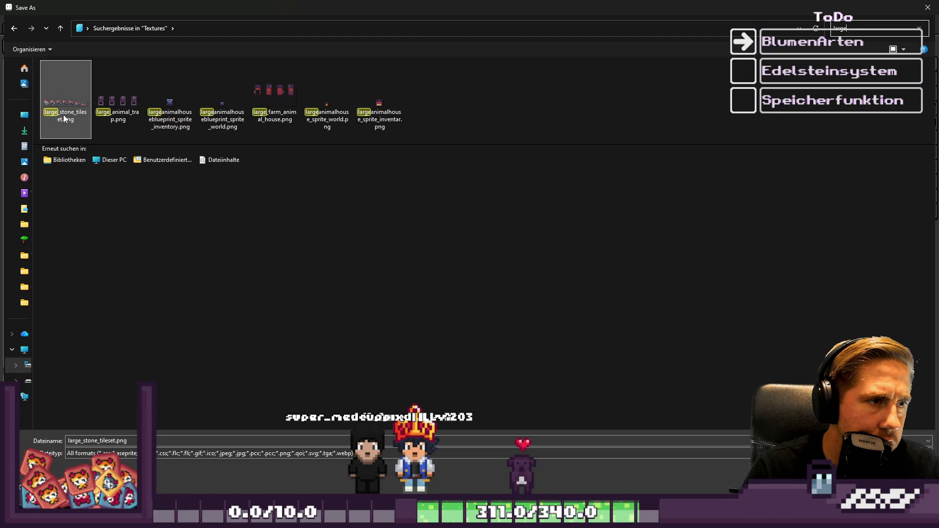
left_click(866, 26)
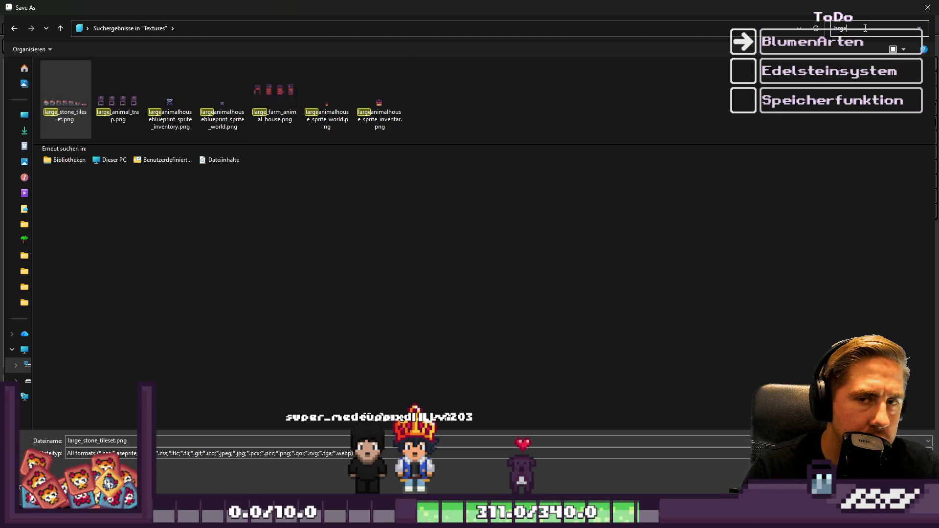
key("BackSpace")
key("BackSpace")
key("BackSpace")
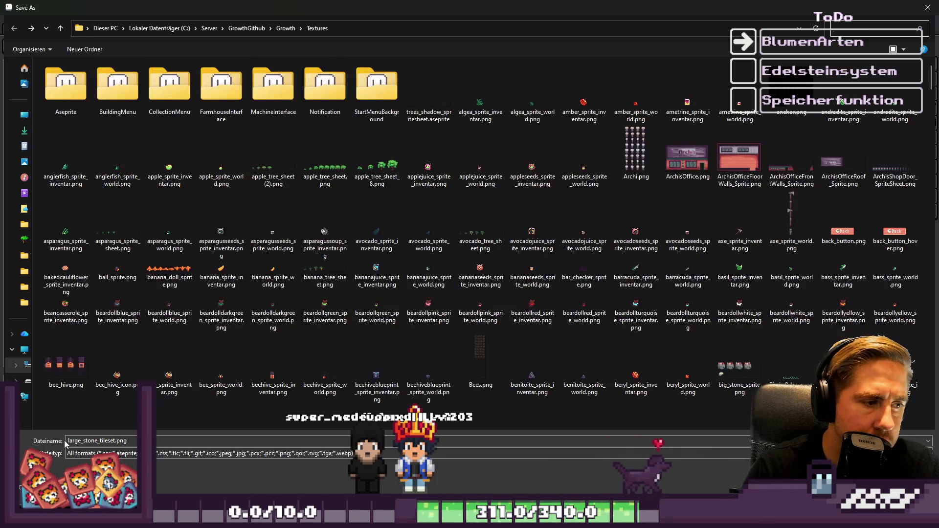
left_click(70, 441)
type("red")
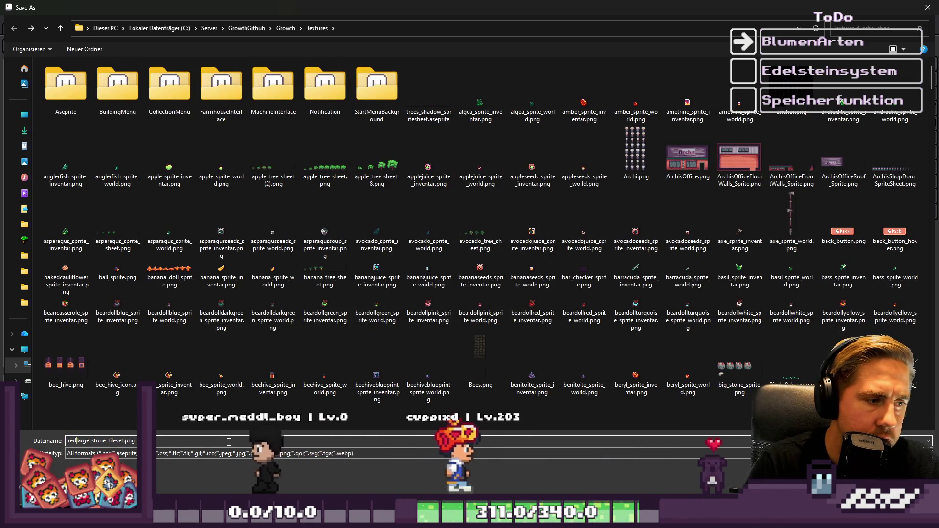
key("Return")
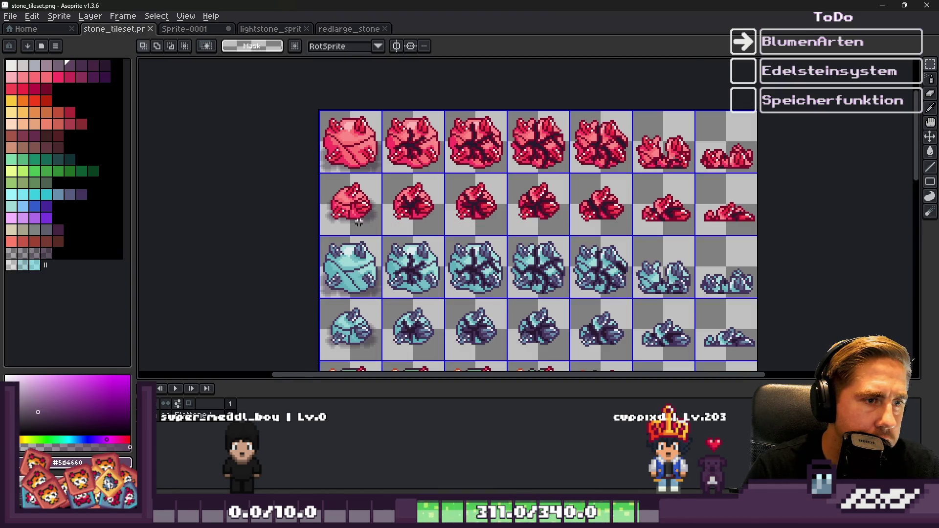
Set the grid width to 32*7 (224) for a 224×32 grid
left_click(210, 16)
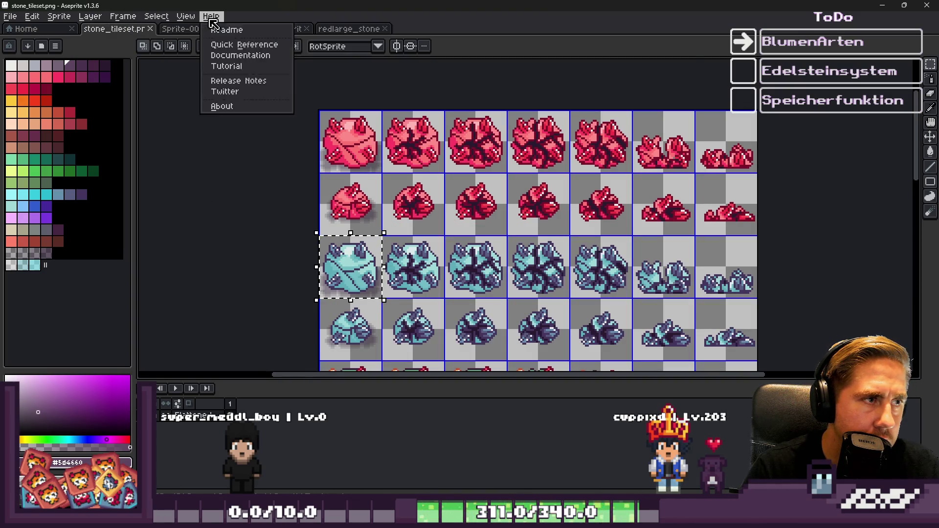
mouse_move(203, 74)
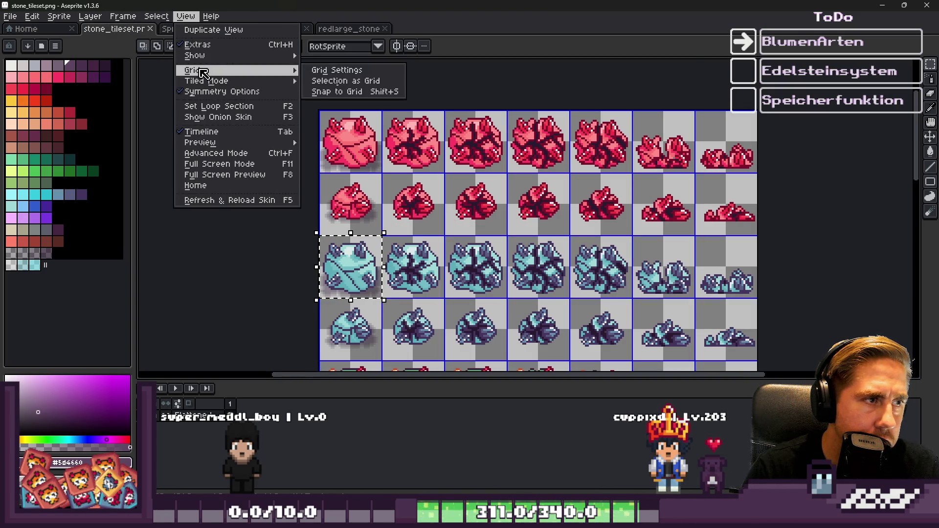
left_click(333, 70)
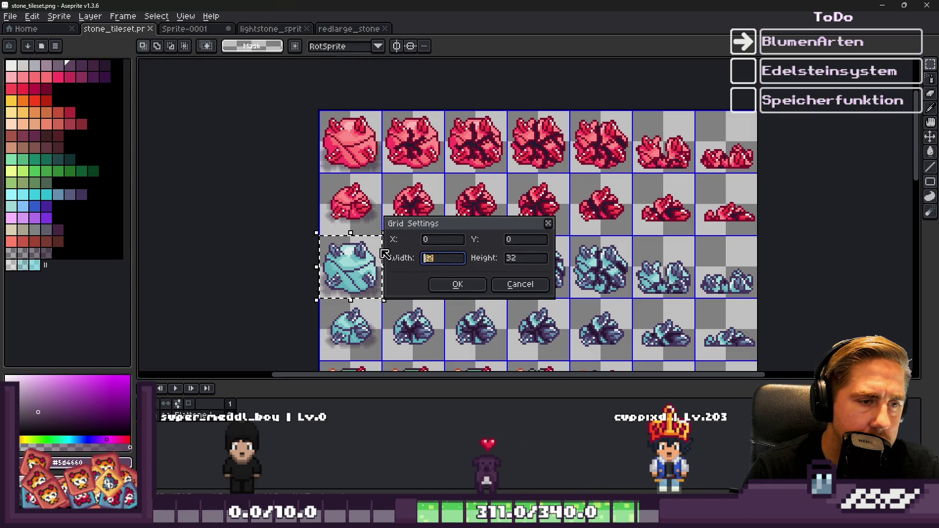
type("*7")
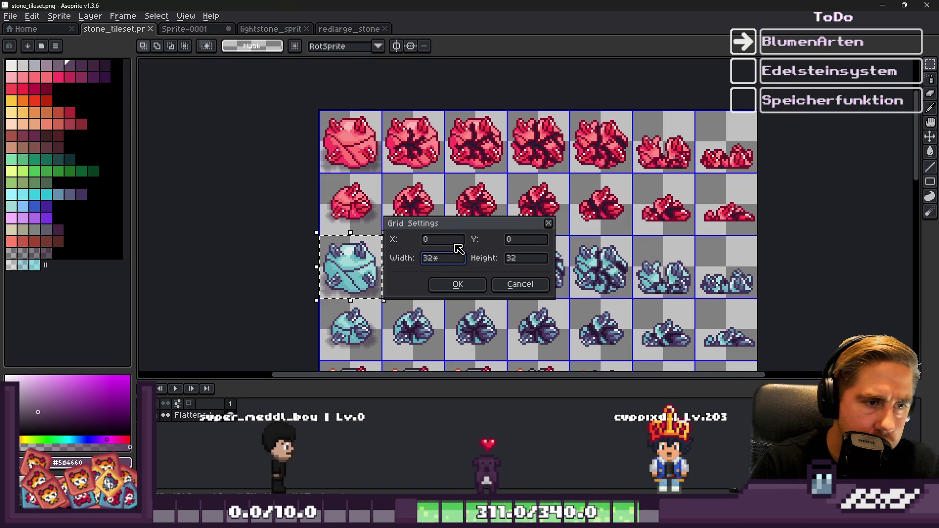
left_click(520, 258)
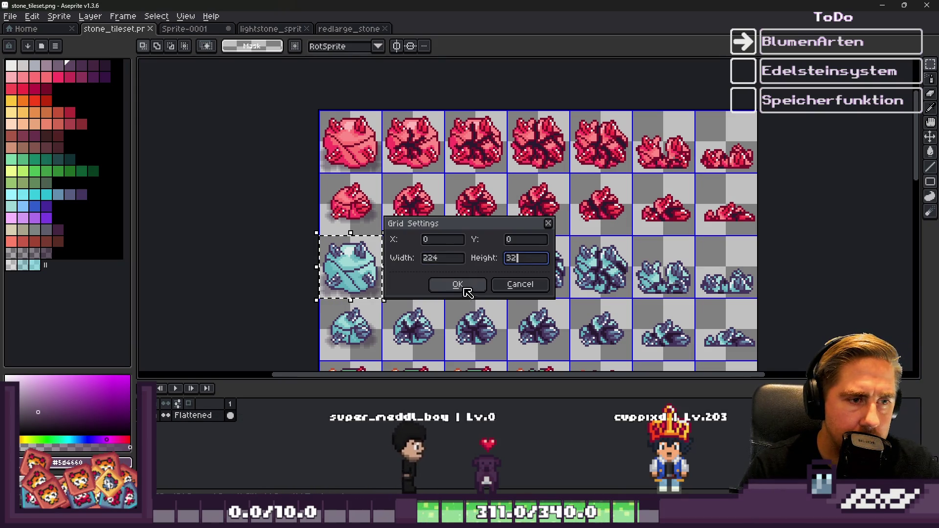
left_click(457, 284)
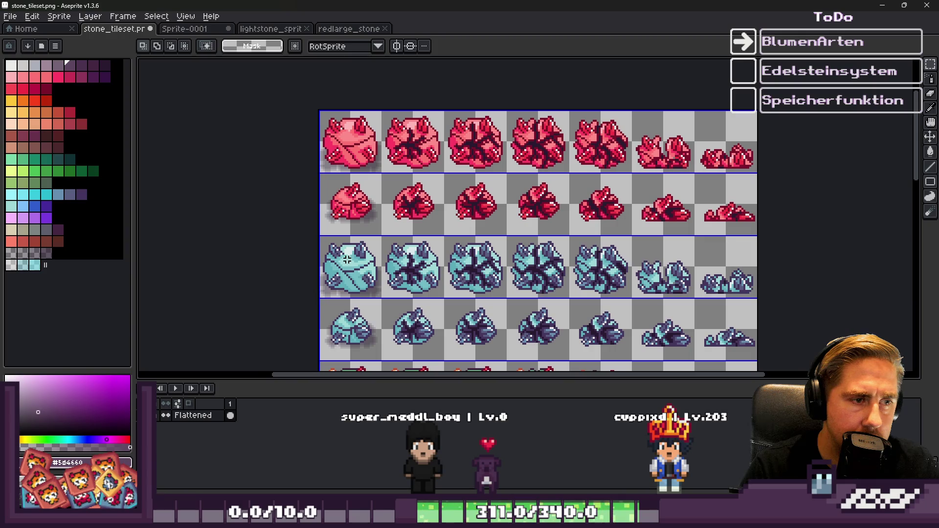
Paste the cyan stone row into redlarge_stone and save it as bluelarge_stone_tileset.png
left_click(349, 28)
key("ctrl+v")
scroll(481, 198, "up", 2)
key("ctrl+shift+s")
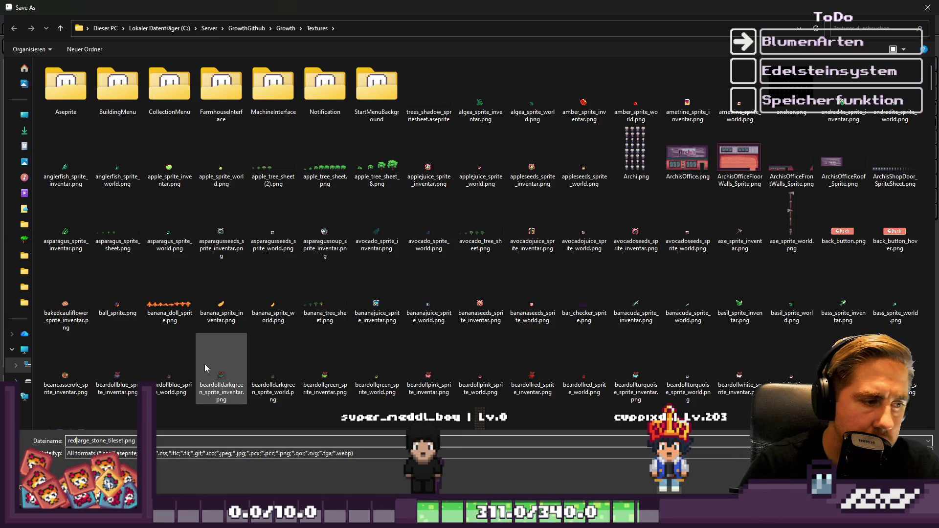
key("BackSpace")
key("BackSpace")
key("BackSpace")
type("blue")
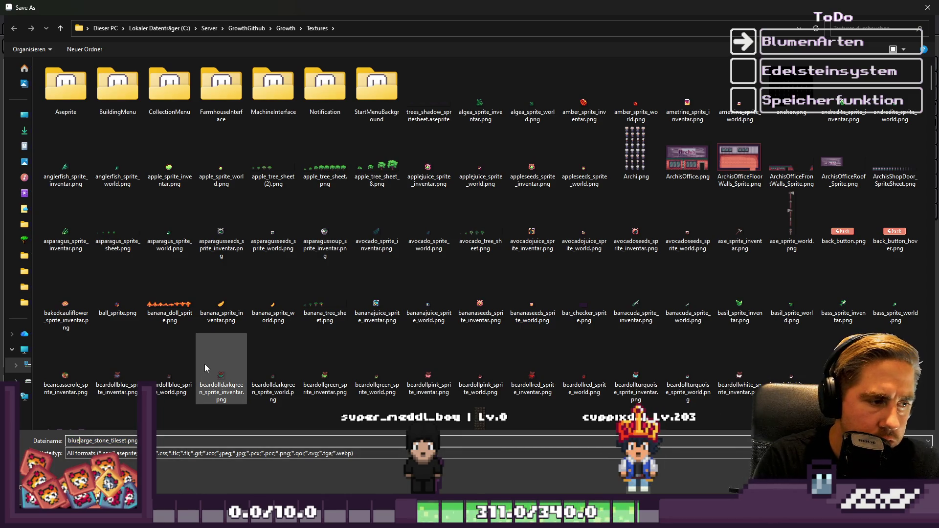
key("Return")
Paste the green stone row into bluelarge_stone_tileset and place it on the canvas
left_click(194, 31)
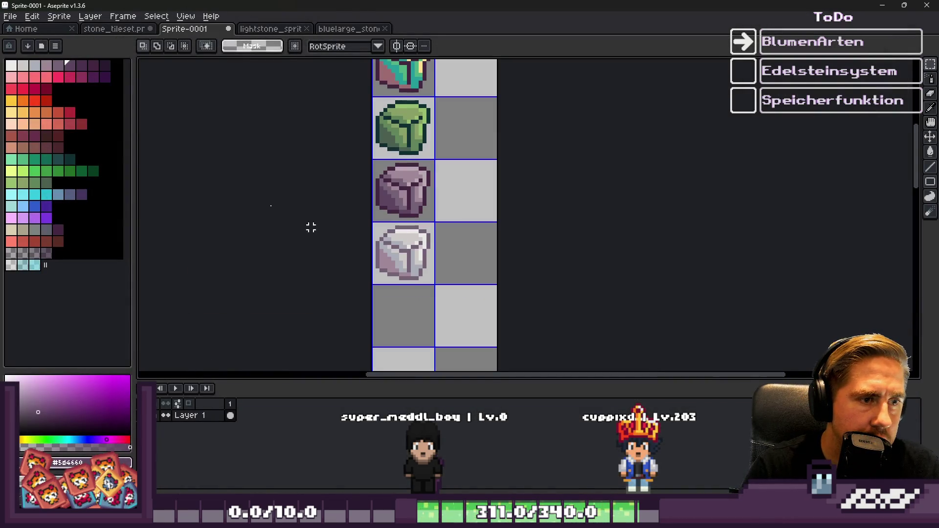
key("ctrl+shift+Tab")
scroll(455, 283, "down", 2)
scroll(455, 283, "up", 2)
left_click(455, 282)
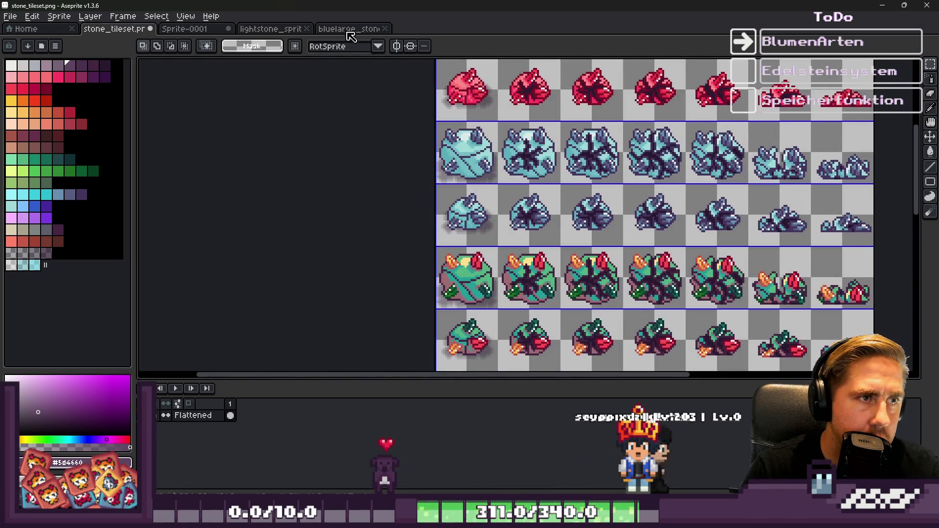
left_click(350, 30)
key("ctrl+v")
left_click(270, 314)
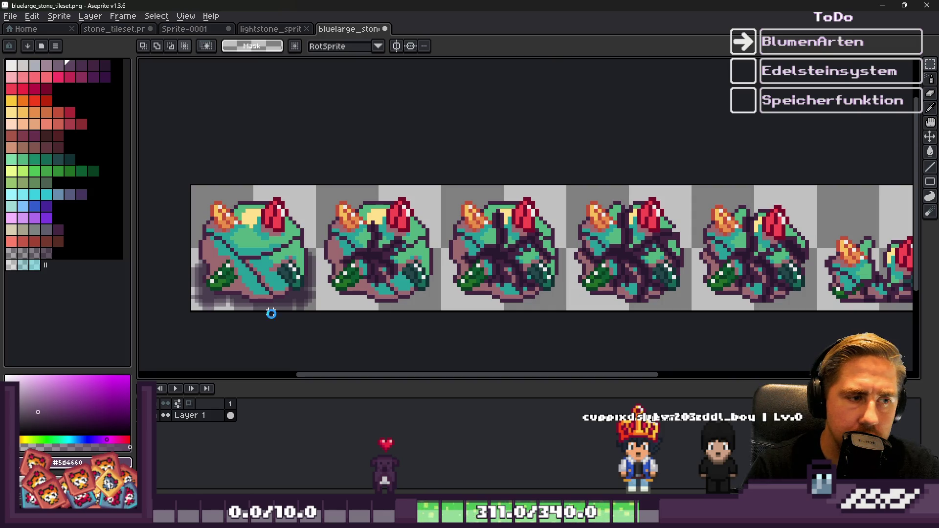
Undo the mistaken paste and select the large blue stone row in stone_tileset
key("ctrl+shift+s")
key("Escape")
key("ctrl+z")
key("ctrl+z")
key("ctrl+z")
key("ctrl+z")
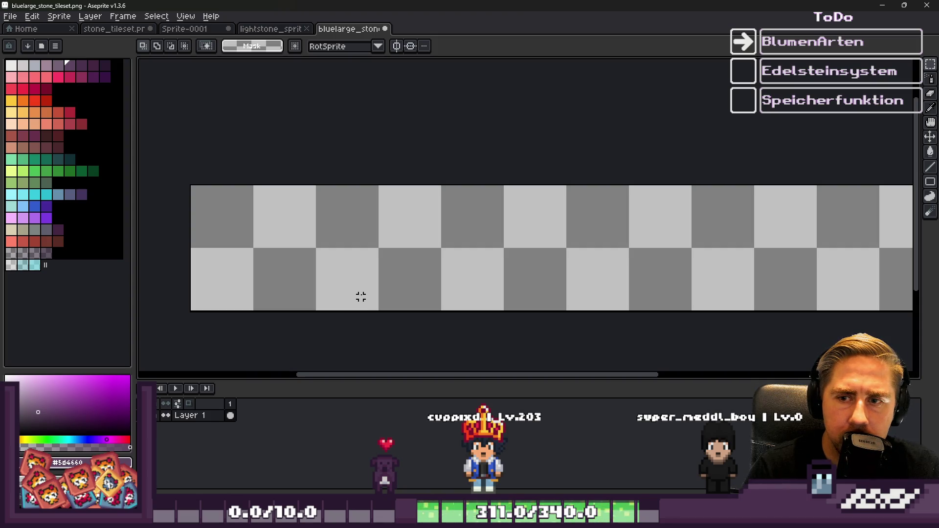
left_click(173, 31)
left_click(113, 30)
left_click_drag(831, 210, 460, 192)
scroll(460, 191, "down", 1)
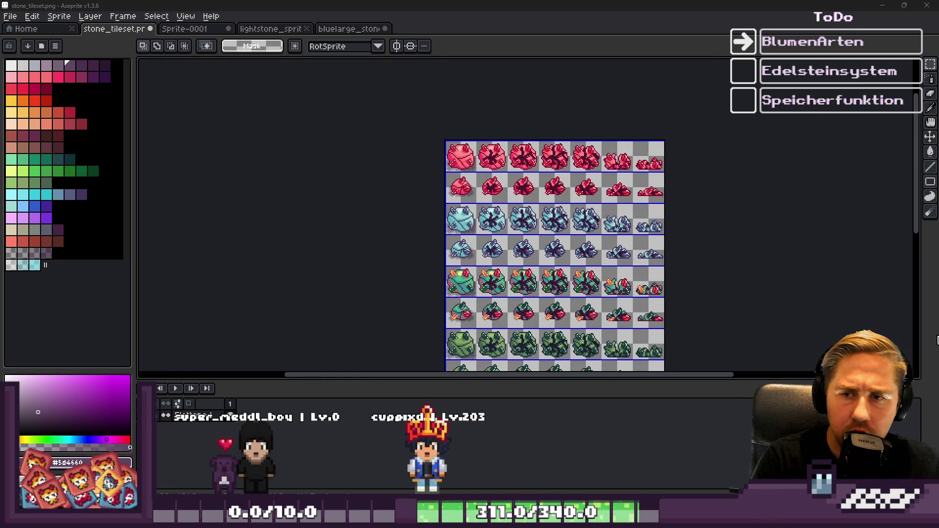
scroll(451, 208, "up", 3)
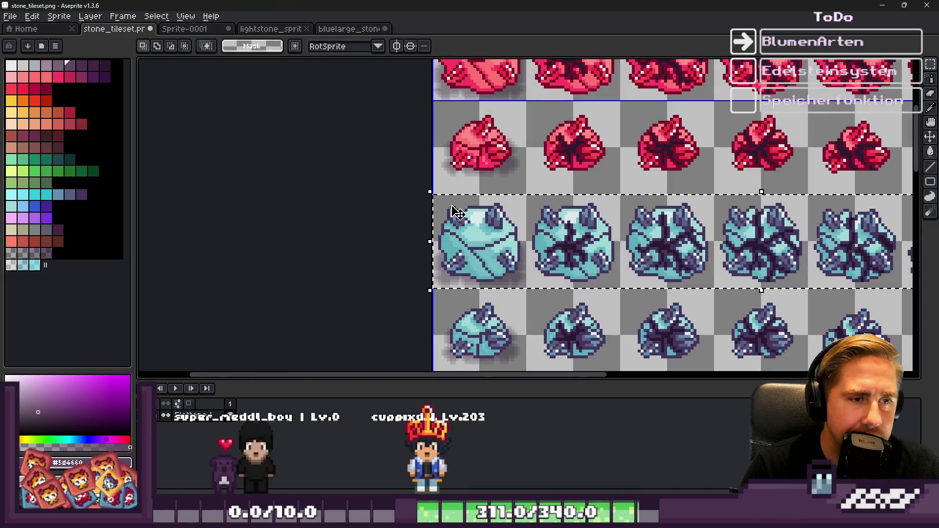
Save the blue strip over bluelarge_stone_tileset.png, then delete the strip's contents
left_click(343, 29)
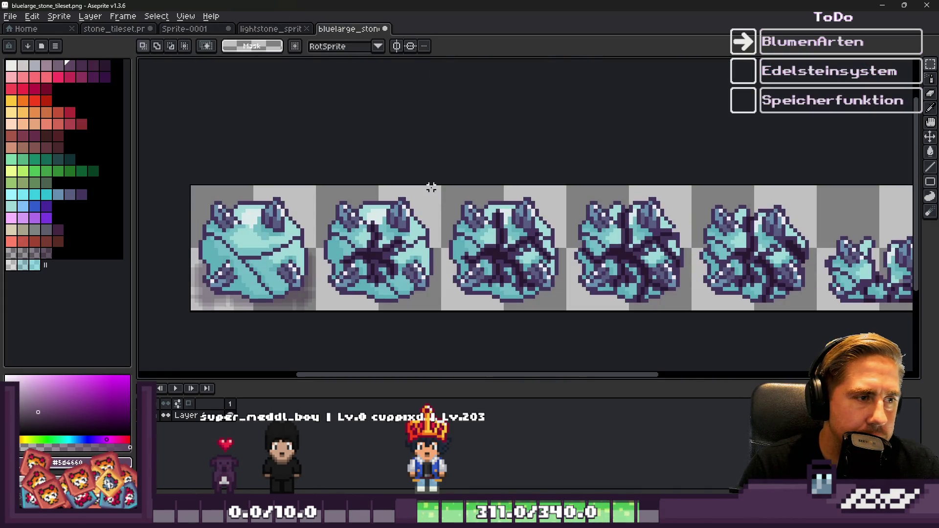
key("ctrl+shift+s")
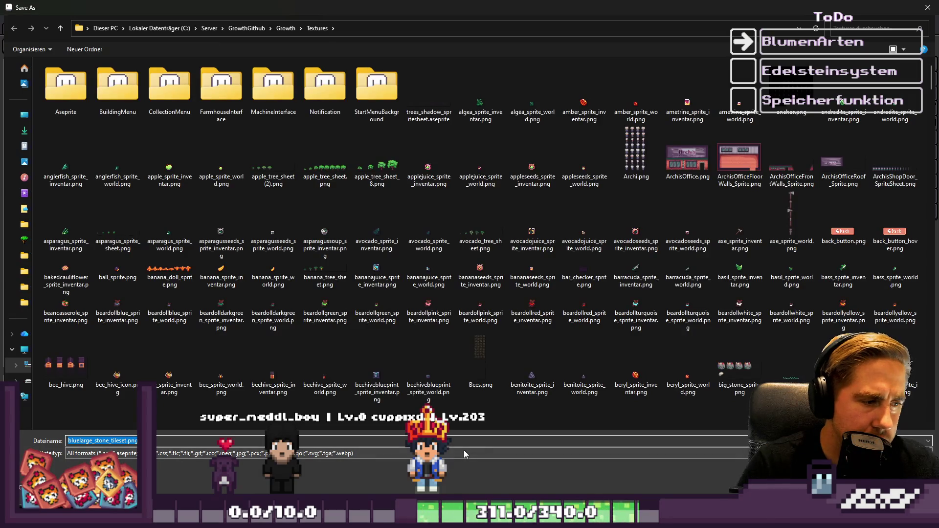
key("Return")
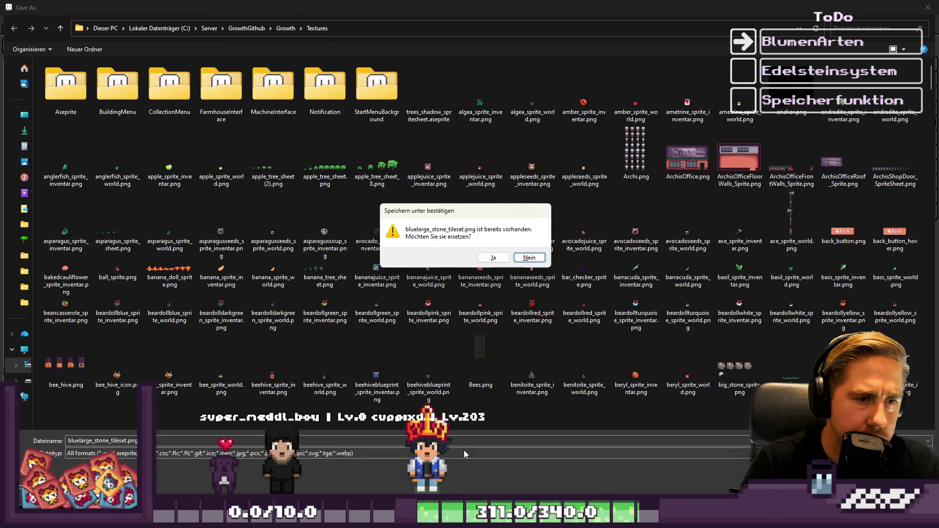
key("Return")
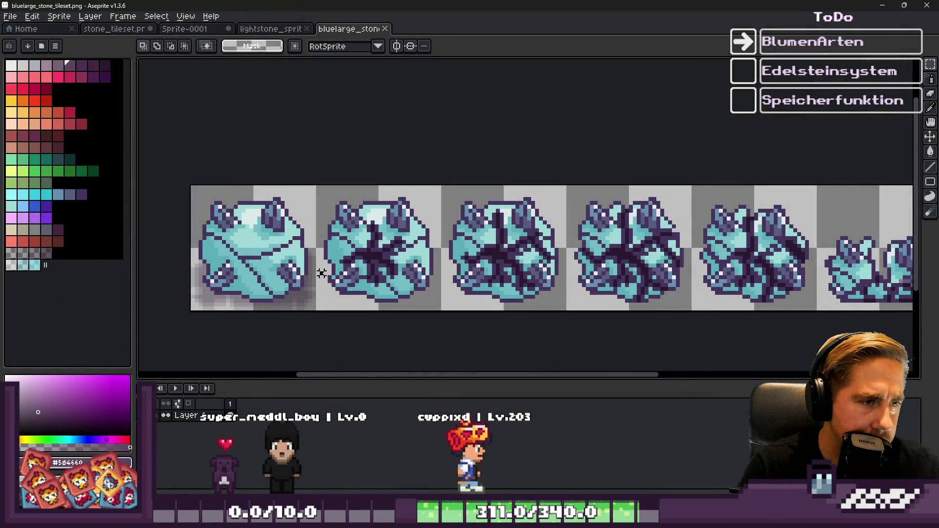
left_click_drag(440, 188, 331, 279)
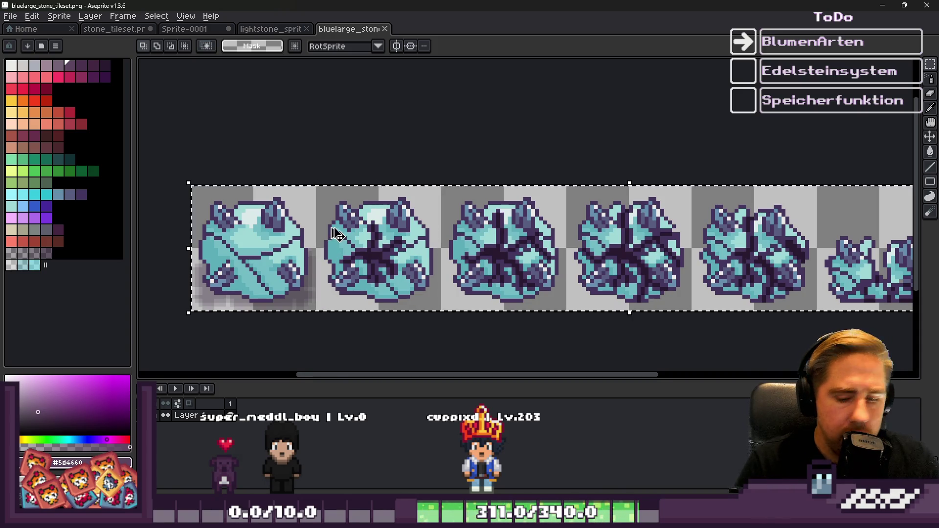
key("Delete")
Paste the gem-studded stone row into the strip and save it as speciallarge_stone_tileset.png
left_click(114, 28)
scroll(405, 219, "down", 2)
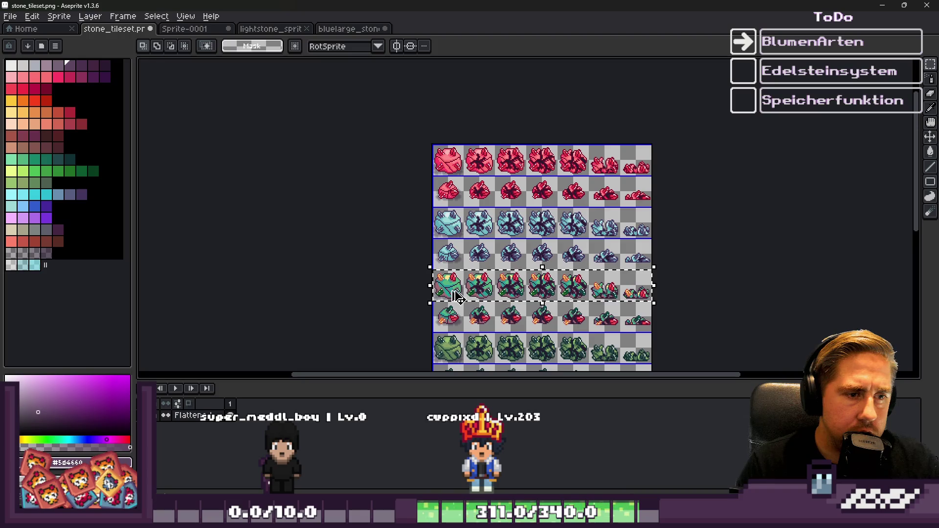
left_click(349, 28)
key("ctrl+v")
scroll(491, 221, "down", 1)
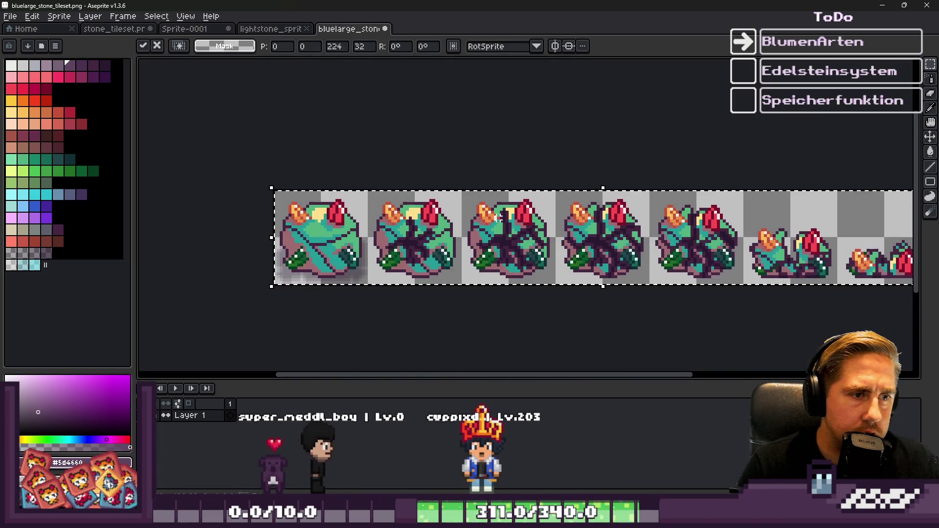
key("ctrl+shift+s")
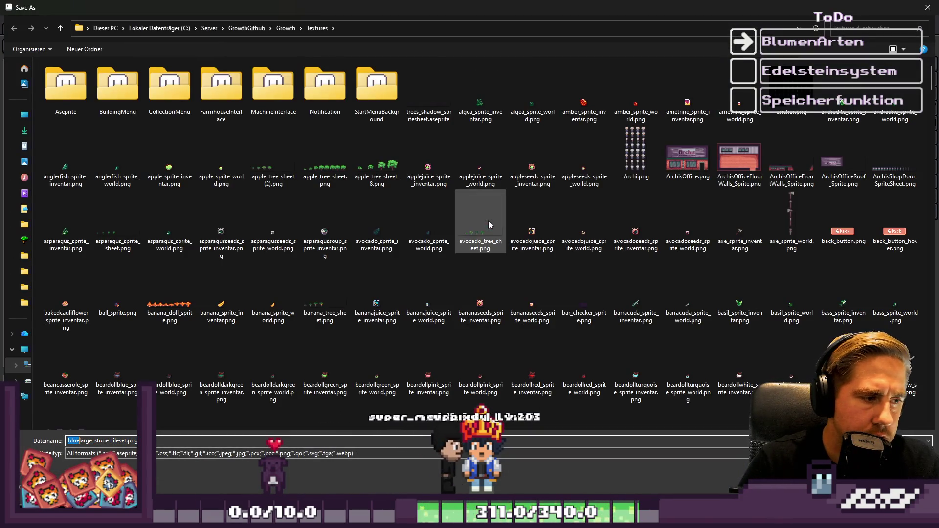
type("special")
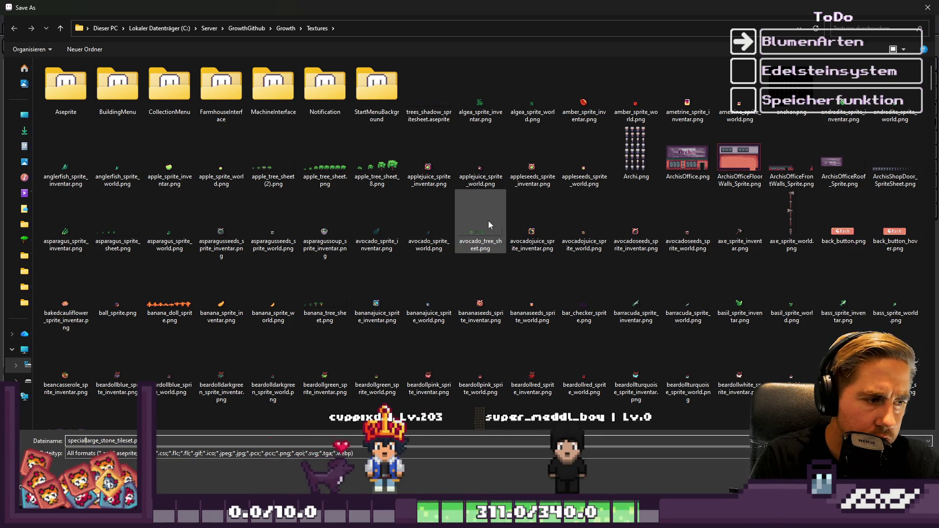
key("Return")
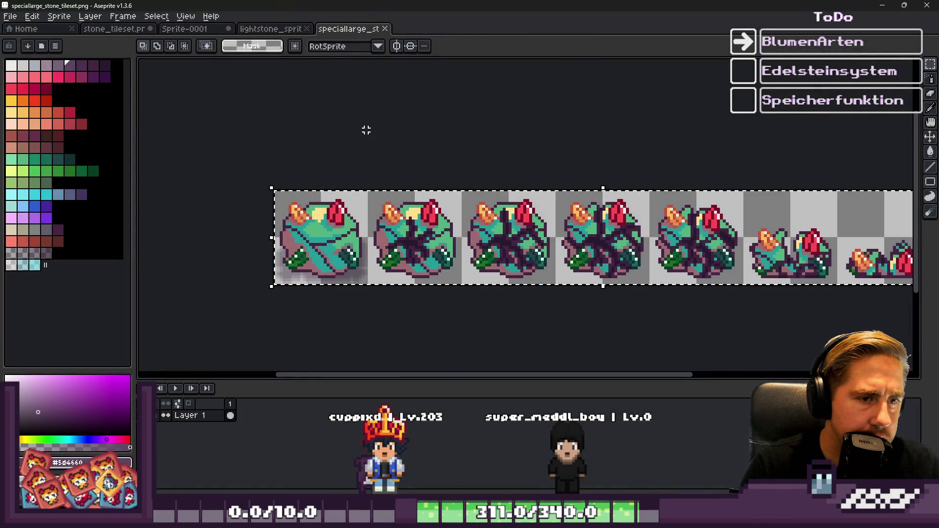
Delete the pasted stones from the strip and switch back to stone_tileset
key("Delete")
key("ctrl+shift+Tab")
key("ctrl+shift+Tab")
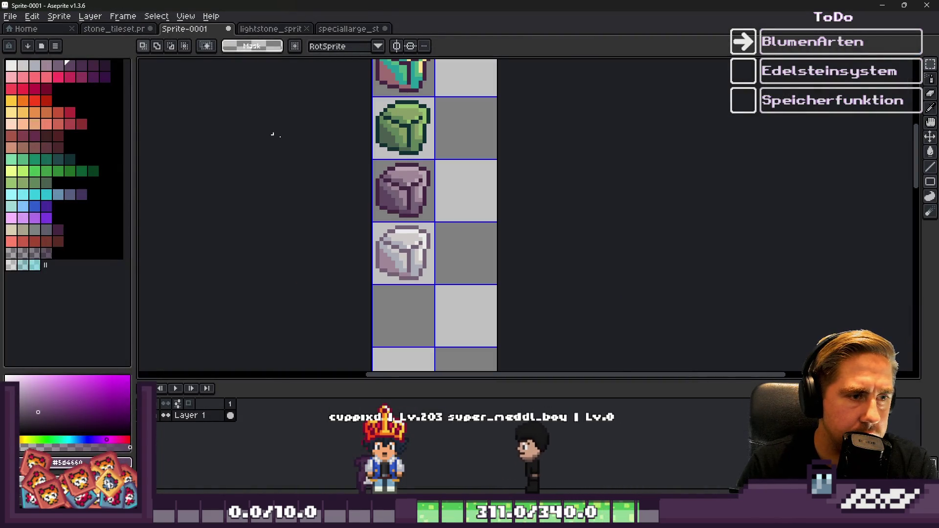
left_click(128, 30)
scroll(415, 146, "down", 2)
scroll(414, 247, "up", 2)
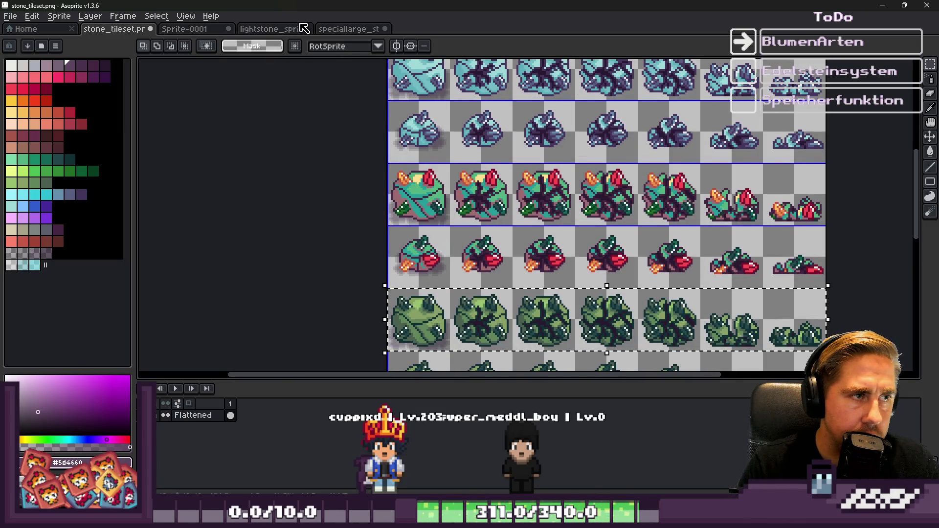
left_click(347, 29)
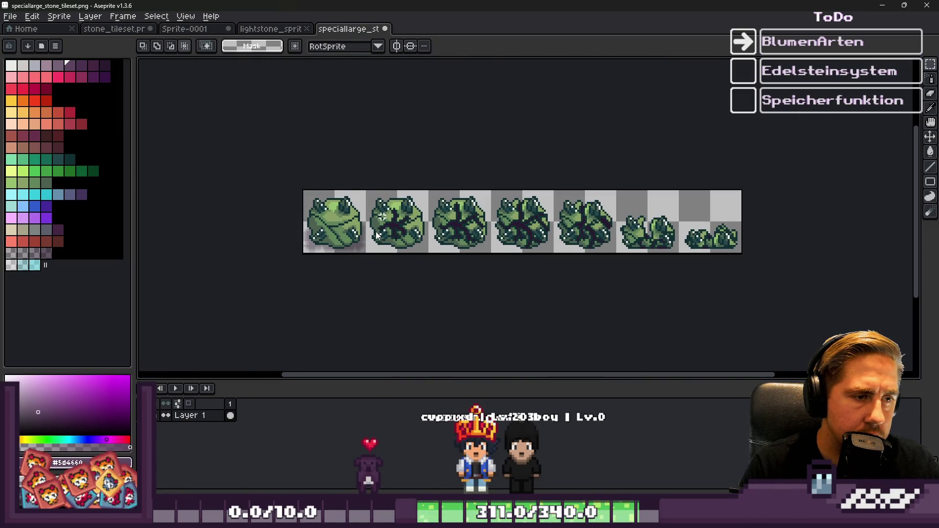
Save the green stone strip as greenlarge_stone_tileset.png
key("ctrl+shift+s")
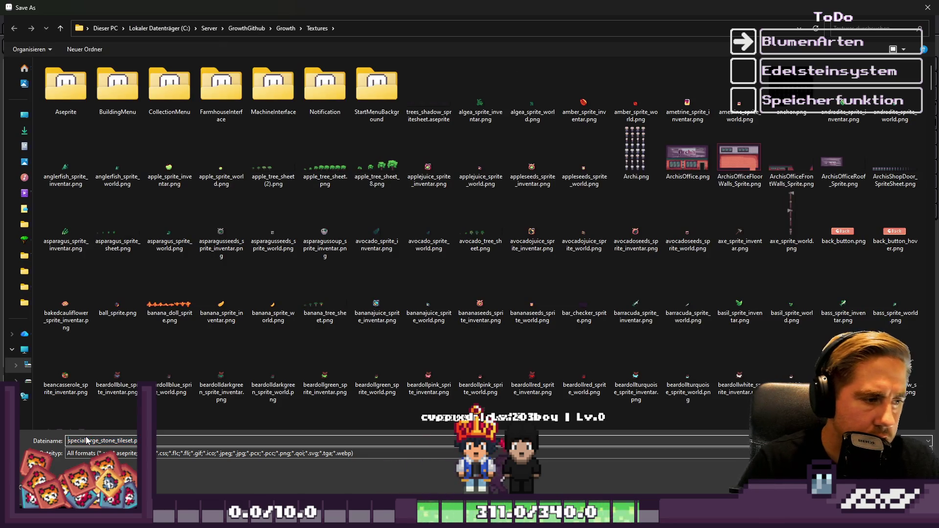
key("shift+Right")
key("shift+Right")
type("g")
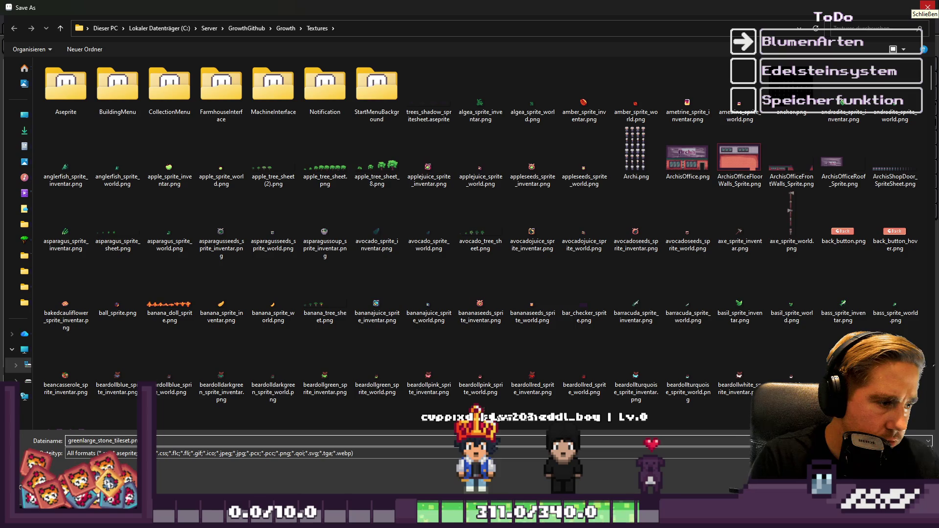
key("Return")
Paste the copied purple stone row into the strip document
left_click(128, 31)
scroll(347, 195, "down", 3)
scroll(421, 289, "up", 4)
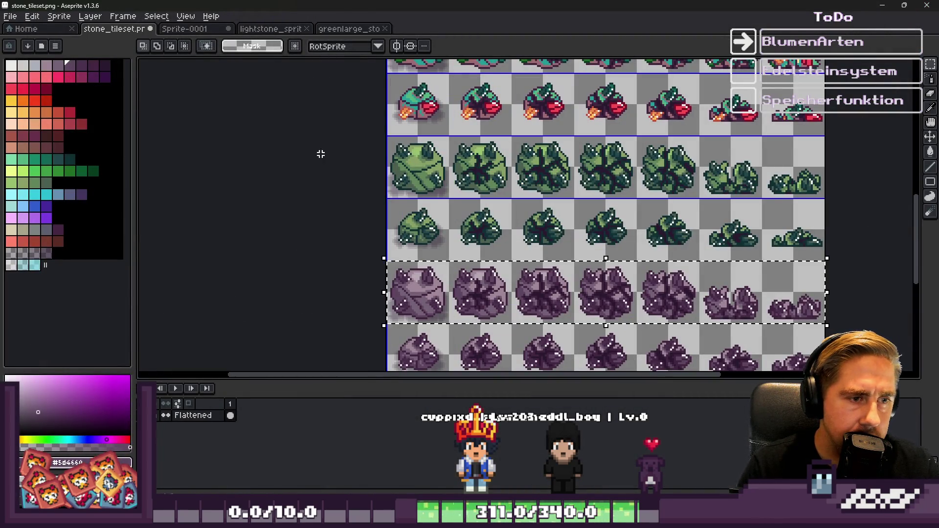
left_click(282, 27)
left_click(365, 31)
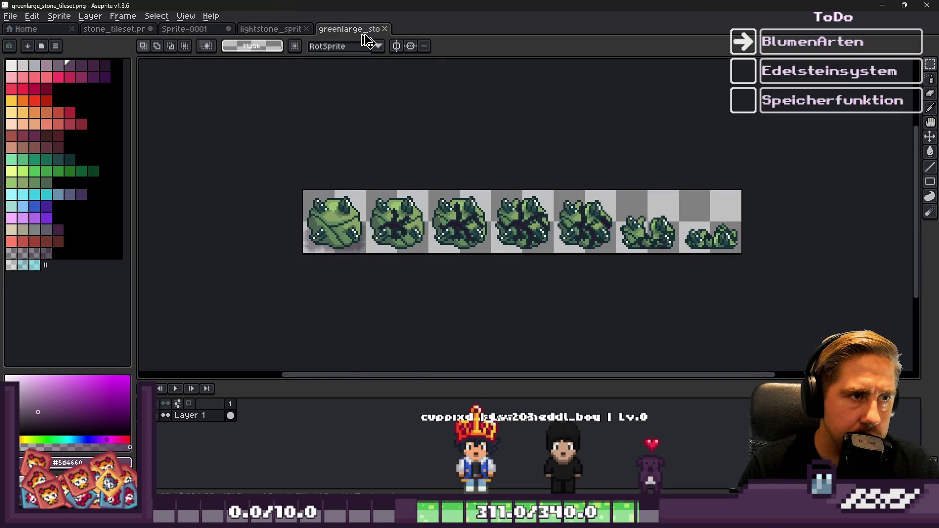
key("ctrl+v")
key("Return")
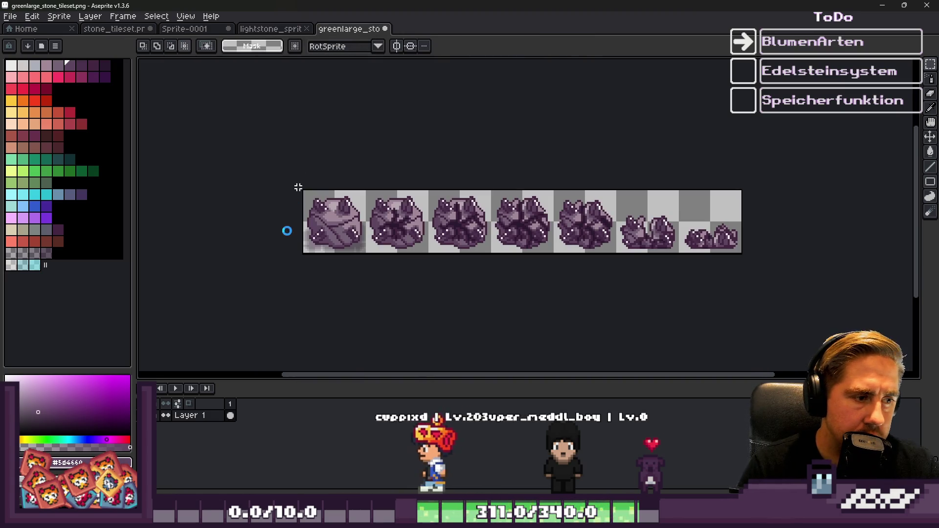
Save the purple strip as negativelarge_stone_tileset.png and return to stone_tileset
key("ctrl+shift+s")
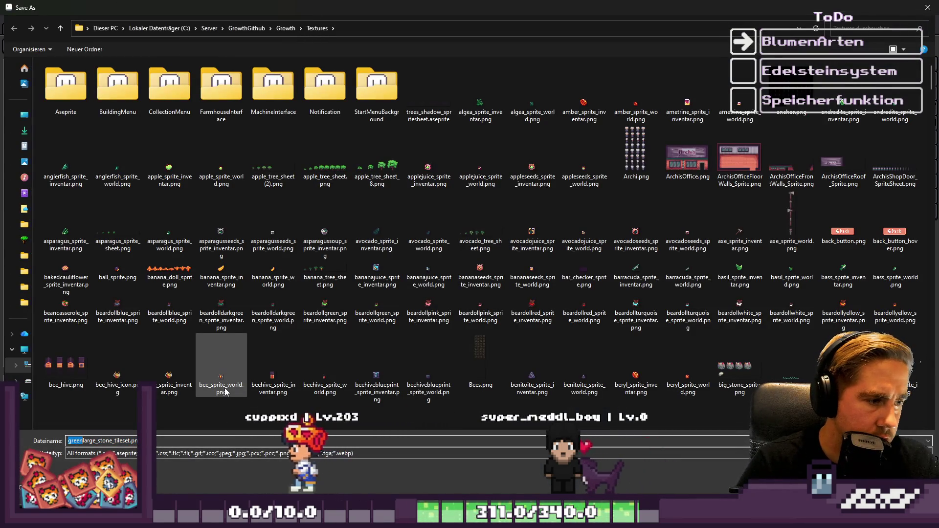
type("negative")
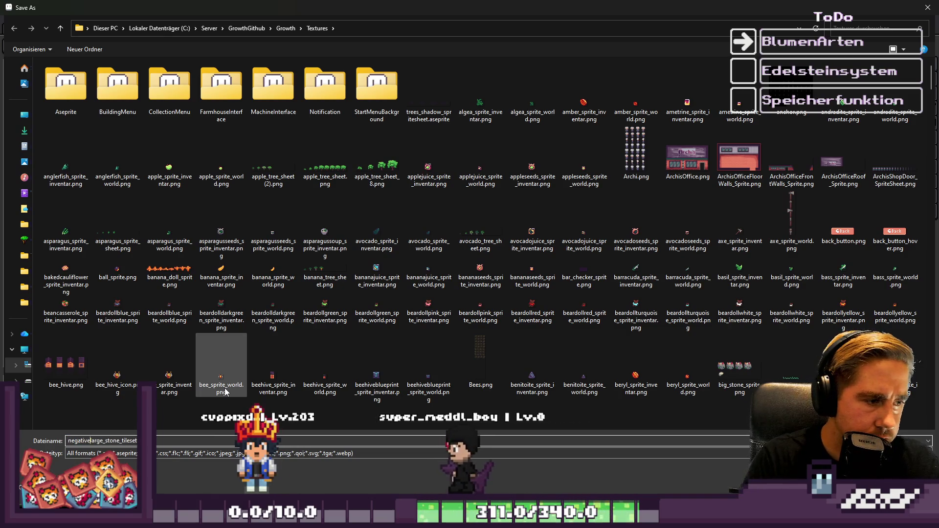
key("Return")
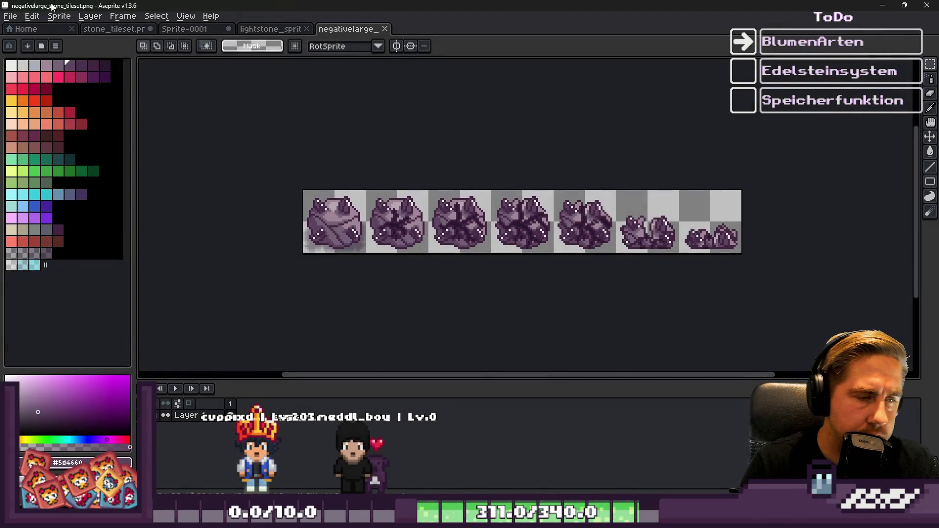
left_click(107, 38)
Paste the pale crystal stone row into the strip document
scroll(455, 172, "down", 2)
scroll(469, 304, "up", 2)
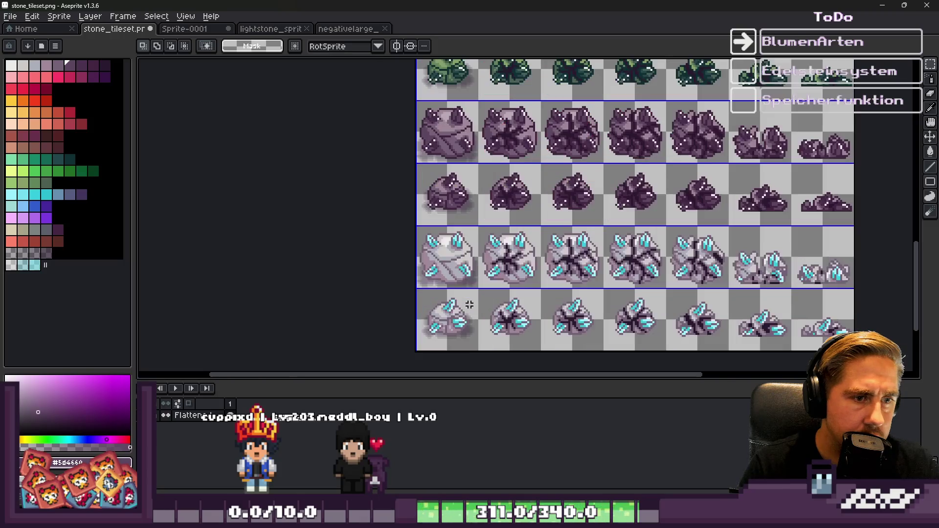
left_click(345, 29)
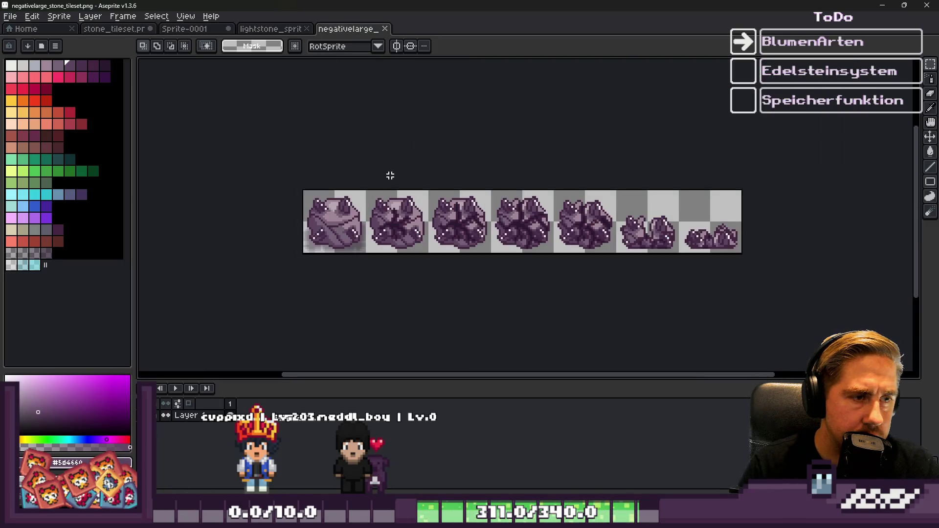
key("ctrl+i")
Save the strip as lightlarge_stone_tileset.png, deselect, and go back to stone_tileset
key("ctrl+shift+s")
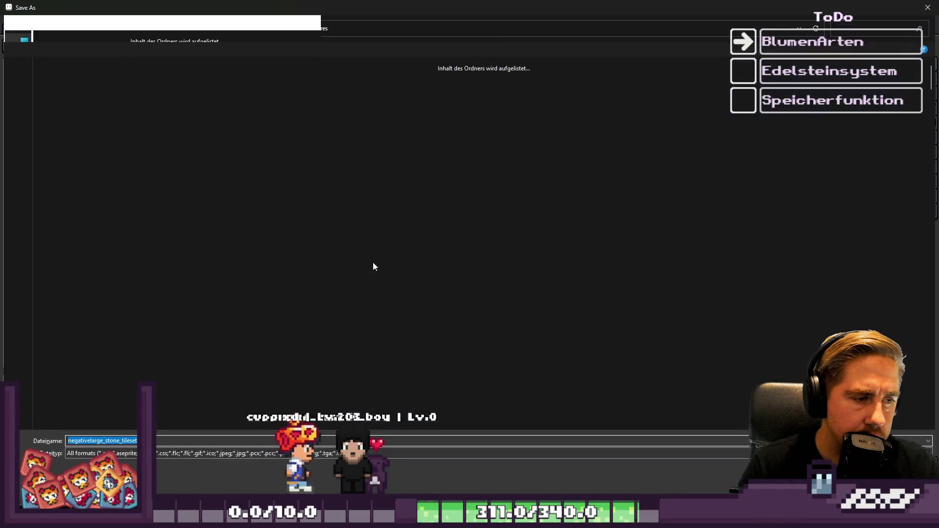
key("shift+Right")
key("shift+Right")
key("shift+Right")
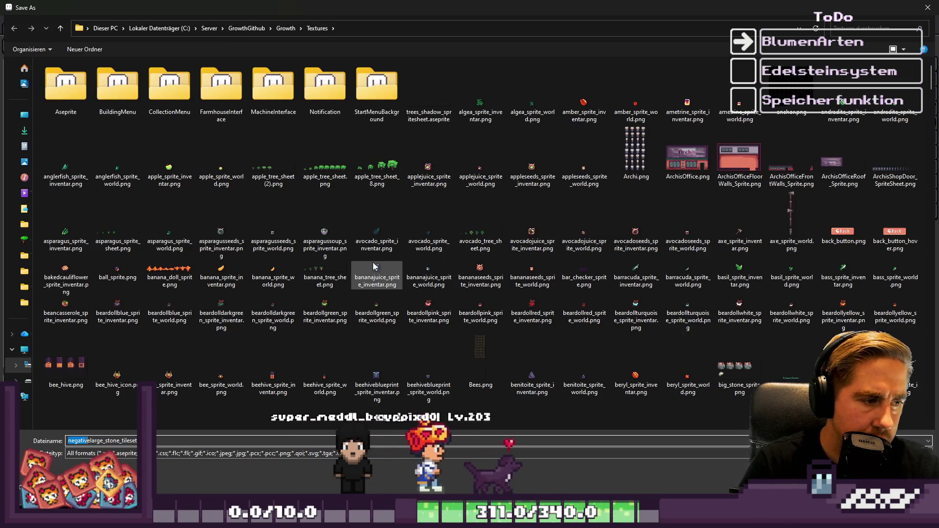
type("larg")
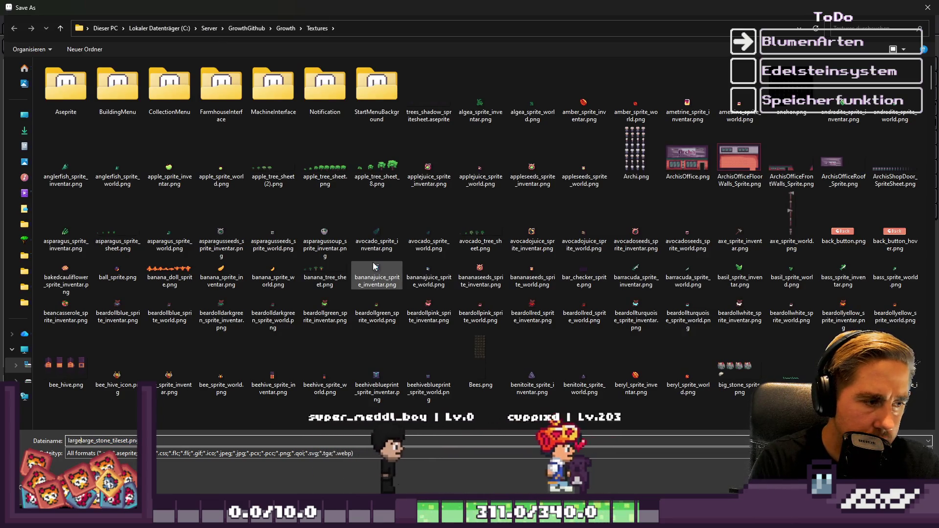
key("BackSpace")
key("BackSpace")
key("BackSpace")
type("light")
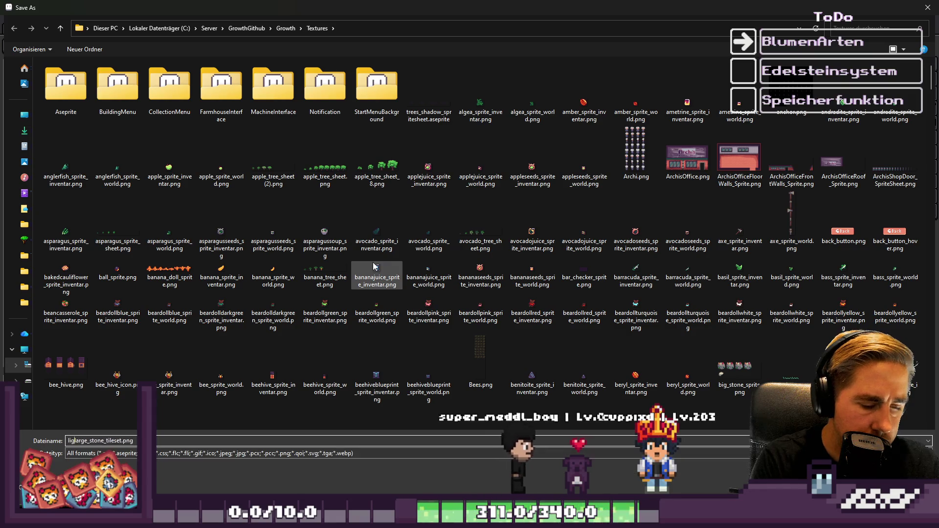
key("Return")
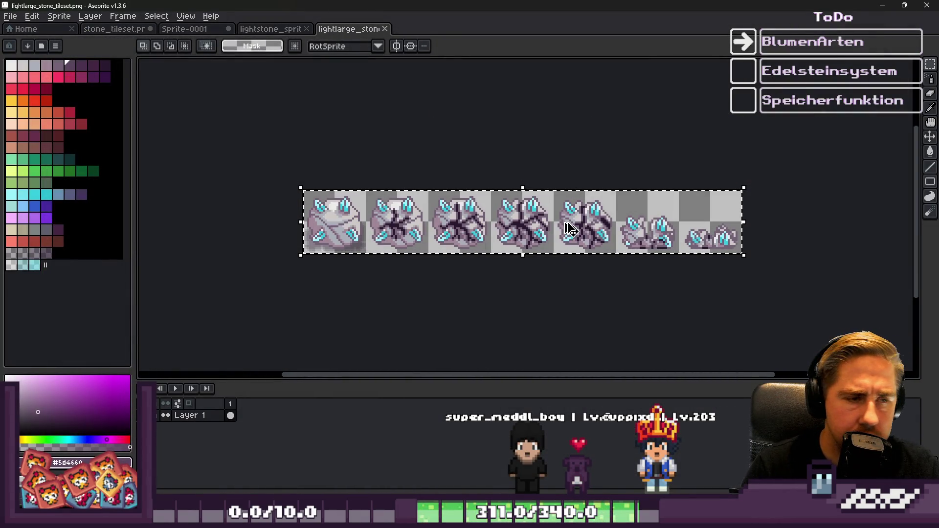
left_click(417, 154)
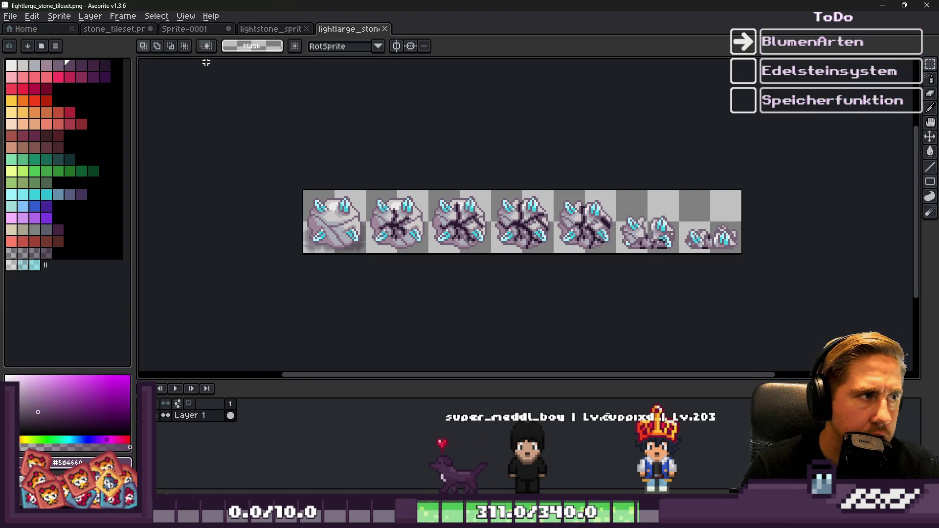
left_click(188, 29)
key("ctrl+shift+Tab")
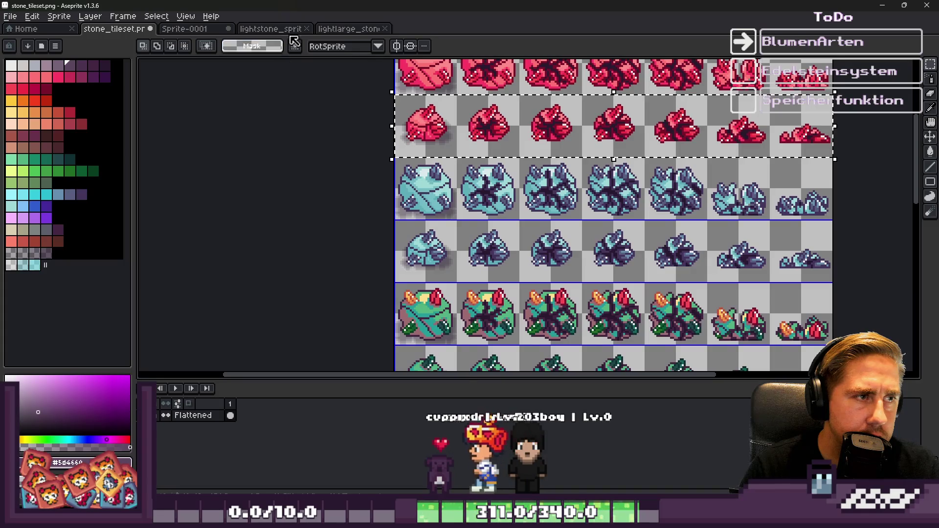
Clear the lightlarge strip canvas and paste in the small red stone row
left_click(271, 29)
left_click(345, 29)
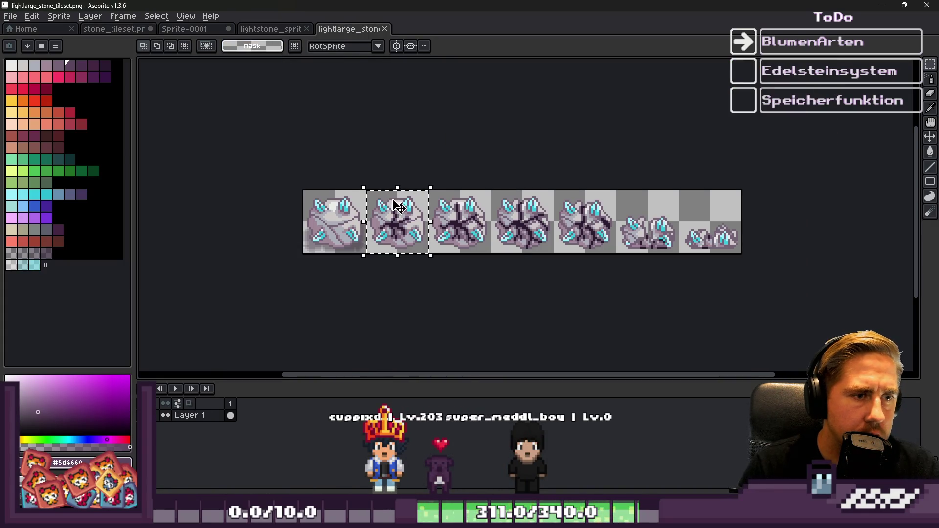
key("ctrl+a")
key("Delete")
key("ctrl+v")
scroll(331, 239, "up", 3)
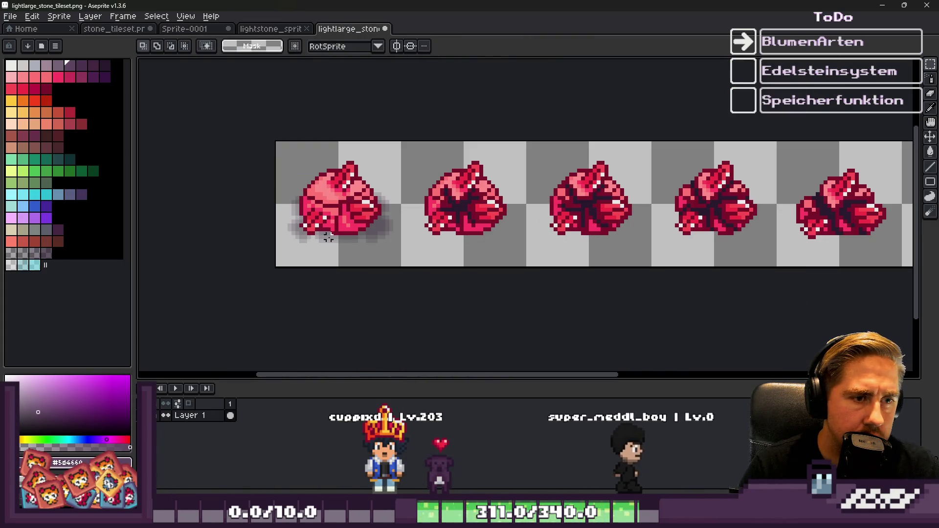
Save the strip as redsmall_stone_tileset.png
key("ctrl+shift+s")
left_click(87, 440)
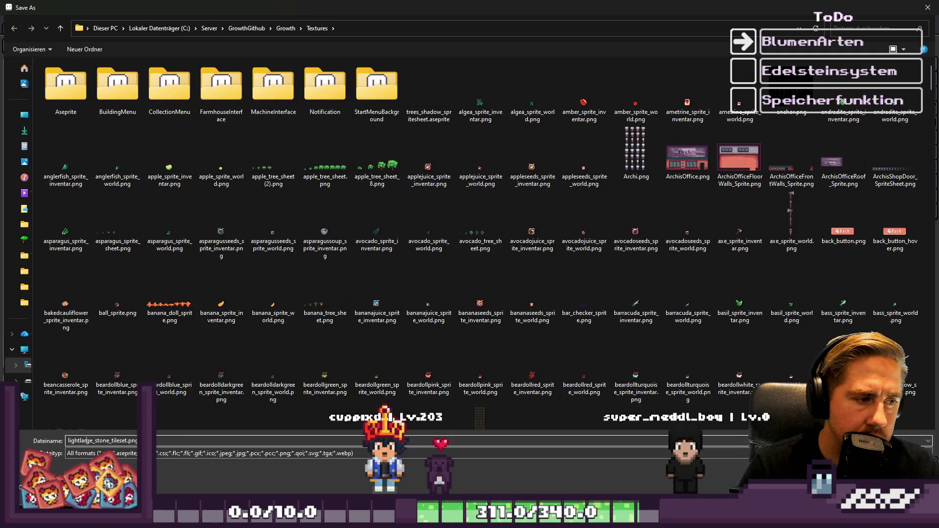
key("BackSpace")
key("BackSpace")
key("BackSpace")
type("red")
key("Delete")
key("Delete")
key("Delete")
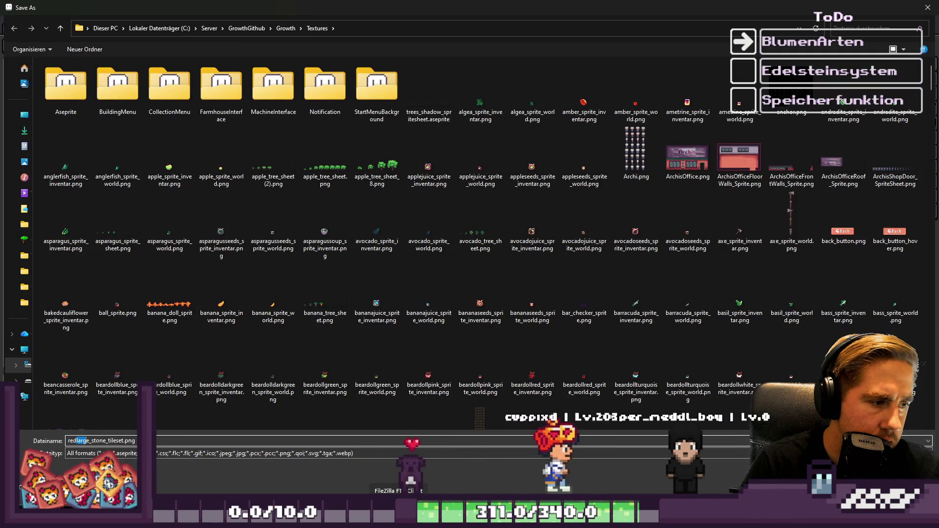
type("small")
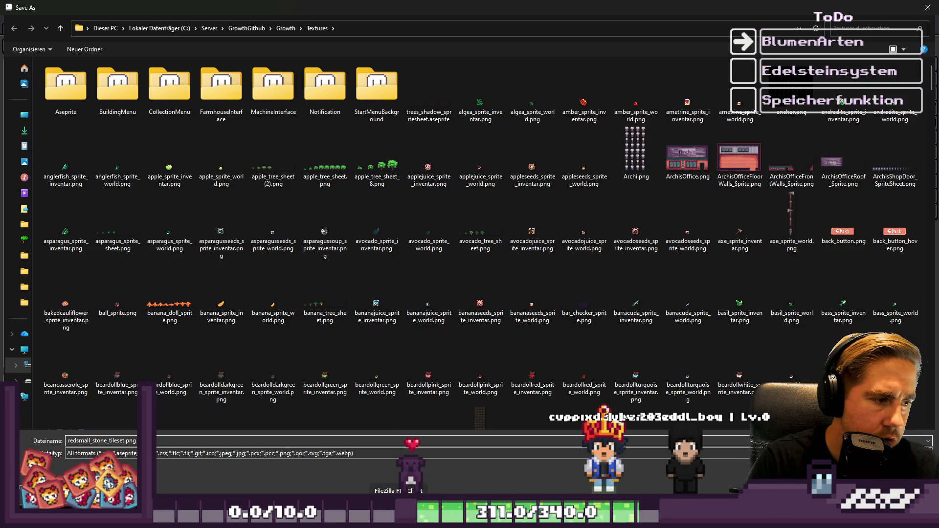
key("Return")
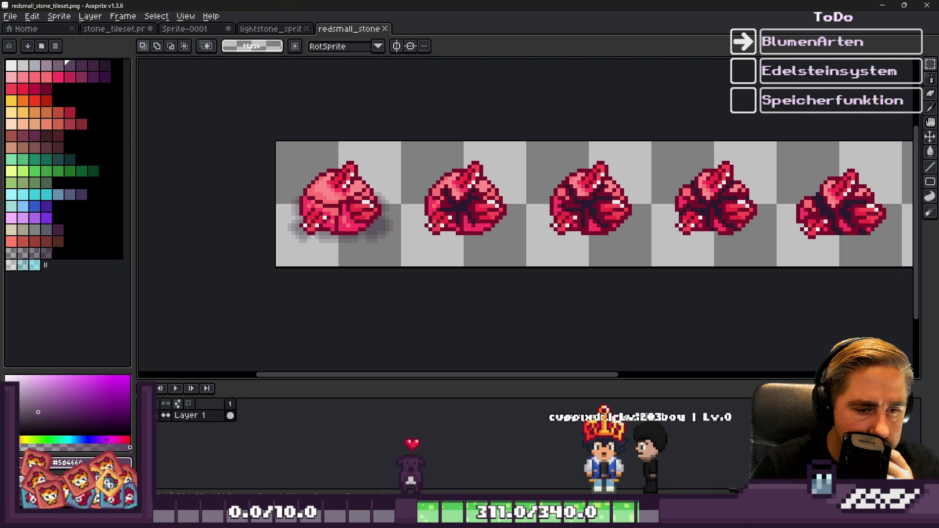
mouse_move(629, 518)
mouse_move(568, 479)
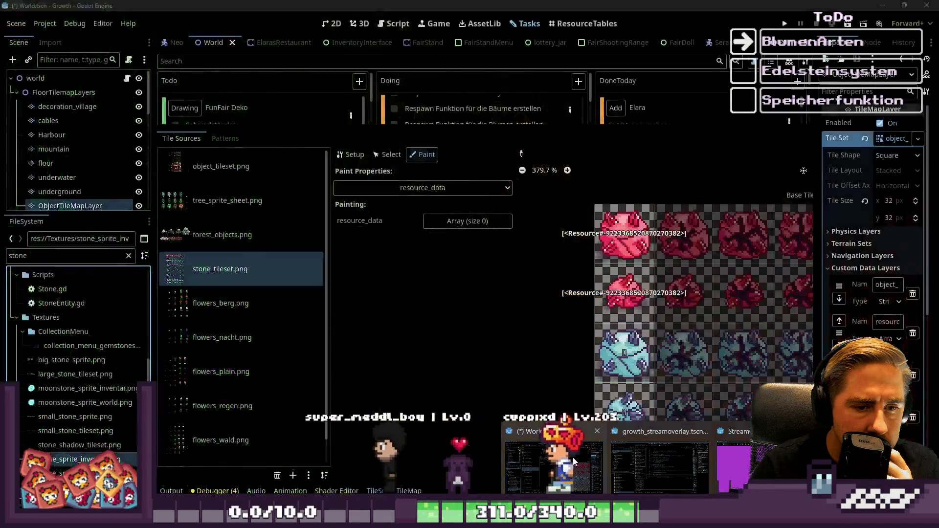
Filter Godot's FileSystem panel by 'large'
left_click(543, 465)
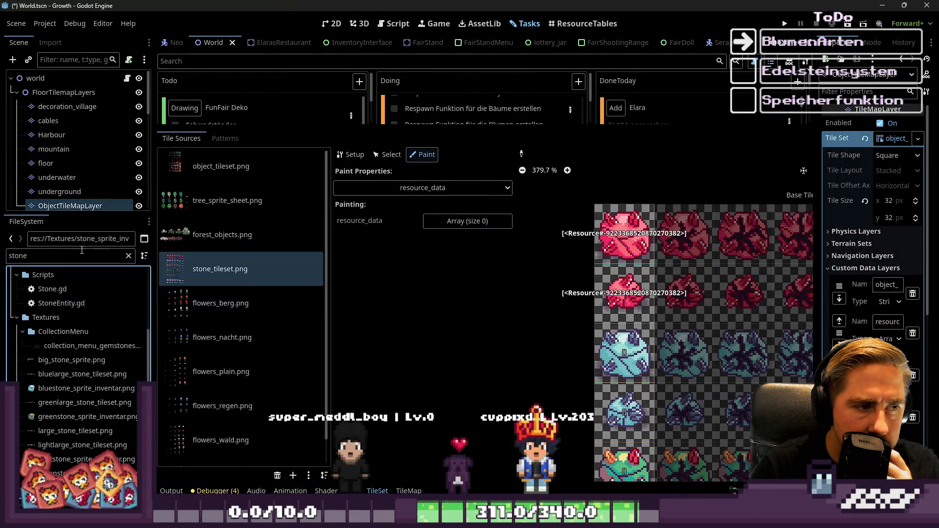
type("larges")
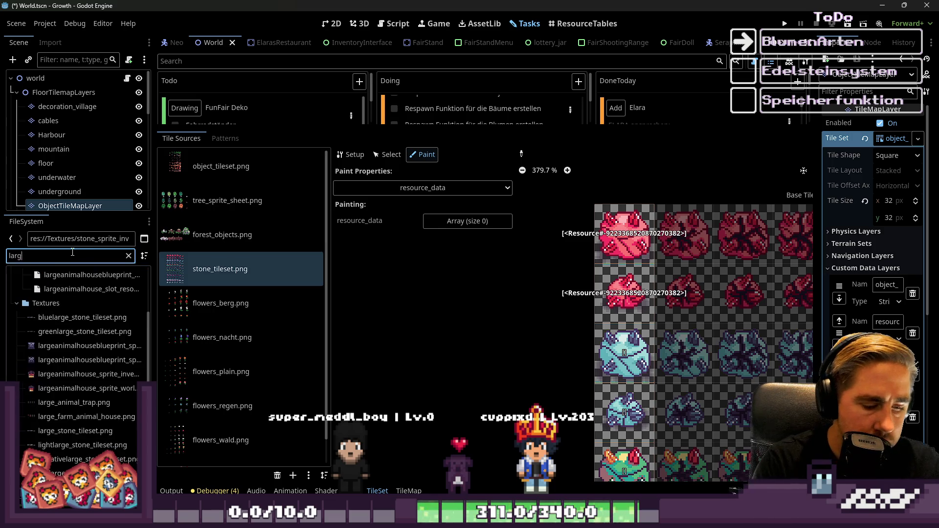
key("BackSpace")
key("BackSpace")
key("BackSpace")
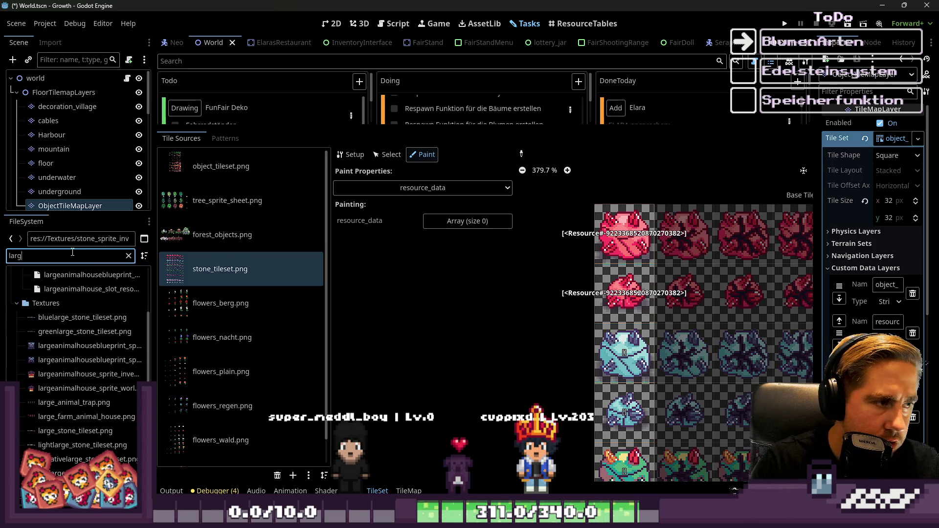
type("e")
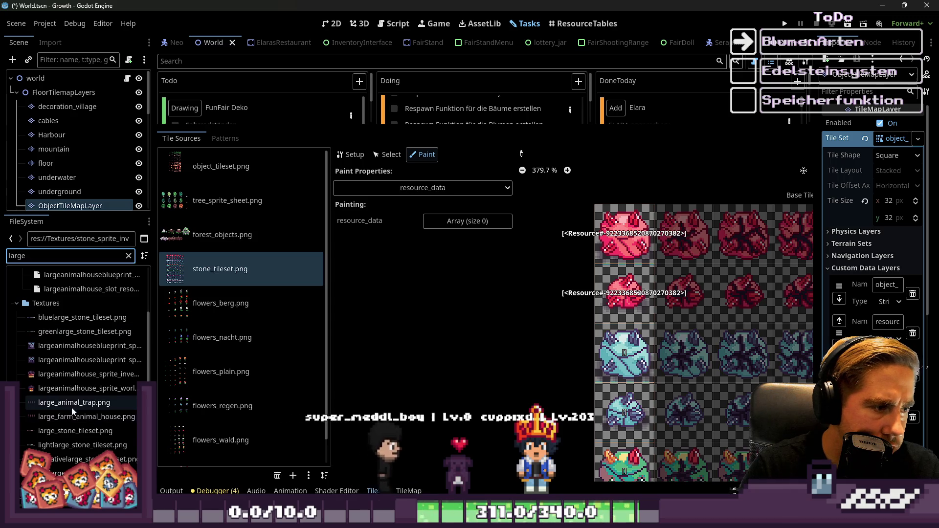
Inspect bluelarge and greenlarge tilesets, then open large_stone_tileset.png in Aseprite
left_click(66, 321)
key("Down")
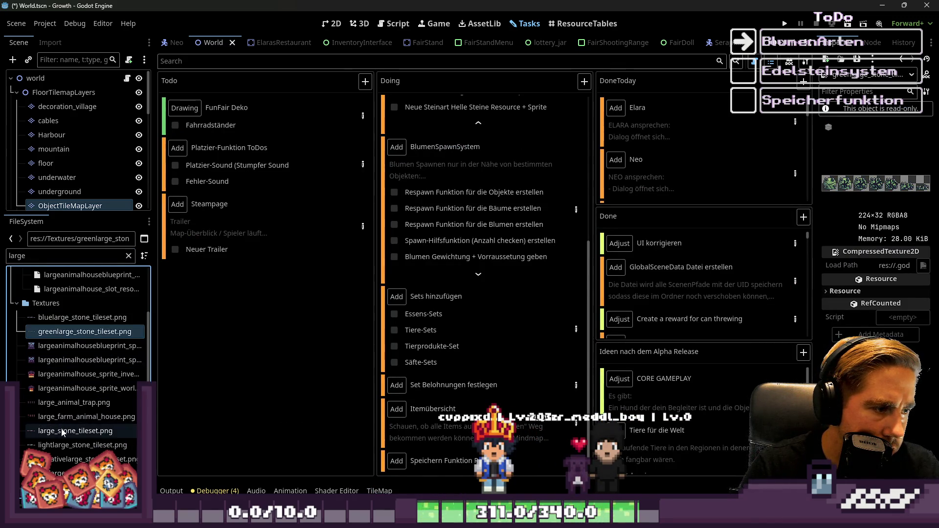
left_click(62, 433)
right_click(62, 433)
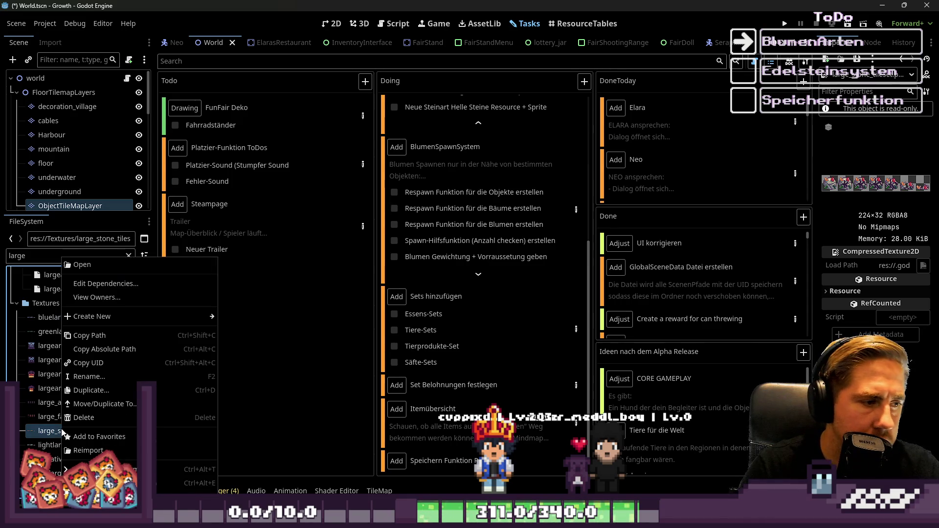
left_click(84, 483)
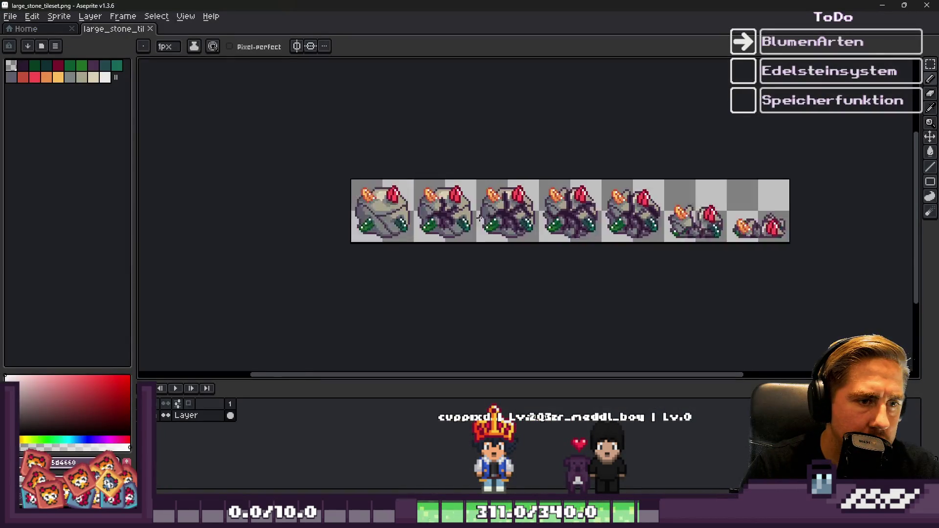
Look over large_stone_tileset.png, then minimize Godot to return to Aseprite's red small-stone file
scroll(456, 221, "down", 2)
scroll(489, 222, "up", 2)
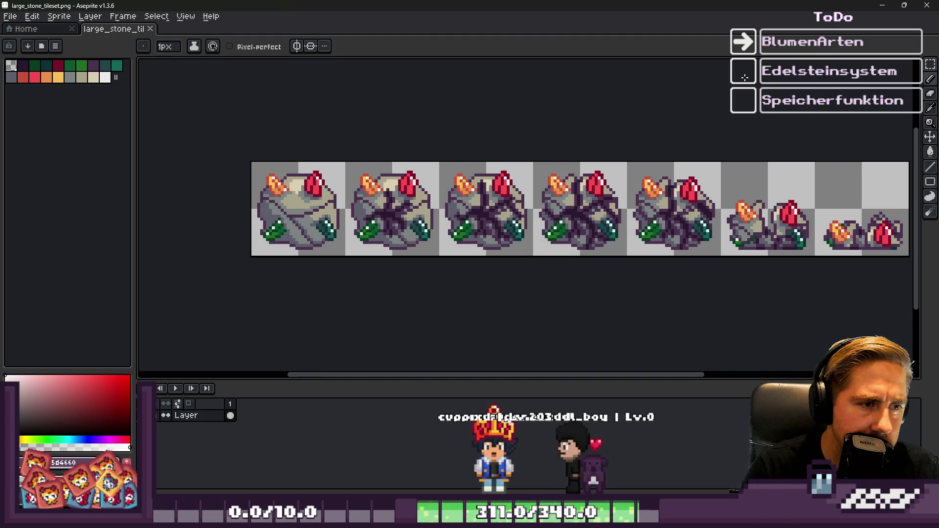
key("alt+Tab")
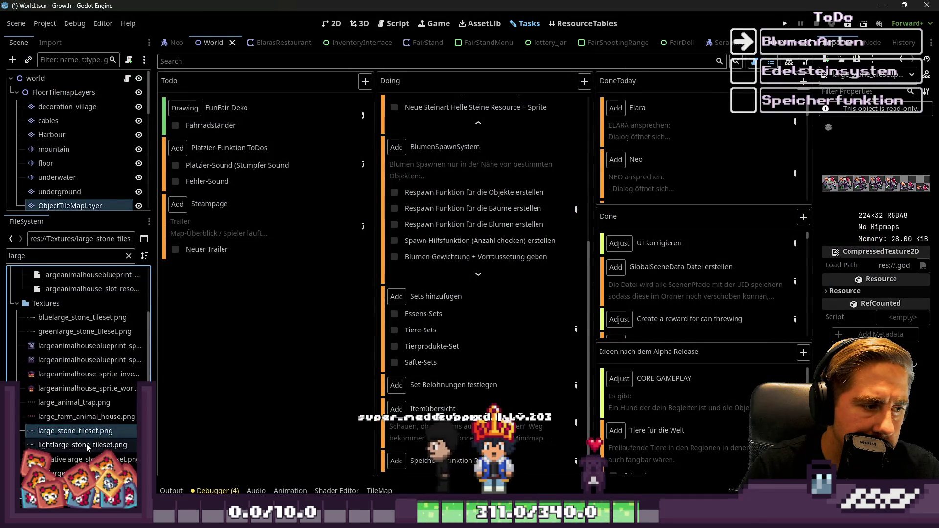
left_click(78, 418)
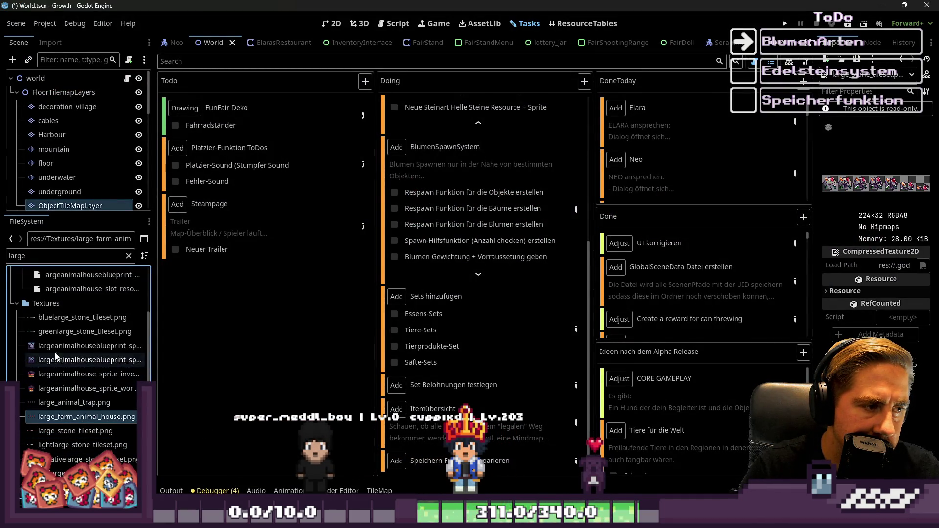
left_click(884, 5)
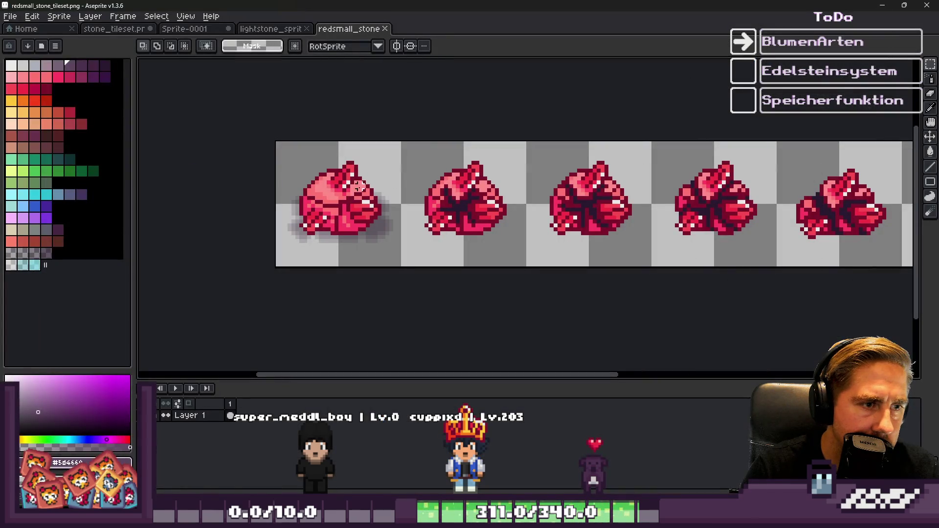
Return to the red small-stone strip and sample the grey shadow colour
left_click(273, 30)
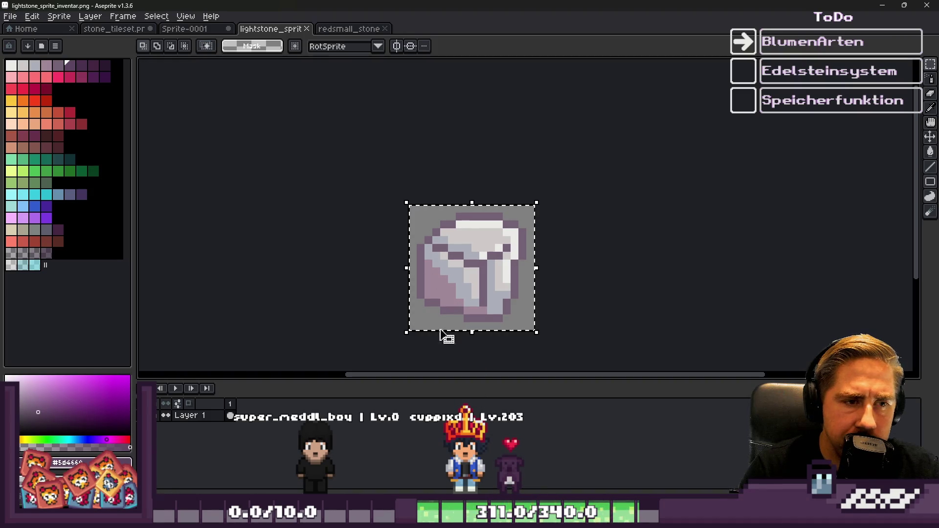
left_click(114, 29)
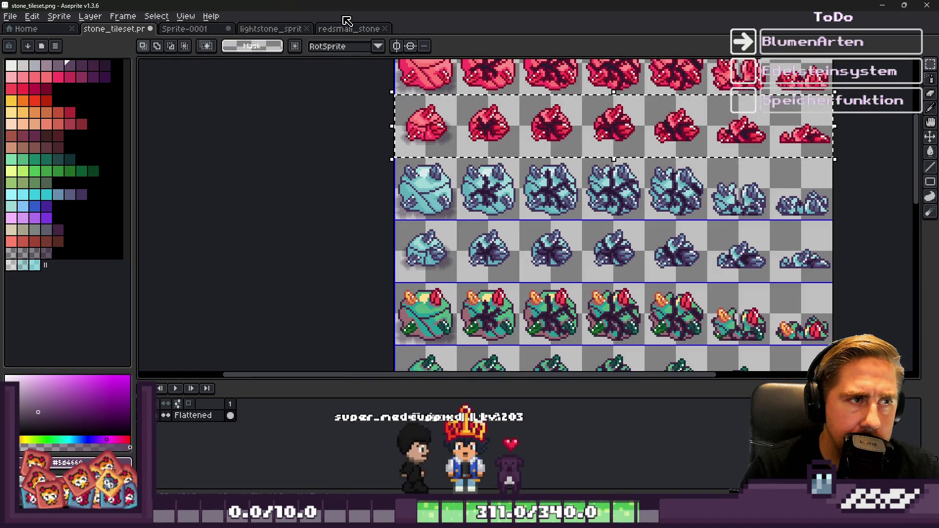
left_click(337, 29)
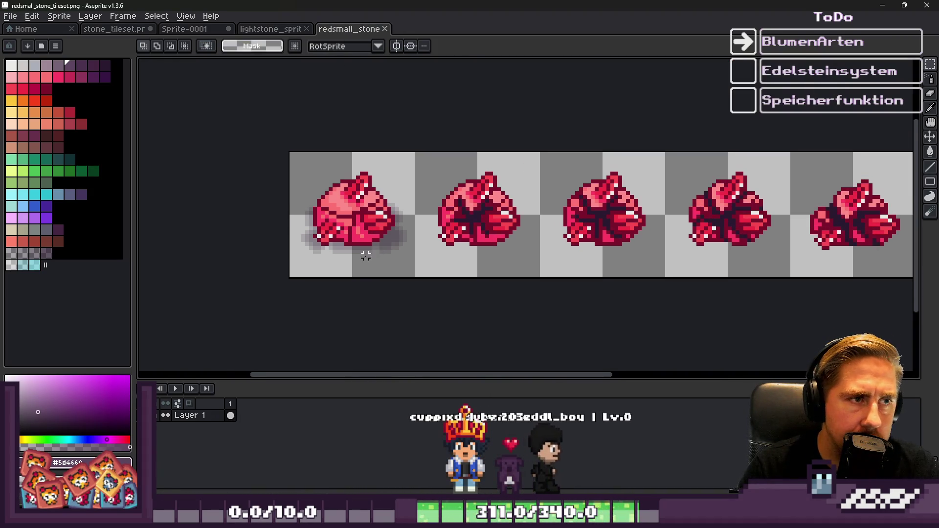
scroll(391, 240, "up", 1)
key("i")
scroll(410, 229, "up", 4)
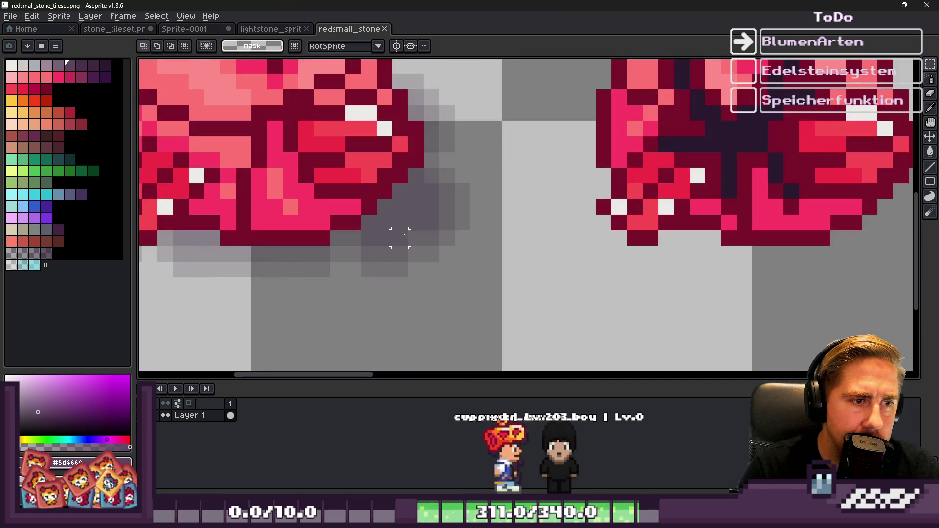
Select the shadow with Color Range at raised tolerance and delete it
key("m")
left_click(157, 16)
left_click(173, 77)
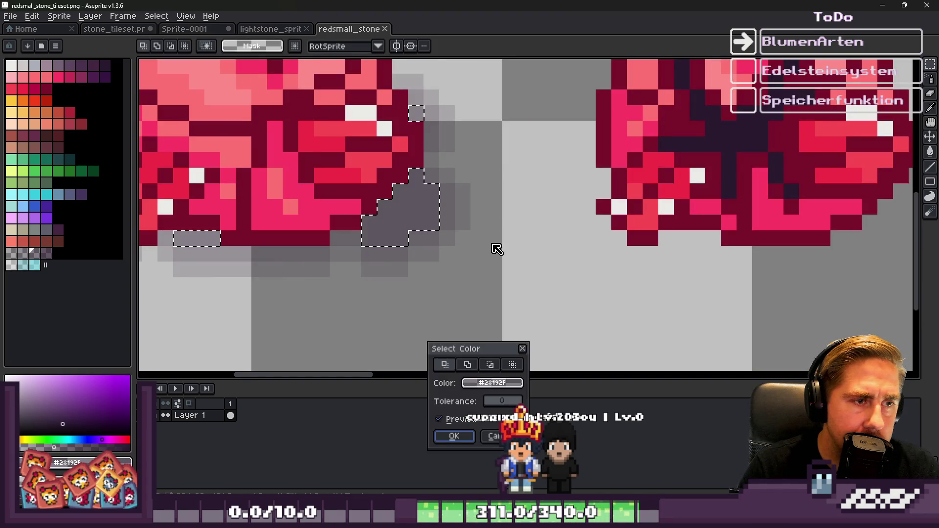
left_click_drag(494, 404, 500, 406)
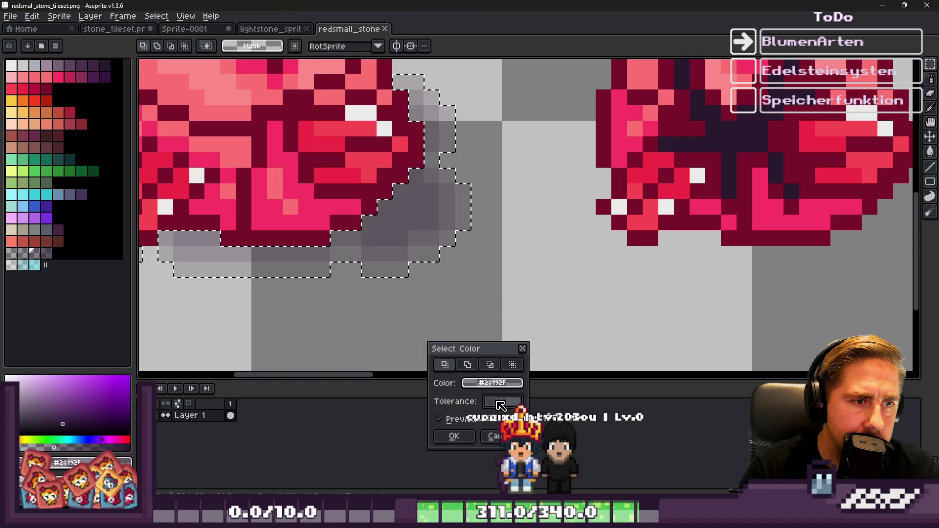
left_click(465, 438)
scroll(455, 235, "down", 2)
key("Delete")
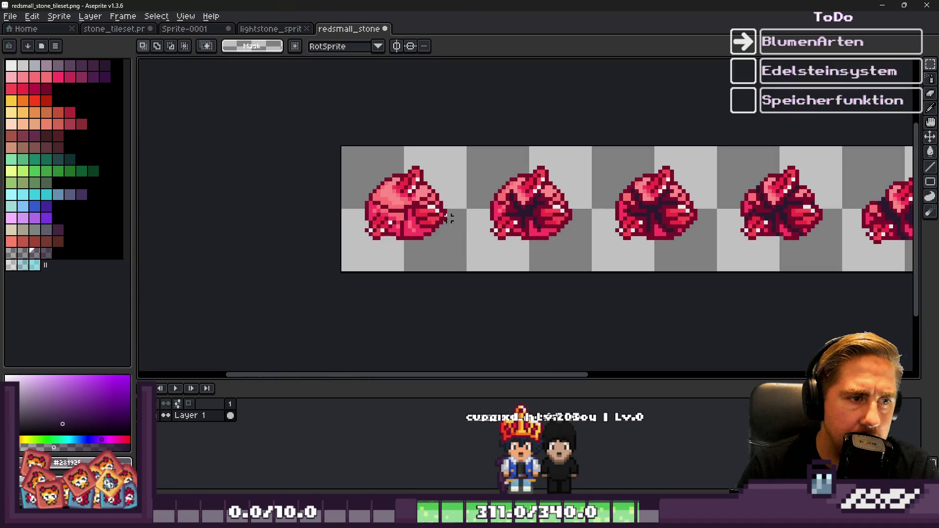
scroll(396, 184, "down", 2)
scroll(396, 184, "up", 1)
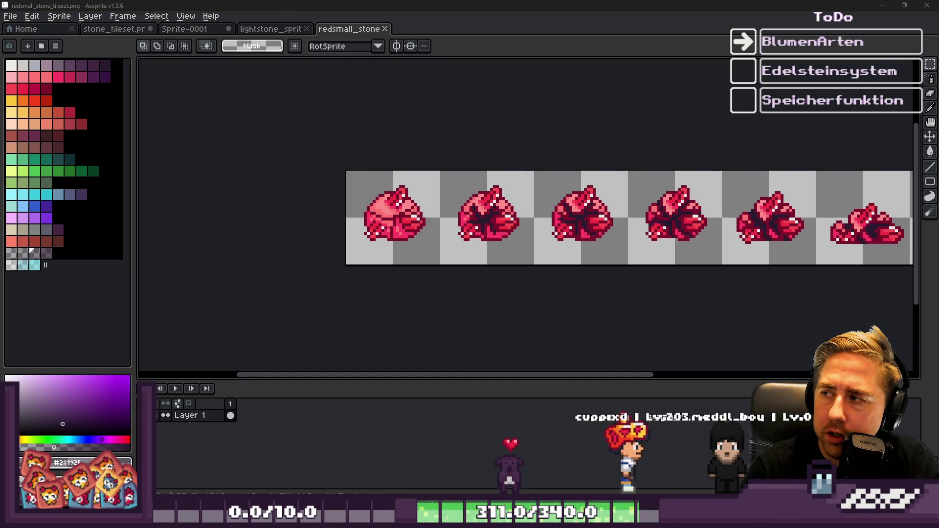
left_click(191, 31)
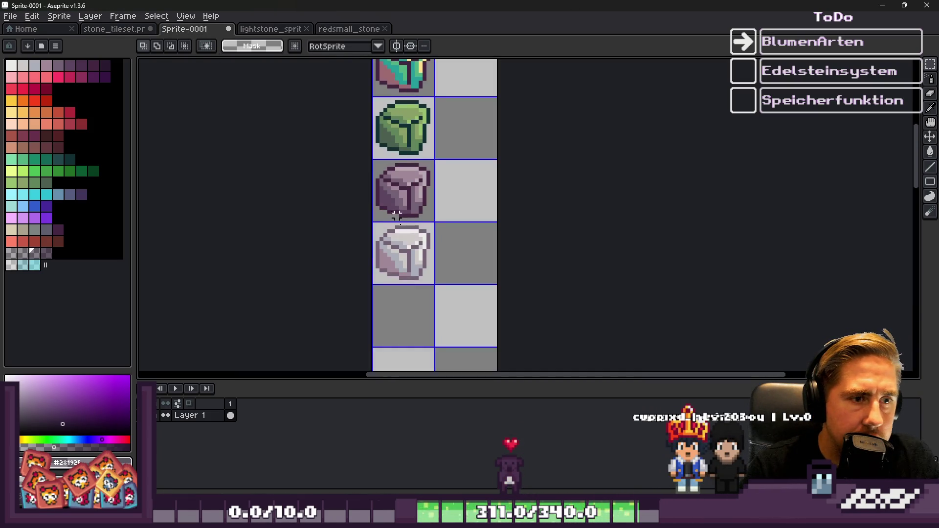
Replace the red stones in the strip with the small blue crystal row
left_click(114, 29)
left_click(462, 252)
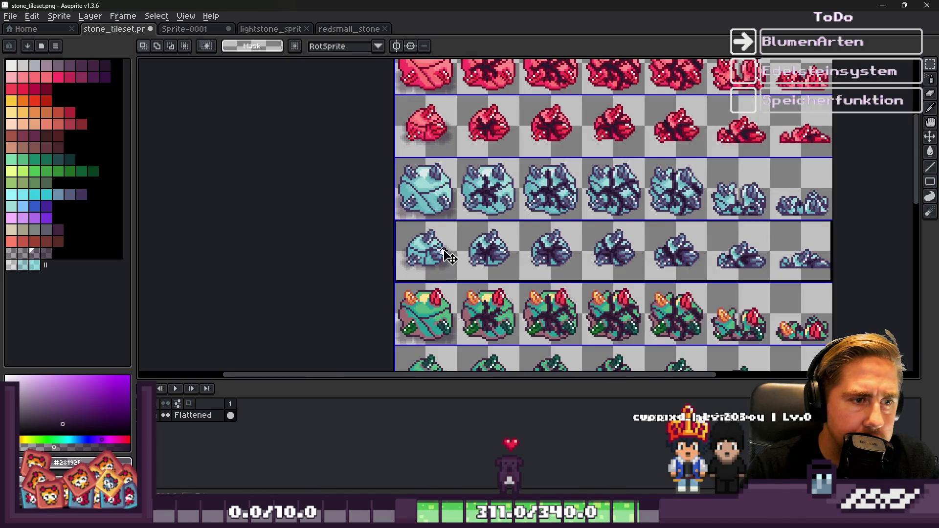
left_click(347, 31)
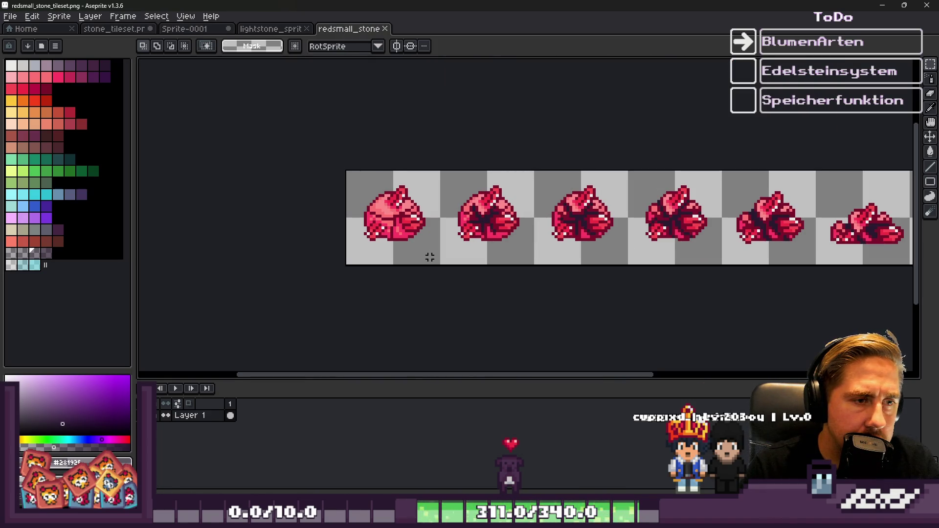
key("Delete")
key("ctrl+v")
scroll(437, 227, "up", 2)
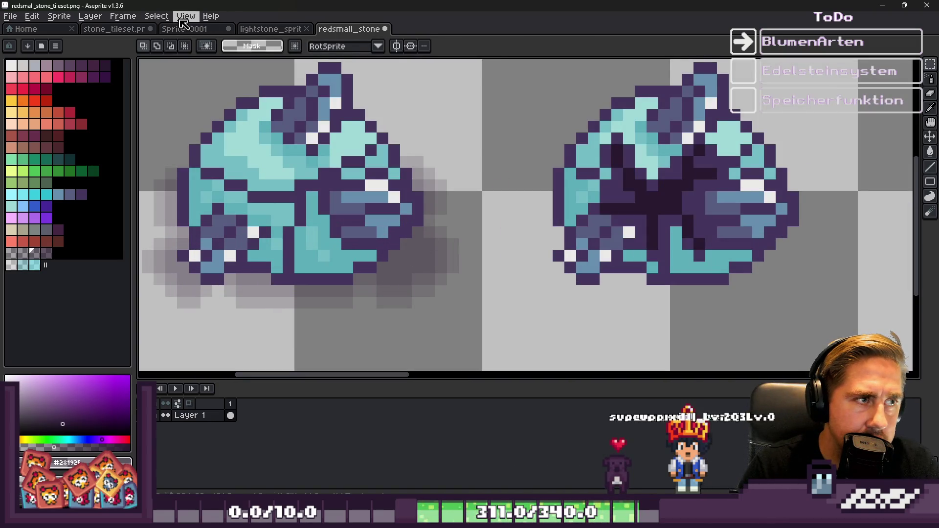
Select the blue crystals' shadow colour with Color Range and delete it
left_click(156, 16)
left_click(168, 73)
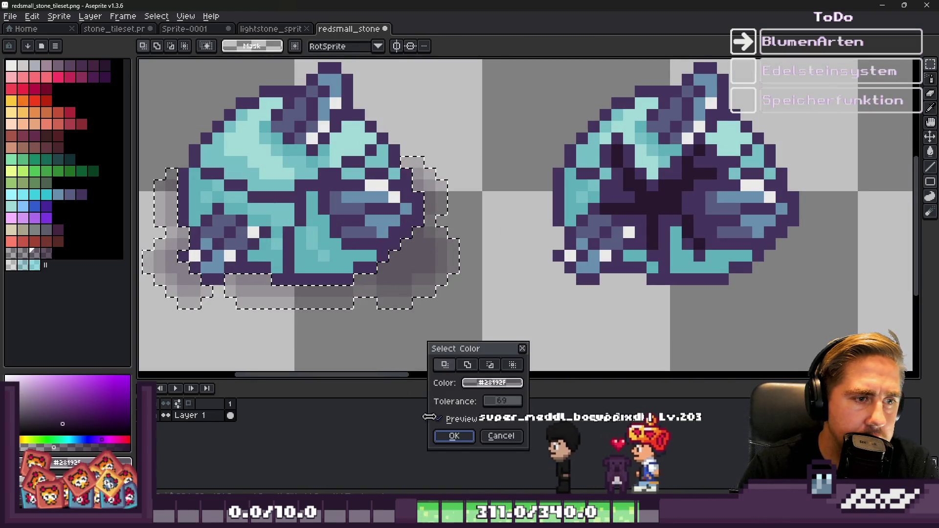
key("Return")
key("Delete")
scroll(257, 130, "down", 3)
Save the strip as bluesmall_stone_tileset.png
key("ctrl+shift+s")
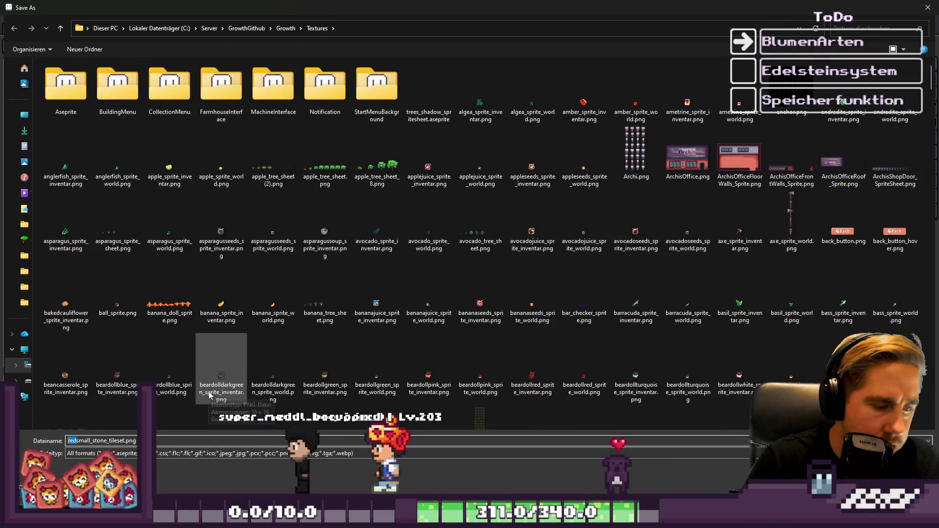
type("blue")
key("Return")
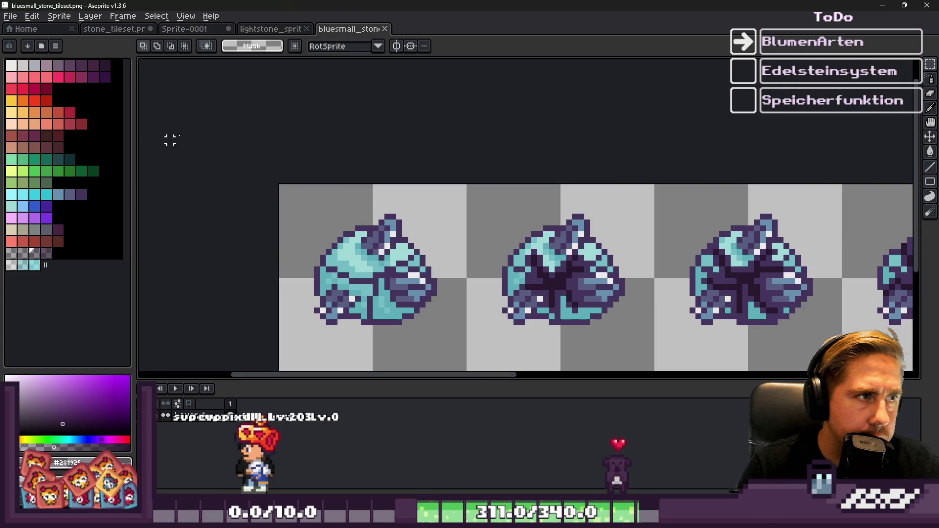
Clear the strip and paste in the small red-and-green special crystal row
scroll(356, 157, "down", 1)
key("Delete")
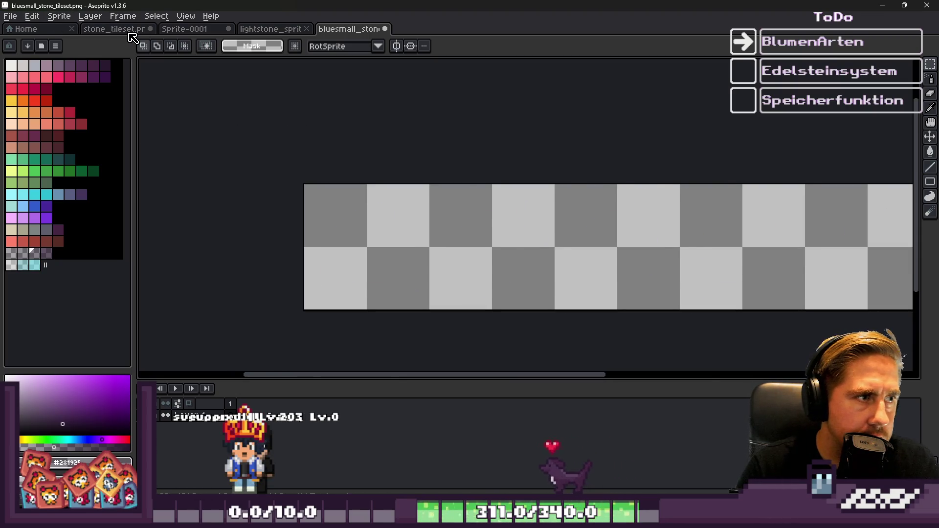
left_click(114, 29)
scroll(409, 336, "up", 1)
scroll(410, 335, "down", 1)
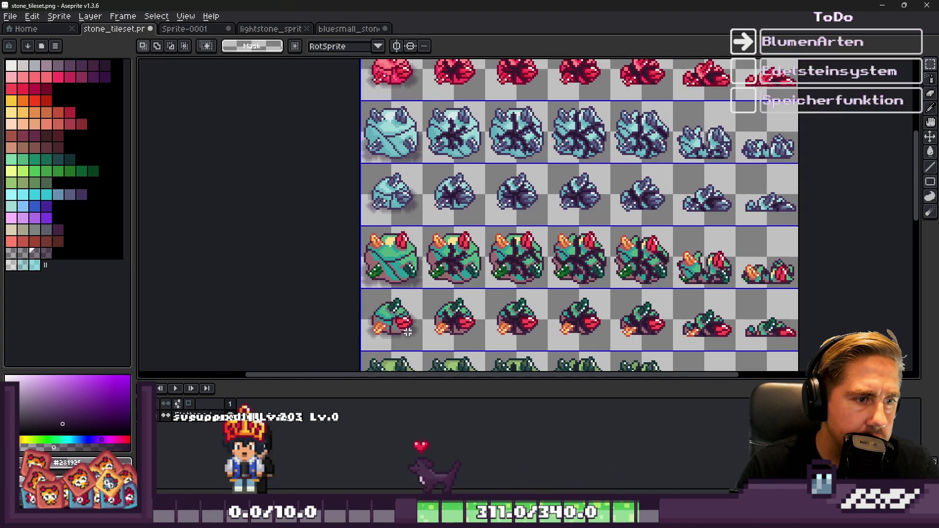
left_click(349, 28)
key("ctrl+v")
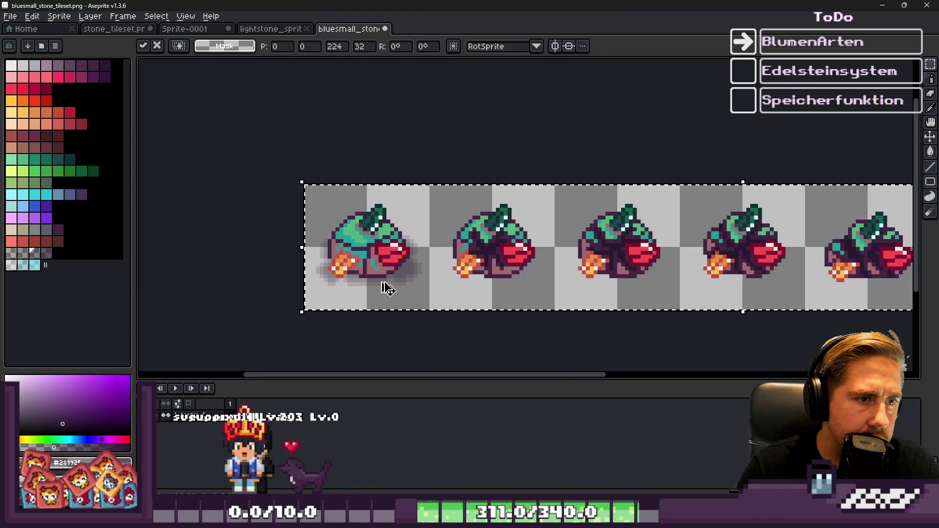
scroll(462, 235, "up", 3)
Remove the grey shadow via Color Range and save as specialsmall_stone_tileset.png
left_click(156, 16)
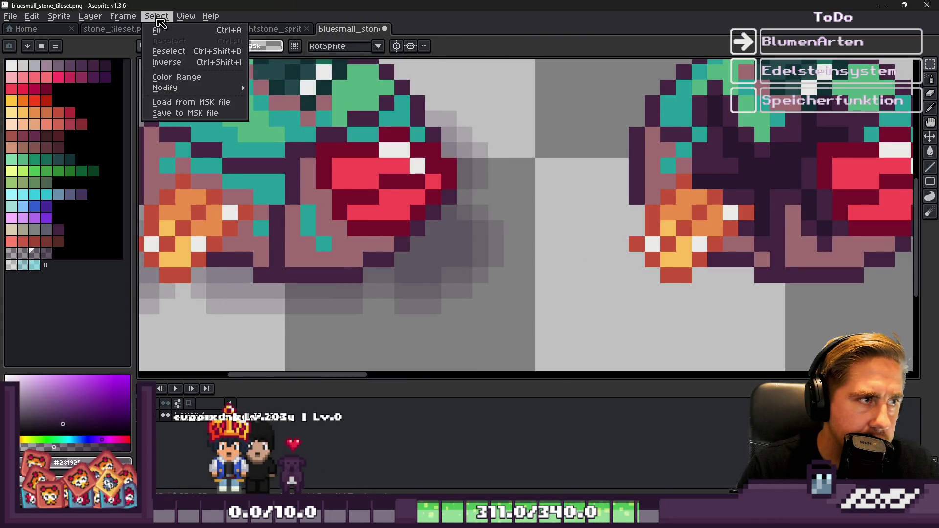
left_click(176, 77)
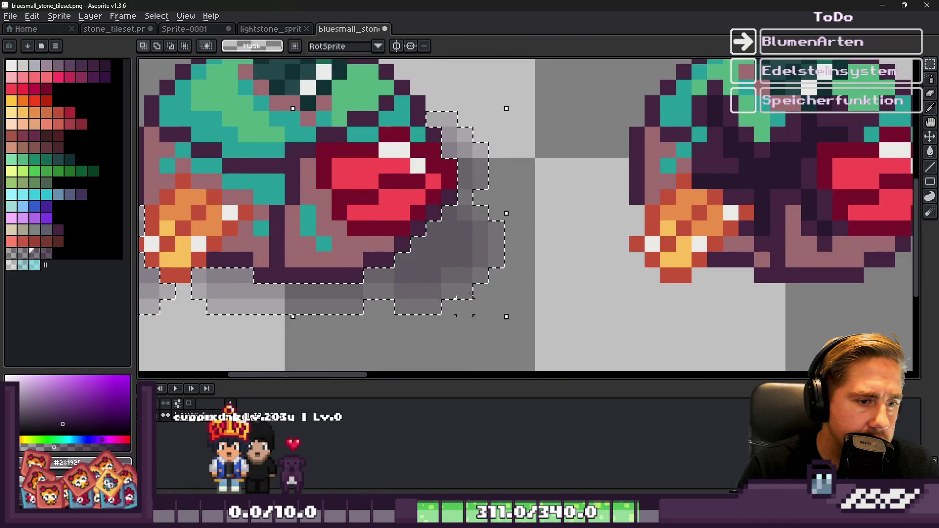
left_click(450, 434)
scroll(465, 247, "down", 3)
key("Return")
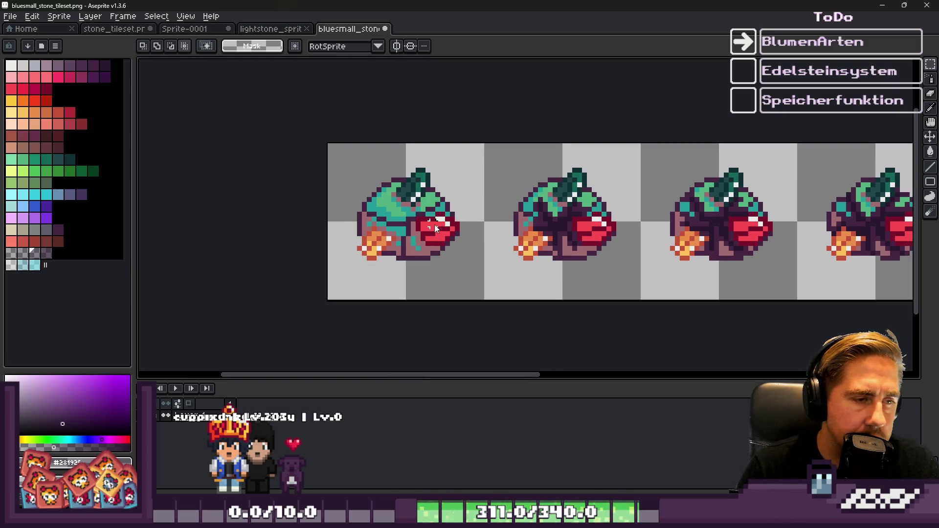
key("ctrl+shift+s")
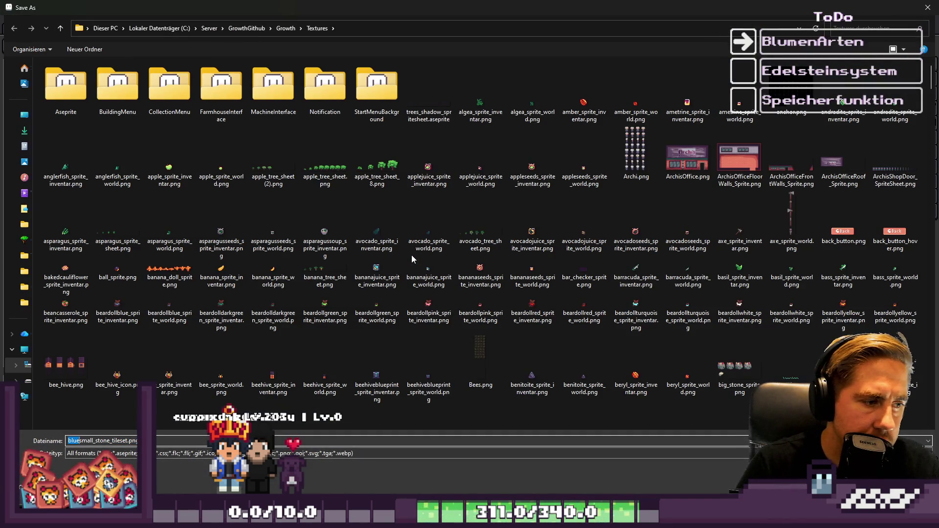
key("Return")
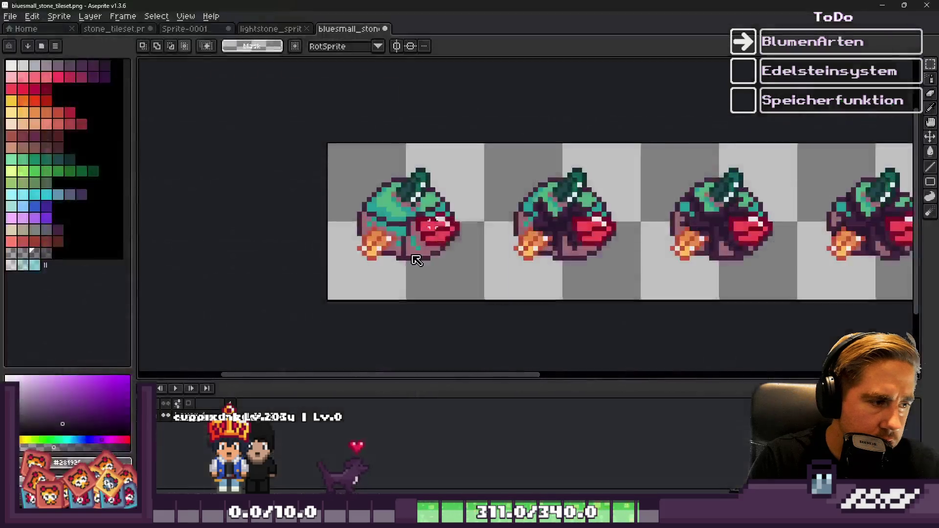
Copy the small green stone row from stone_tileset into the special strip
scroll(377, 136, "down", 1)
left_click(128, 28)
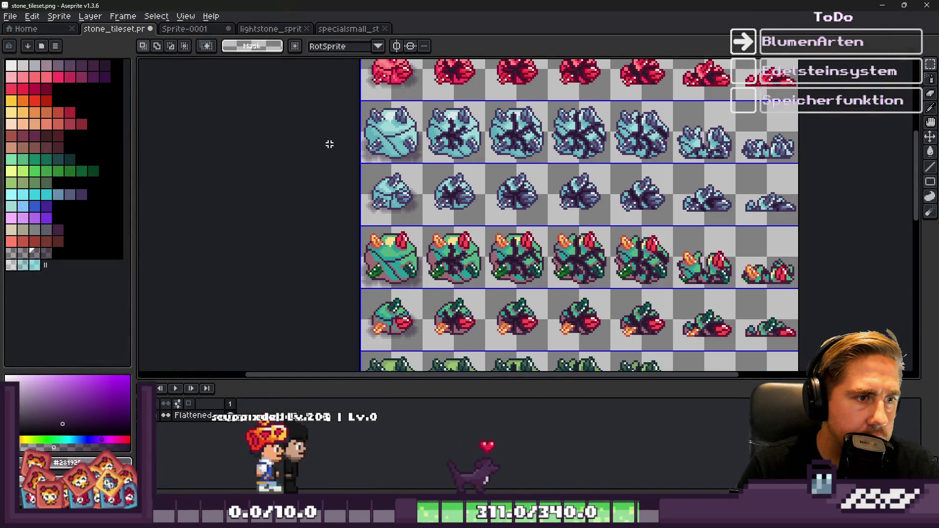
scroll(352, 210, "down", 1)
scroll(352, 209, "up", 2)
scroll(411, 166, "down", 1)
scroll(412, 167, "up", 2)
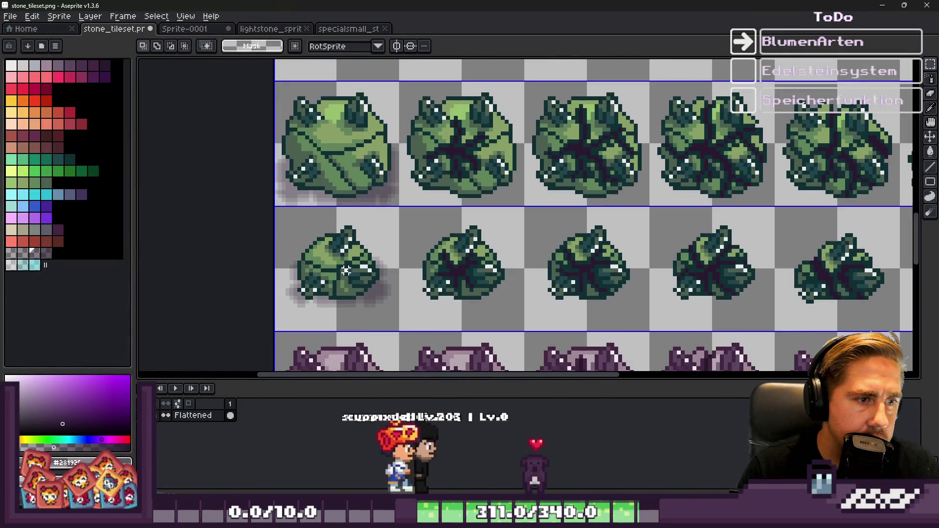
left_click(541, 266)
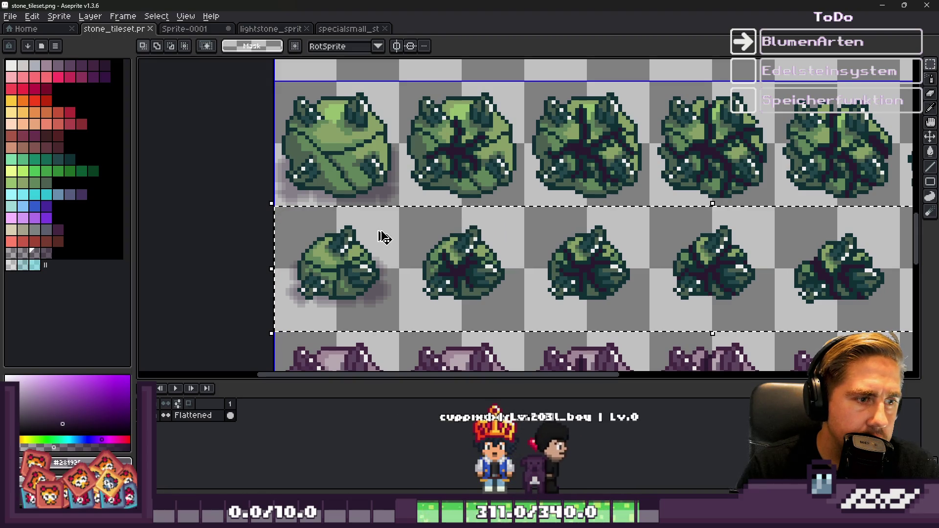
key("ctrl+d")
left_click(347, 28)
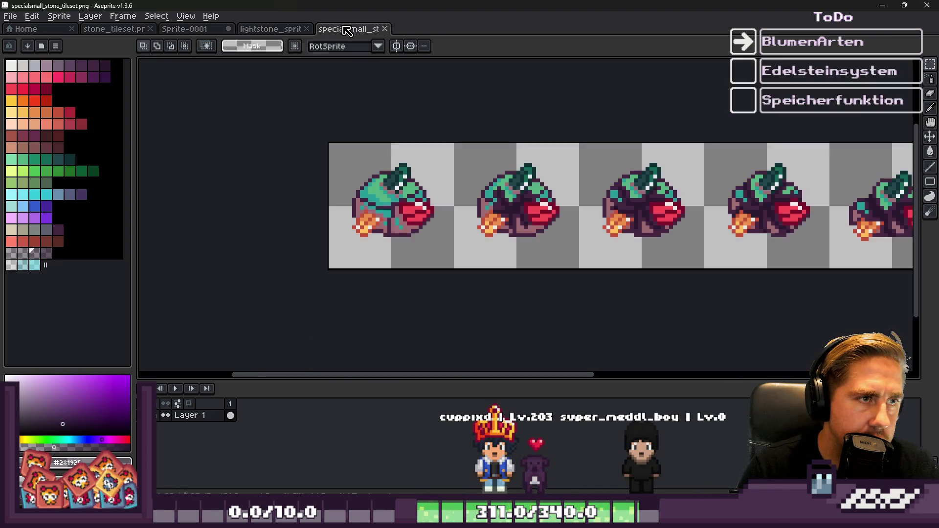
key("ctrl+v")
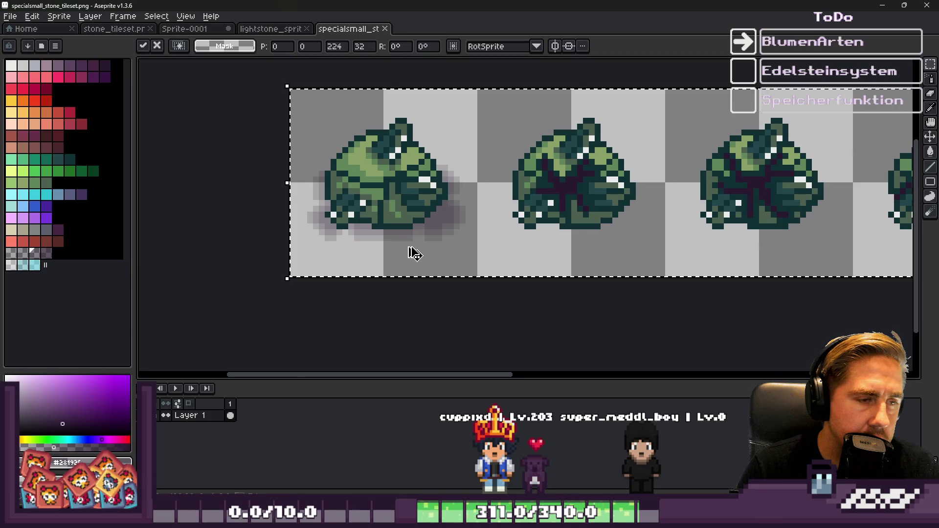
key("ctrl+d")
Select the green stones' shadow colour with Color Range and remove it
scroll(433, 225, "up", 9)
left_click(156, 17)
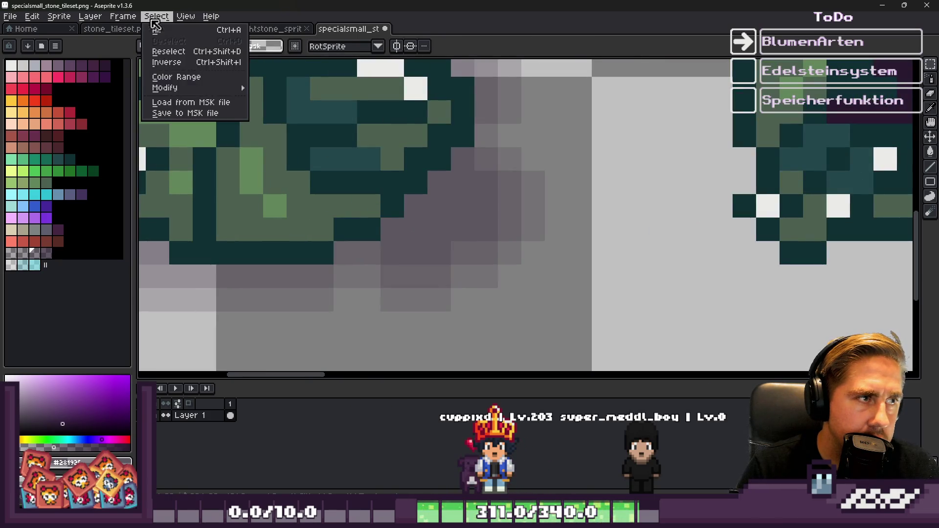
left_click(176, 77)
key("Escape")
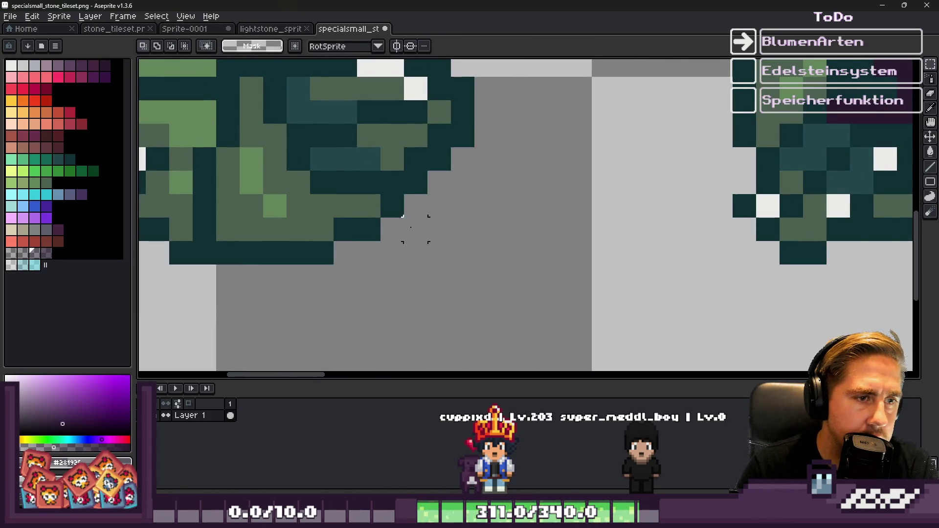
scroll(406, 239, "down", 3)
Save the strip as greensmall_stone_tileset.png
key("ctrl+shift+s")
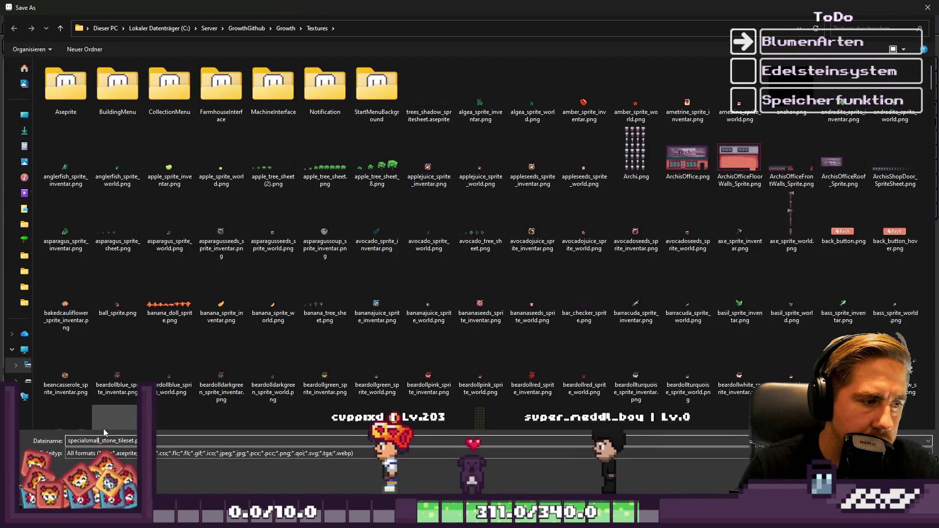
key("shift+Home")
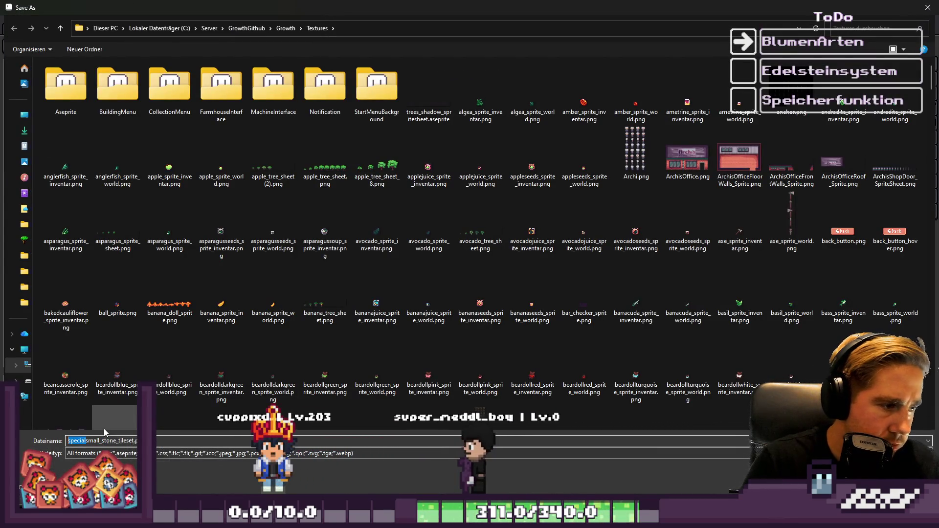
type("green")
key("Return")
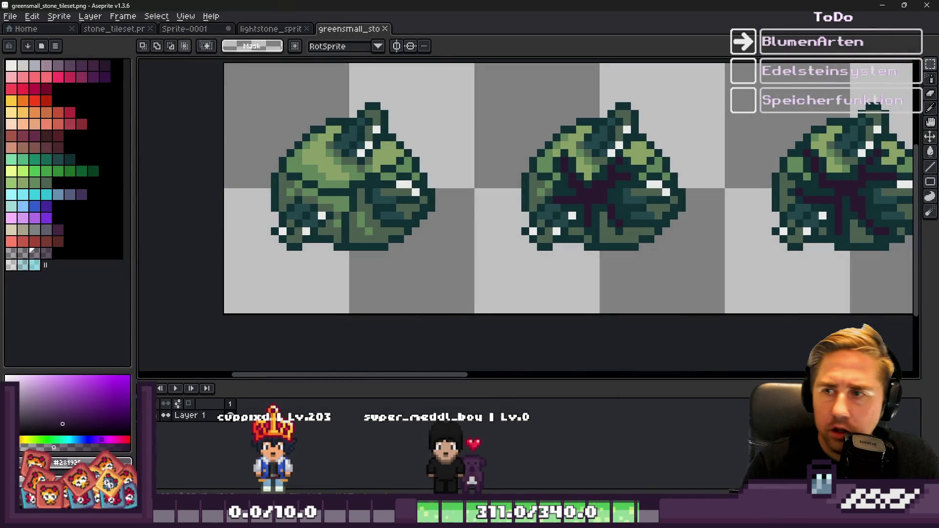
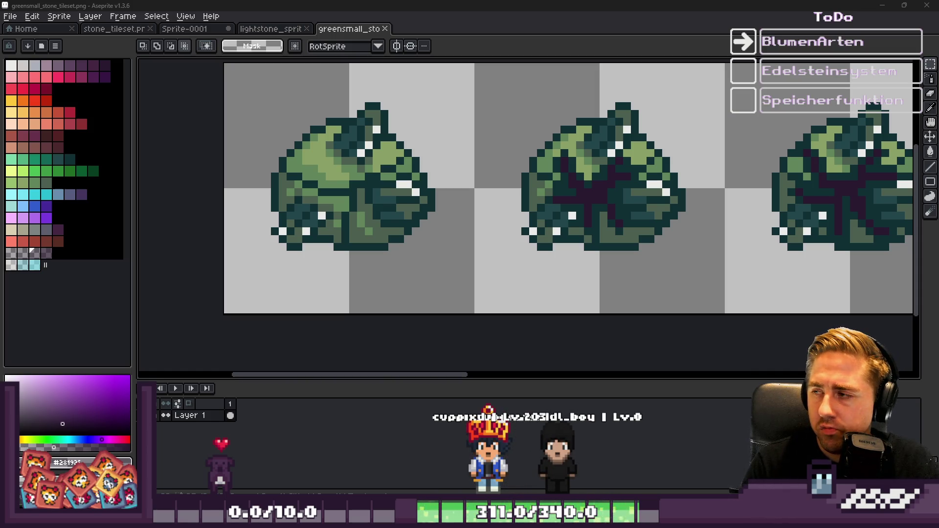
Paste the purple stone row from stone_tileset over the green small stones
scroll(538, 286, "down", 3)
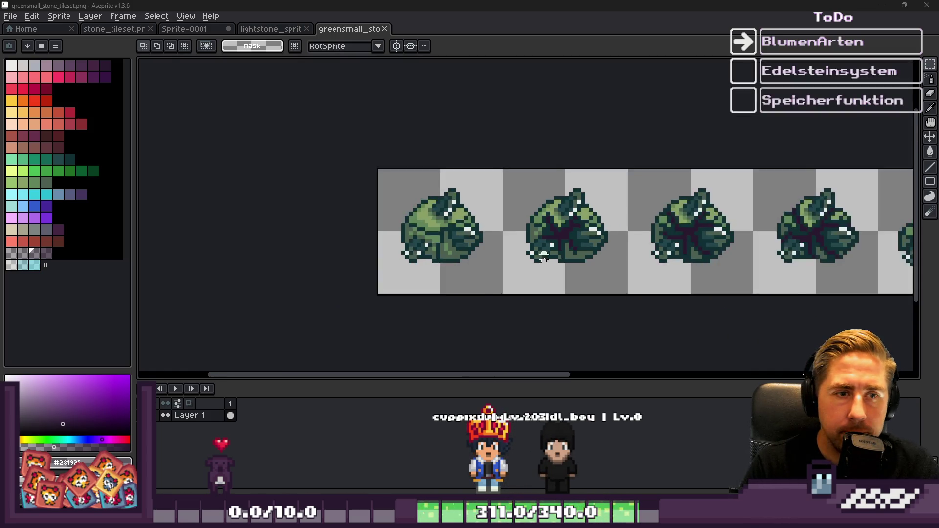
left_click(222, 30)
left_click(142, 30)
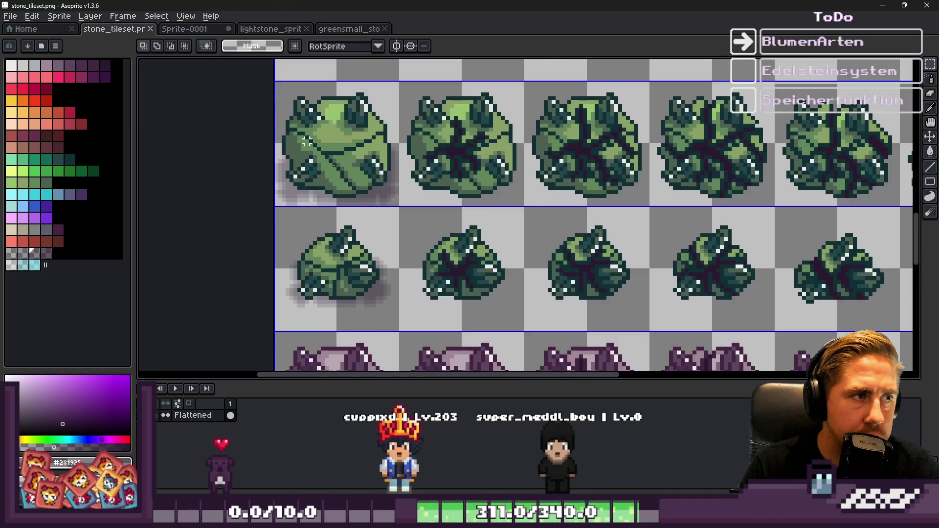
scroll(412, 279, "down", 3)
scroll(412, 278, "up", 4)
scroll(342, 212, "down", 2)
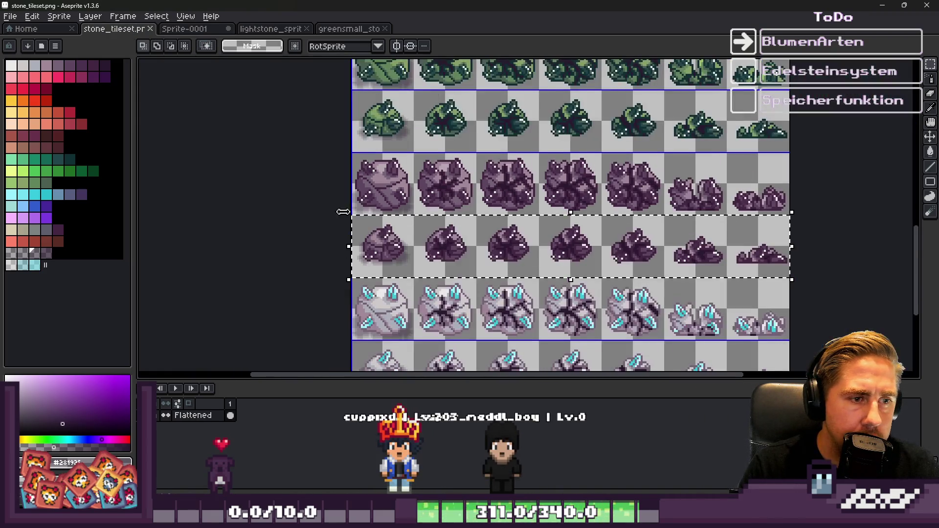
left_click(276, 30)
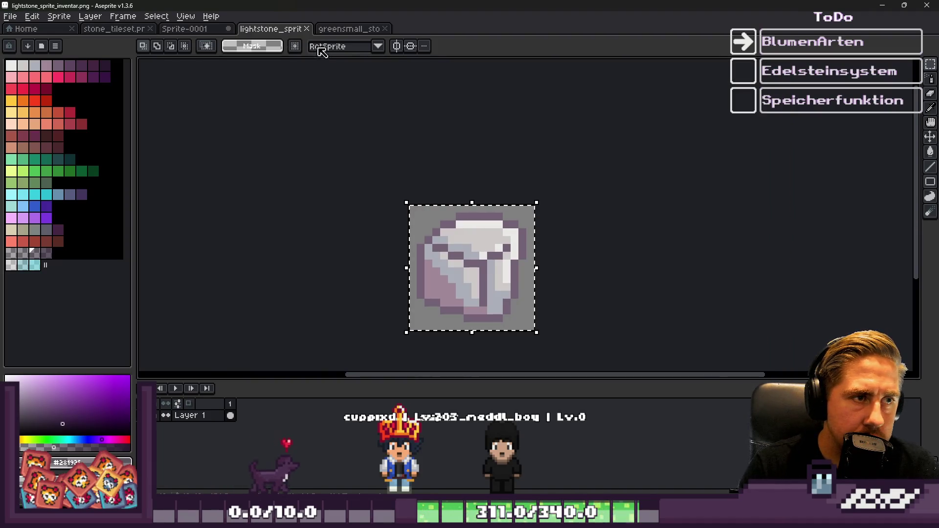
left_click(328, 29)
key("ctrl+v")
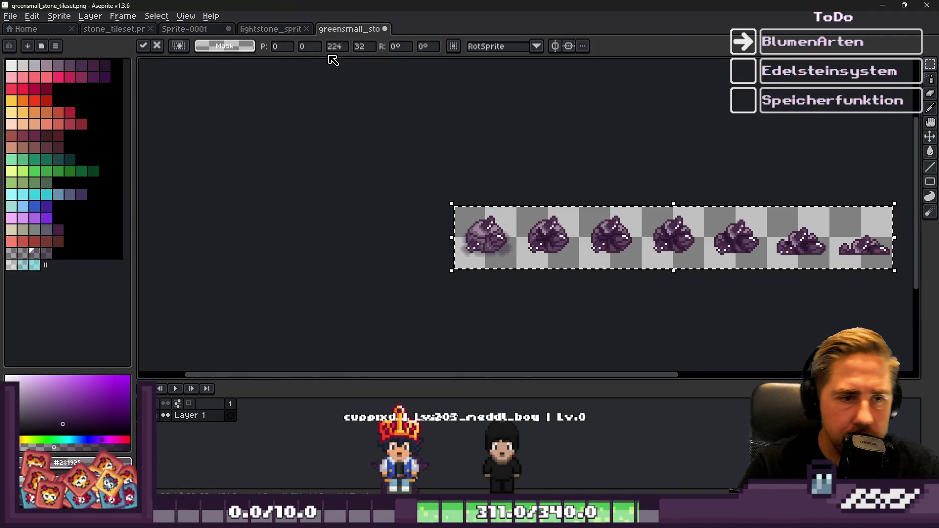
scroll(480, 266, "up", 4)
Select the grey halo pixels by colour range and delete them
key("i")
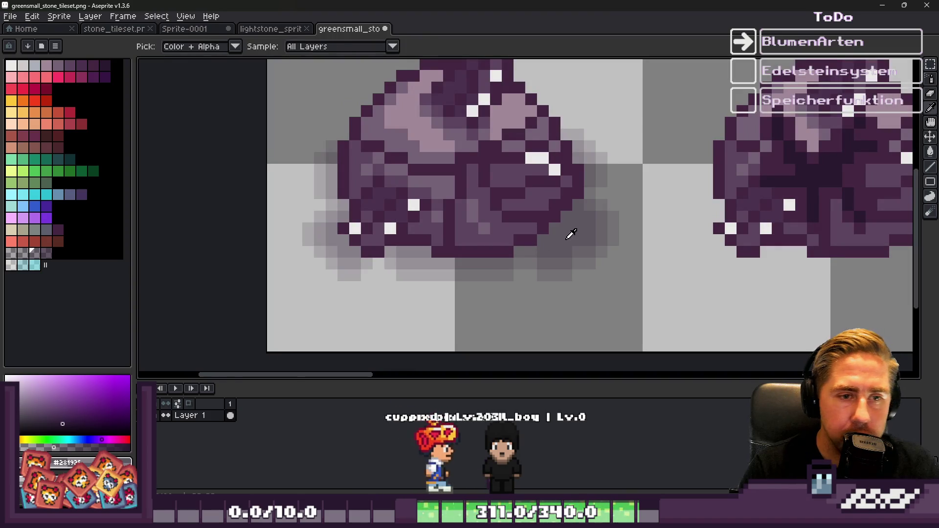
key("m")
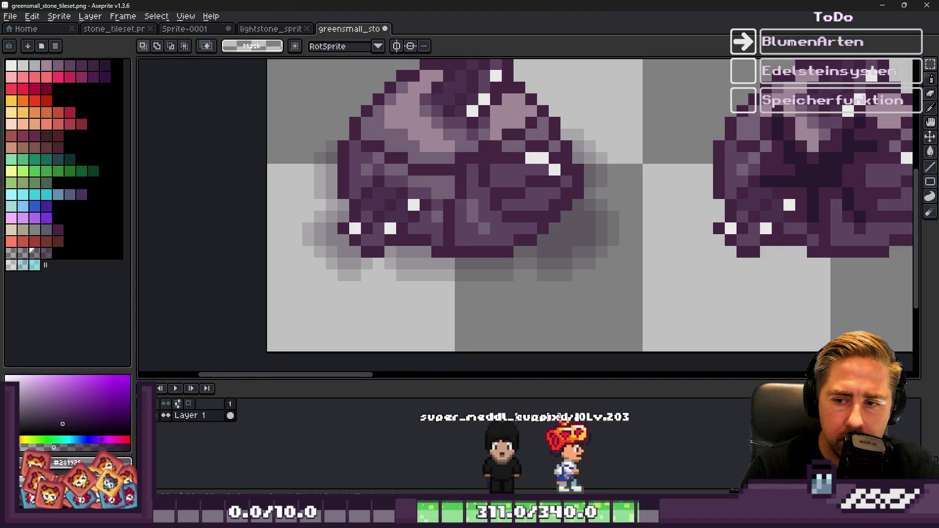
left_click(166, 18)
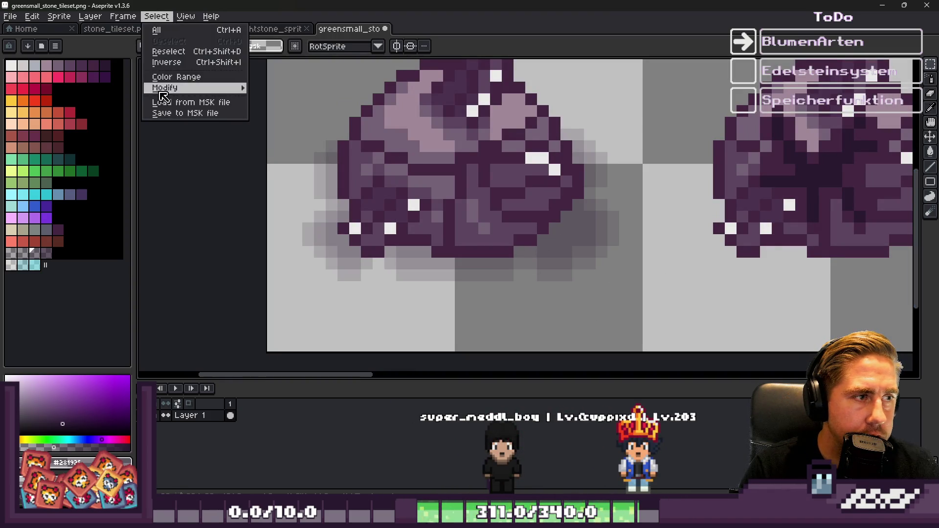
left_click(161, 86)
left_click(454, 436)
key("Delete")
scroll(392, 231, "down", 3)
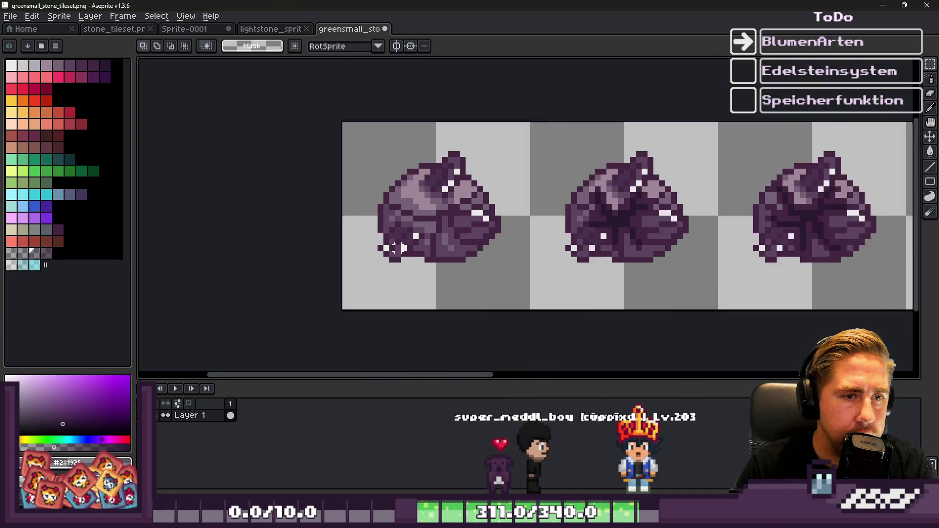
Save the tileset as negativesmall_stone_tileset.png
key("ctrl+shift+s")
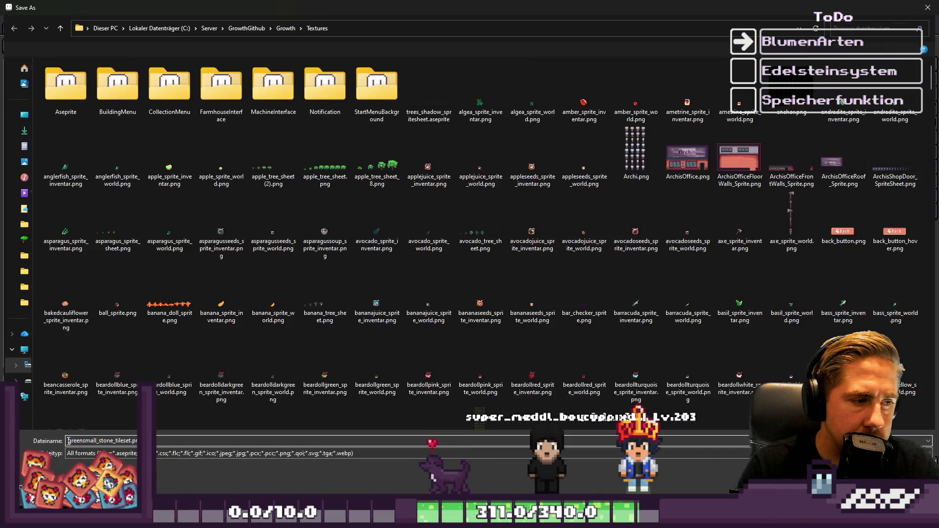
key("BackSpace")
key("BackSpace")
key("BackSpace")
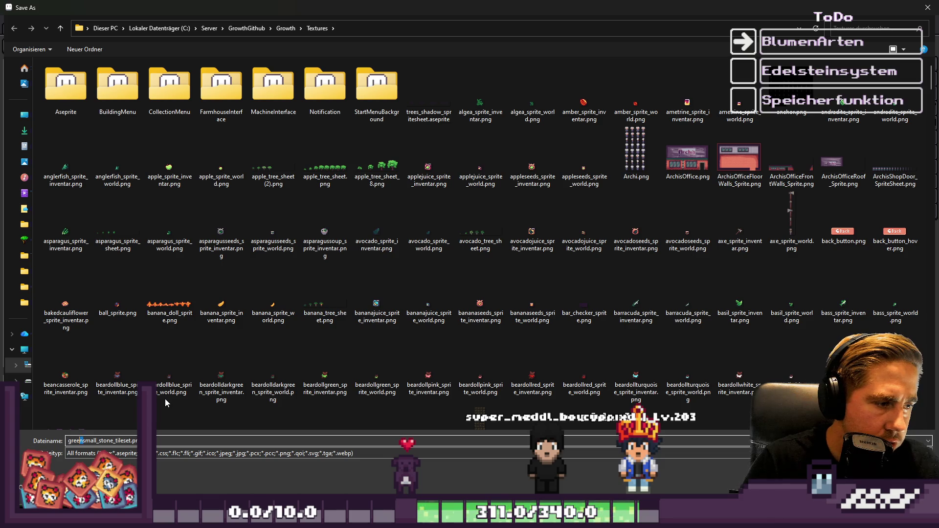
type("negative")
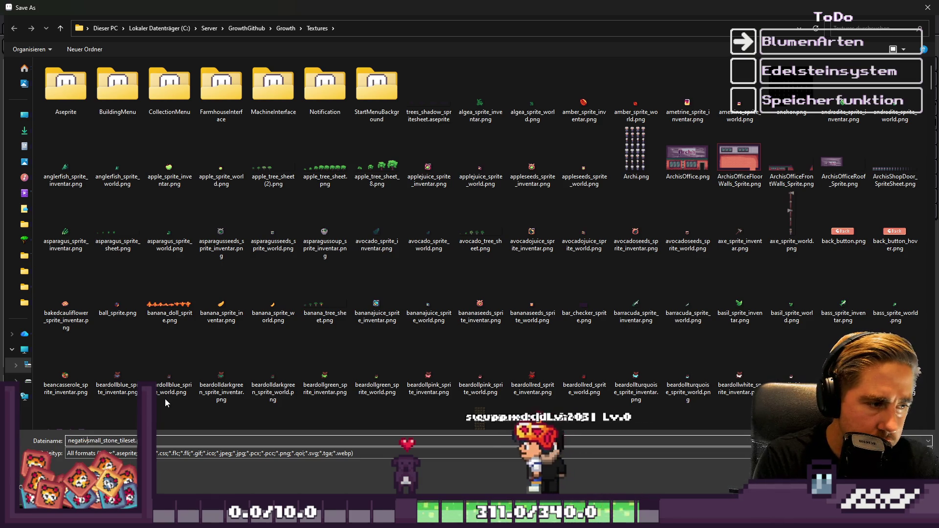
key("Return")
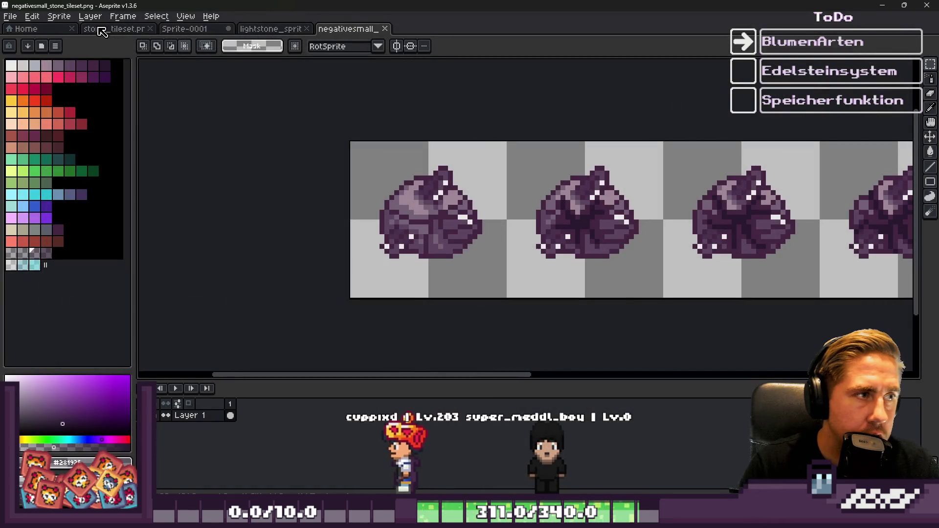
Paste the crystal-studded light stone row from stone_tileset over the small stone strip
left_click(182, 29)
left_click(127, 30)
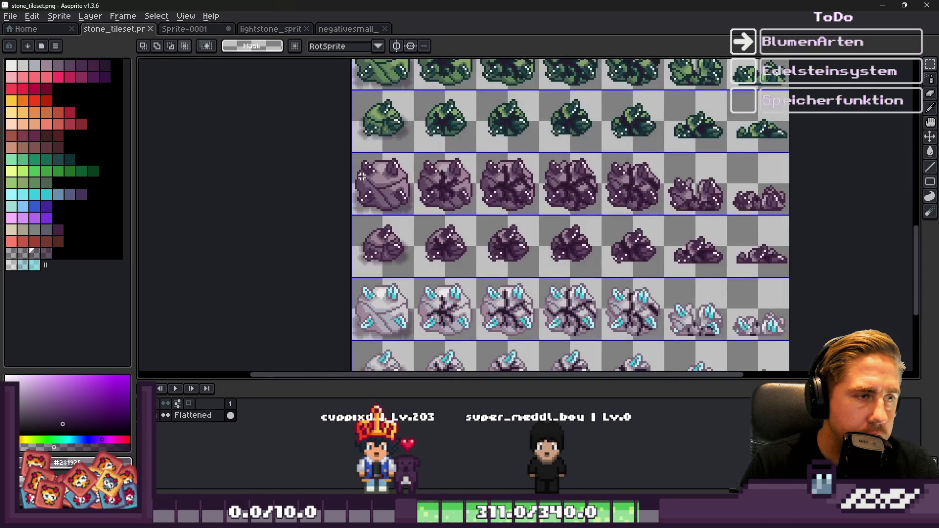
scroll(368, 185, "down", 2)
scroll(368, 186, "up", 3)
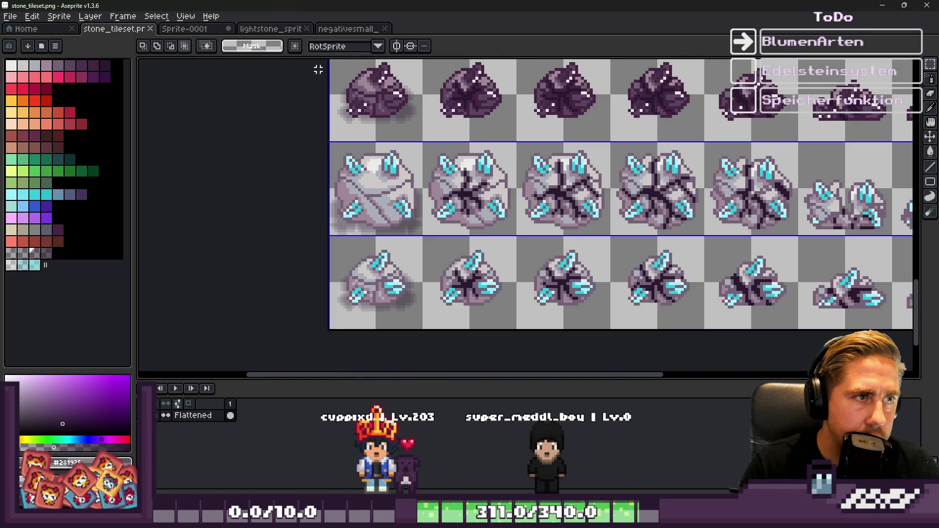
left_click(359, 27)
key("ctrl+v")
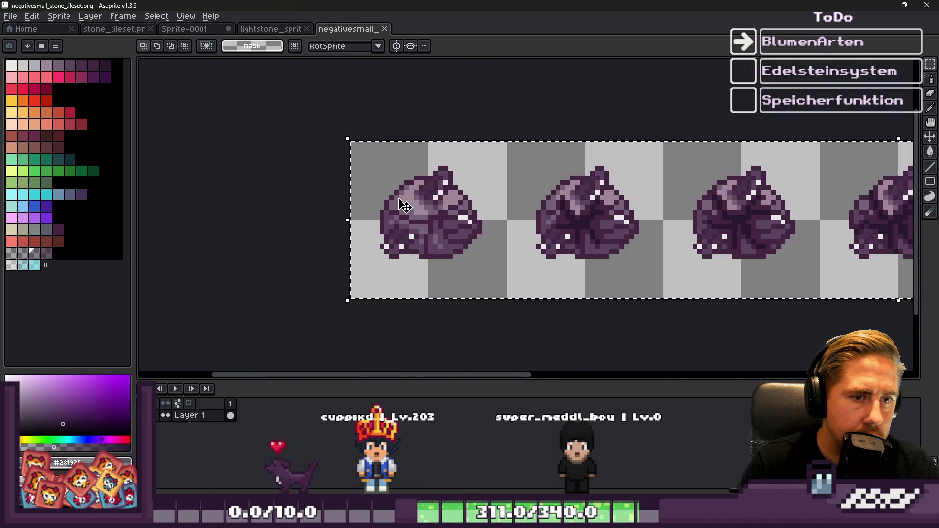
Select the soft shadow pixels by colour range and delete them
scroll(418, 209, "up", 4)
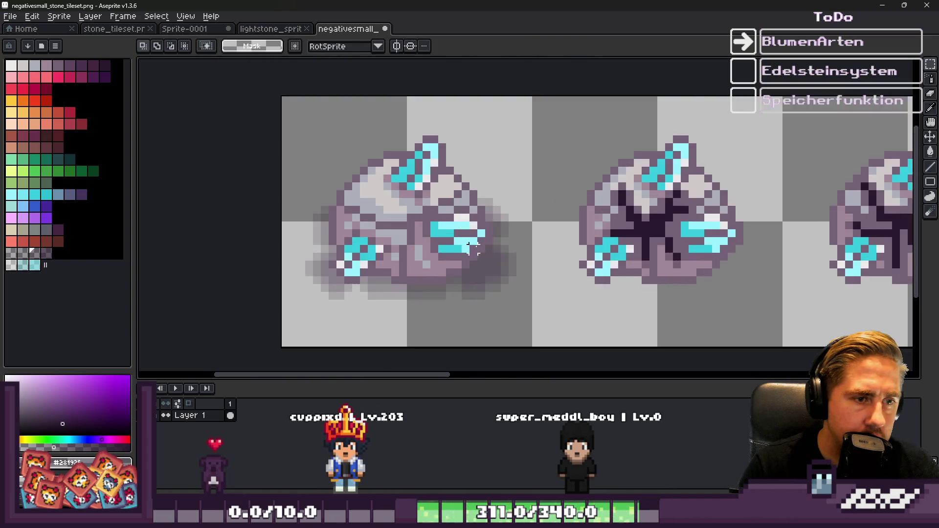
key("alt")
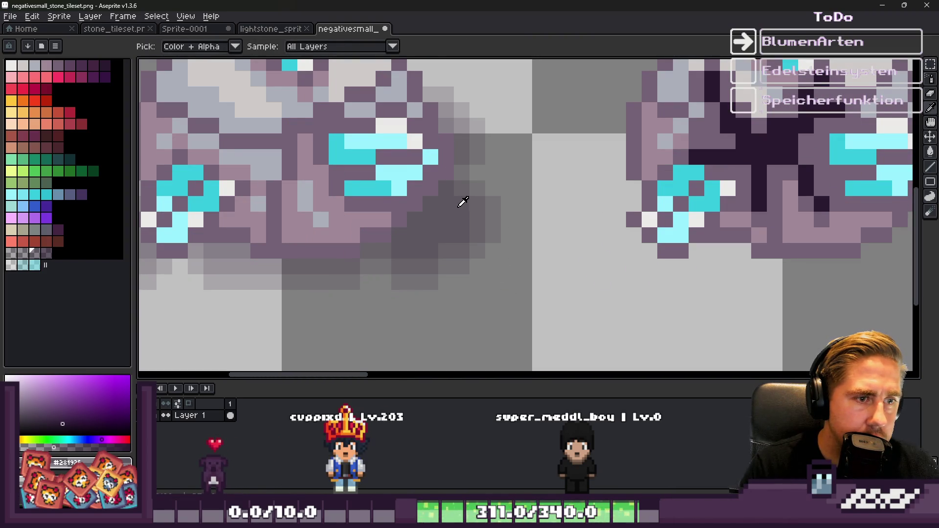
left_click(155, 17)
left_click(186, 84)
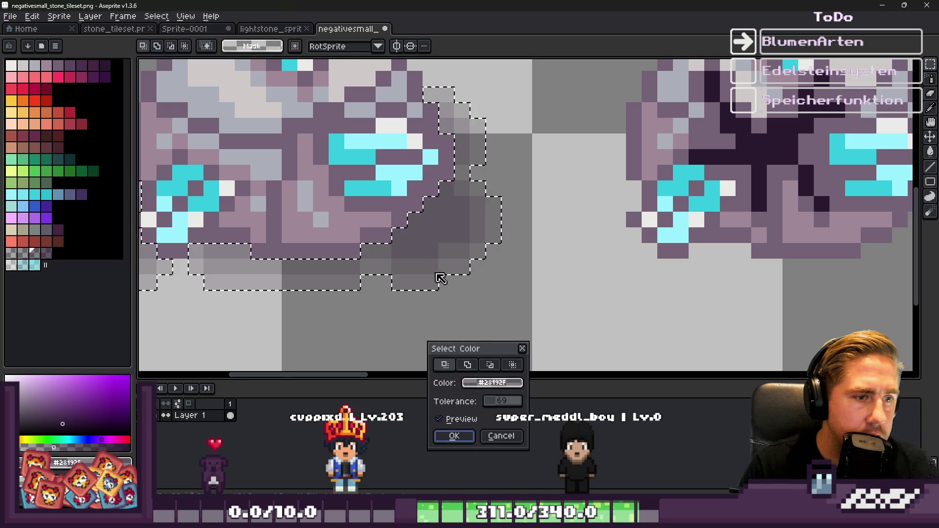
left_click(448, 437)
key("Delete")
scroll(436, 295, "down", 3)
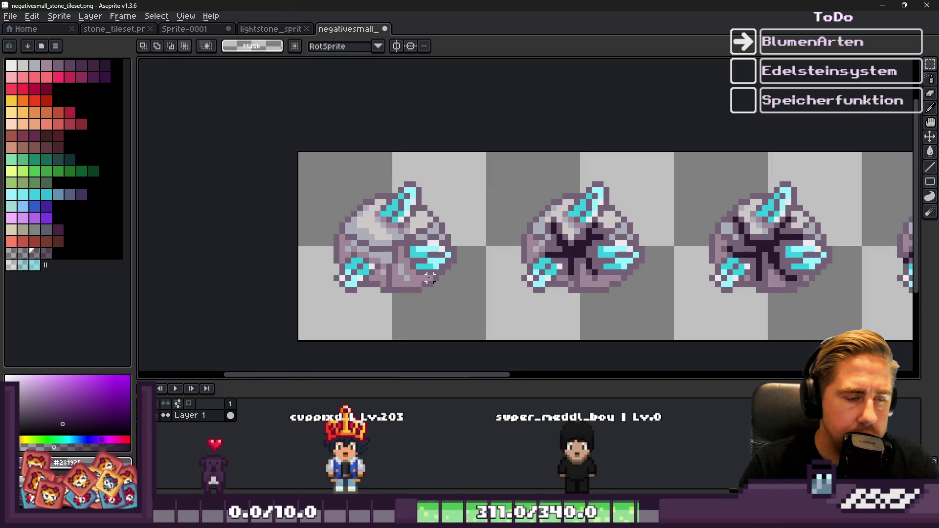
Save the tileset as lightsmall_stone_tileset.png
key("ctrl+shift+s")
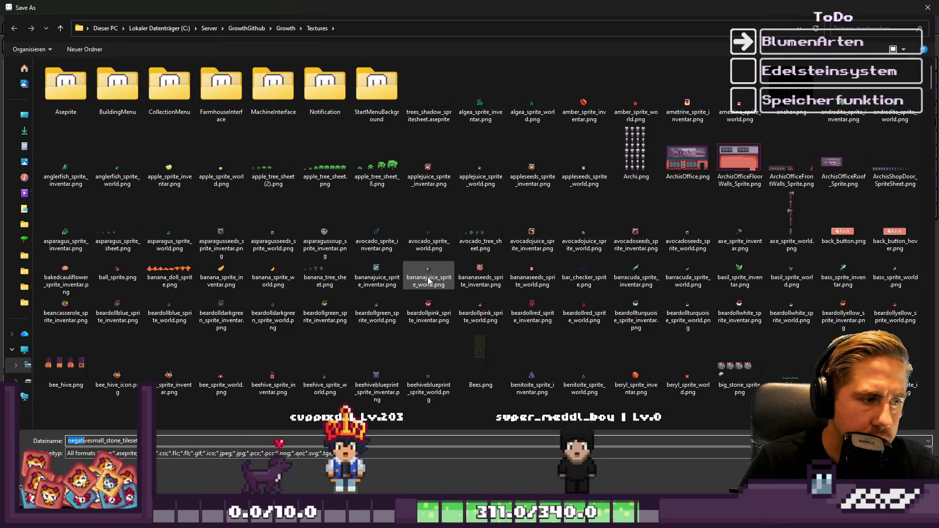
type("light")
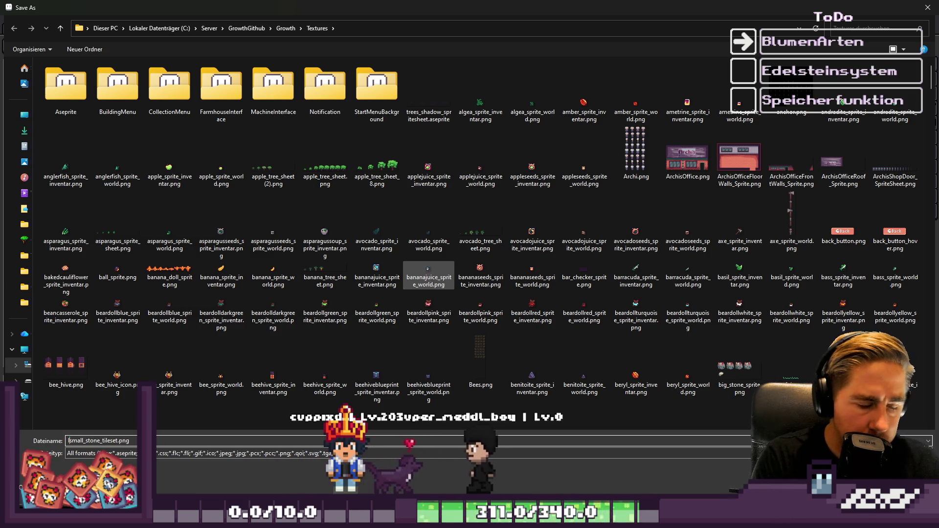
key("Return")
scroll(441, 261, "down", 1)
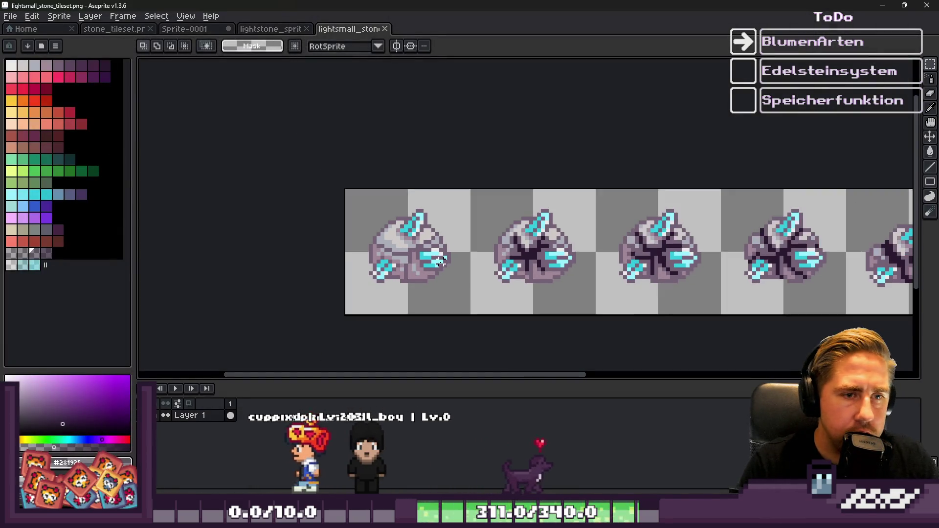
Bring up the Open dialog and pick the large stone tileset files in Textures
scroll(522, 142, "down", 1)
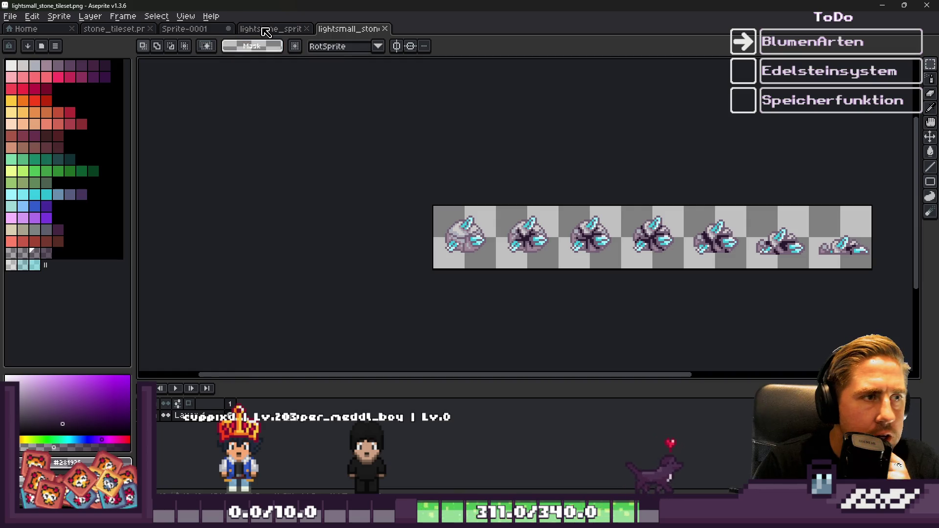
left_click(10, 16)
left_click(19, 45)
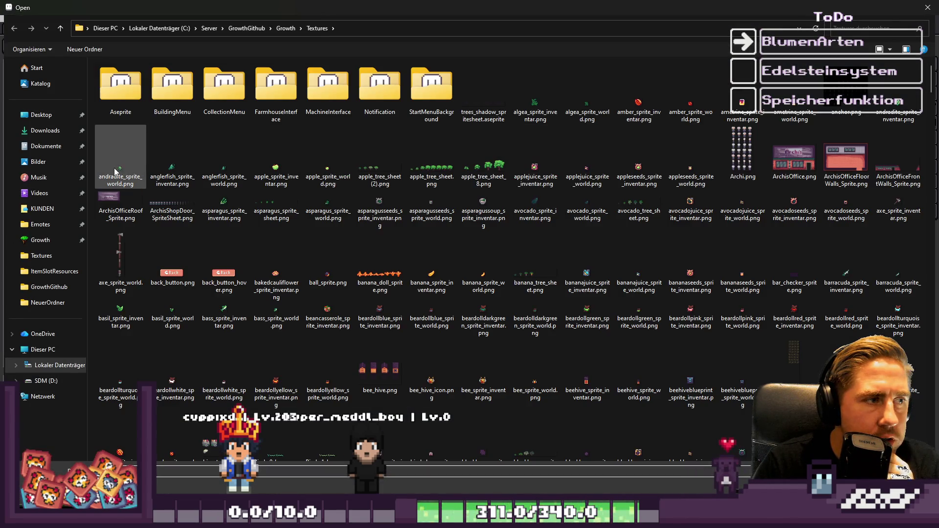
left_click_drag(87, 170, 3, 172)
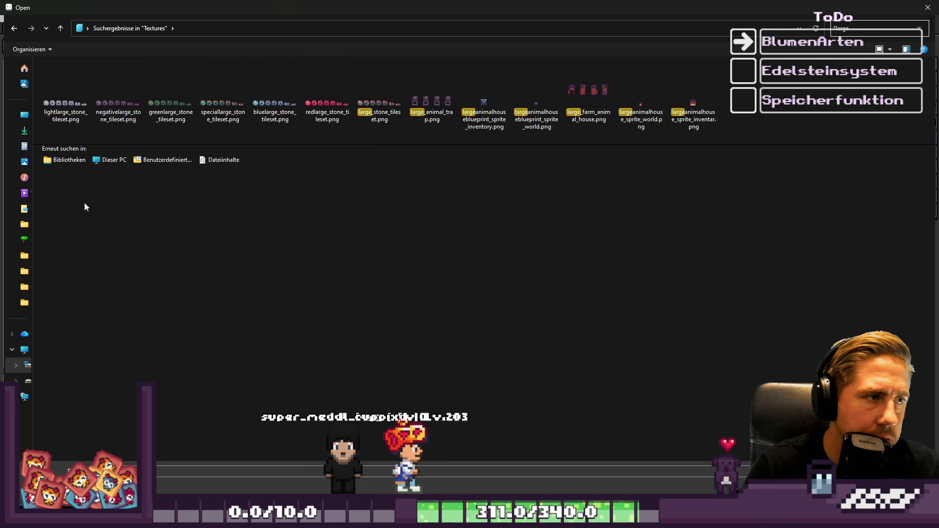
left_click(62, 89)
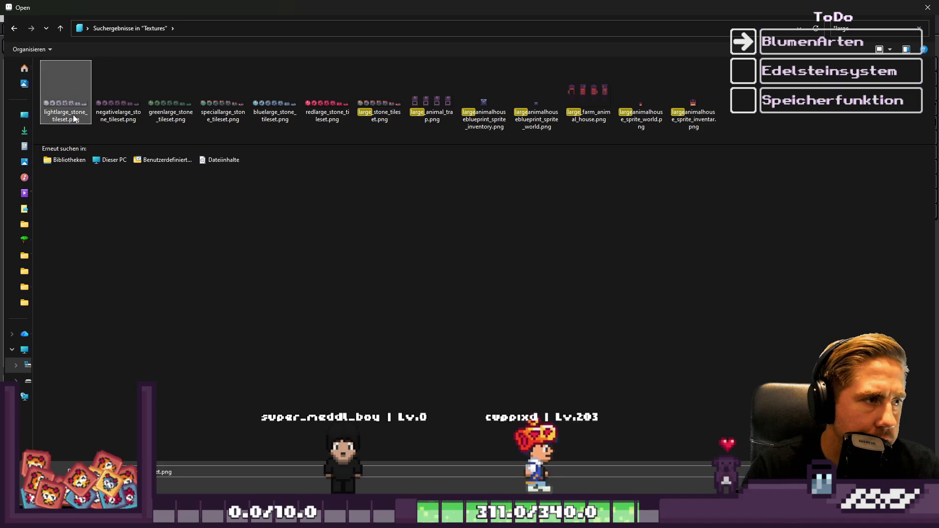
left_click(133, 110, "ctrl")
left_click(66, 91)
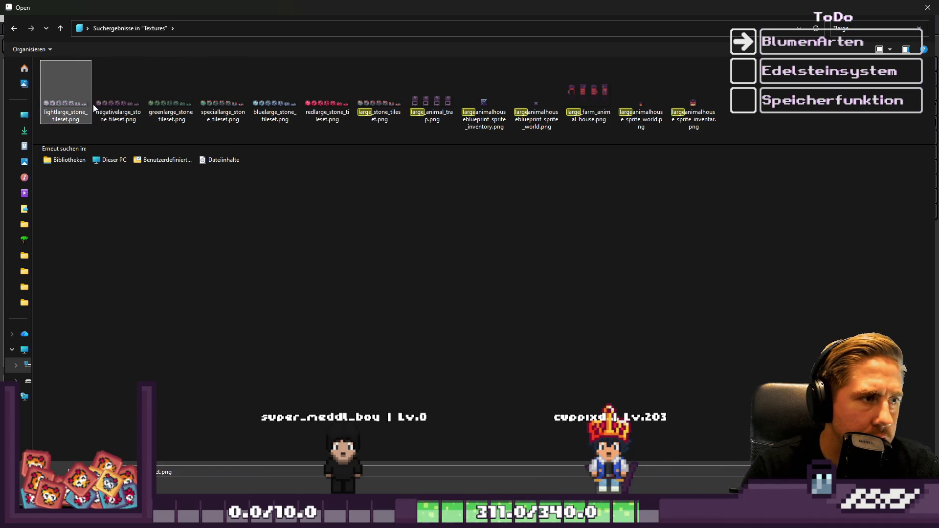
left_click(368, 121, "shift")
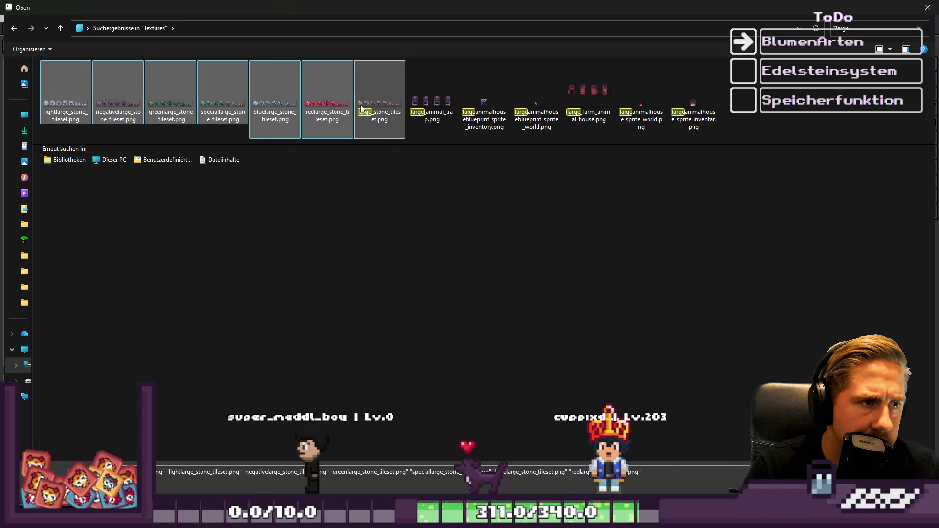
right_click(376, 129)
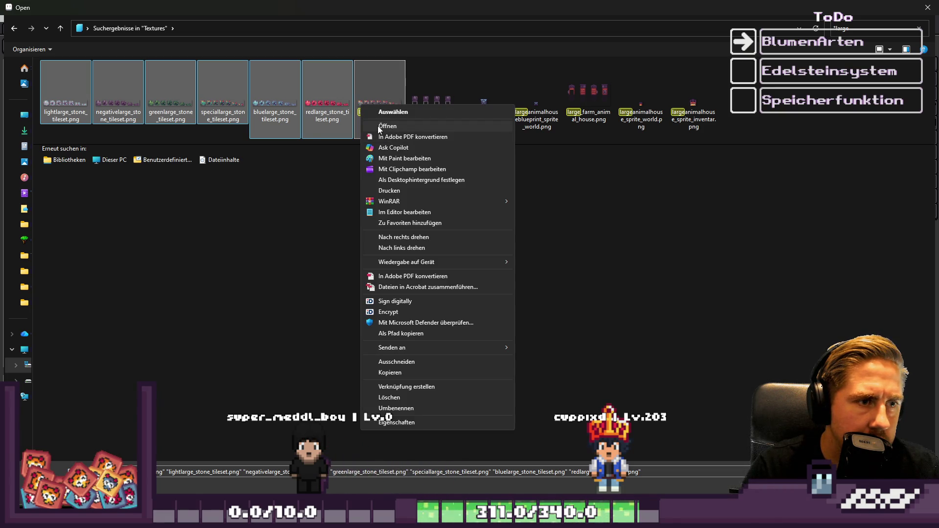
left_click(318, 187)
Open the lightlarge, negativelarge, greenlarge, speciallarge, bluelarge and redlarge stone tilesets together
left_click(74, 95)
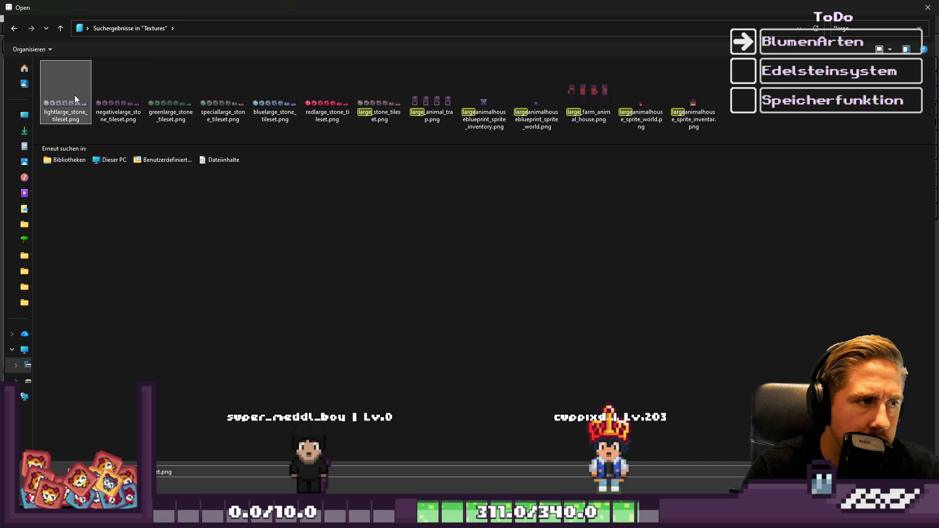
left_click(134, 100, "shift")
left_click(186, 100, "shift")
left_click(230, 98, "shift")
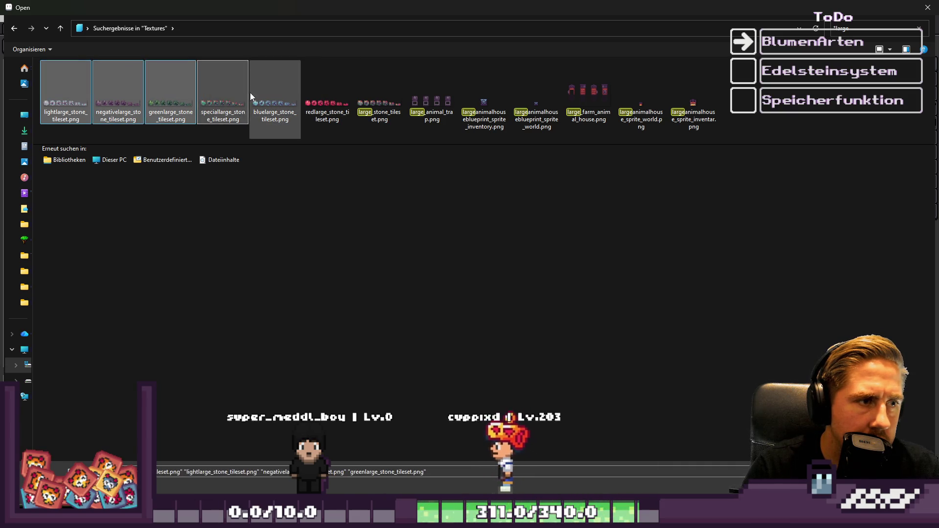
left_click(275, 98, "shift")
left_click(327, 98, "shift")
key("Return")
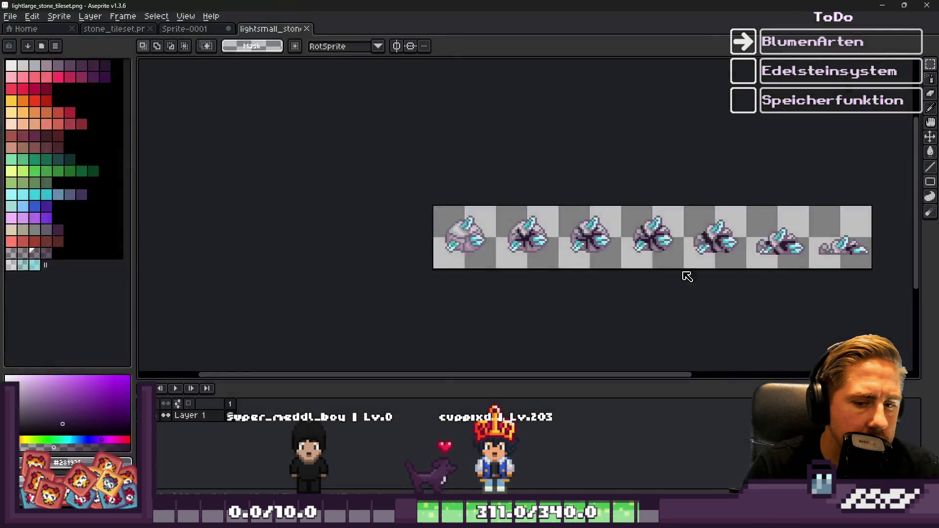
Select the grey shadow by colour range in the lightlarge stone tileset
left_click(261, 31)
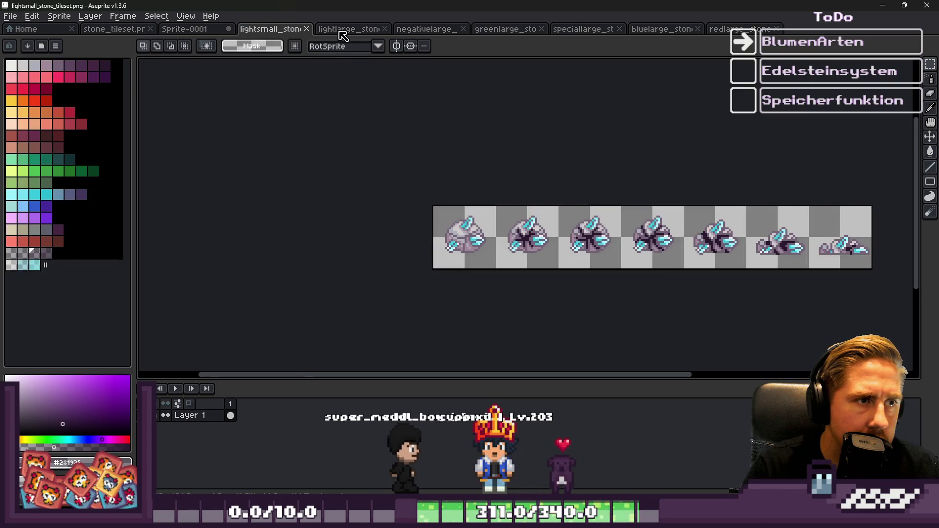
left_click(343, 30)
scroll(396, 209, "up", 4)
key("i")
key("m")
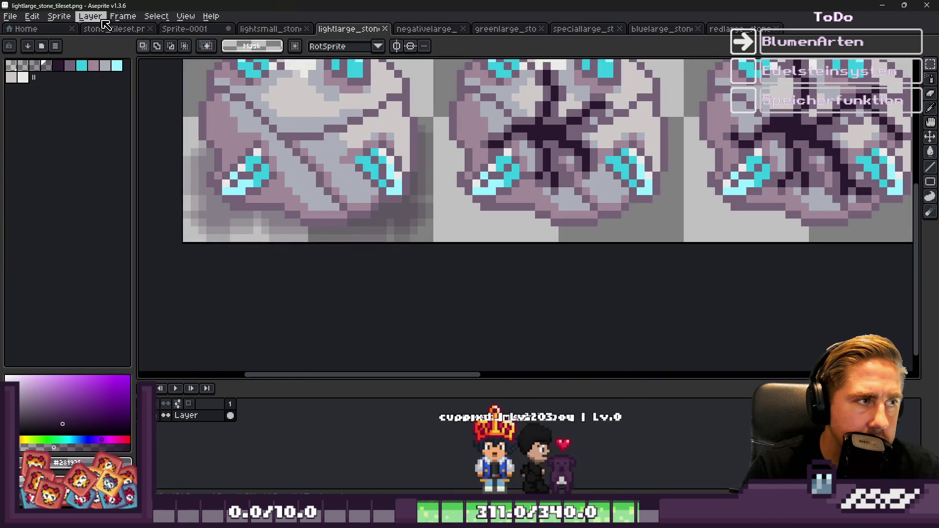
left_click(156, 16)
left_click(174, 79)
left_click(457, 444)
scroll(357, 284, "down", 2)
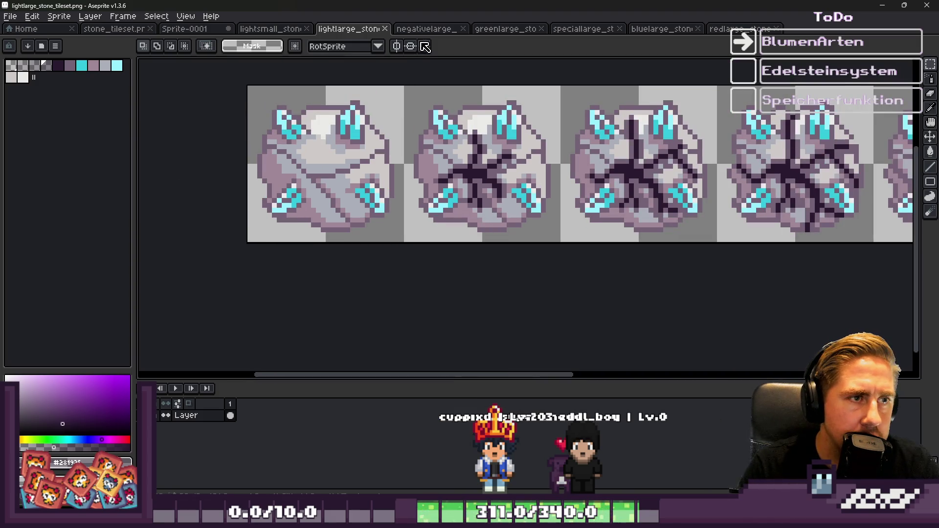
Select the grey shadow by colour range in the negativelarge and greenlarge tilesets
left_click(426, 30)
scroll(342, 260, "up", 5)
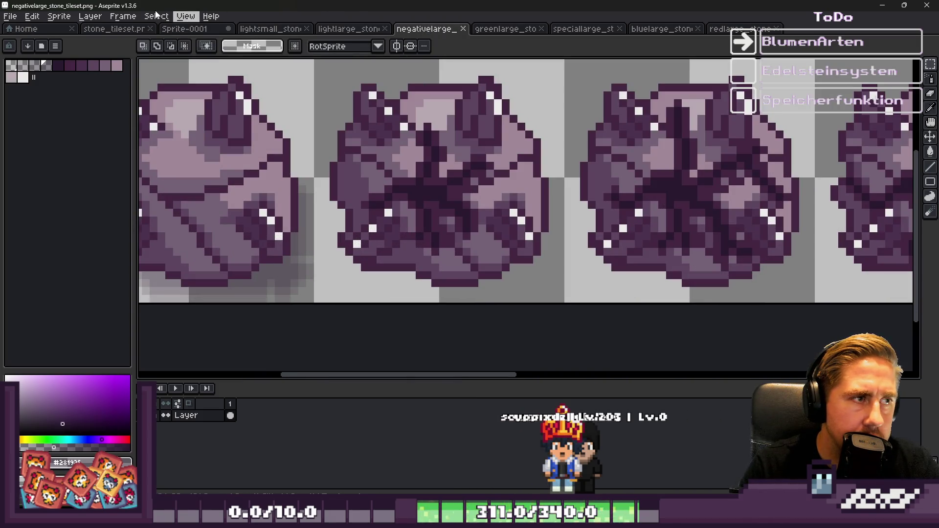
left_click(156, 16)
left_click(176, 77)
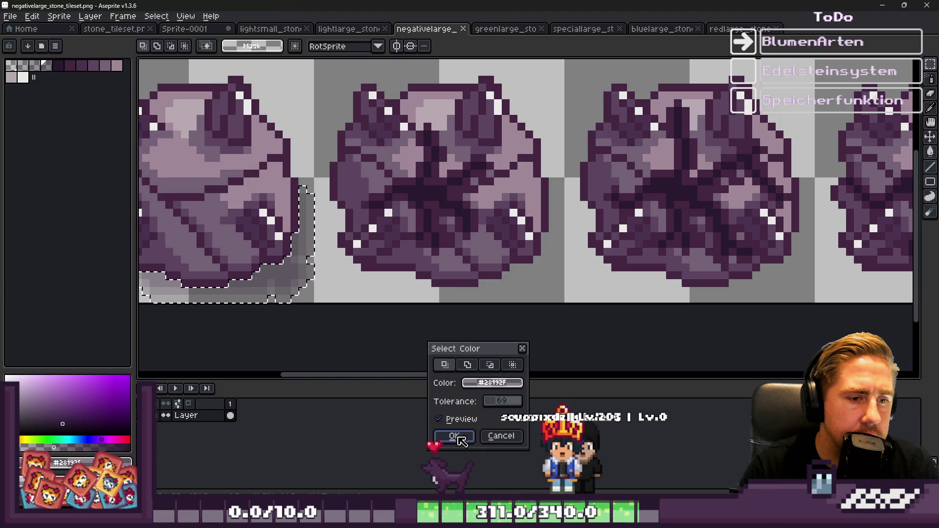
left_click(455, 436)
scroll(372, 147, "down", 5)
left_click(506, 29)
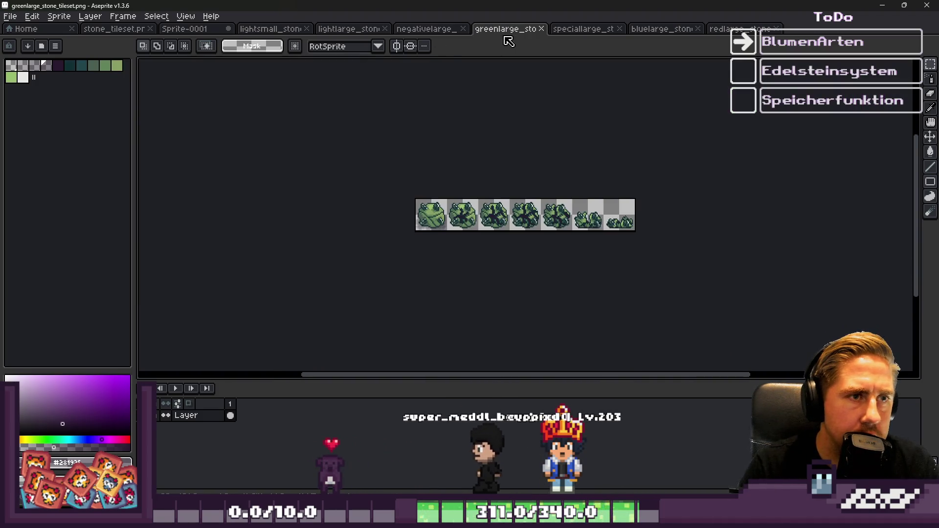
scroll(453, 224, "up", 8)
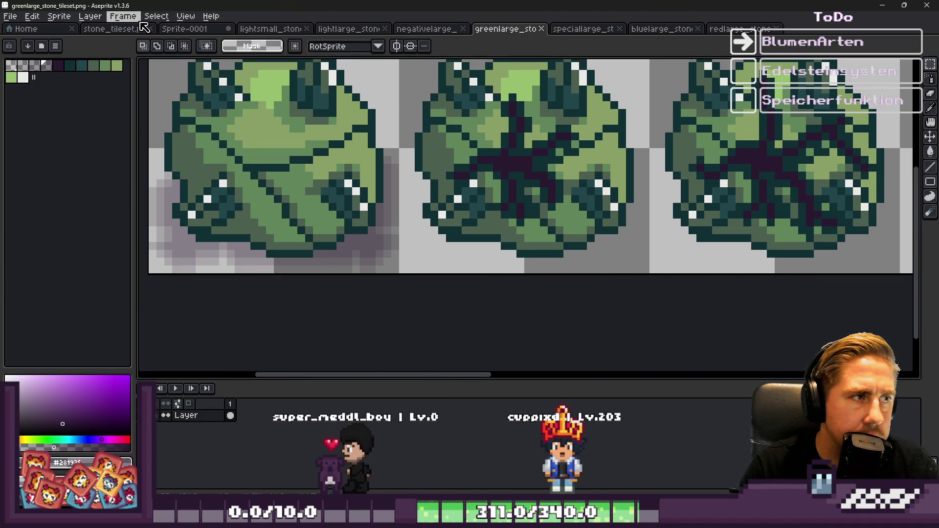
left_click(156, 17)
left_click(181, 79)
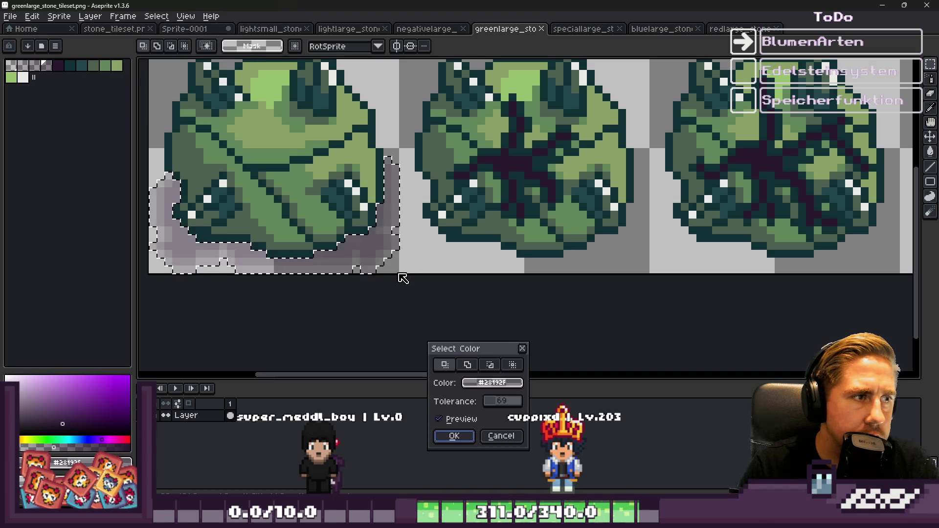
left_click(453, 436)
scroll(384, 306, "down", 2)
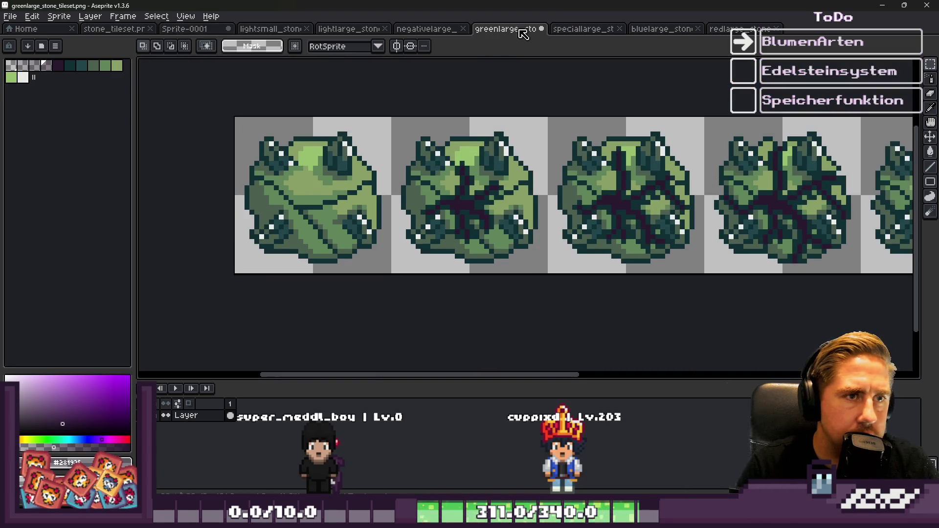
Select the grey shadow by colour range in the speciallarge tileset
left_click(578, 29)
scroll(582, 218, "up", 5)
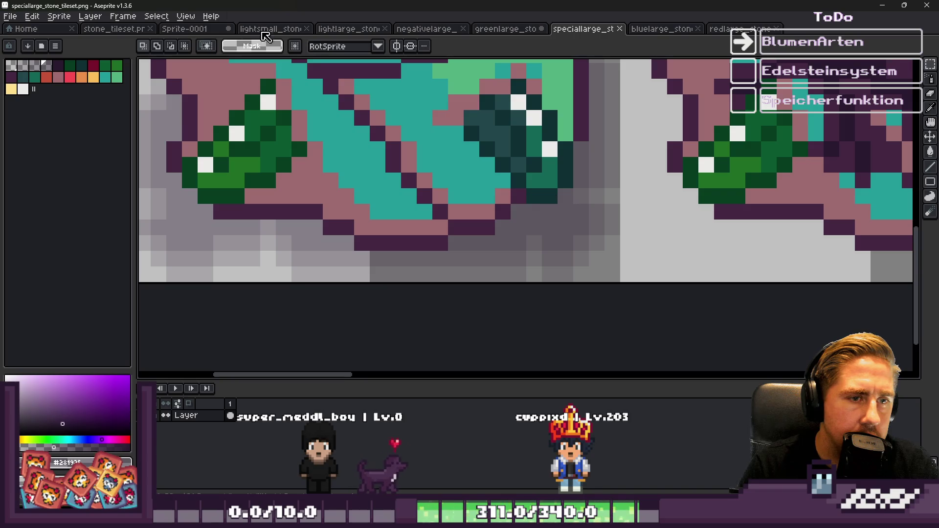
left_click(156, 16)
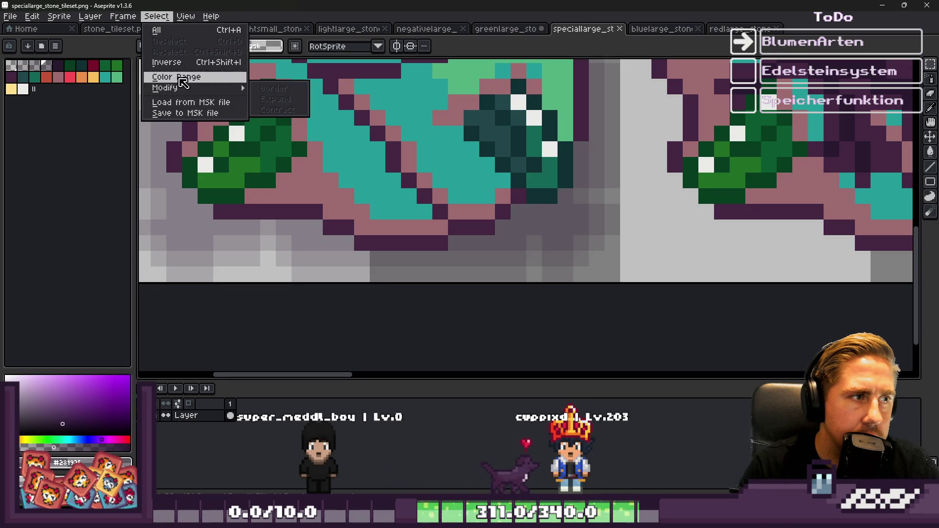
left_click(182, 78)
left_click(453, 437)
scroll(578, 108, "down", 3)
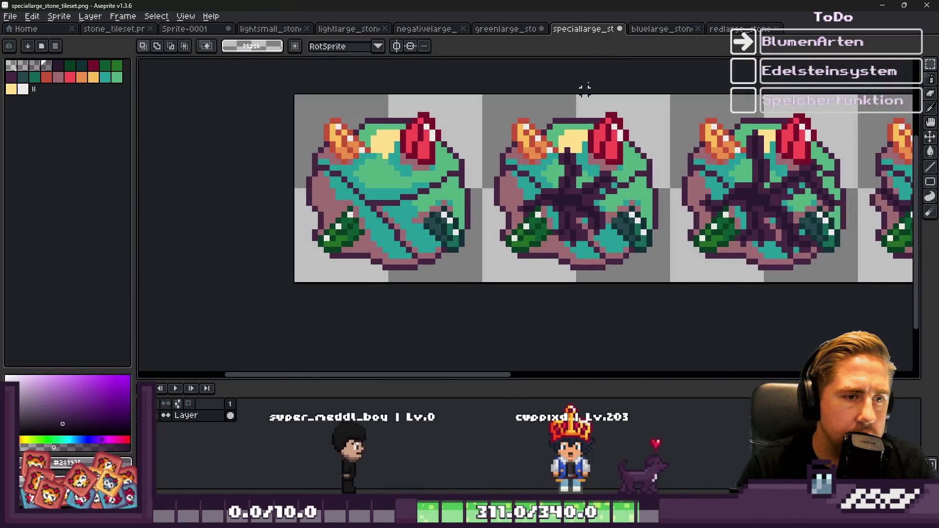
Select and remove the grey shadow by colour range in the bluelarge tileset
left_click(497, 33)
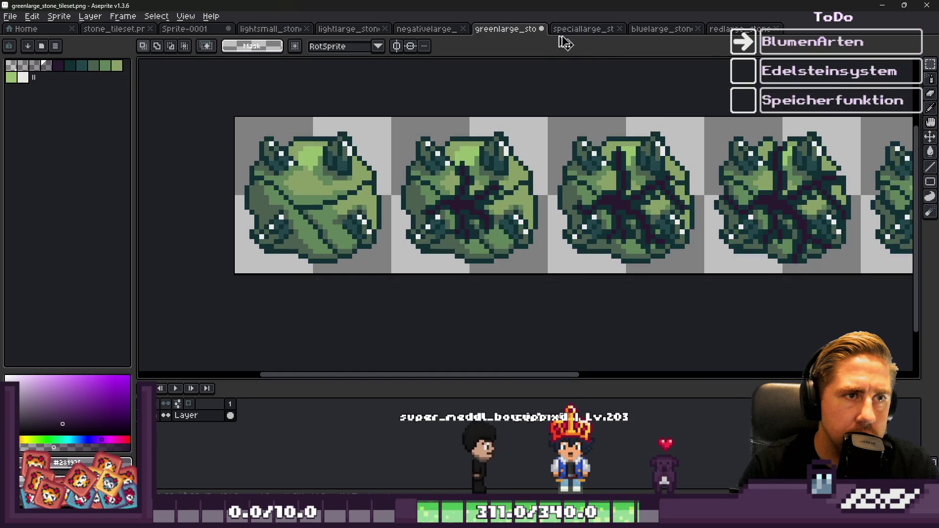
left_click(646, 29)
scroll(300, 209, "up", 5)
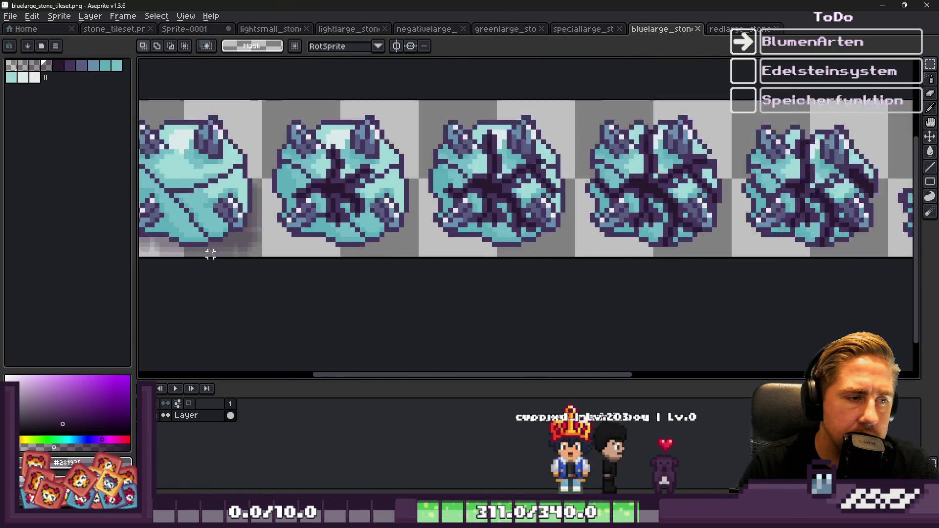
key("i")
key("m")
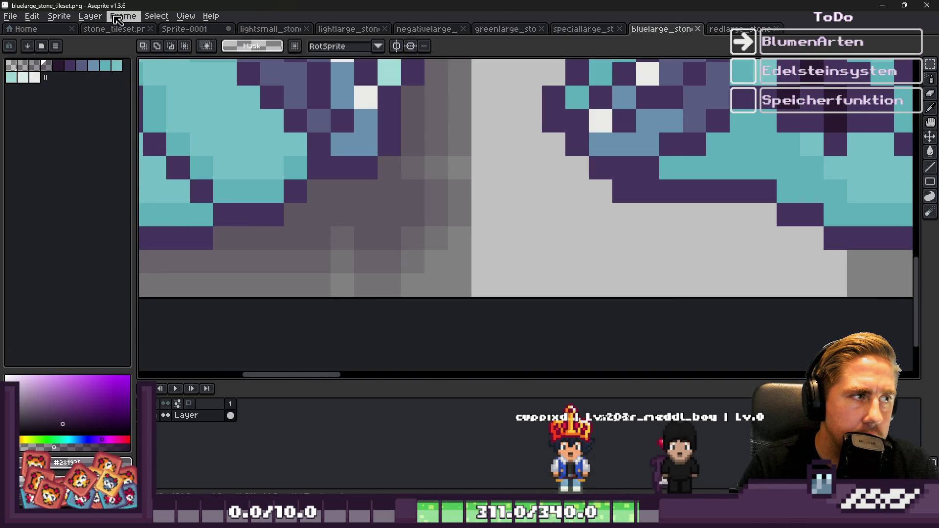
left_click(156, 16)
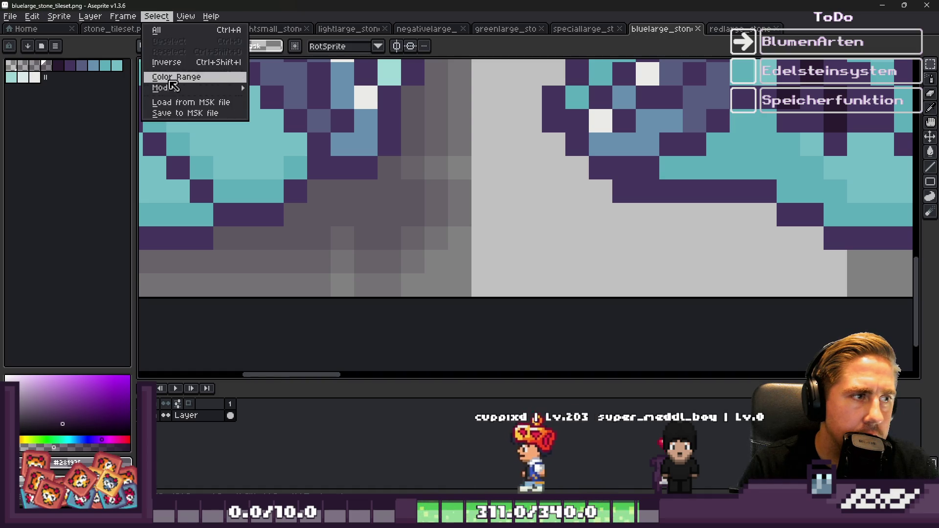
left_click(166, 76)
left_click(450, 436)
scroll(520, 204, "down", 3)
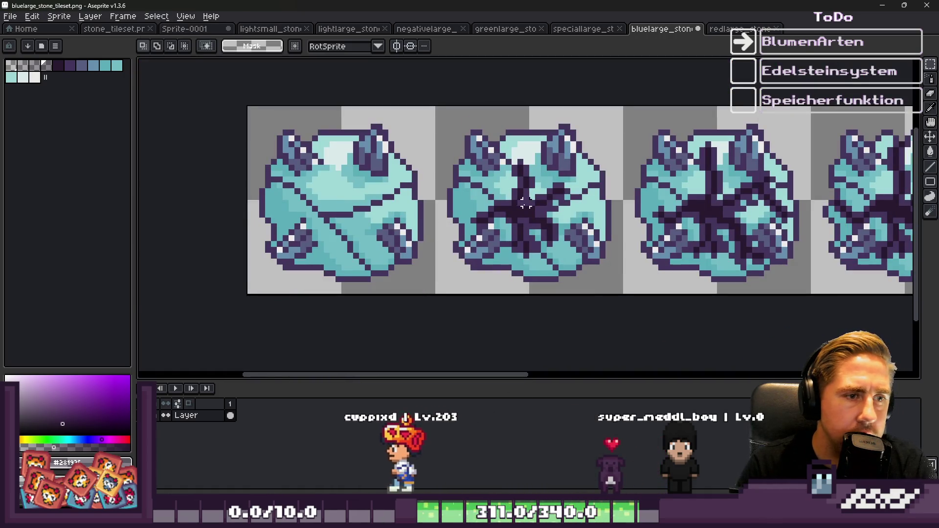
Remove the grey shadow in the redlarge tileset, then minimise Aseprite
key("ctrl+Tab")
scroll(564, 219, "up", 2)
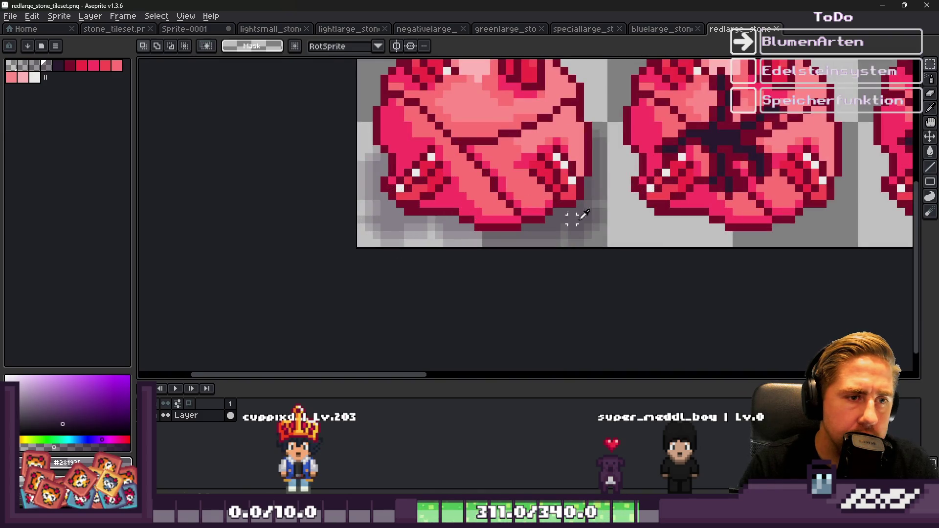
left_click(156, 16)
left_click(153, 78)
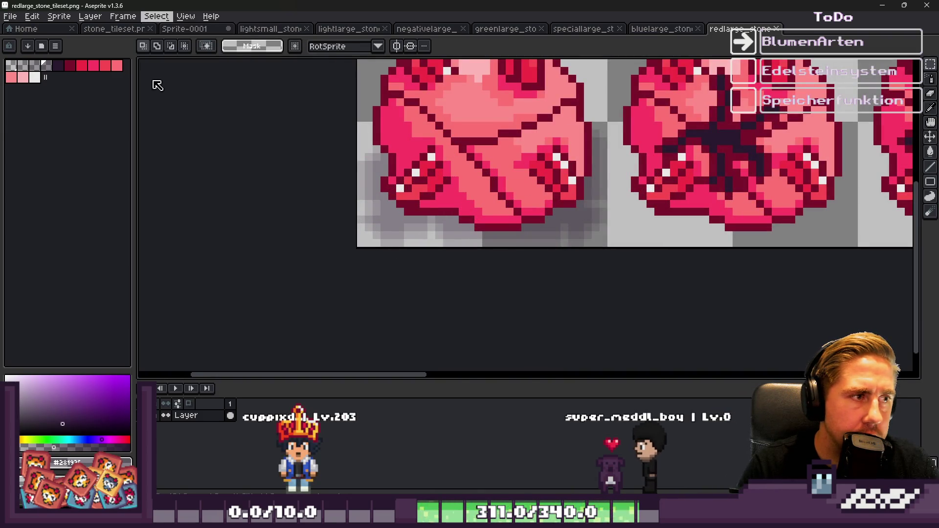
left_click(456, 436)
scroll(402, 254, "down", 2)
left_click(884, 5)
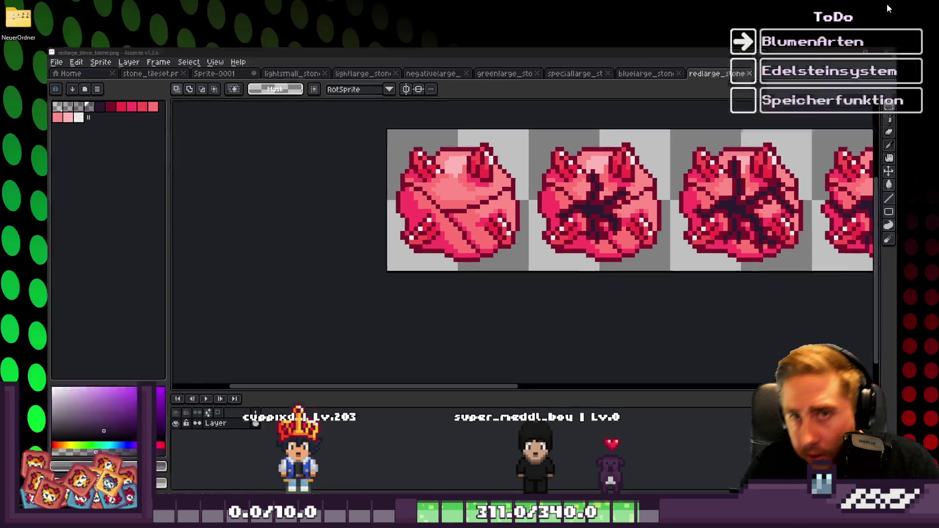
Return to the Godot Growth project and read through the widened Steine Update task details
mouse_move(628, 518)
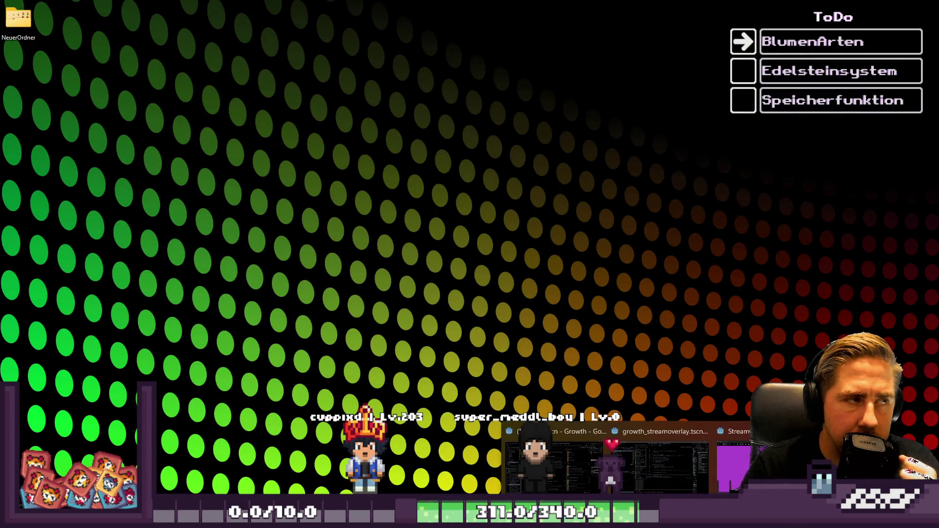
left_click(556, 465)
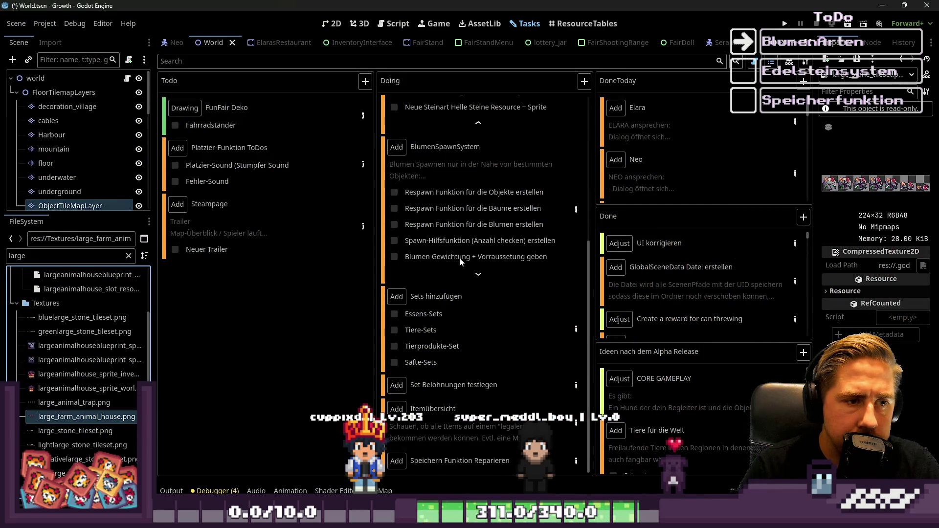
scroll(459, 258, "up", 3)
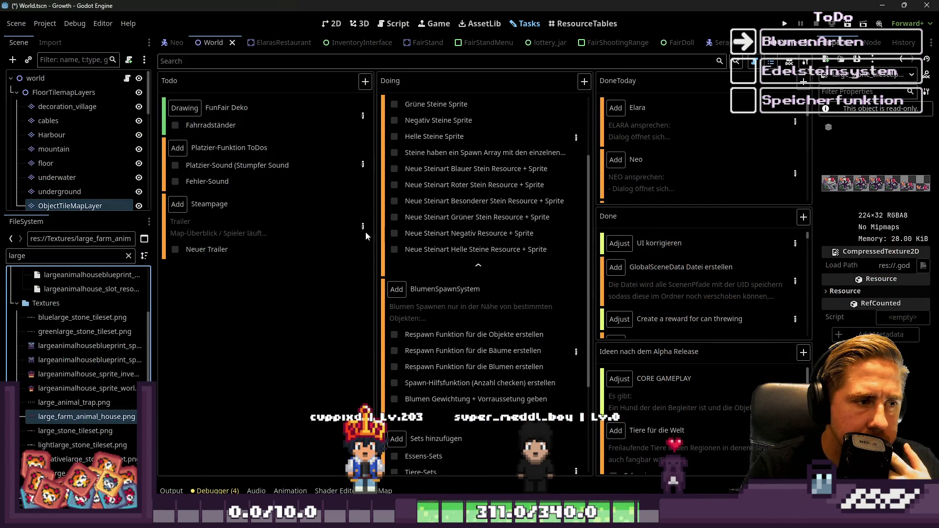
left_click(577, 138)
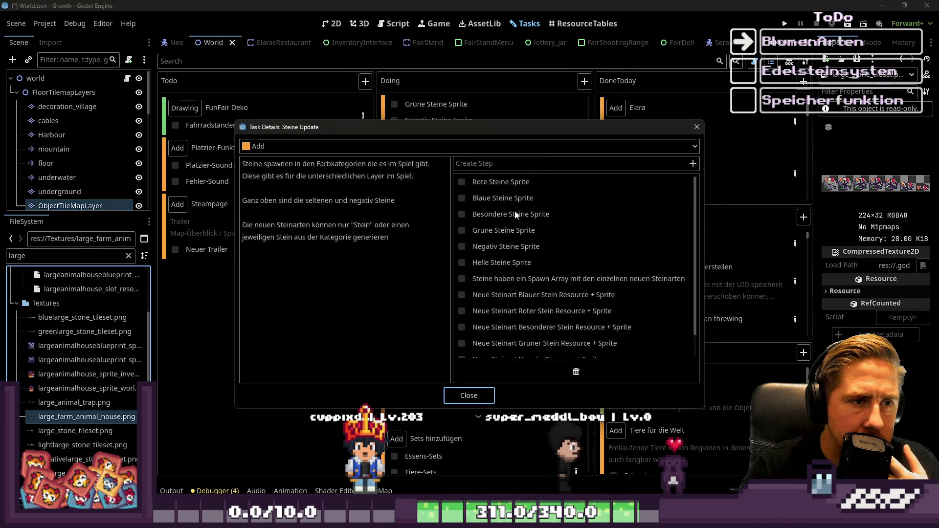
scroll(496, 265, "down", 1)
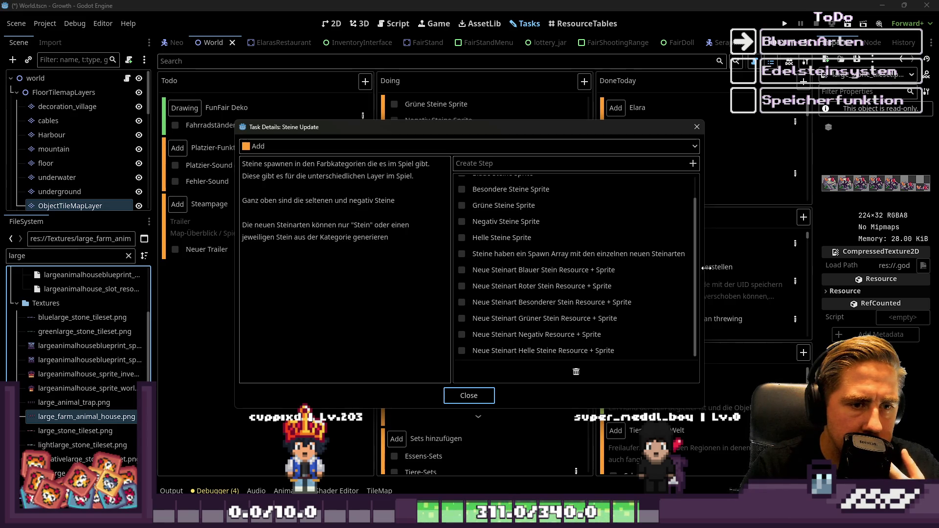
left_click_drag(704, 268, 786, 269)
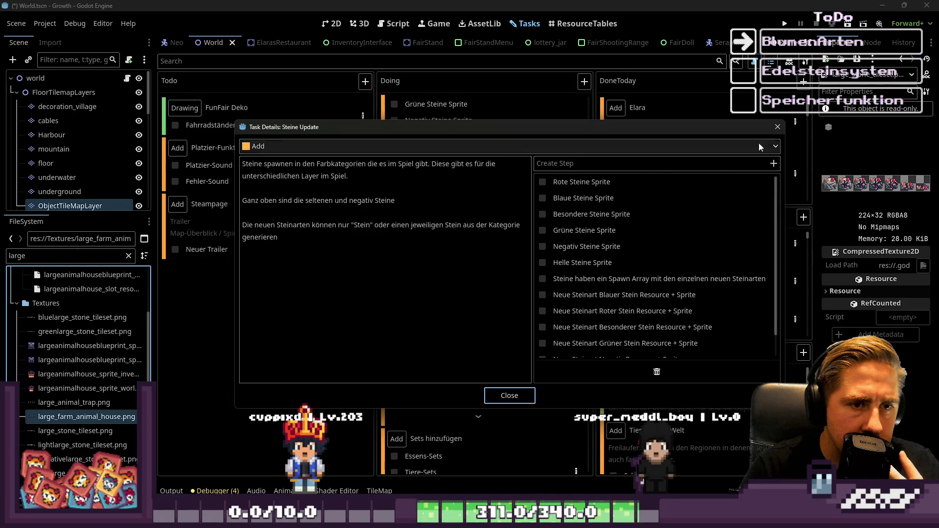
left_click(778, 126)
left_click(386, 24)
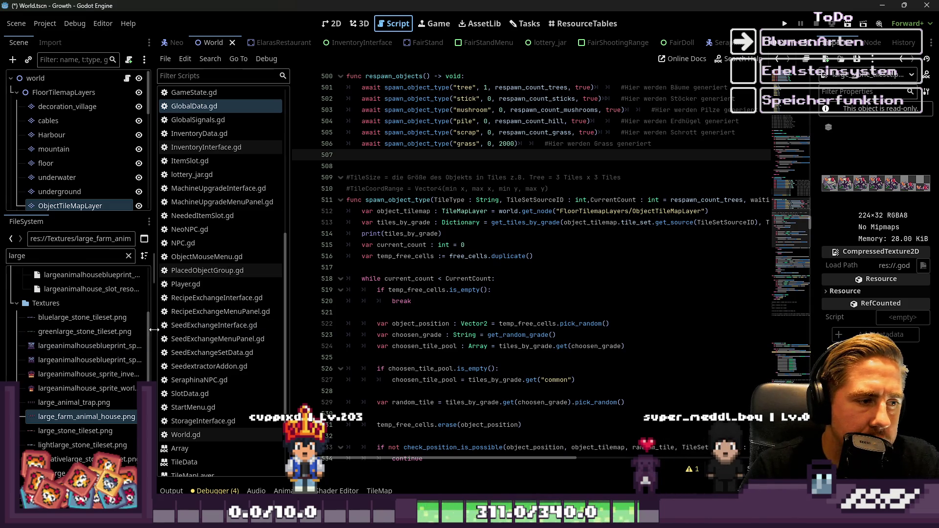
Abandon the new SlotData resource and open stone_slot_resource.tres via the 'stone' FileSystem filter
left_click(807, 59)
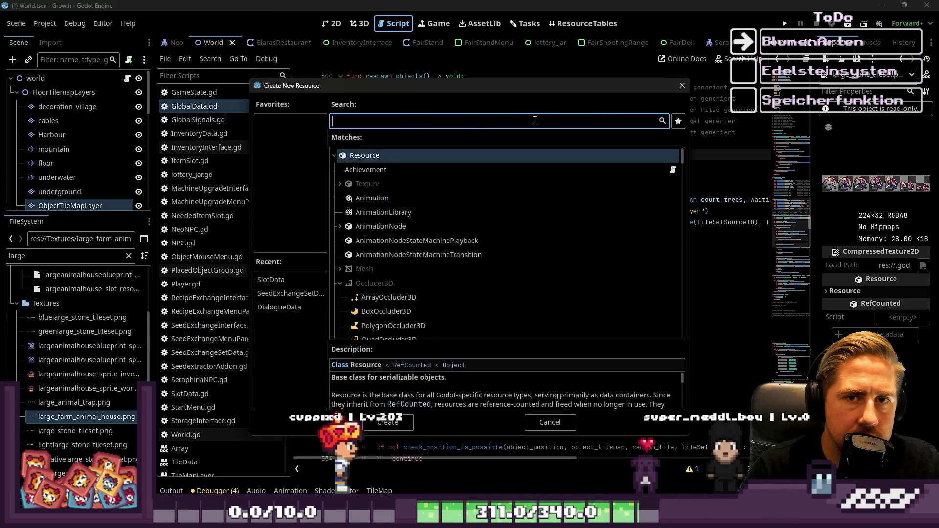
type("SlotData")
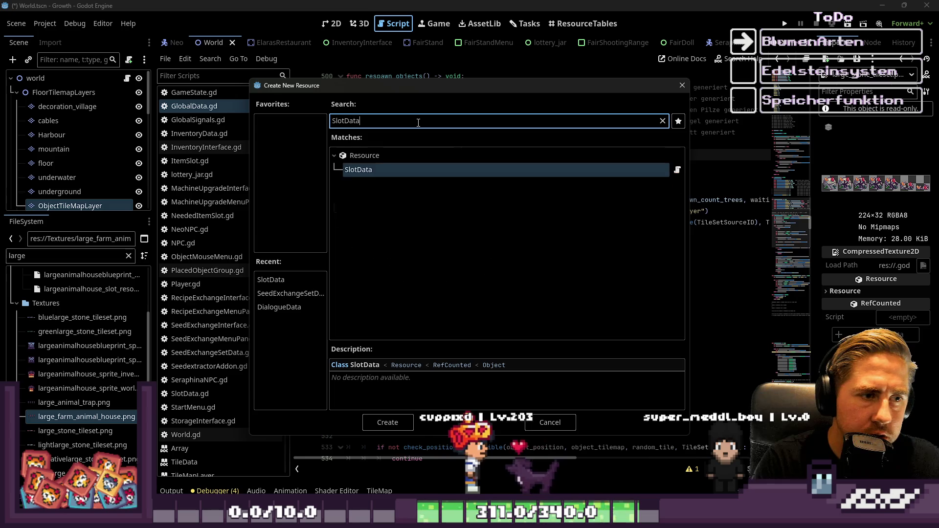
key("Escape")
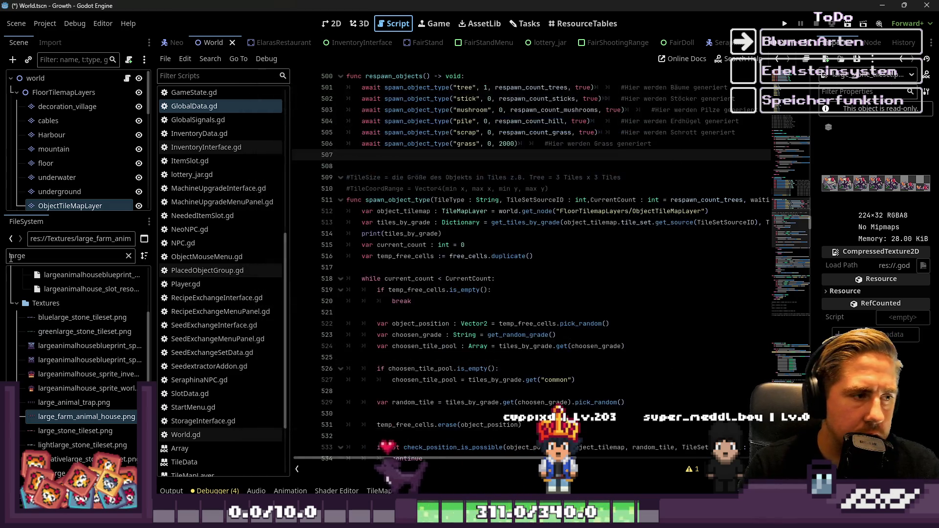
double_click(11, 256)
type("stone")
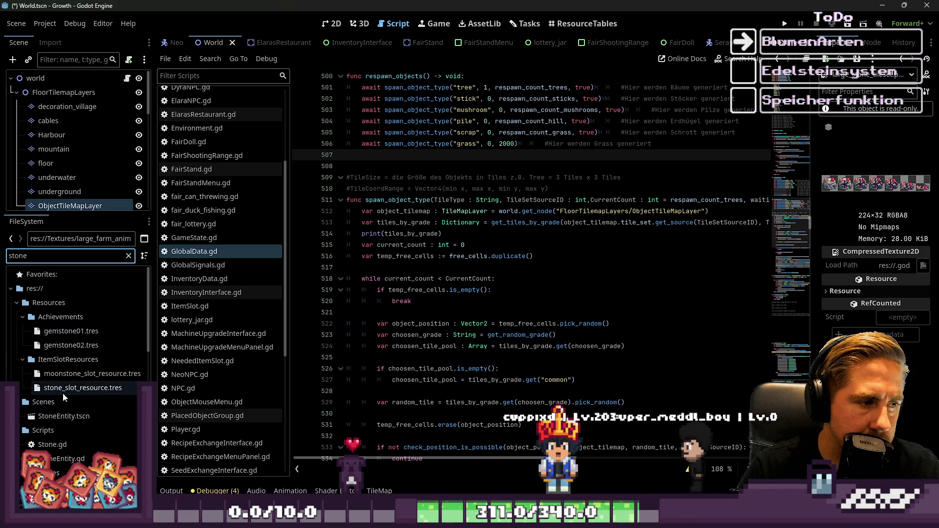
left_click(65, 393)
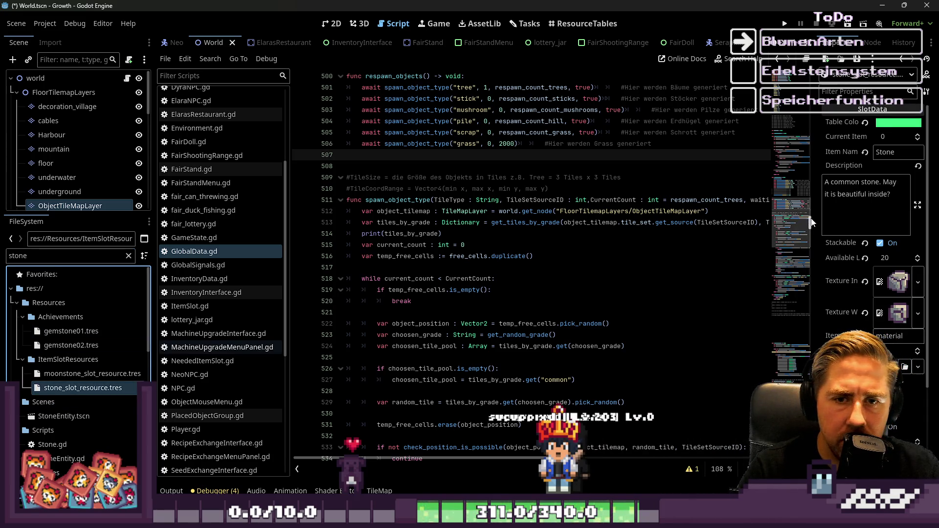
Widen the inspector panel and scroll through the Stone resource's properties
left_click_drag(815, 219, 579, 250)
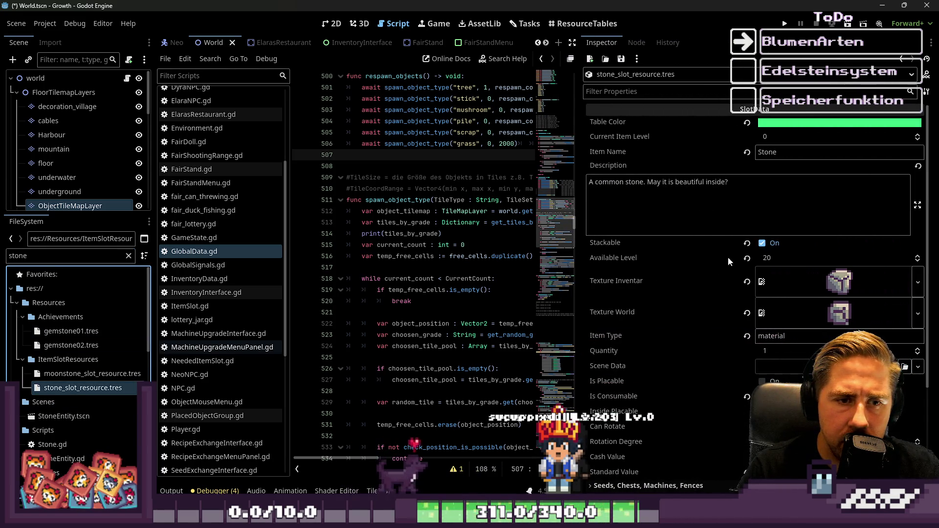
scroll(744, 260, "down", 2)
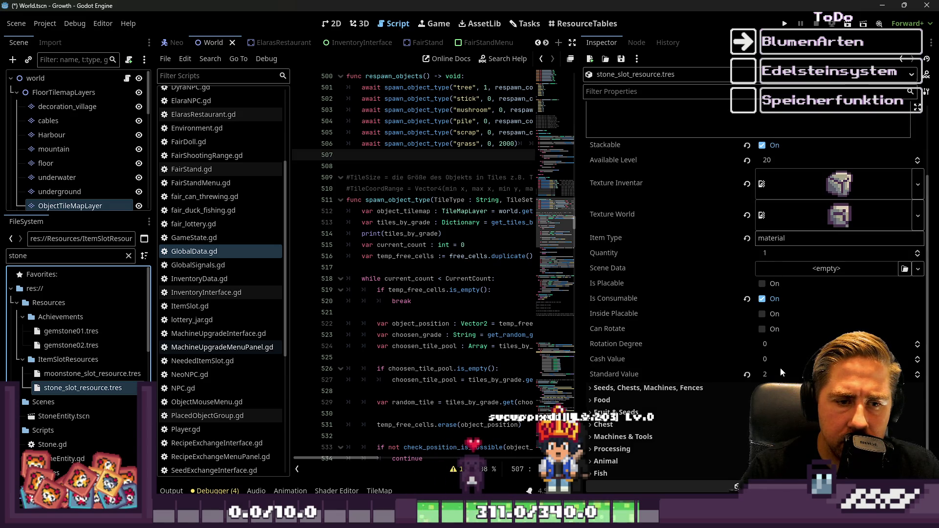
scroll(791, 363, "up", 2)
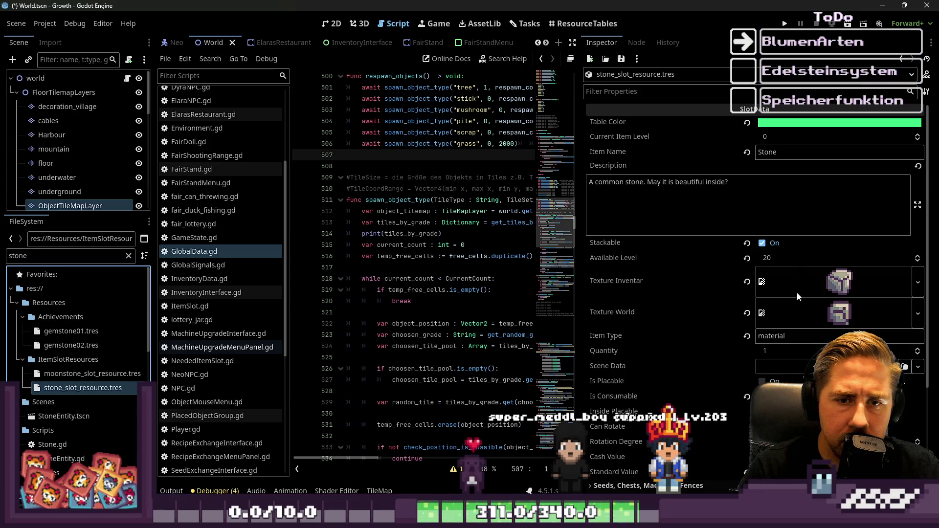
scroll(767, 254, "down", 2)
scroll(776, 334, "up", 2)
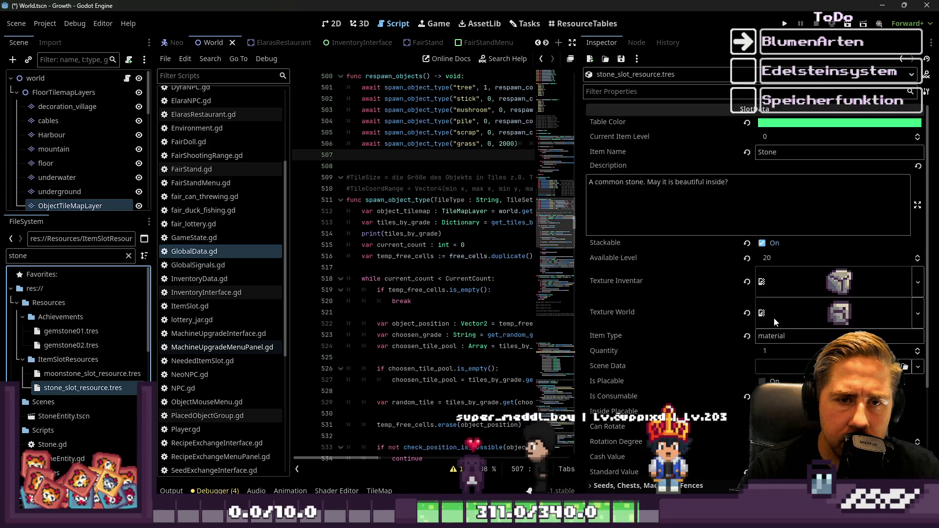
scroll(754, 294, "down", 4)
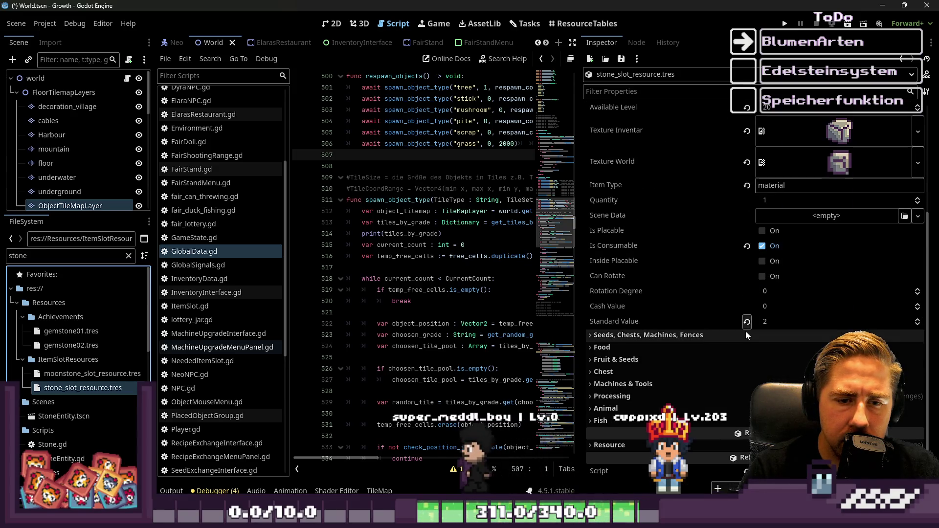
Expand Processing > Mortar and inspect the Amber gem entry
left_click(739, 392)
scroll(749, 380, "down", 2)
scroll(784, 310, "down", 2)
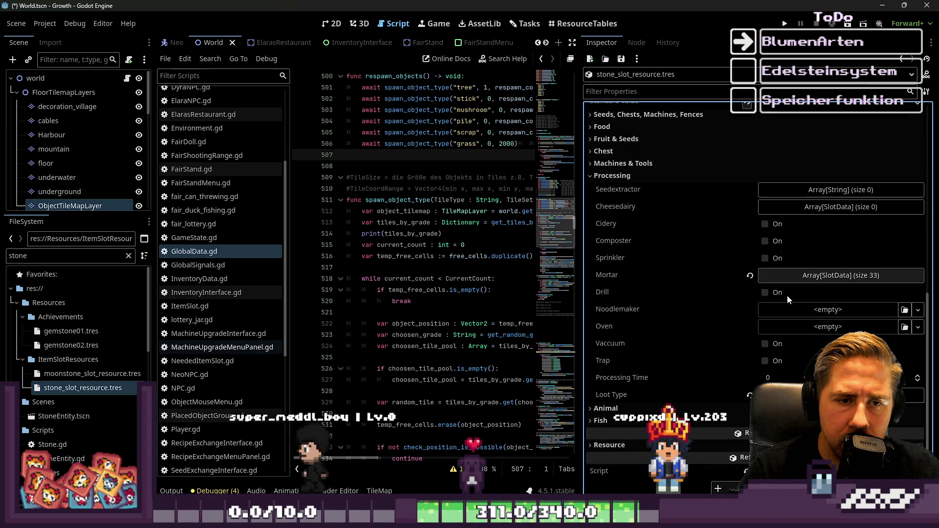
left_click(808, 277)
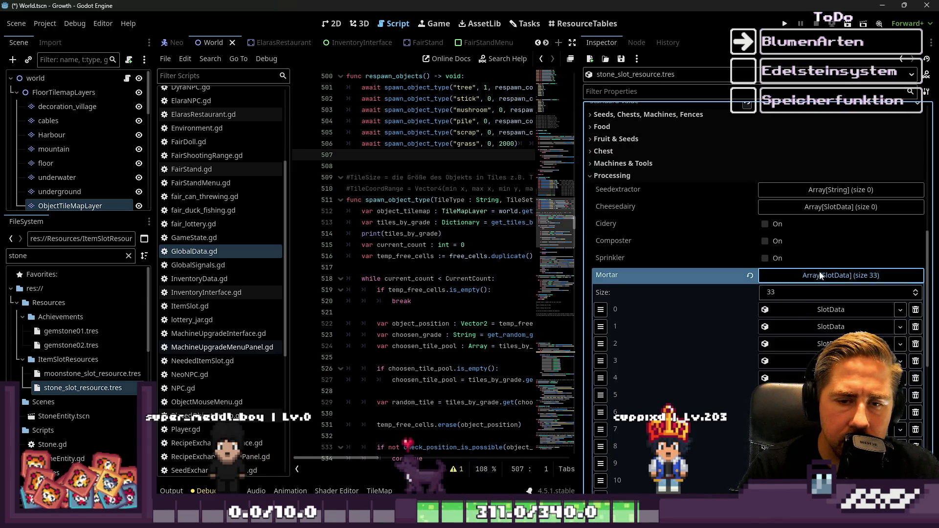
left_click(833, 327)
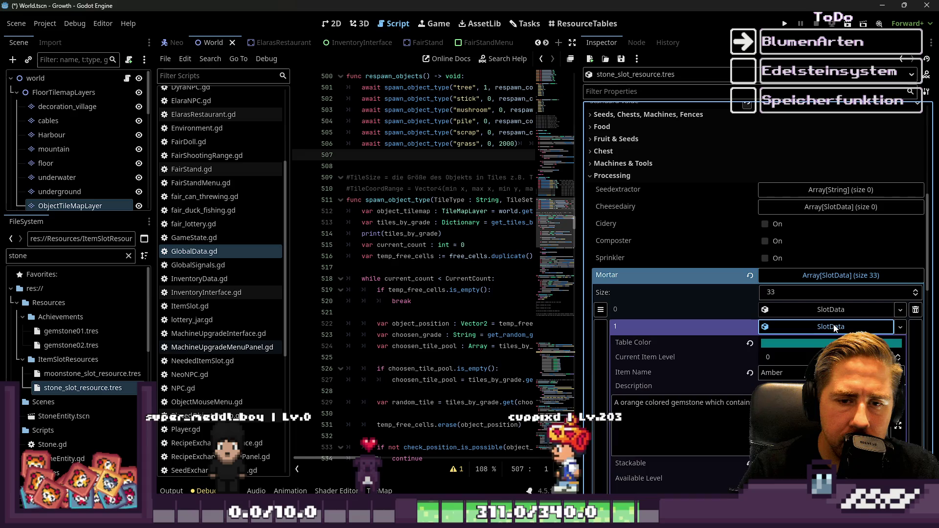
left_click(833, 327)
scroll(835, 329, "down", 4)
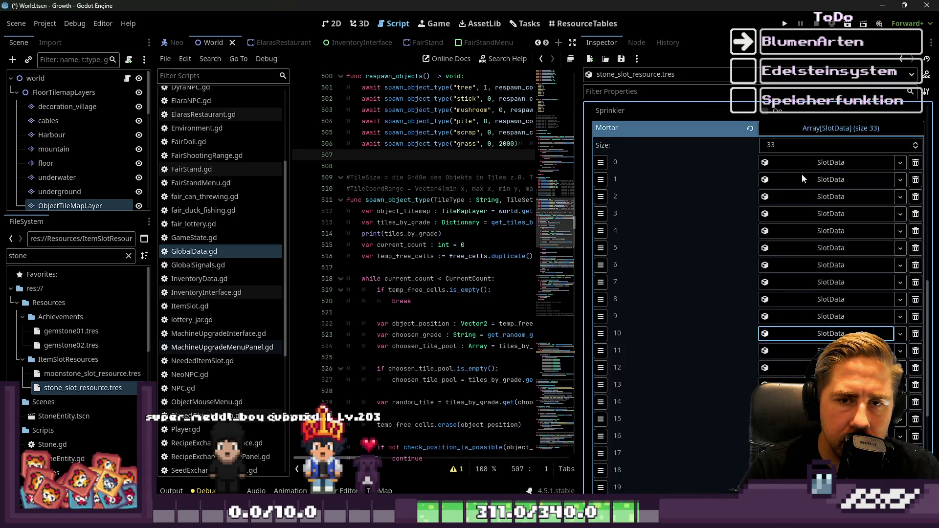
left_click(825, 130)
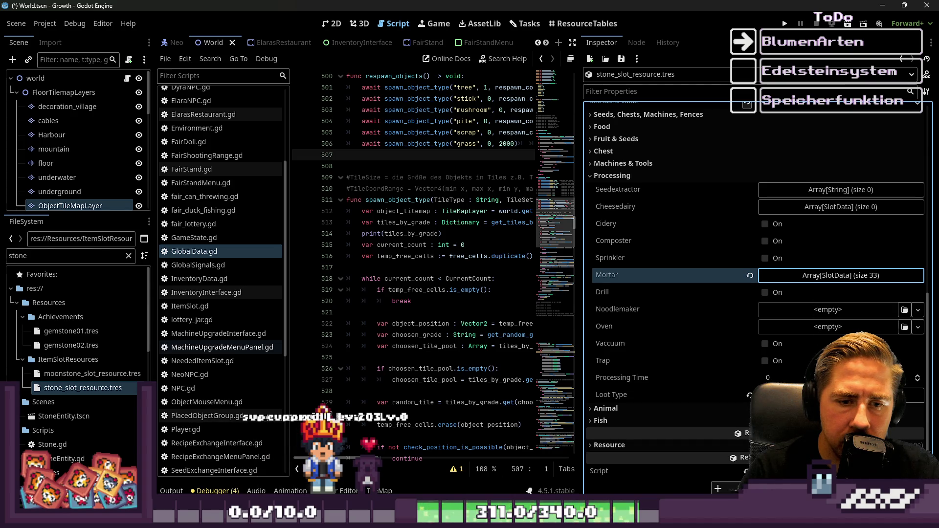
scroll(790, 256, "up", 5)
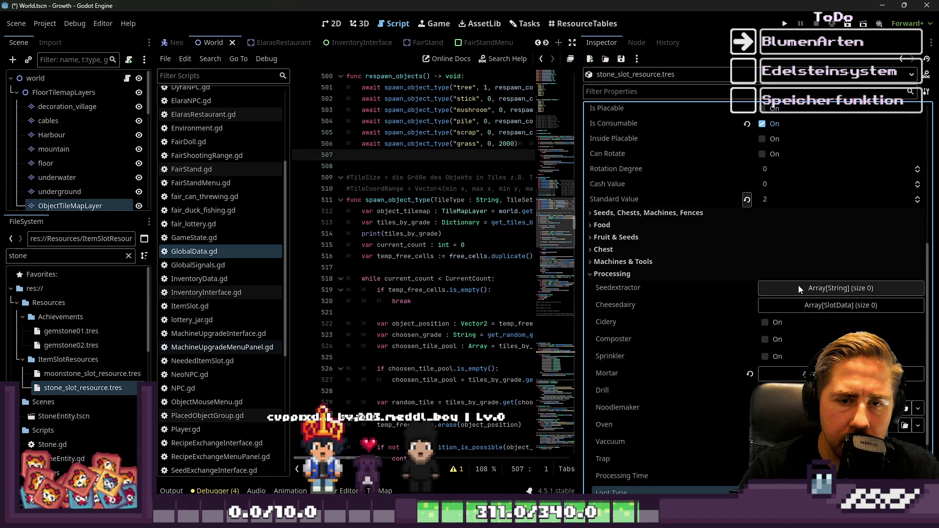
scroll(788, 210, "up", 3)
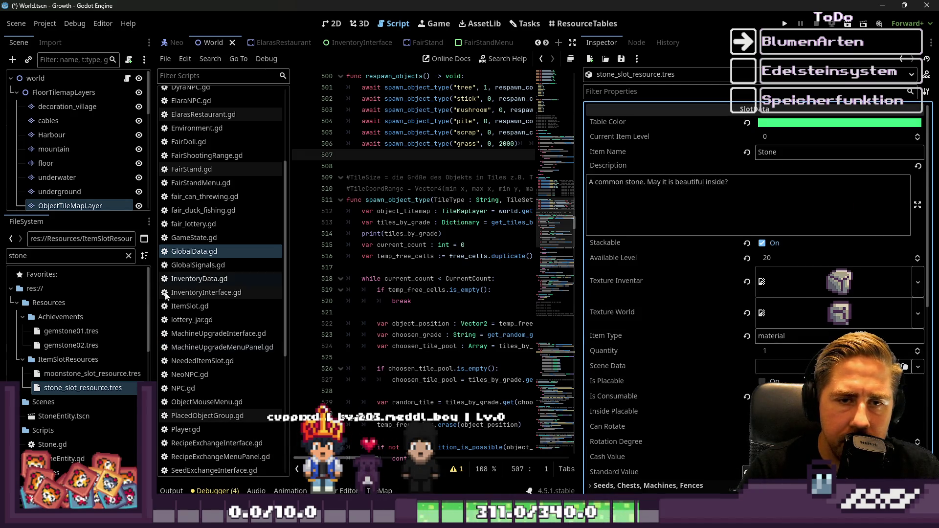
Create a new SlotData resource in the Inspector and start naming it Red Stone
left_click(589, 59)
double_click(366, 170)
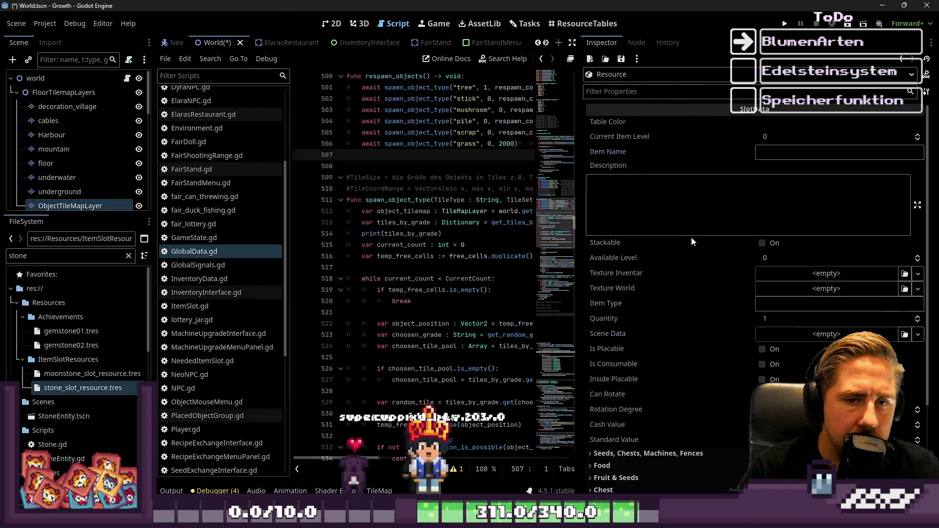
left_click(774, 152)
type("Red Stone")
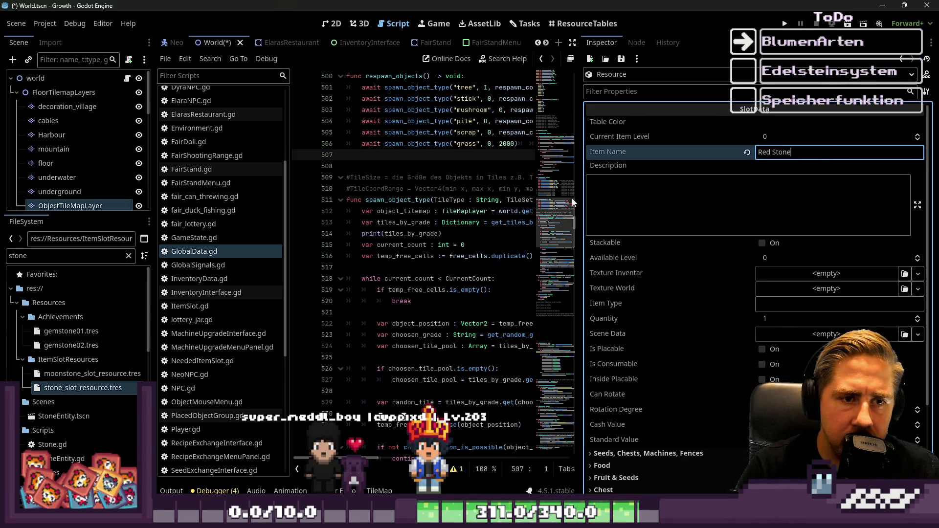
left_click_drag(580, 201, 701, 202)
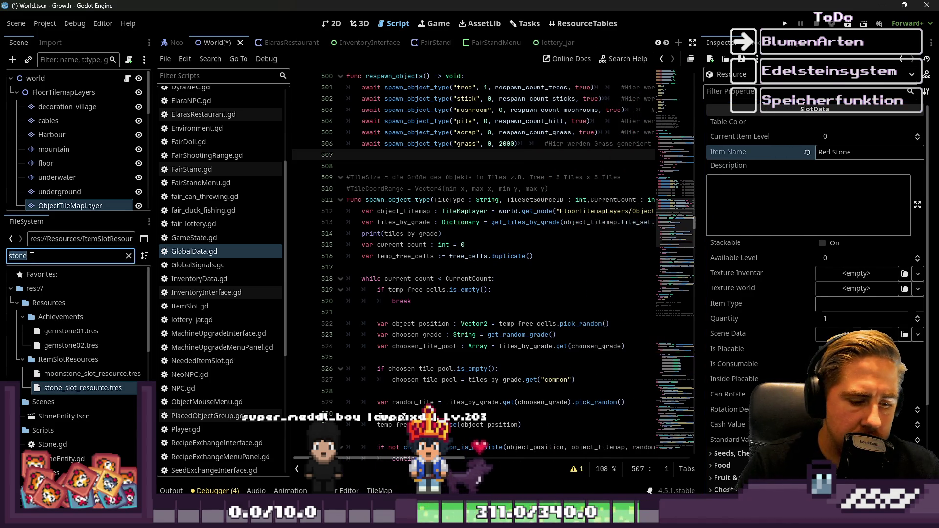
type("redstone")
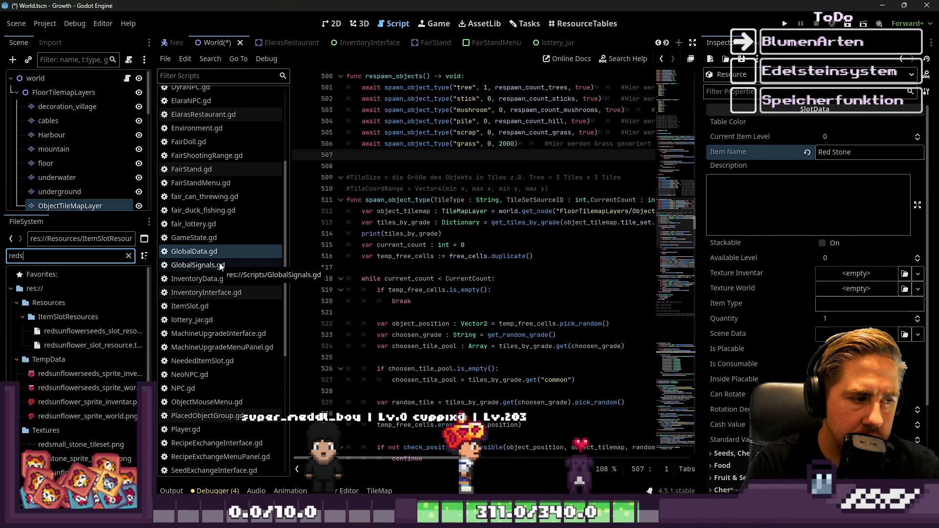
Give Red Stone the redstone inventory texture, make it stackable, and set it to material type with standard value 2
left_click_drag(85, 317, 856, 275)
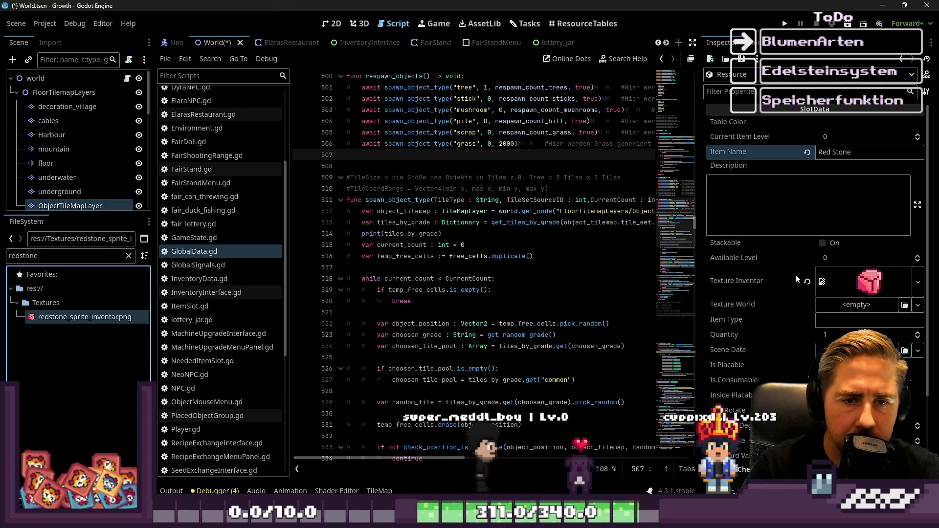
scroll(795, 274, "down", 5)
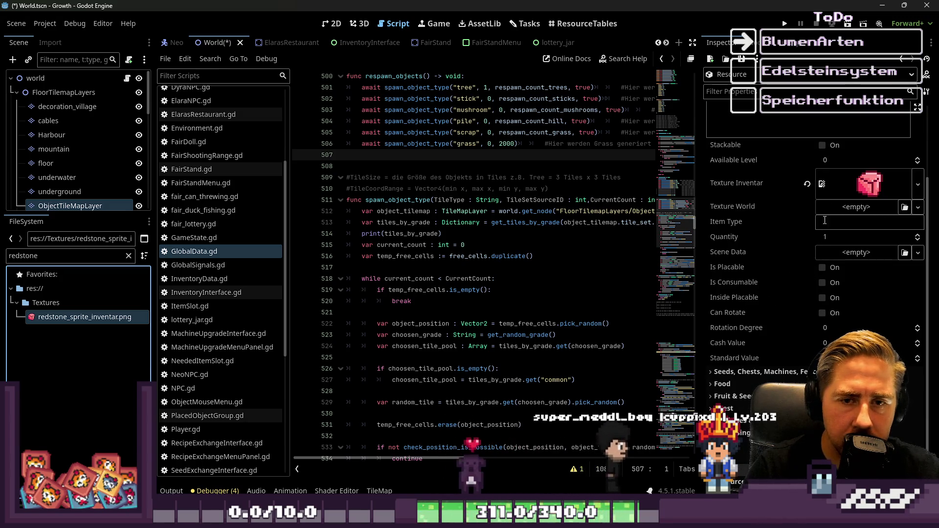
left_click(830, 144)
left_click(845, 157)
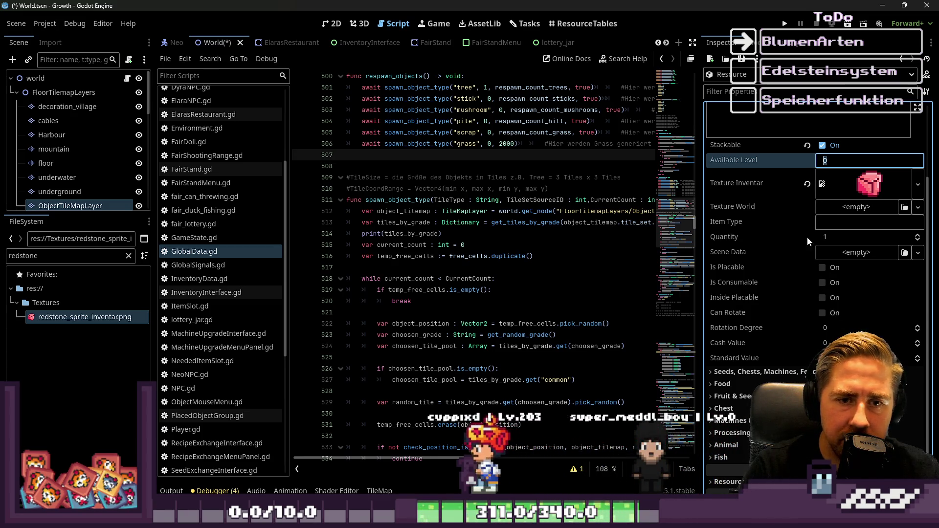
left_click(821, 222)
type("material")
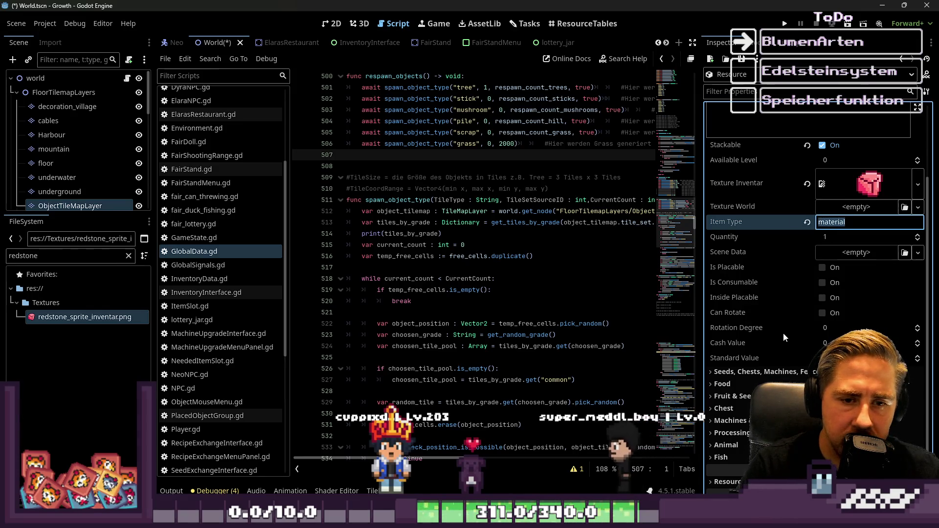
left_click(841, 358)
key("Return")
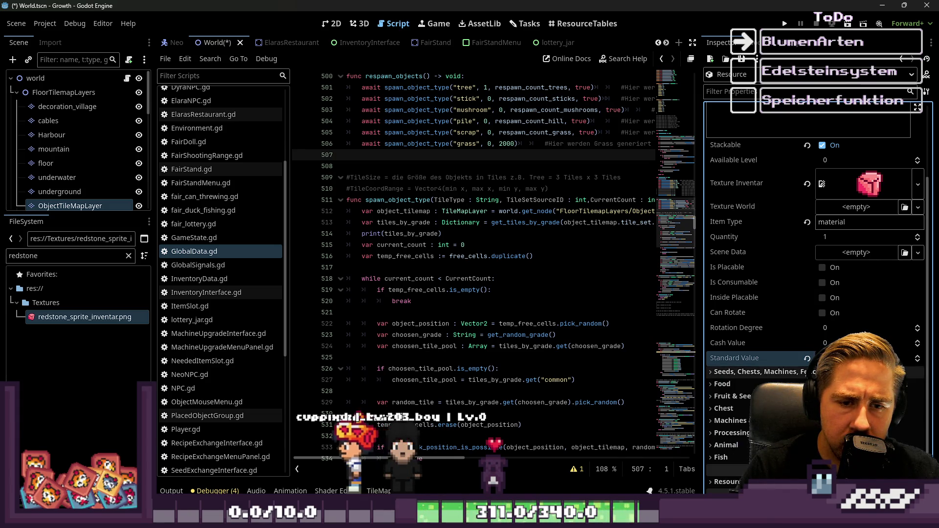
left_click(730, 421)
scroll(730, 420, "down", 3)
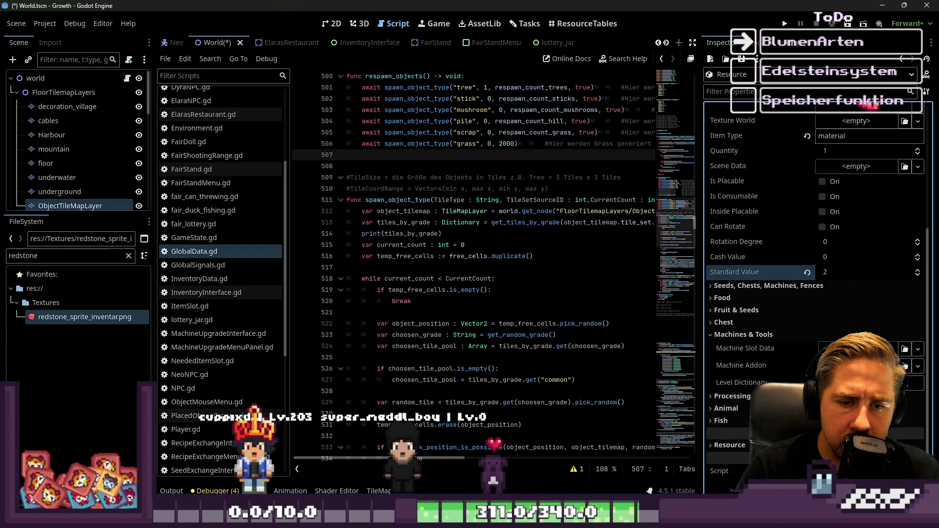
Under Processing, trim the Mortar array to one empty element and clear the redstone file filter
left_click(766, 335)
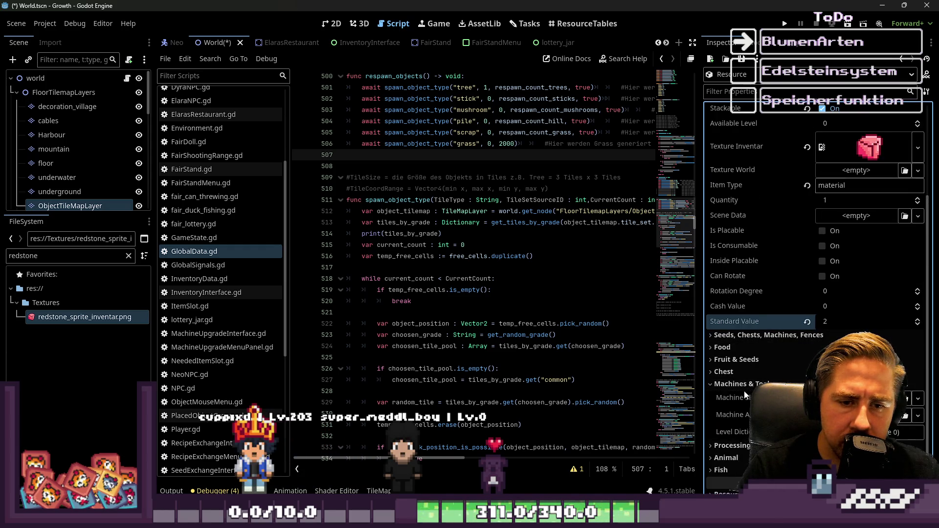
left_click(732, 396)
scroll(839, 295, "down", 2)
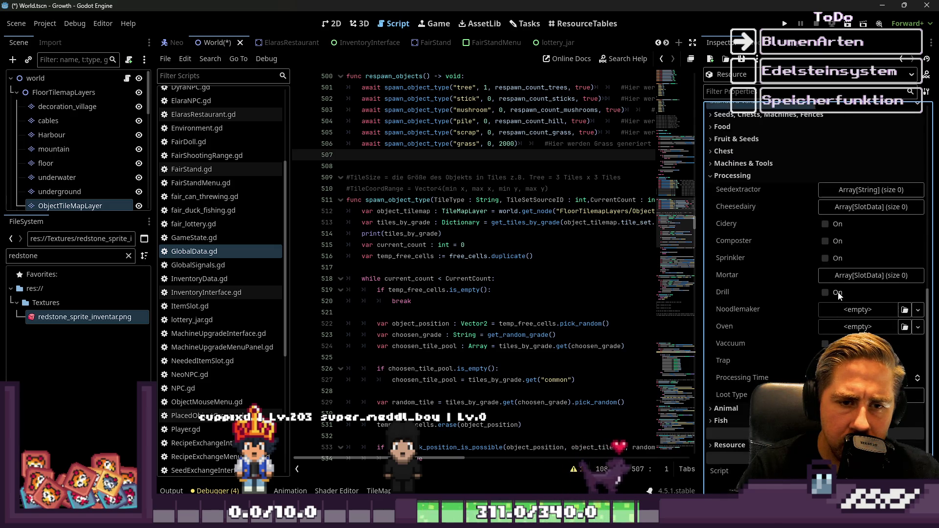
left_click(843, 275)
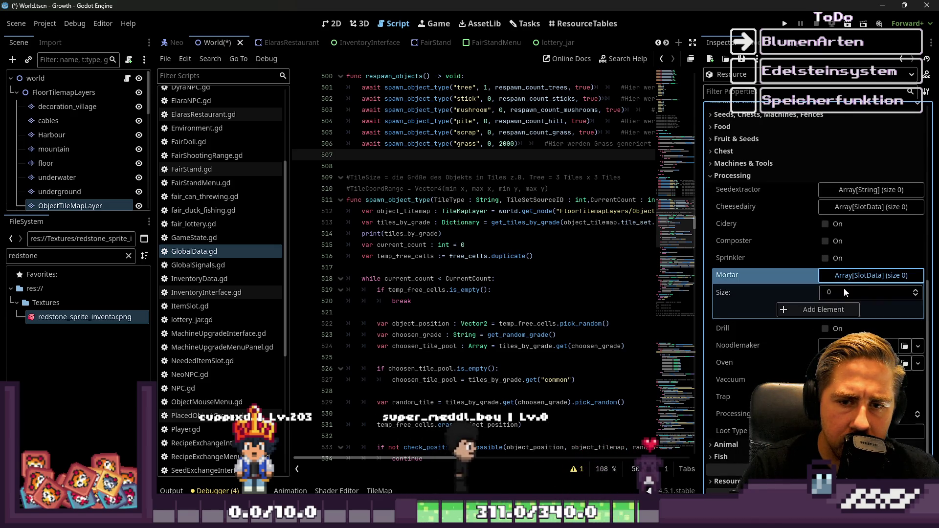
left_click(823, 311)
left_click(813, 327)
left_click(808, 344)
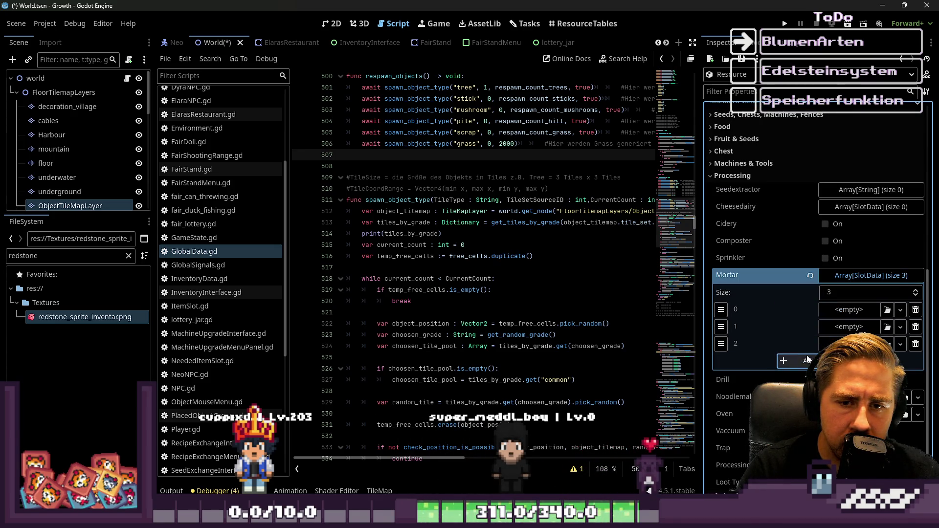
left_click(916, 310)
left_click(915, 310)
left_click(916, 310)
left_click(916, 310)
left_click(850, 313)
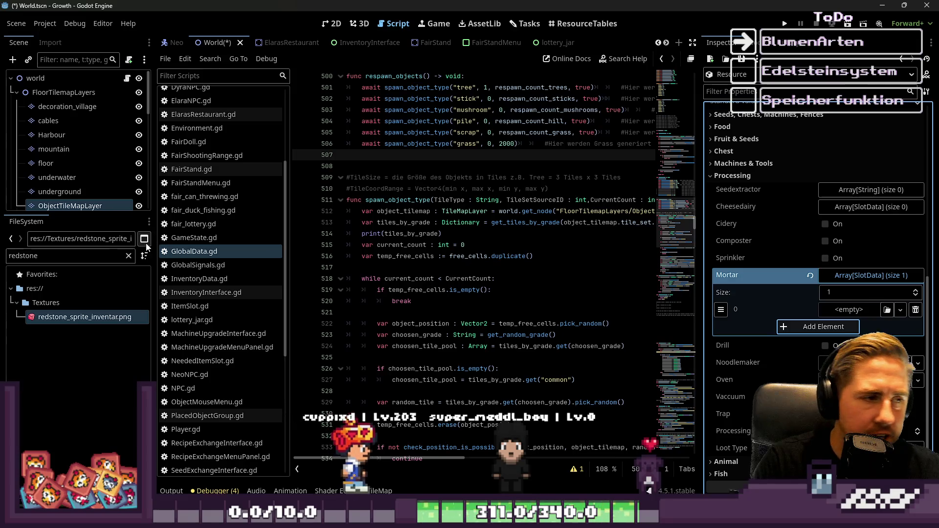
double_click(81, 256)
key("BackSpace")
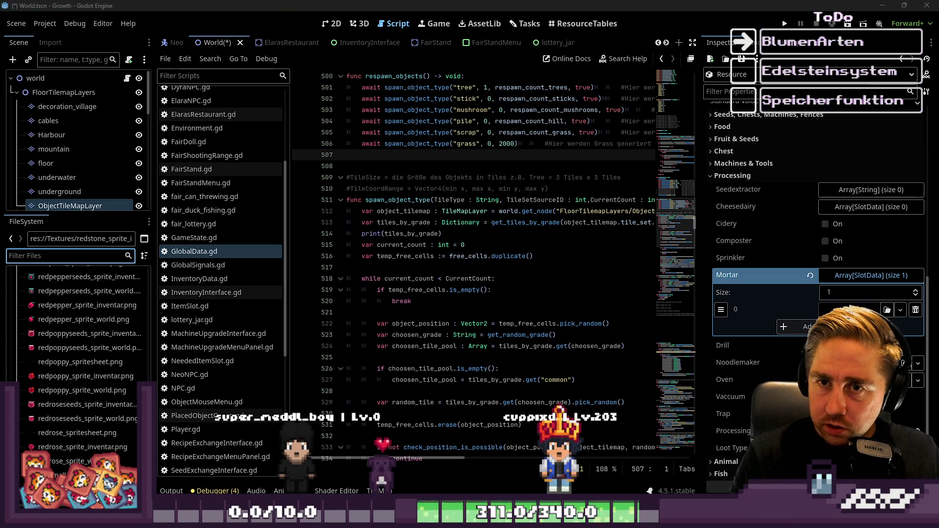
Test-run the game, then add the sardonyx, ruby and rubellite slot resources to Mortar
key("F5")
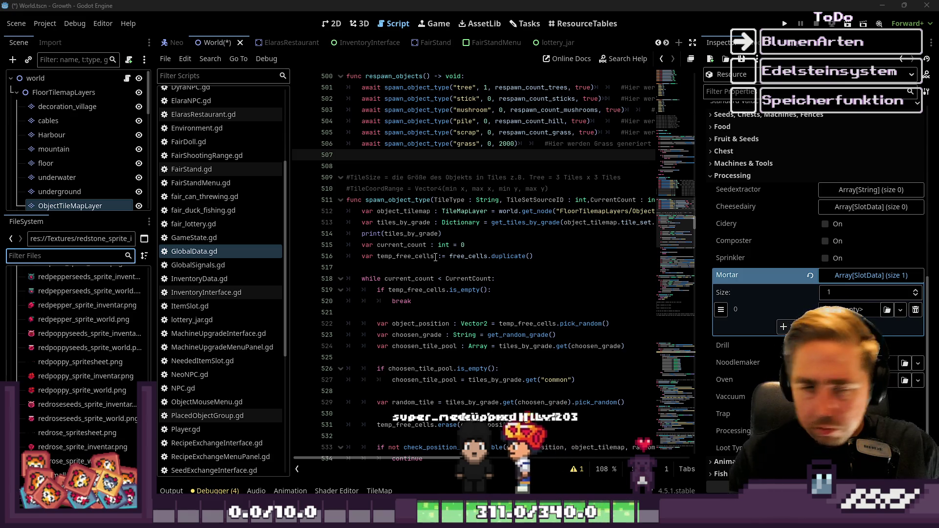
scroll(708, 328, "down", 2)
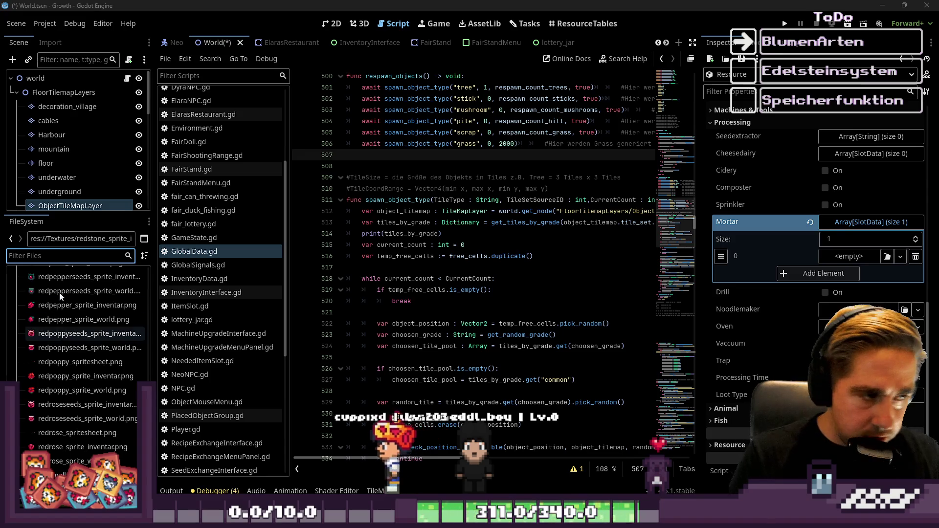
type("sardony")
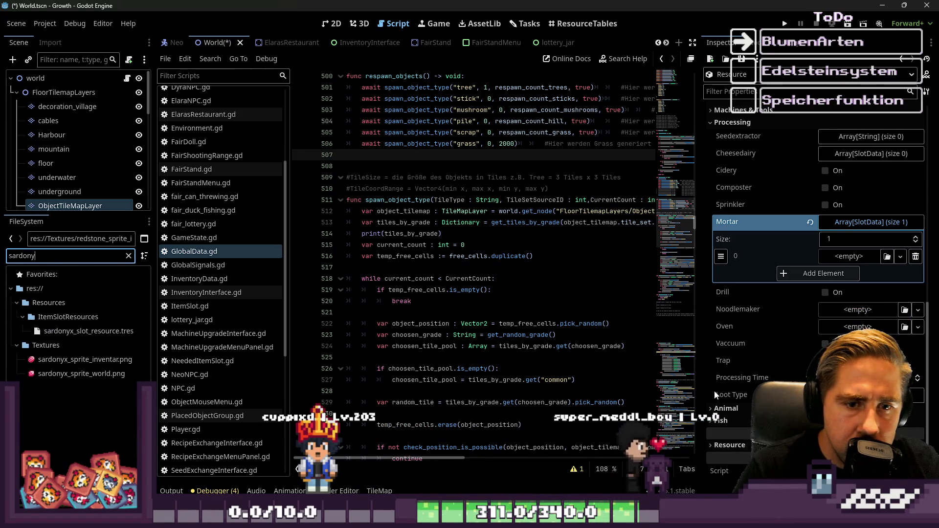
left_click_drag(88, 331, 851, 259)
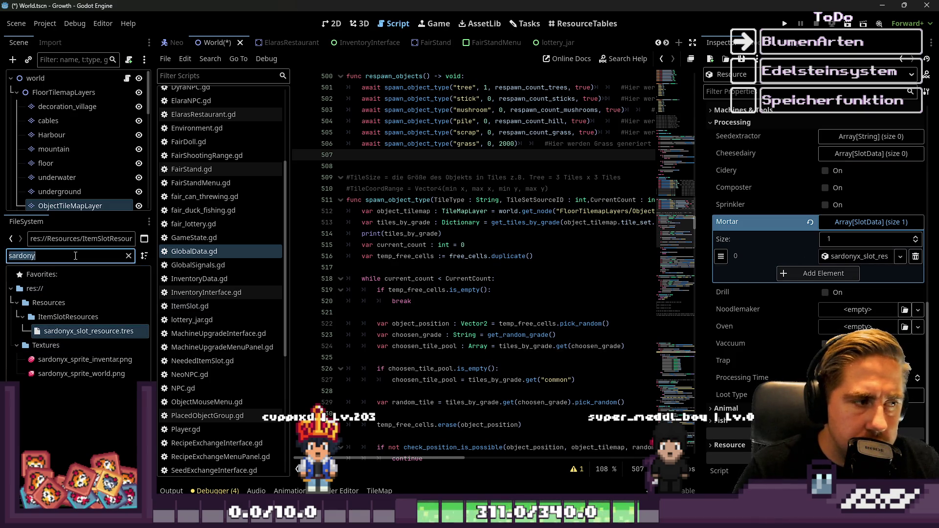
type("ruby")
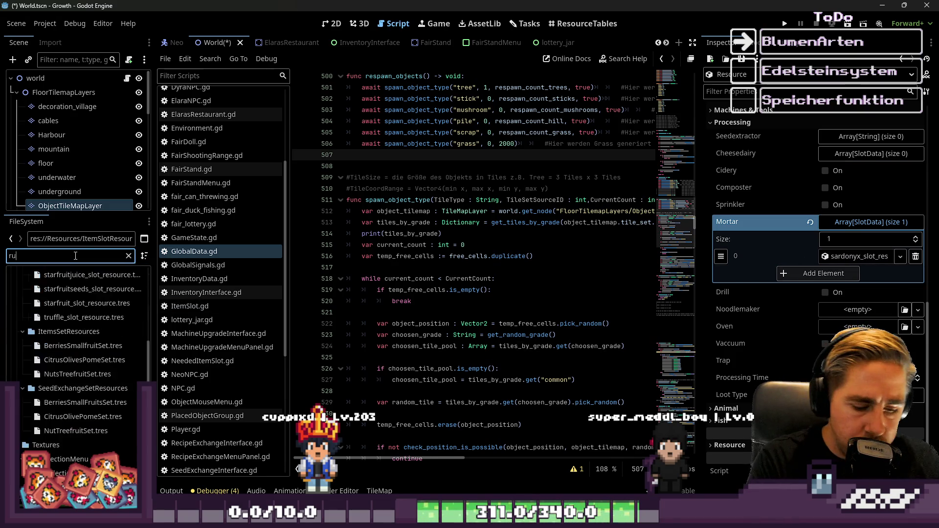
mouse_move(81, 331)
left_mouse_down()
mouse_move(205, 337)
mouse_move(490, 268)
mouse_move(826, 272)
mouse_move(840, 230)
left_mouse_up()
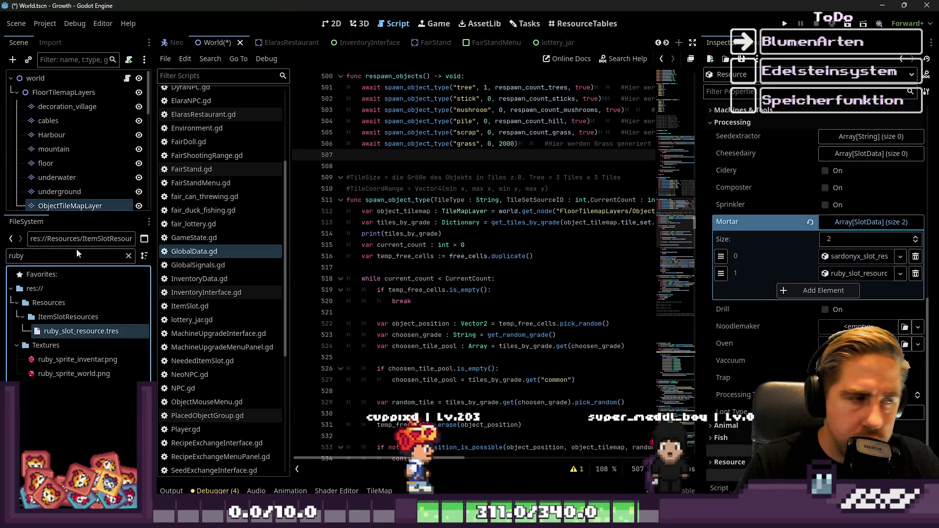
double_click(60, 257)
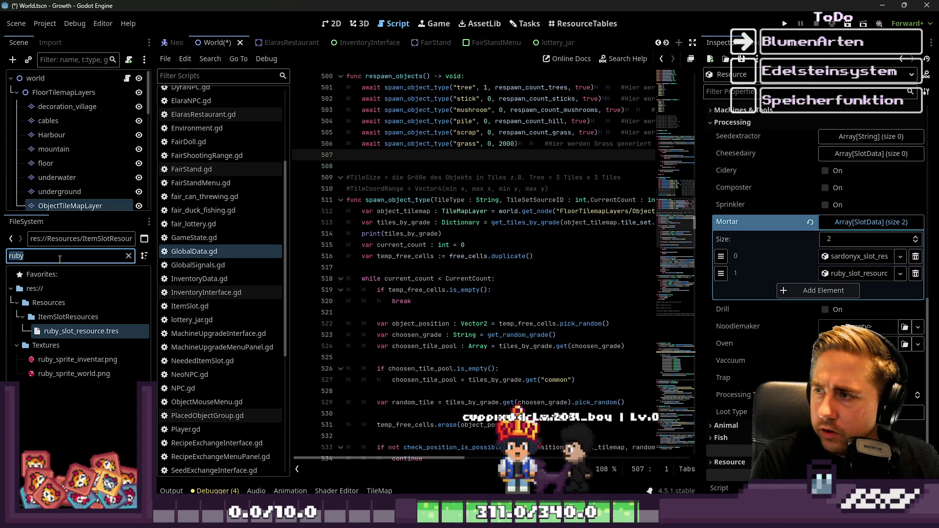
type("rubelli")
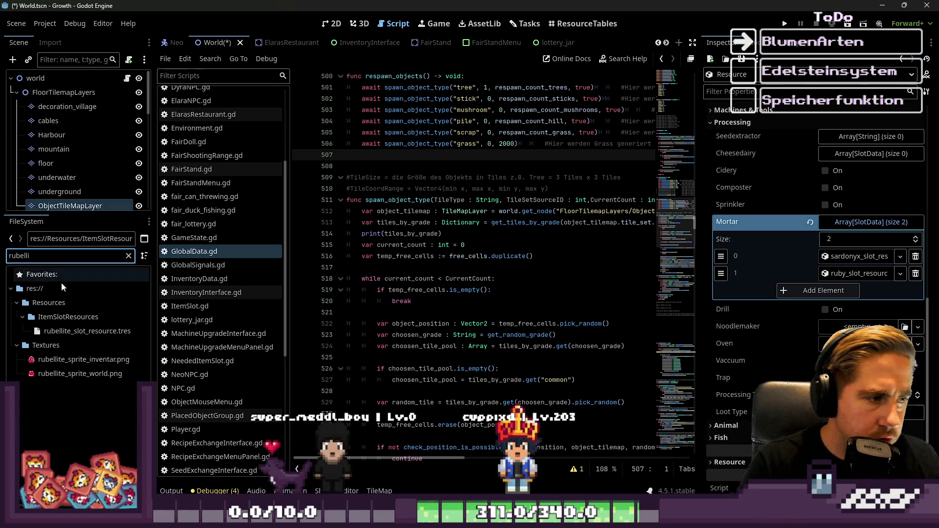
mouse_move(69, 332)
left_mouse_down()
mouse_move(850, 244)
mouse_move(860, 225)
left_mouse_up()
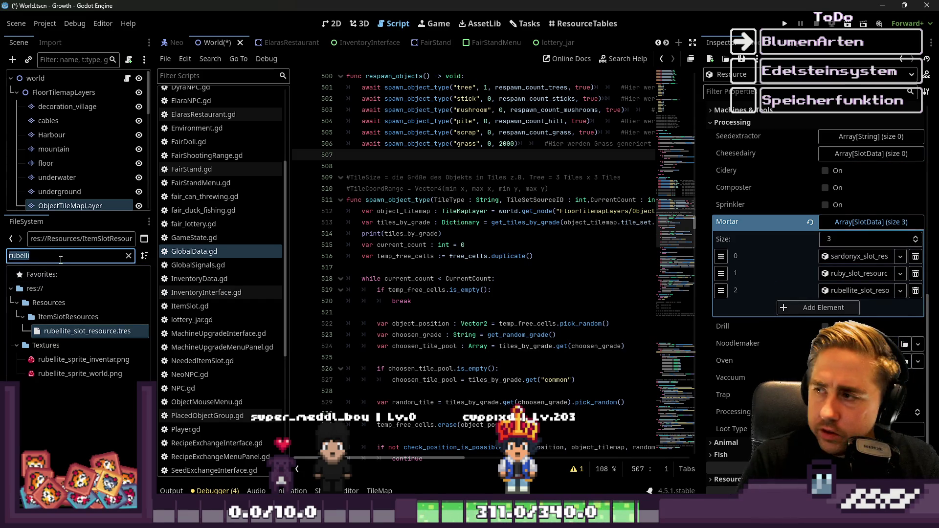
Add the rose quartz, rhodonite, pyrope and amber slot resources to the Mortar outputs
type("rose")
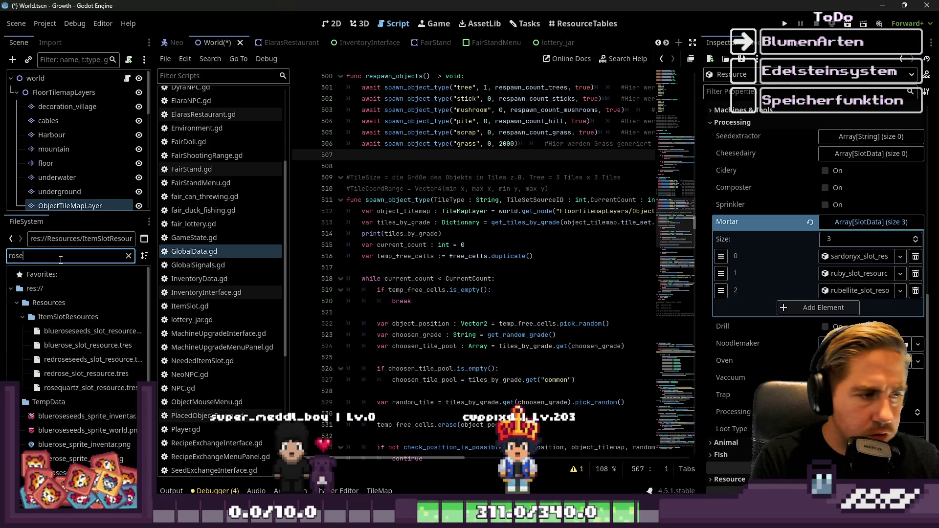
mouse_move(49, 389)
left_mouse_down()
mouse_move(440, 279)
mouse_move(873, 228)
mouse_move(861, 224)
left_mouse_up()
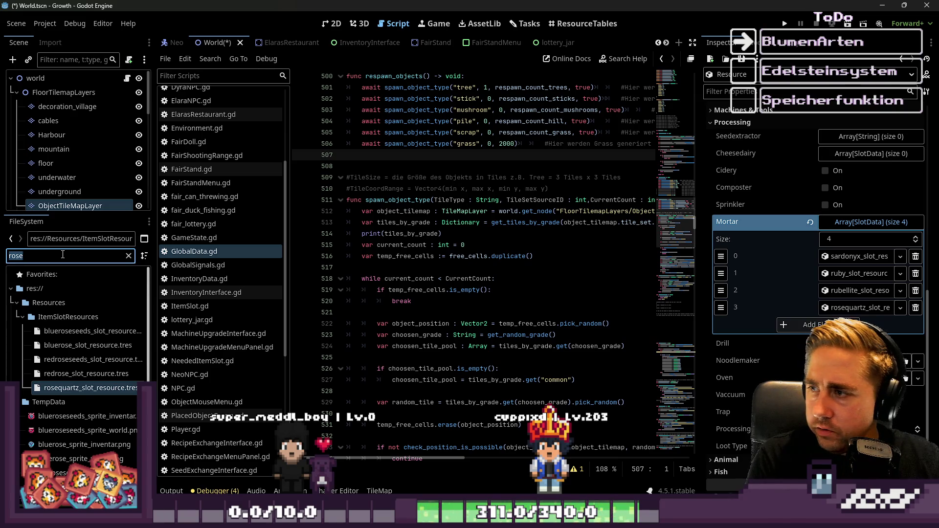
type("rhodo")
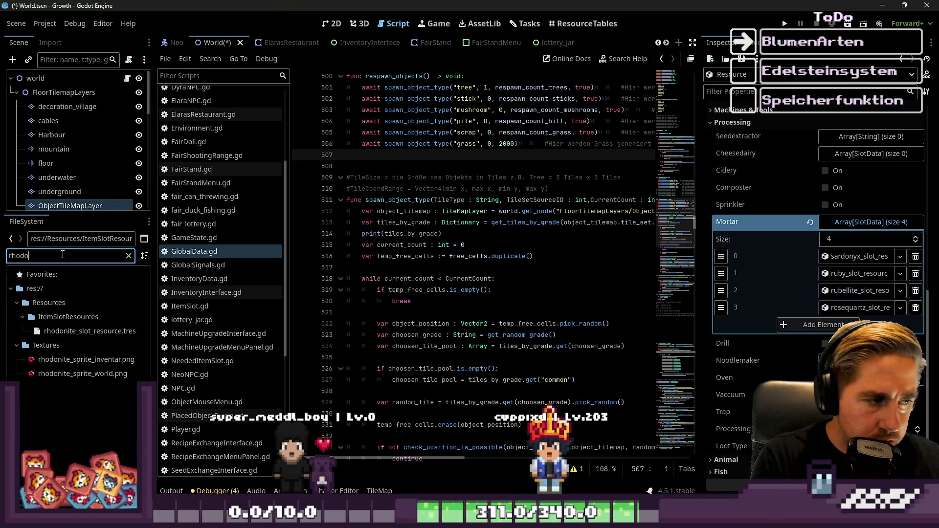
mouse_move(80, 332)
left_mouse_down()
mouse_move(195, 335)
mouse_move(856, 245)
mouse_move(871, 223)
left_mouse_up()
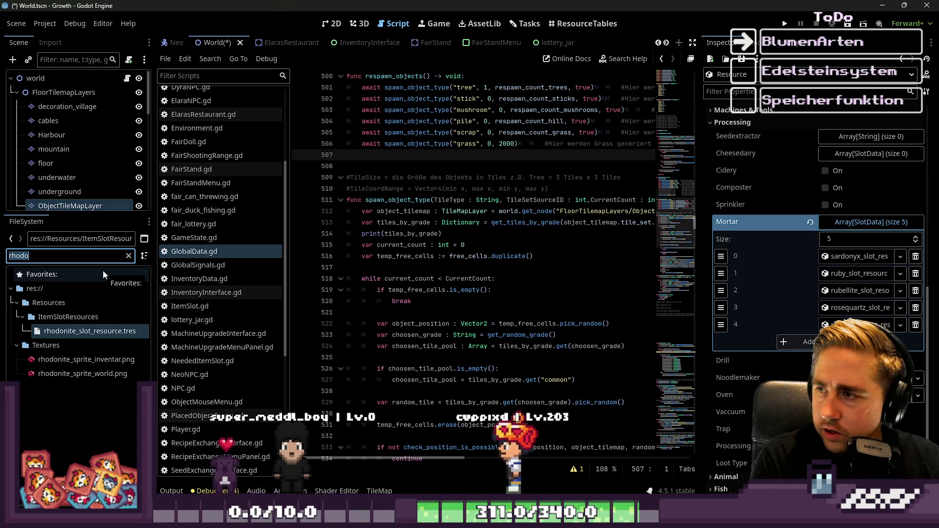
type("pyrope")
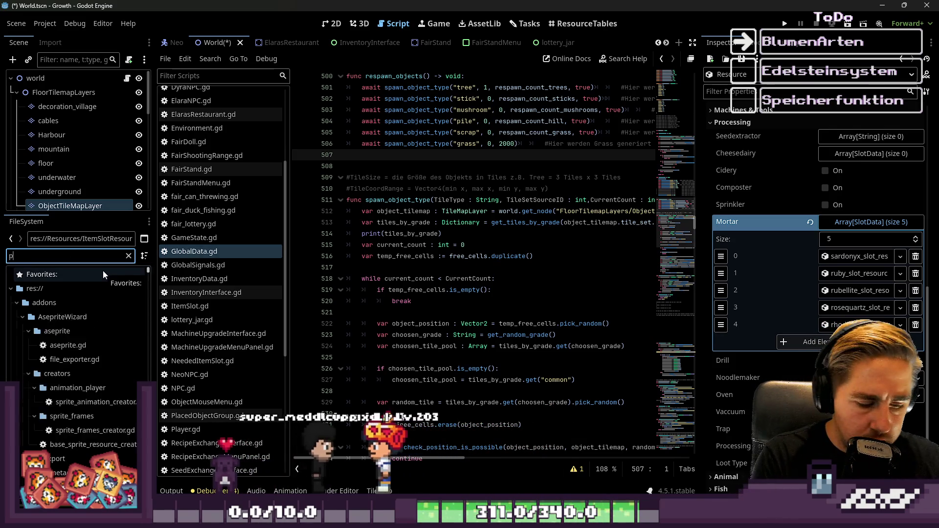
left_click_drag(81, 332, 786, 217)
left_click_drag(851, 226, 851, 226)
double_click(57, 256)
type("poppy")
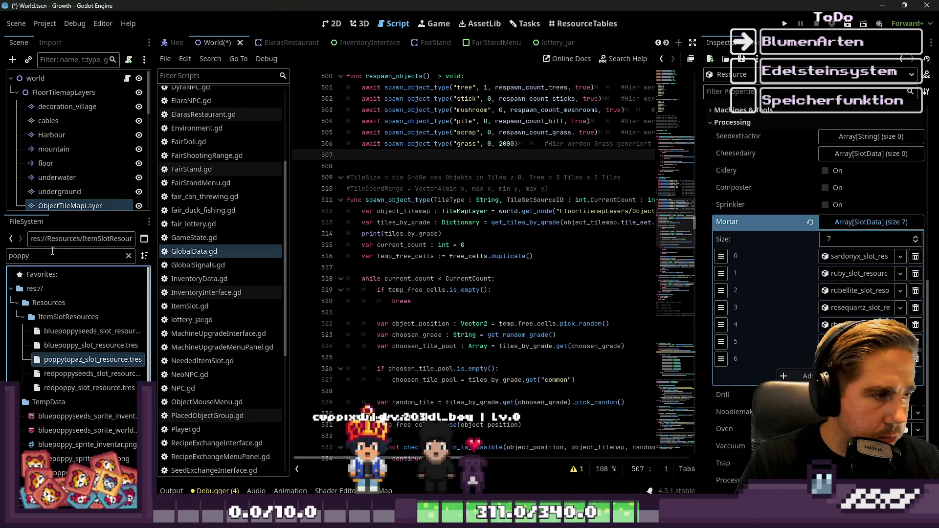
type("amber")
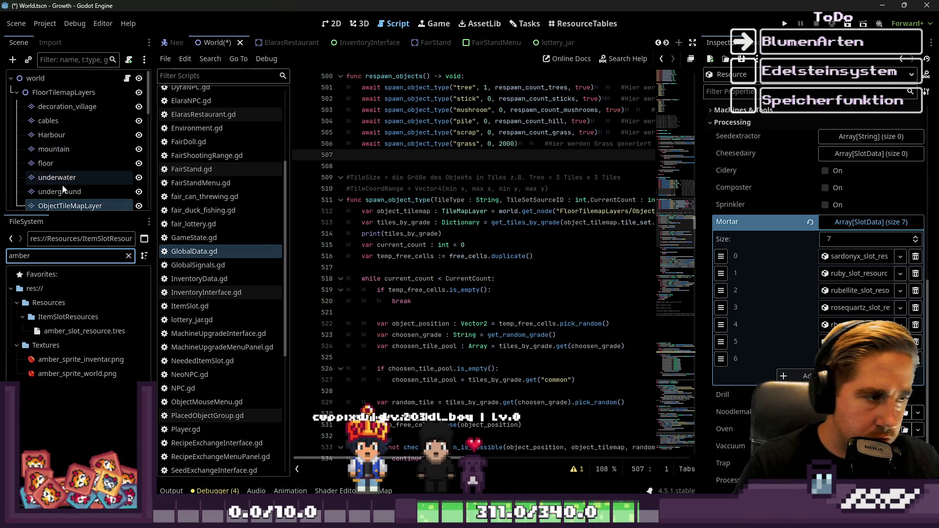
left_click_drag(83, 331, 704, 303)
left_click_drag(865, 221, 865, 222)
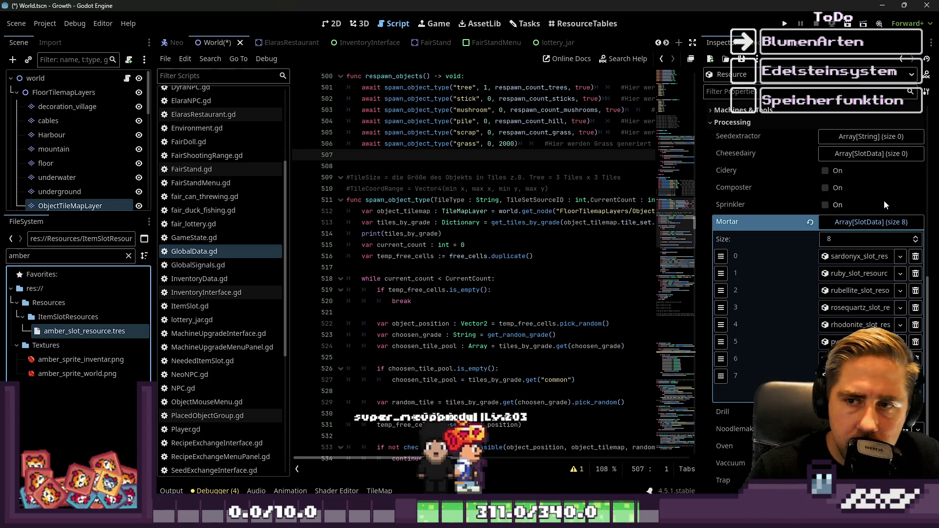
Check all eight Mortar outputs, then choose Save As for the resource
left_click(861, 222)
left_click(859, 276)
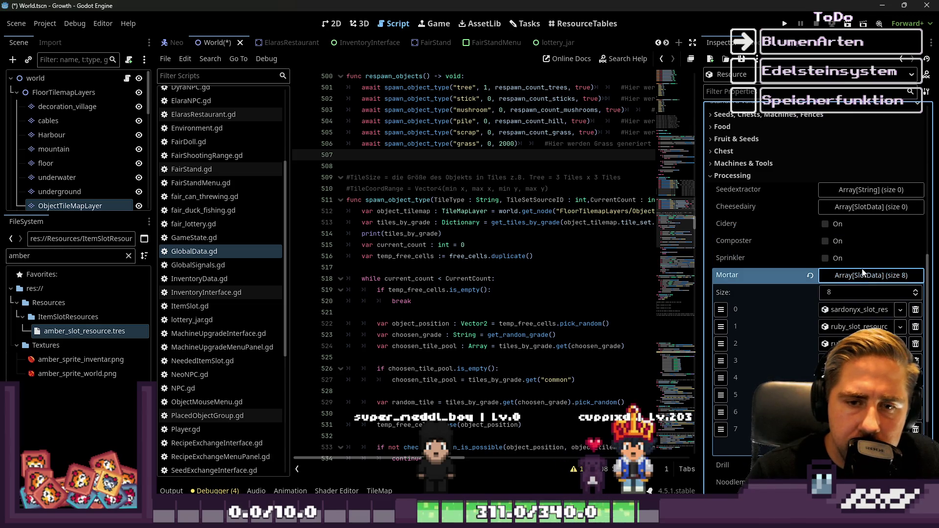
scroll(862, 272, "down", 2)
left_click(832, 202)
left_click(742, 59)
left_click(755, 87)
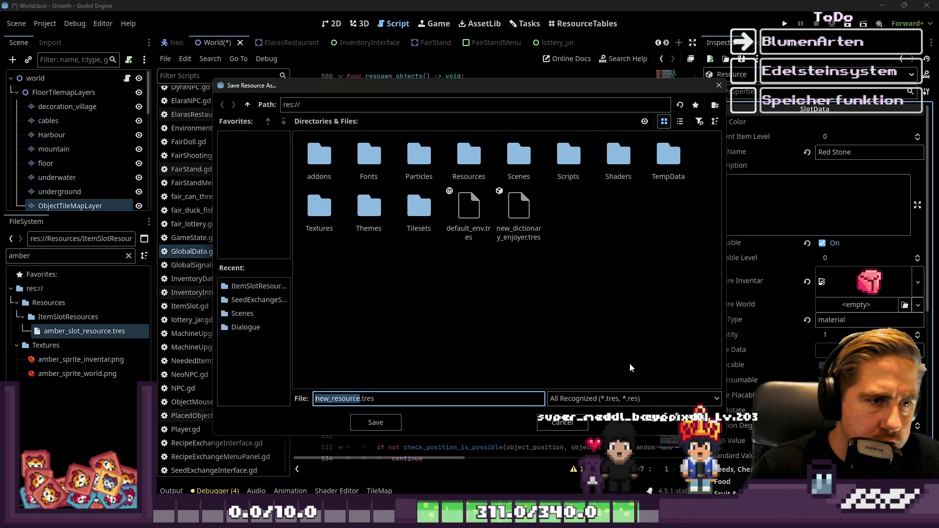
Save Red Stone in Resources/ItemSlotResources as a new _slot_resource.tres file
double_click(469, 156)
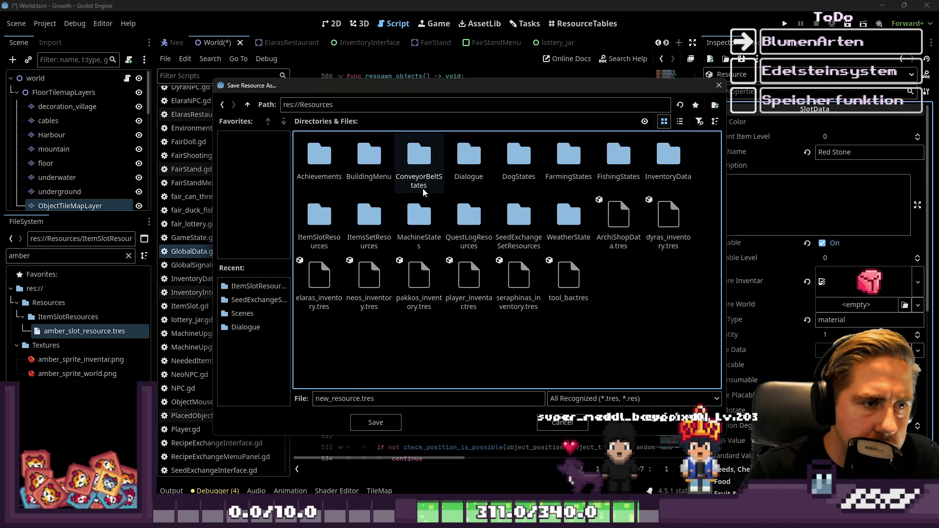
double_click(330, 223)
left_click(328, 217)
left_click(331, 399)
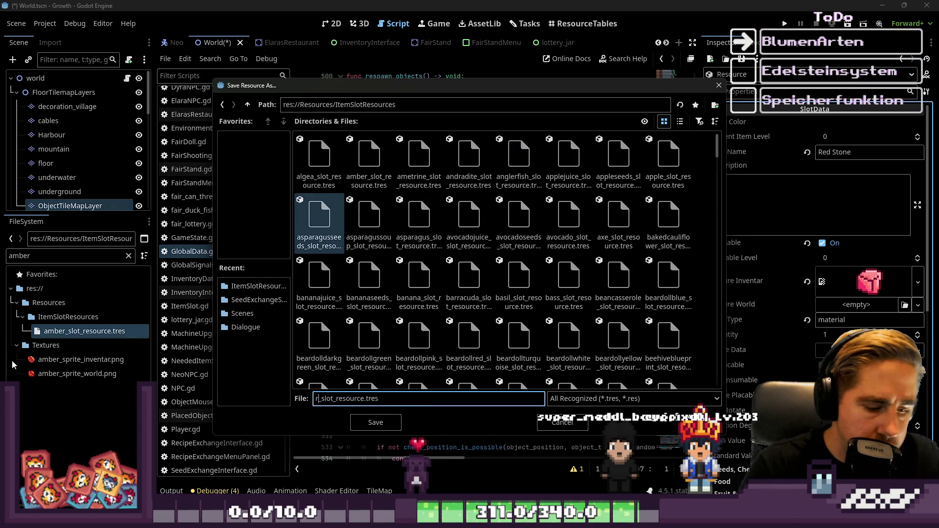
key("Return")
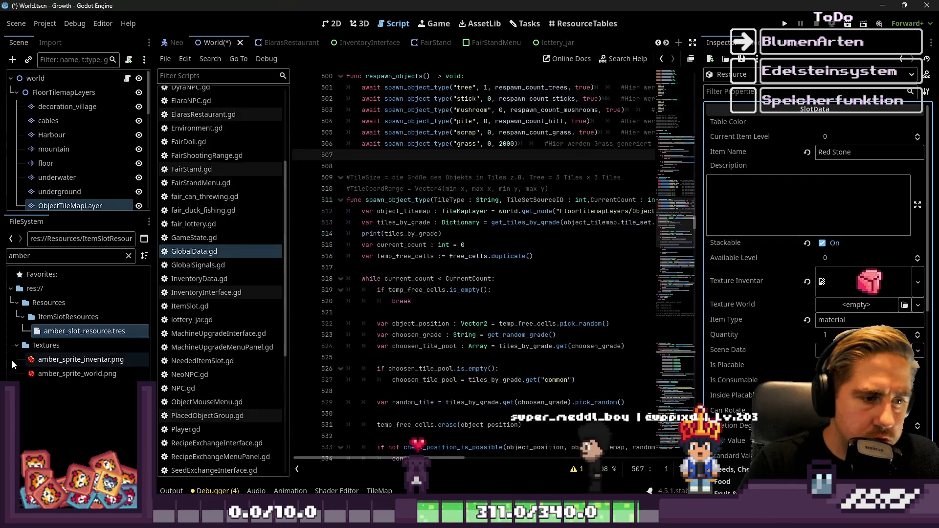
Rename the item to Blue Stone
double_click(39, 255)
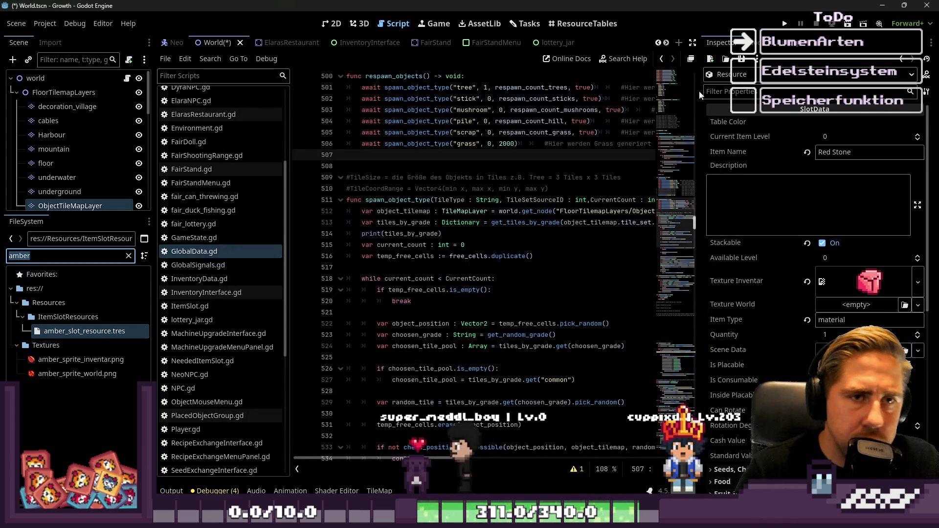
left_click(830, 152)
key("ctrl+a")
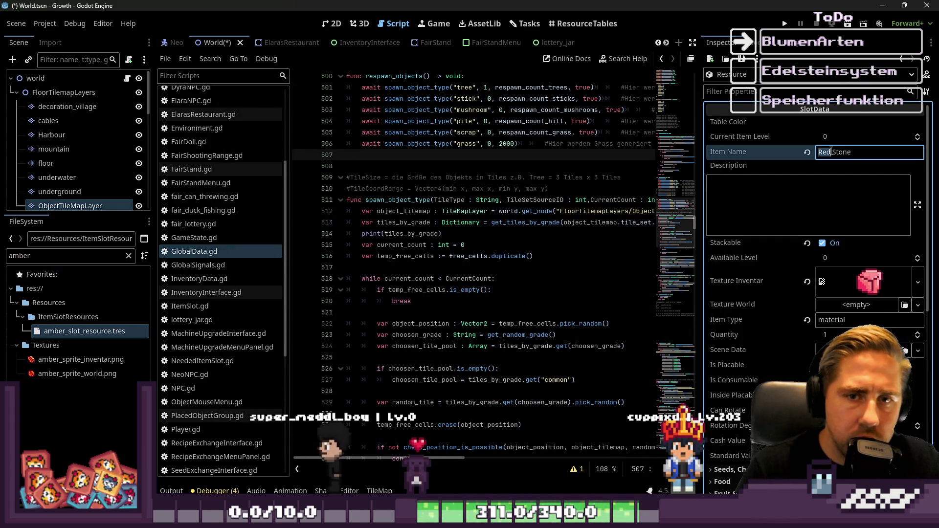
type("Blue Sto")
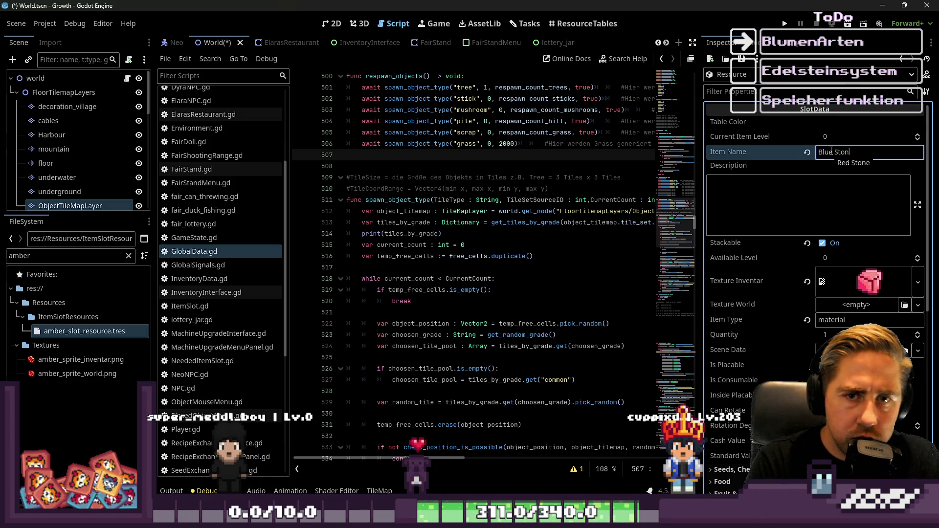
left_click(31, 255)
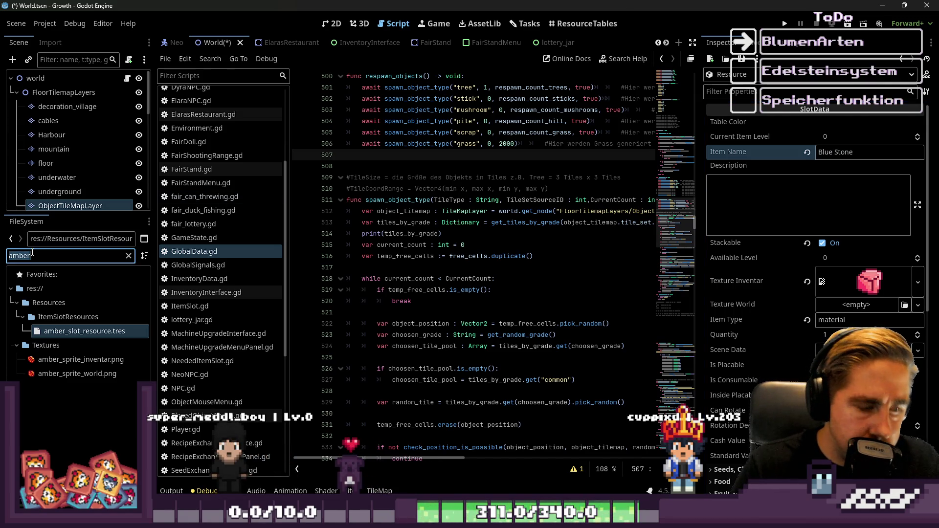
Set bluestone_sprite_inventar.png as the inventory texture and expand the empty Mortar list
type("bluestone")
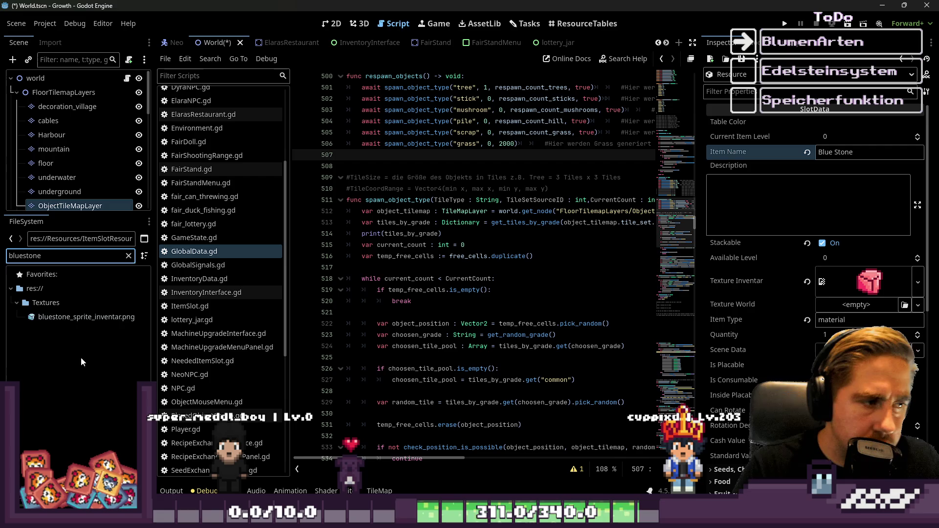
left_click_drag(70, 316, 861, 281)
scroll(794, 220, "down", 5)
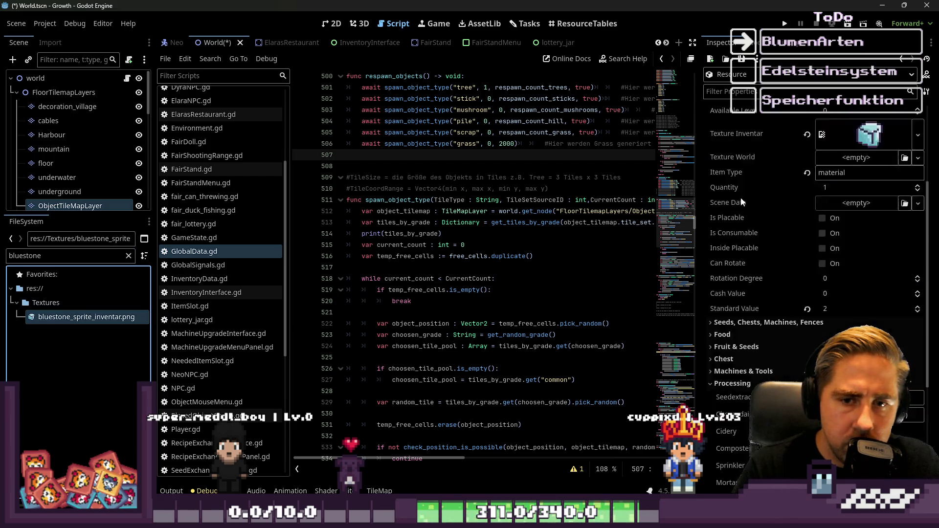
scroll(806, 265, "down", 2)
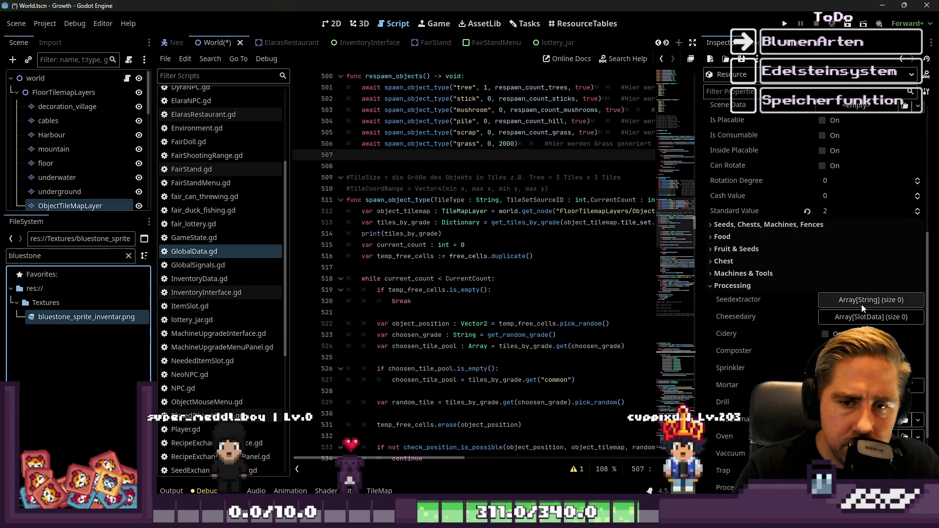
scroll(863, 307, "down", 6)
left_click(871, 239)
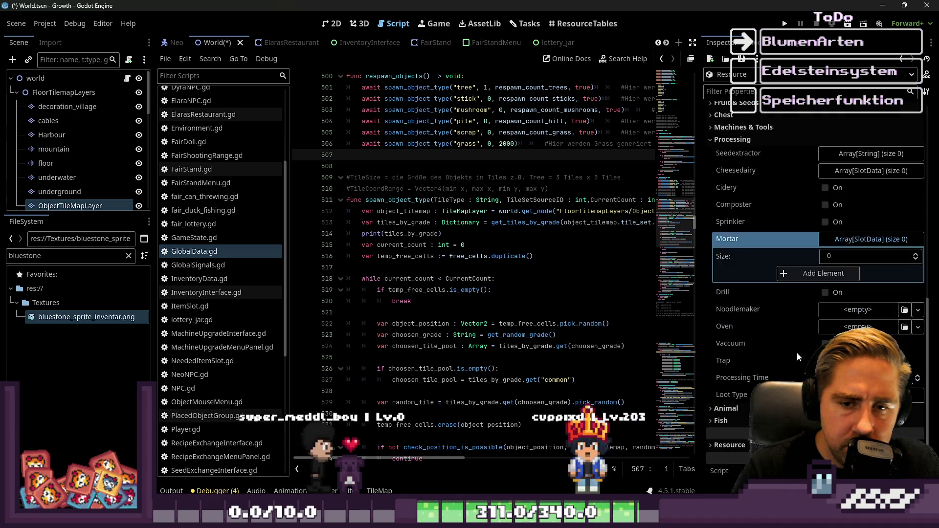
Clear the bluestone filter and filter the FileSystem for Greenstone
triple_click(66, 256)
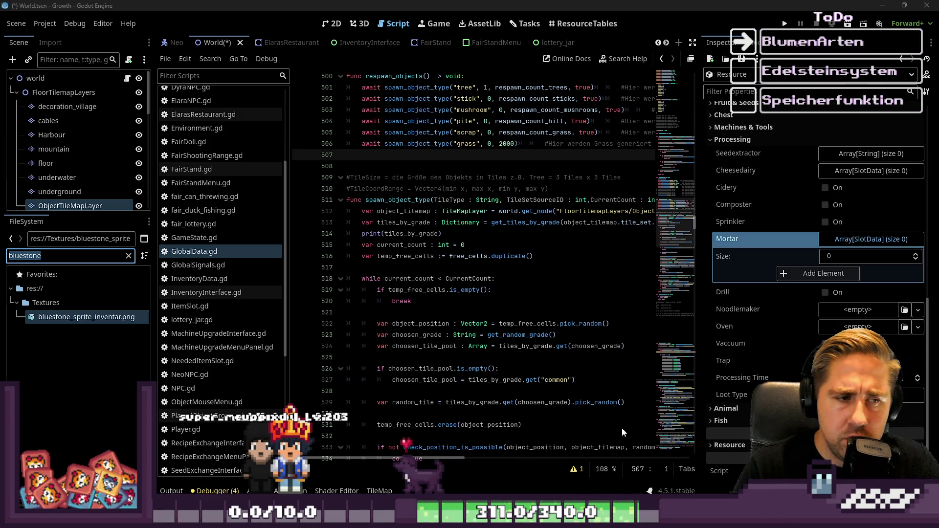
left_click(72, 257)
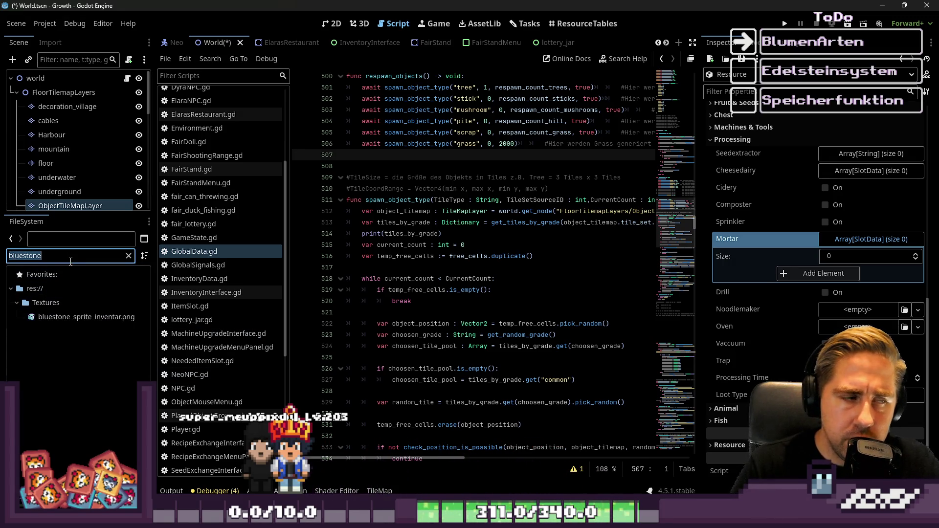
key("BackSpace")
scroll(81, 382, "down", 15)
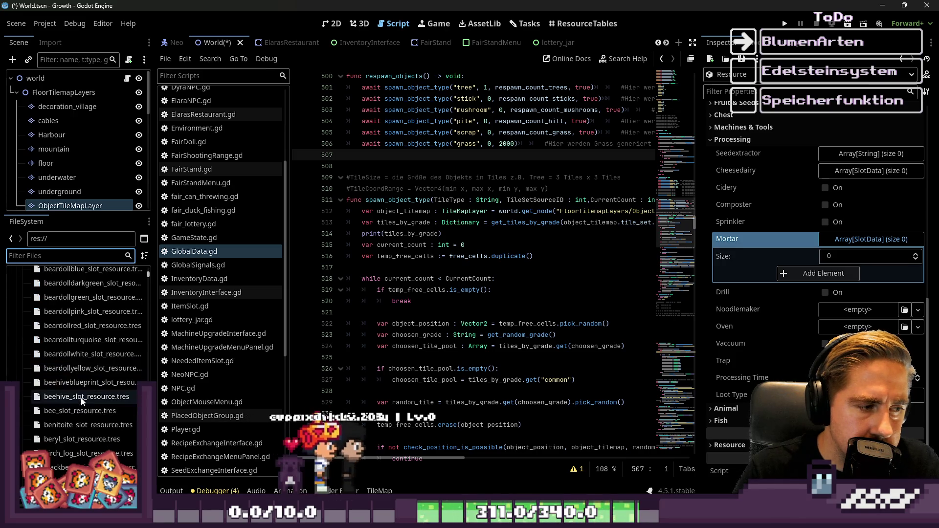
scroll(91, 389, "down", 5)
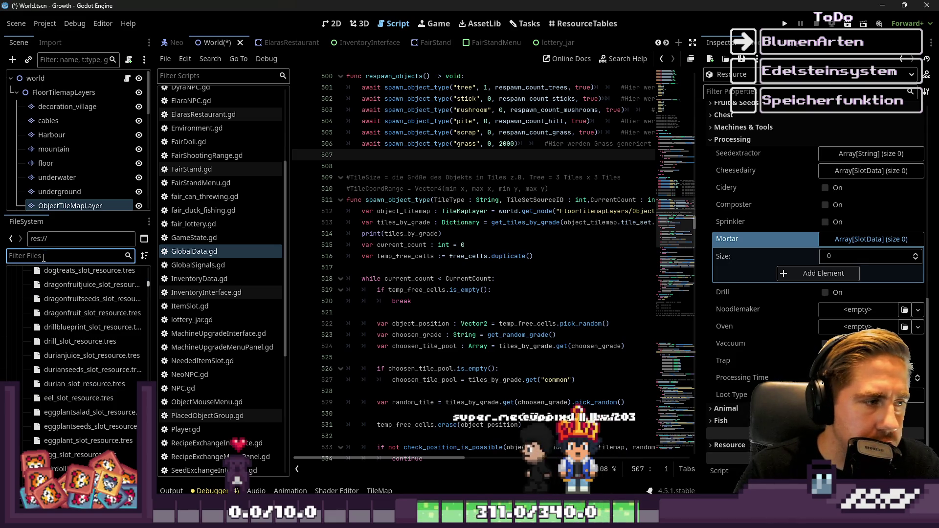
type("Green")
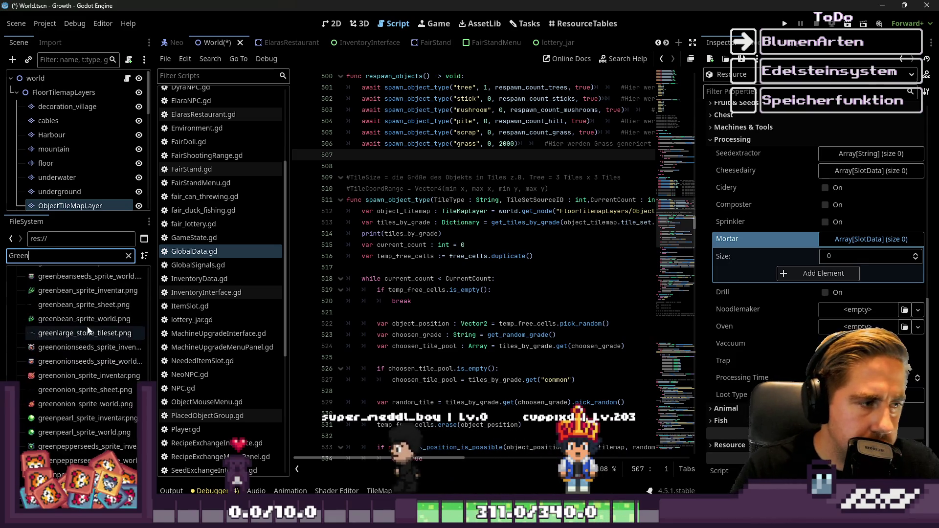
scroll(80, 327, "up", 5)
type("stone")
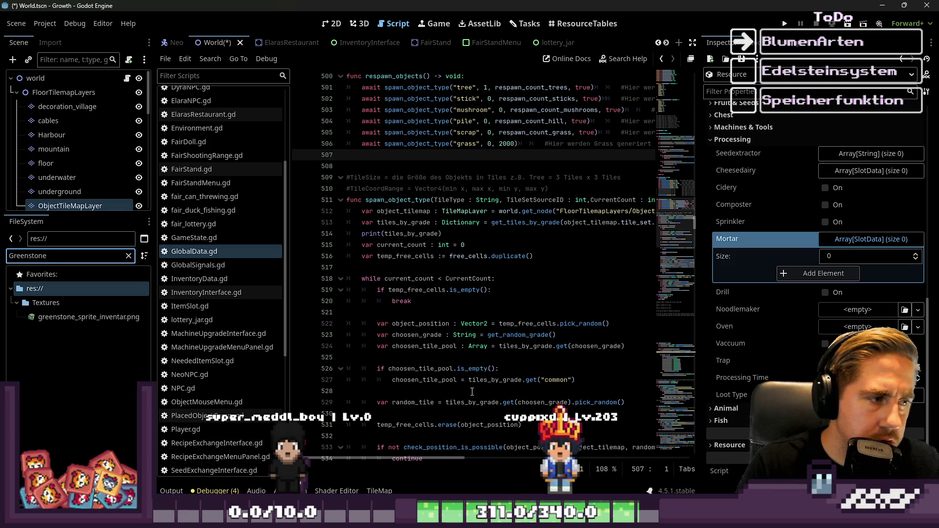
Set greenstone_sprite_inventar.png as the inventory texture and rename the item Green Stone
left_click_drag(88, 317, 763, 243)
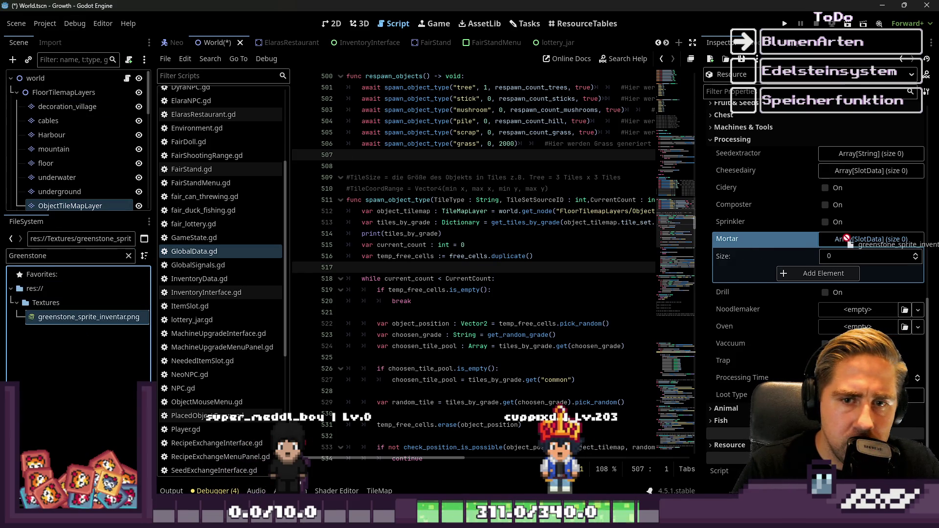
mouse_move(836, 189)
left_mouse_down()
mouse_move(775, 155)
mouse_move(852, 236)
left_mouse_up()
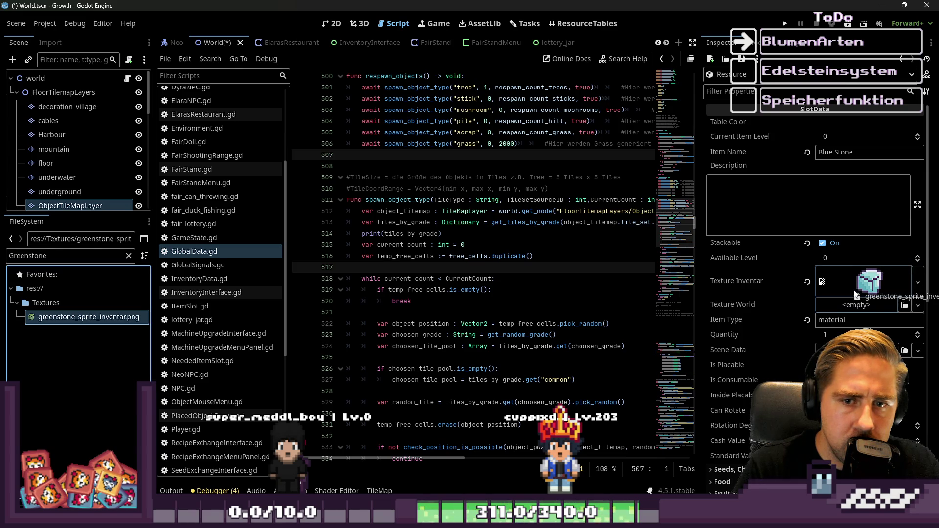
left_click_drag(856, 293, 856, 289)
double_click(832, 152)
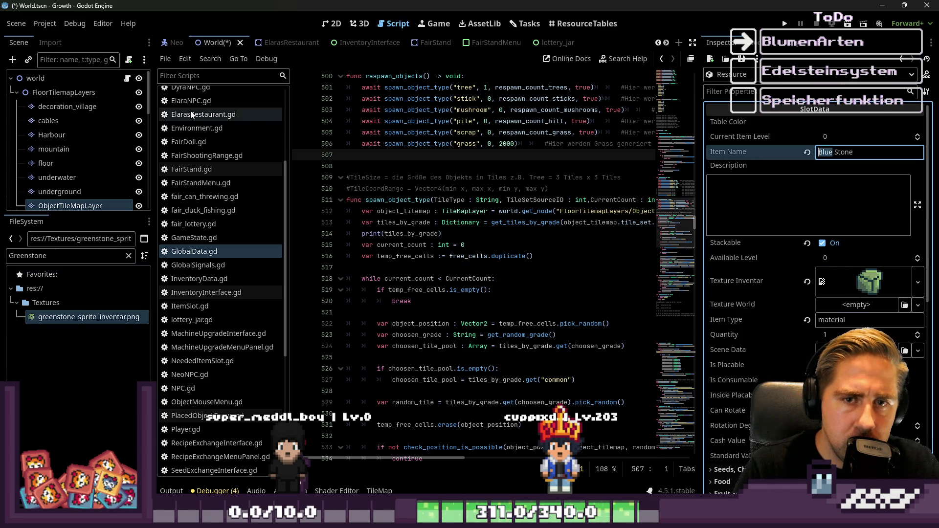
type("Green")
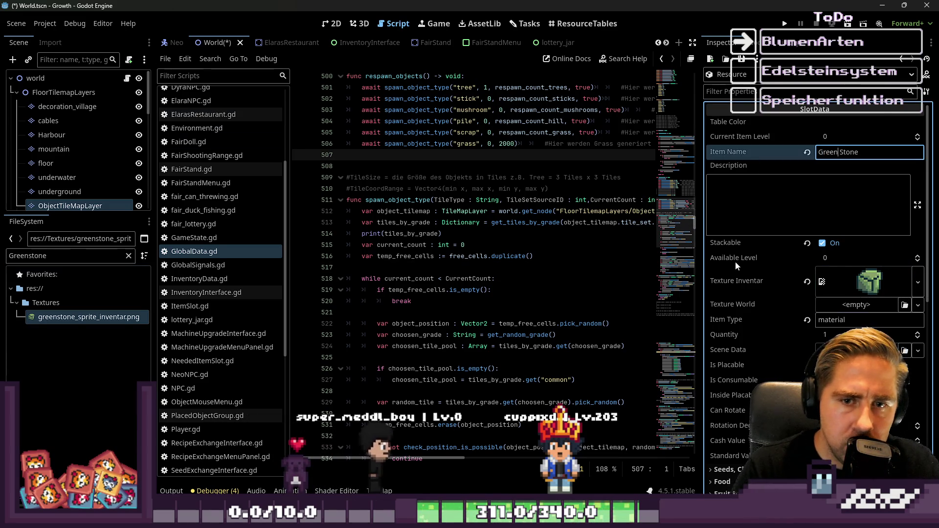
Expand the Mortar array and filter the FileSystem for Tsavorite
scroll(773, 274, "down", 3)
scroll(800, 281, "down", 5)
left_click(822, 238)
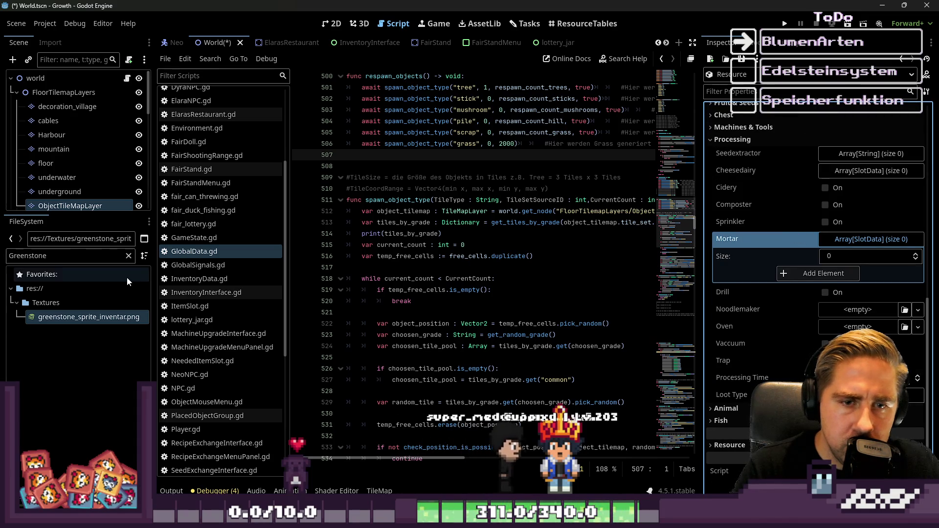
double_click(60, 252)
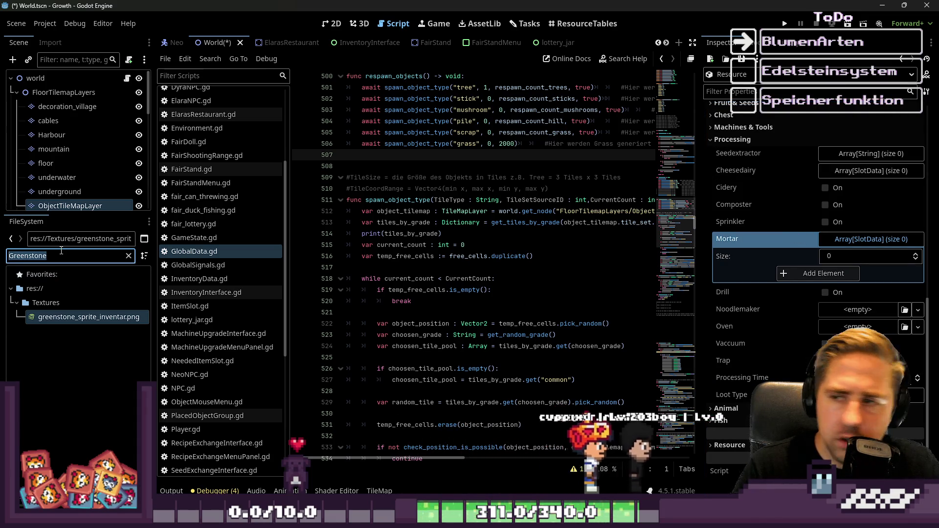
type("Tsavor")
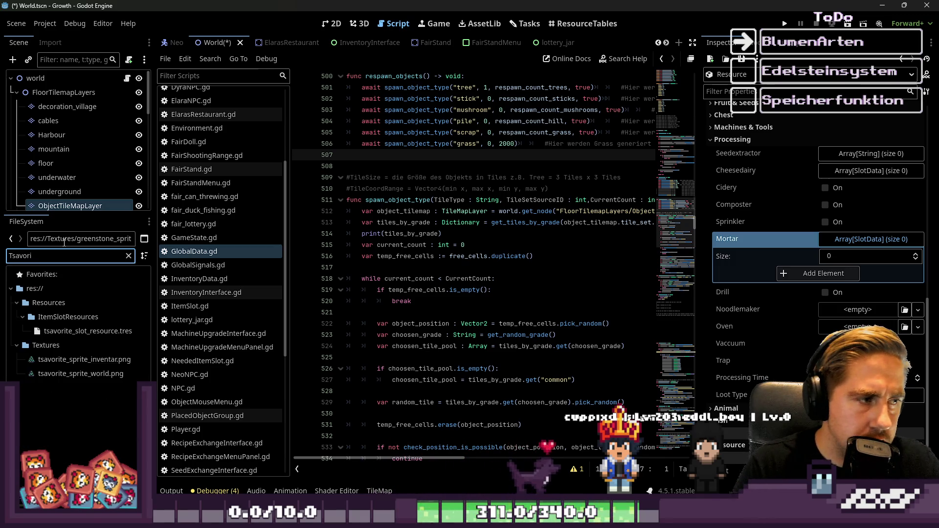
Add the tsavorite, tashmarine, kornerupine and demantoid slot resources to Mortar
left_click_drag(88, 331, 836, 246)
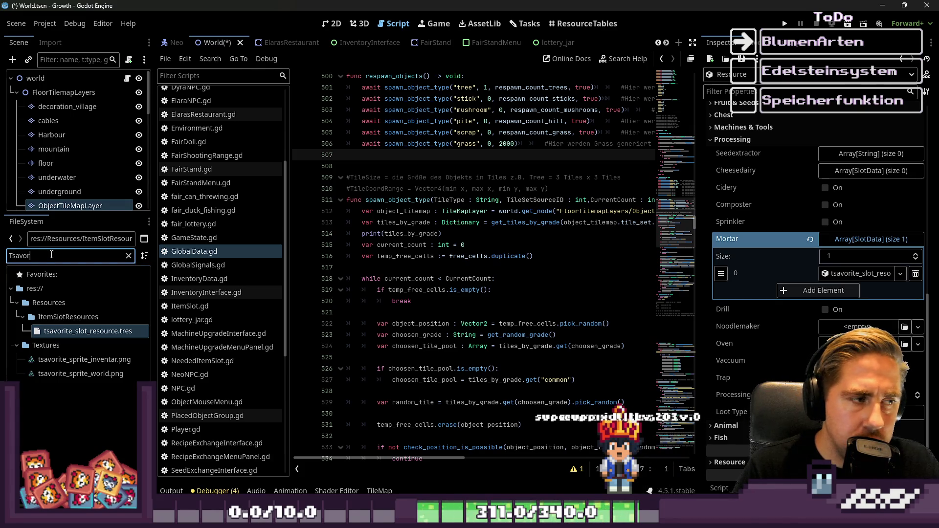
type("T")
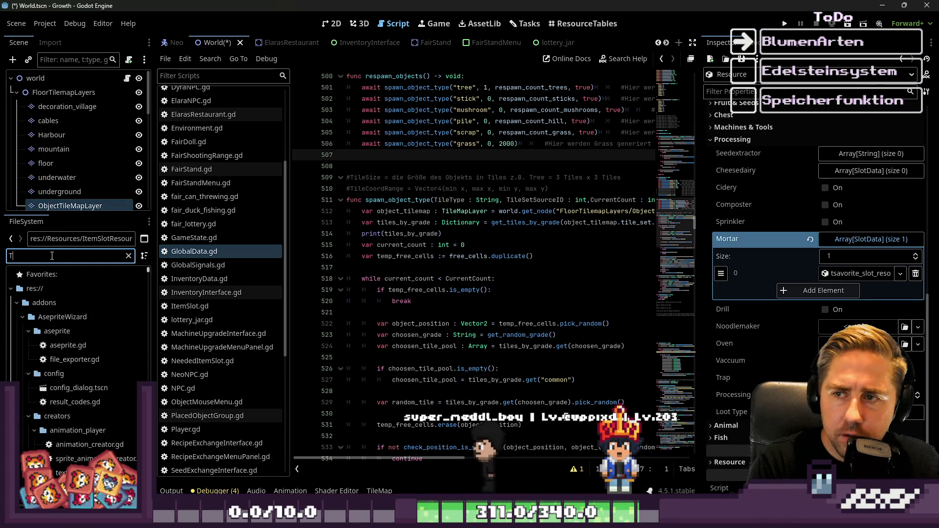
type("ashmarine")
mouse_move(88, 331)
left_mouse_down()
mouse_move(696, 268)
mouse_move(749, 273)
left_mouse_up()
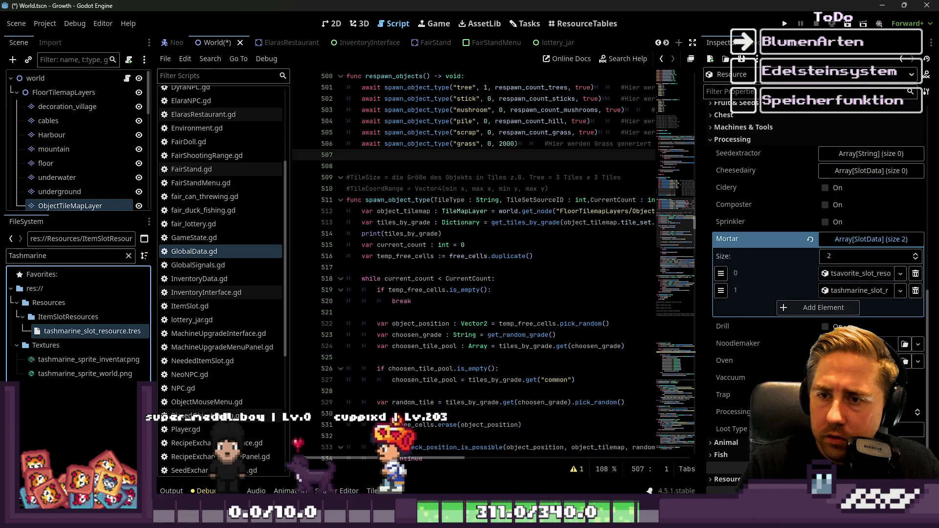
double_click(35, 256)
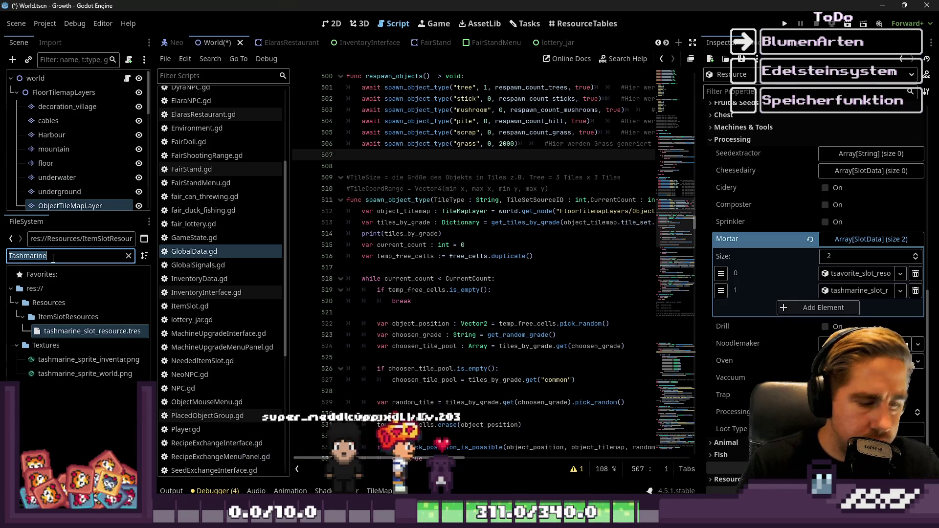
type("Korne")
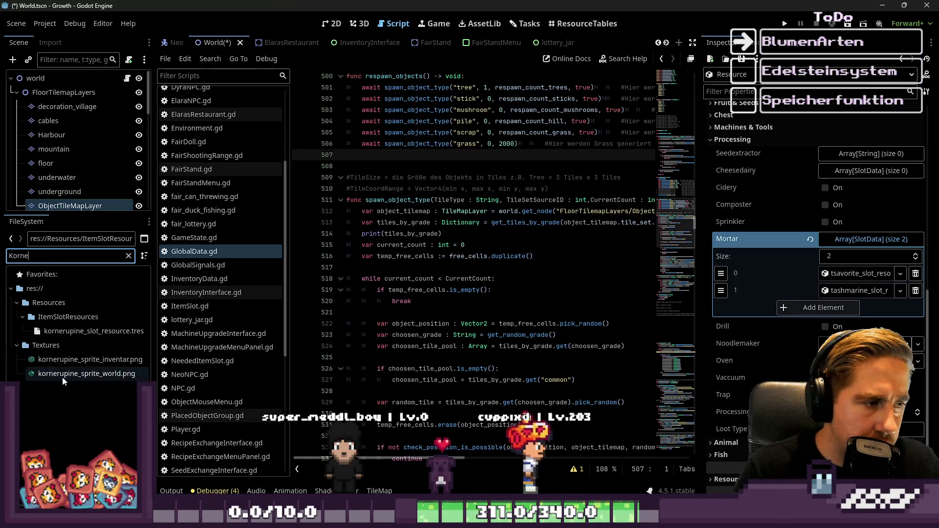
mouse_move(78, 336)
left_mouse_down()
mouse_move(538, 301)
mouse_move(834, 246)
left_mouse_up()
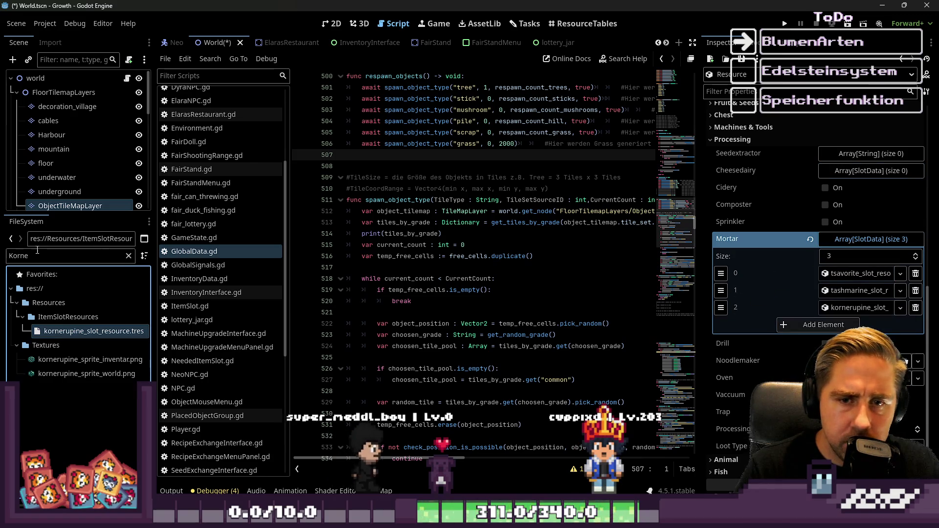
left_click(22, 254)
type("Demanto")
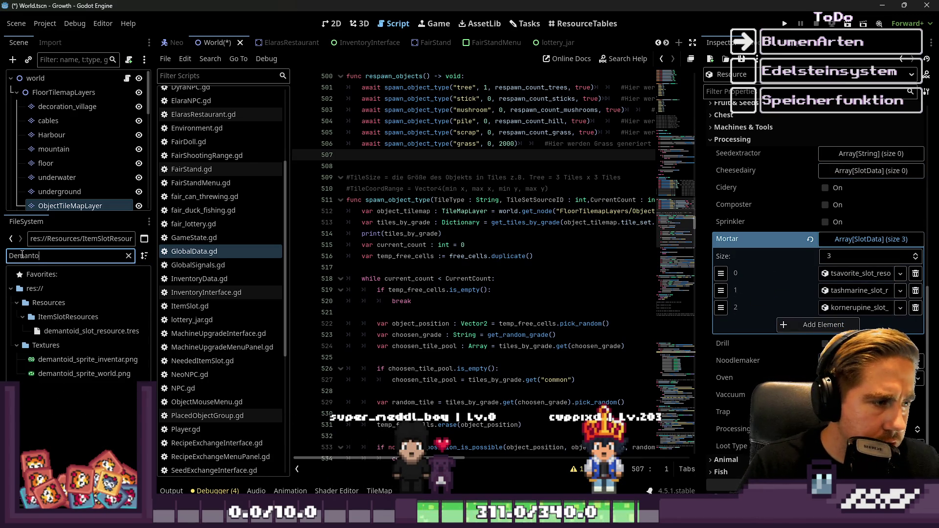
left_click_drag(301, 351, 742, 298)
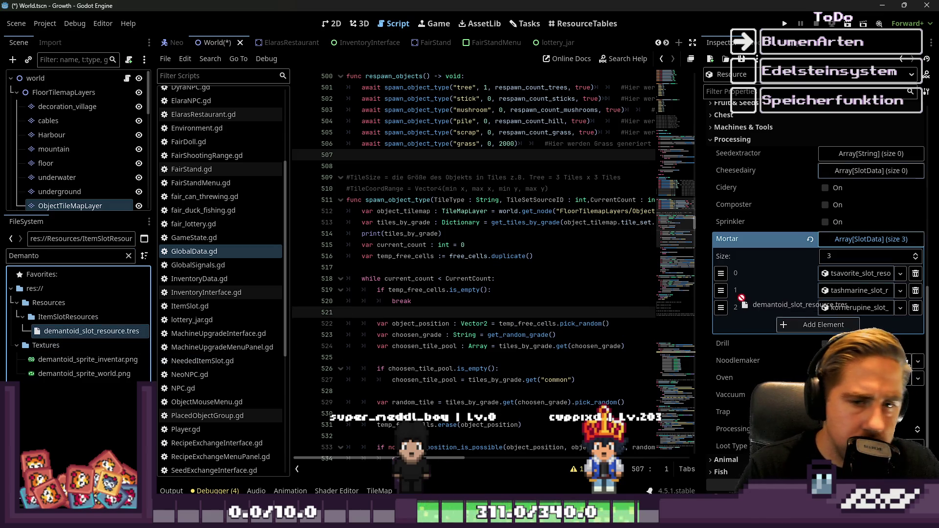
left_click_drag(824, 252, 832, 244)
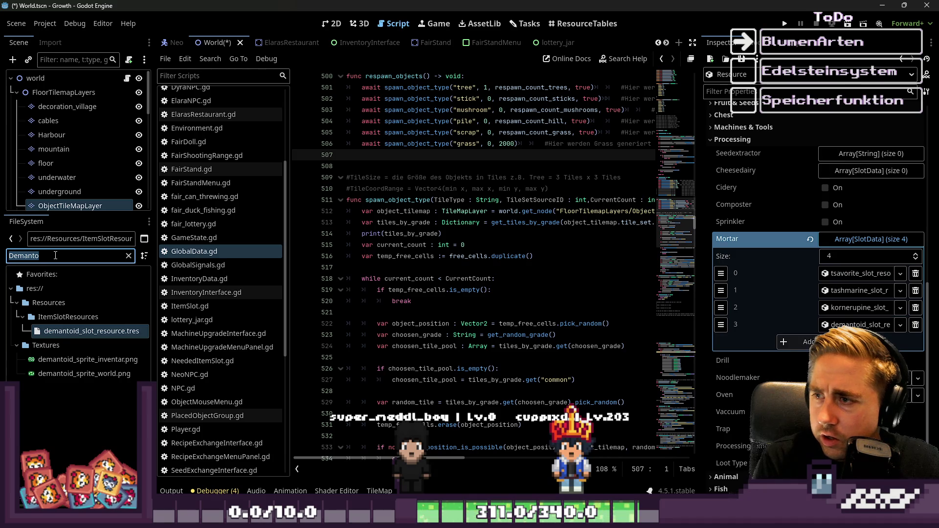
Add the andradite and idicoite slot resources, then open the resource's save options
type("Andradite")
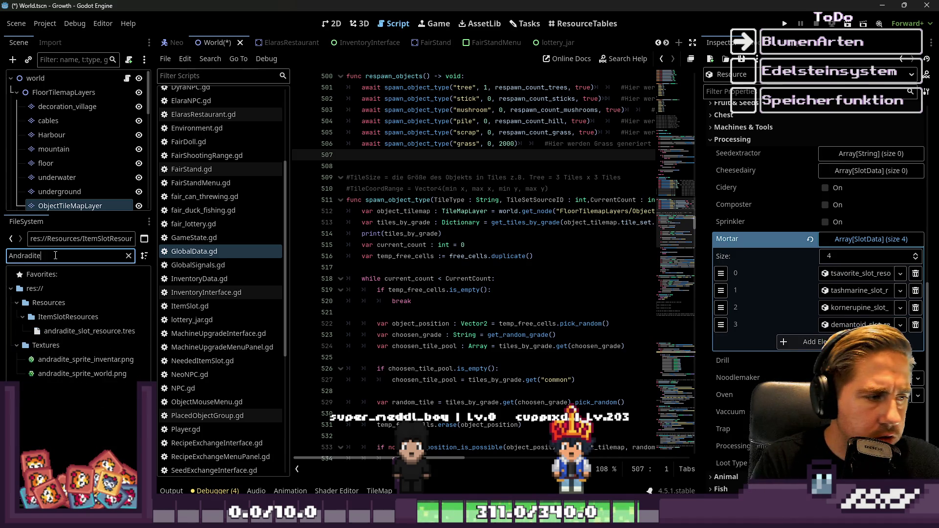
mouse_move(90, 331)
left_mouse_down()
mouse_move(412, 319)
mouse_move(870, 239)
left_mouse_up()
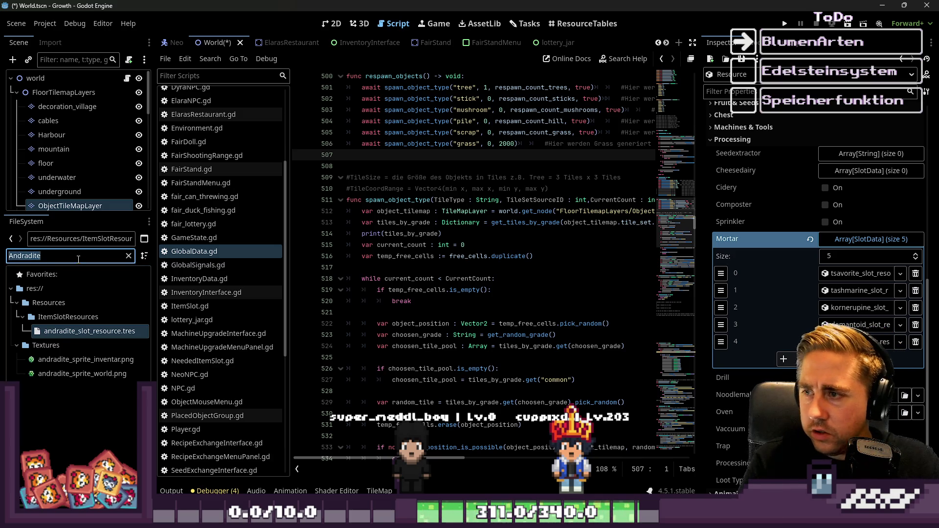
type("Idico")
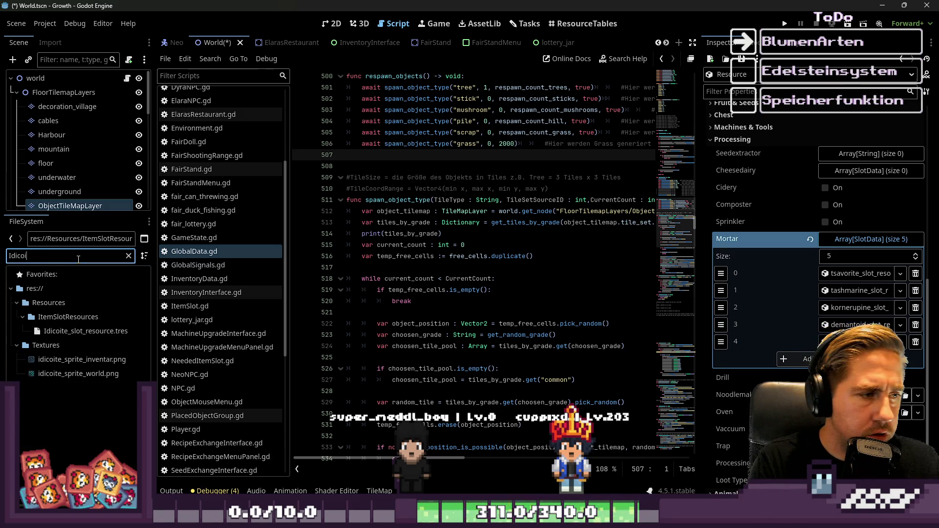
mouse_move(78, 331)
left_mouse_down()
mouse_move(763, 244)
mouse_move(820, 258)
left_mouse_up()
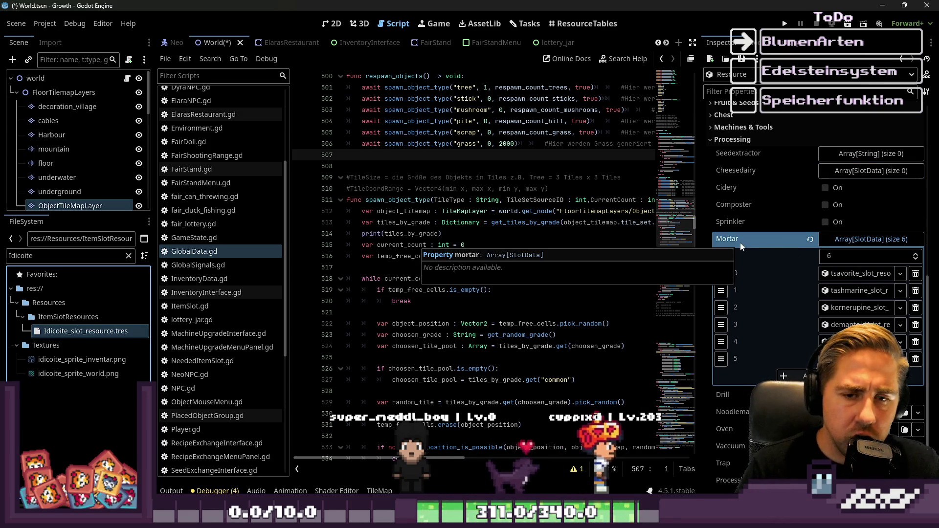
double_click(22, 255)
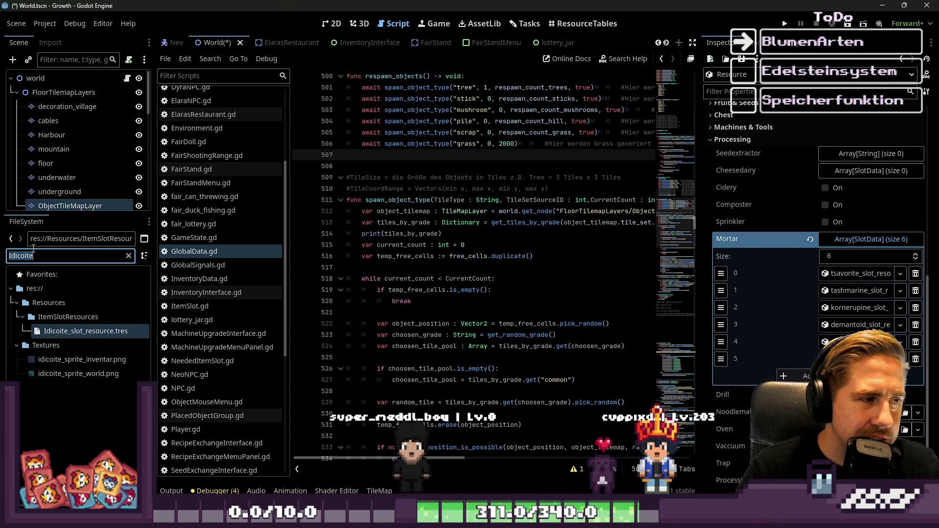
scroll(814, 140, "up", 3)
left_click(902, 58)
left_click(742, 58)
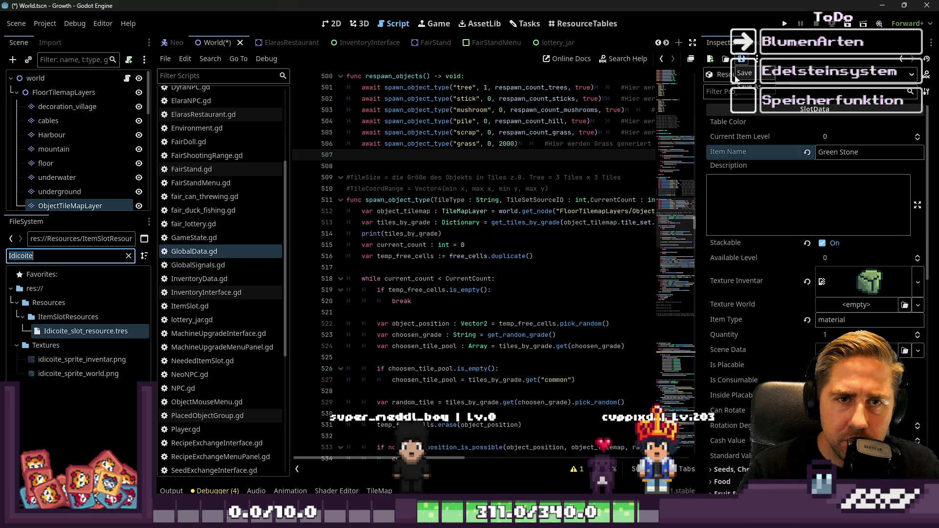
Save the resource as greenstone_slot_resource.tres and filter files for Lights
left_click(756, 88)
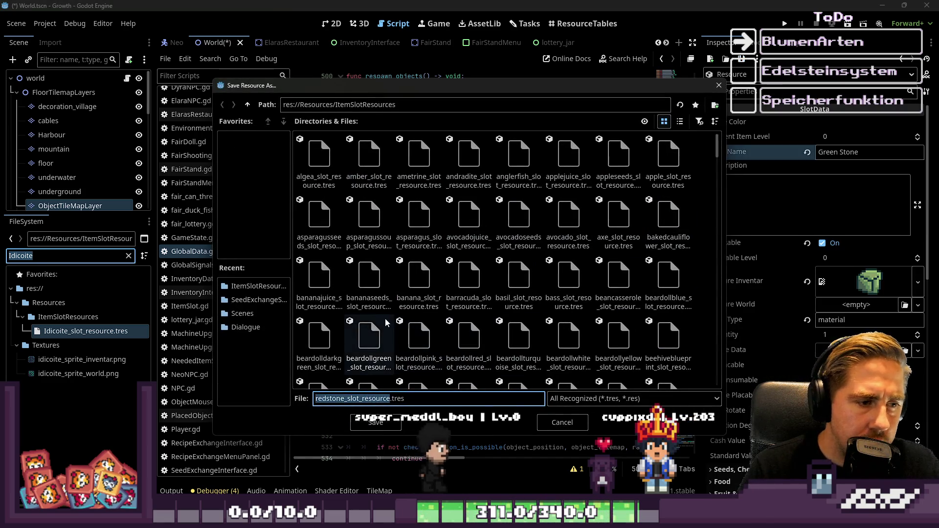
key("shift+Left")
key("shift+Left")
key("shift+Left")
type("greens")
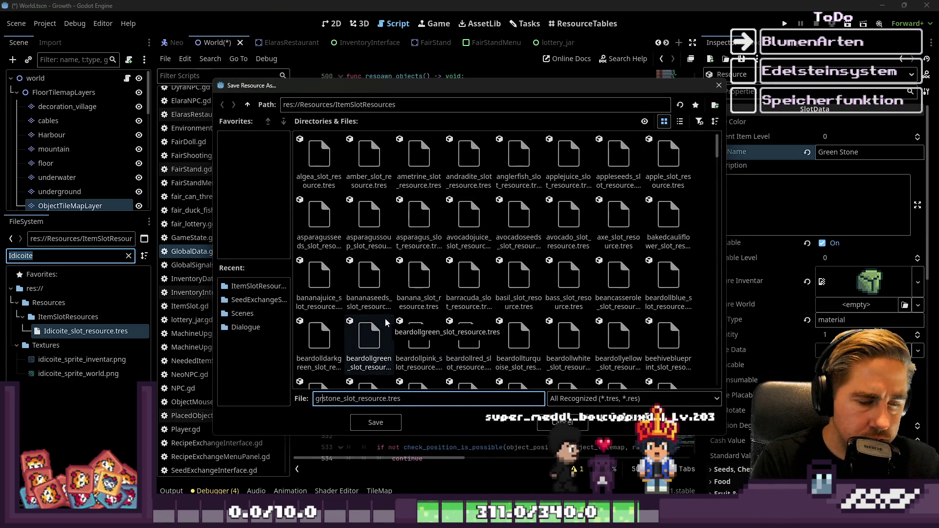
key("Return")
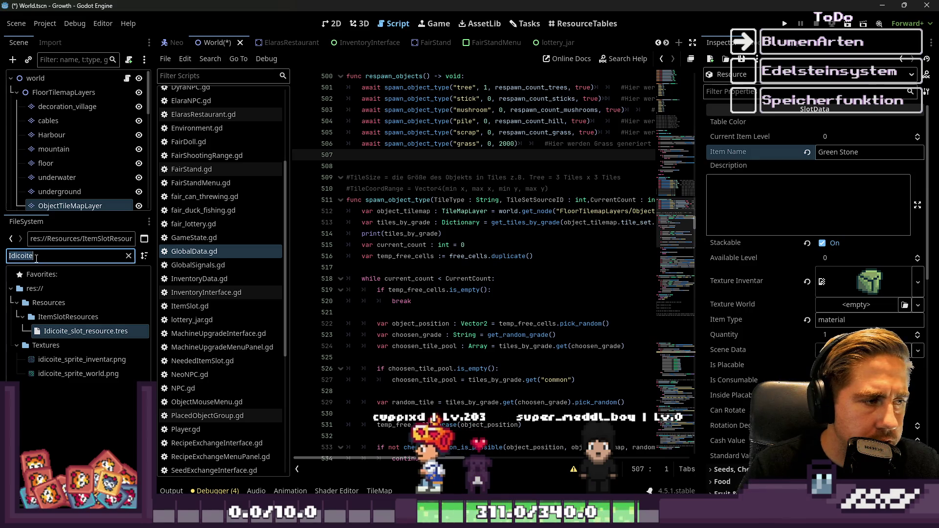
type("Light")
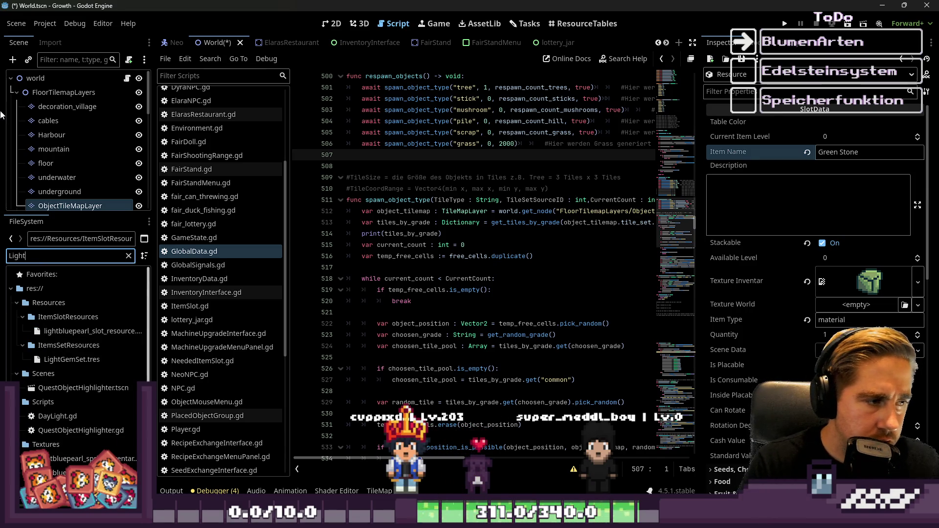
type("stone")
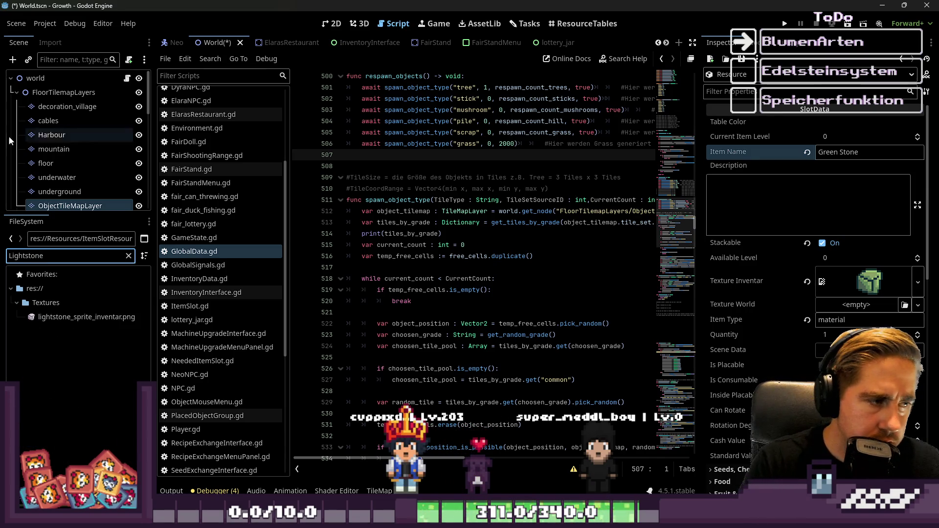
Set the lightstone inventory texture, clear the Mortar outputs and add tealtopaz
mouse_move(86, 317)
left_mouse_down()
mouse_move(489, 334)
mouse_move(870, 281)
left_mouse_up()
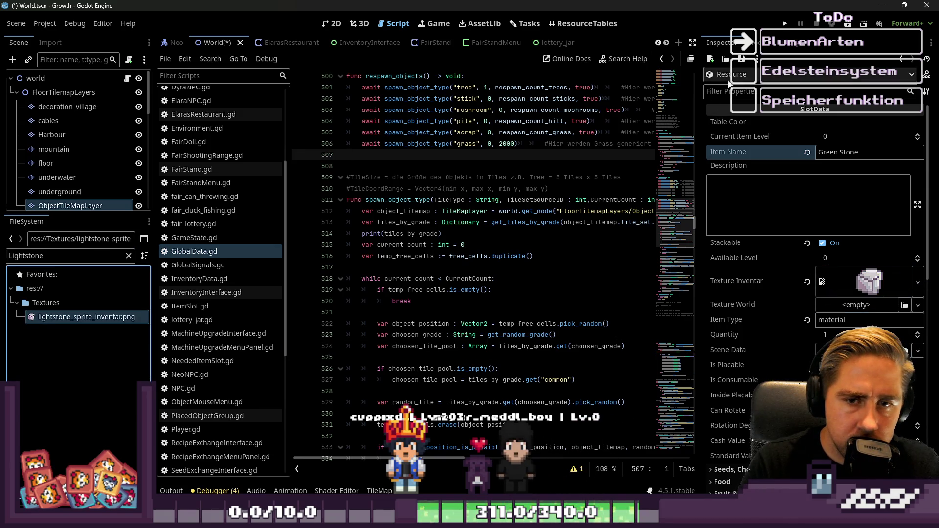
scroll(814, 270, "down", 5)
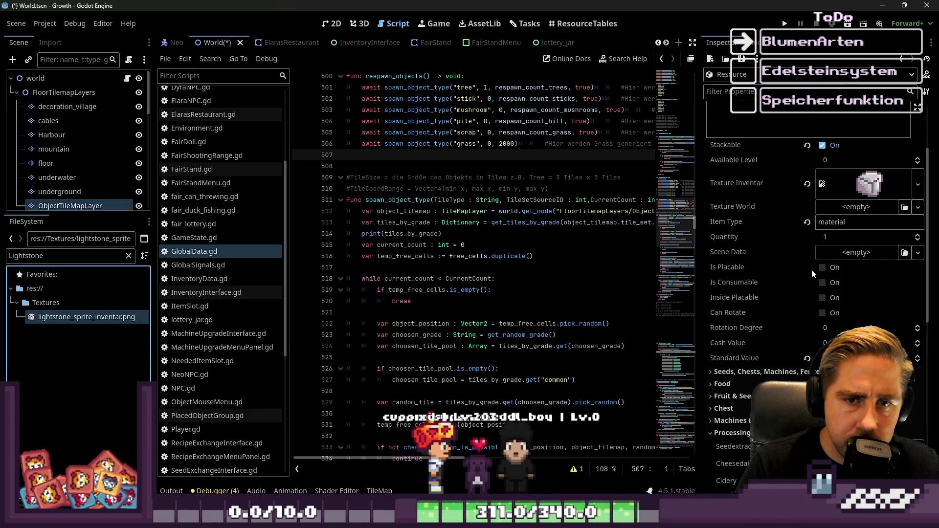
mouse_move(808, 269)
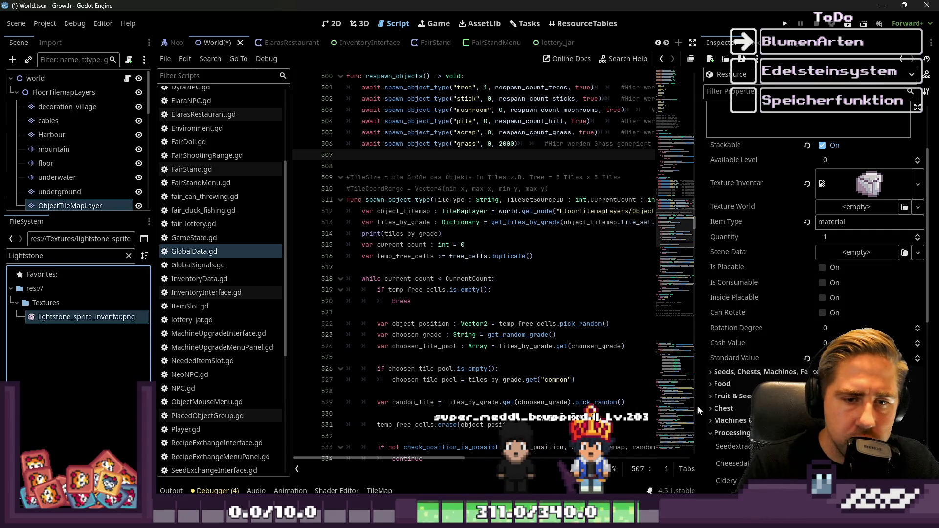
scroll(817, 332, "down", 10)
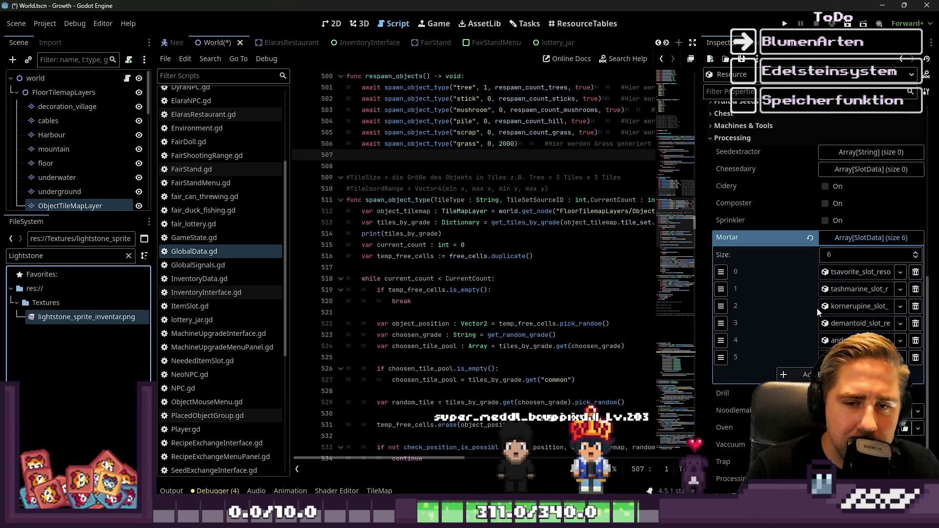
left_click(810, 238)
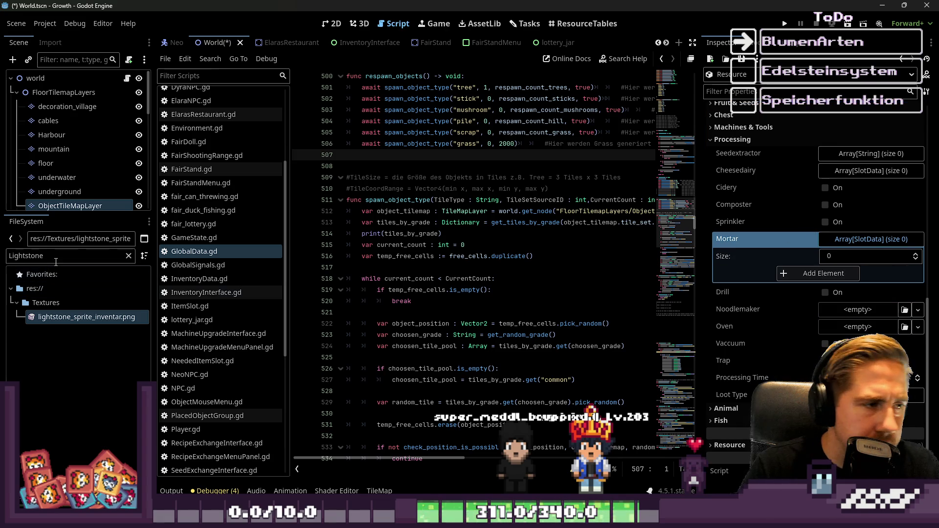
type("teal")
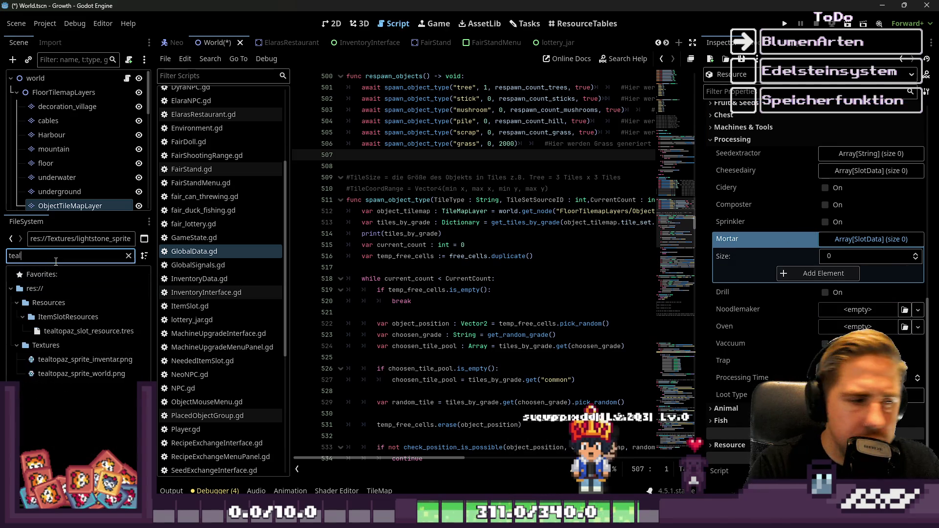
mouse_move(88, 331)
left_mouse_down()
mouse_move(822, 324)
mouse_move(840, 255)
mouse_move(832, 264)
left_mouse_up()
left_click(43, 256)
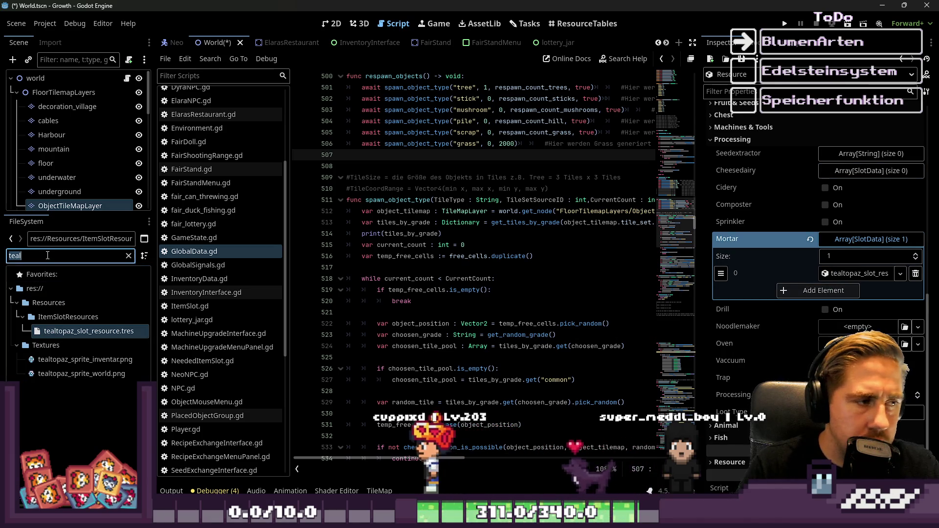
Add paraibatourmaline, moonstone and sphene slot resources to the Mortar outputs
type("par")
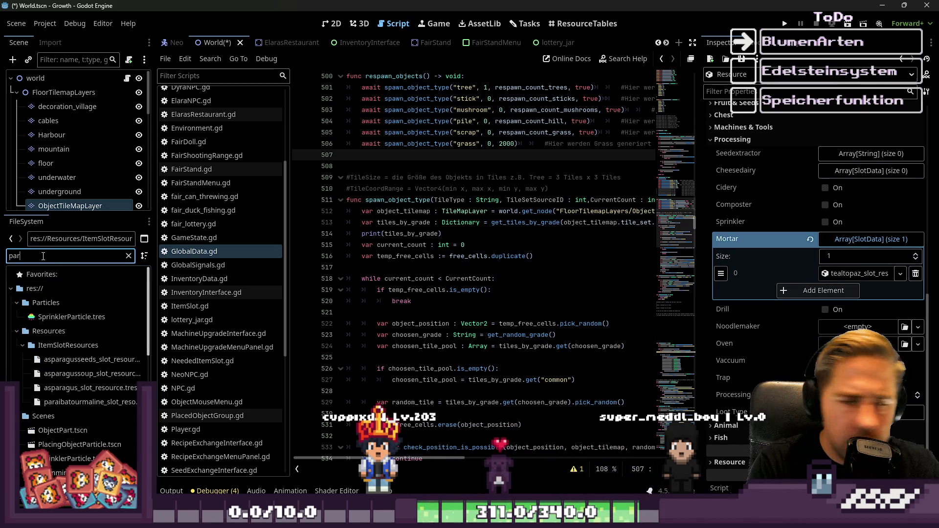
type("ai")
left_click_drag(69, 331, 732, 254)
left_click_drag(842, 240, 844, 239)
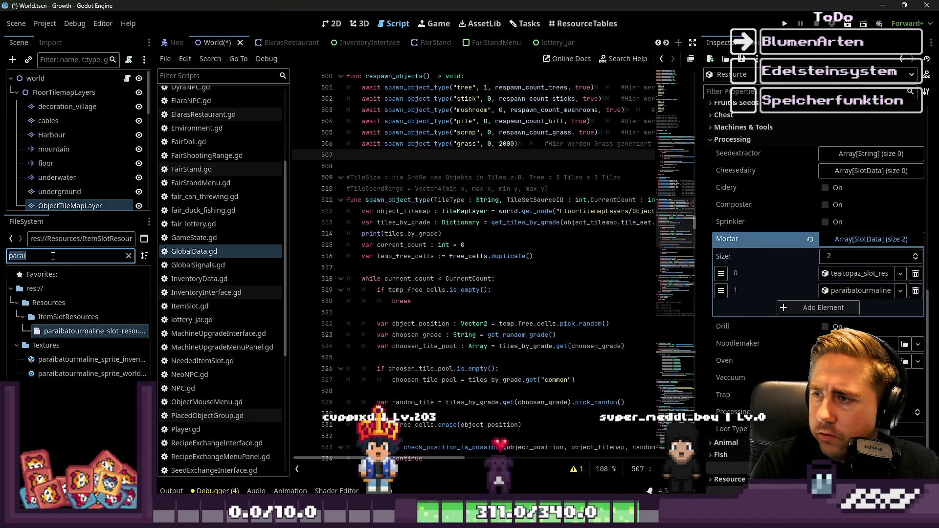
type("moonstone")
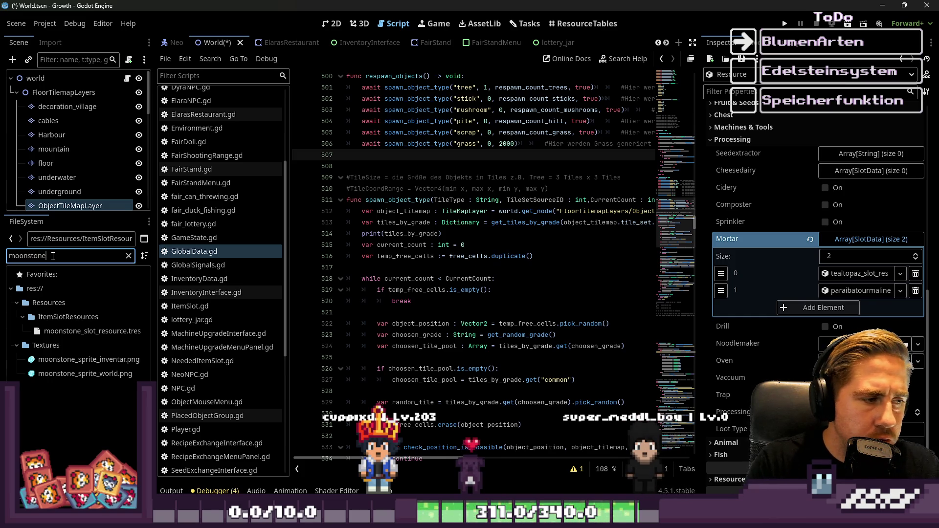
mouse_move(92, 332)
left_mouse_down()
mouse_move(489, 274)
mouse_move(842, 240)
left_mouse_up()
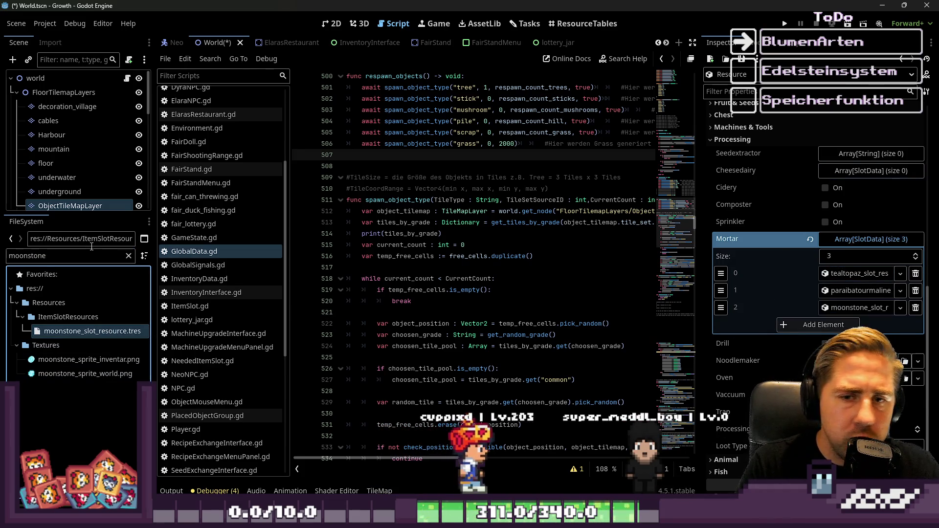
double_click(102, 259)
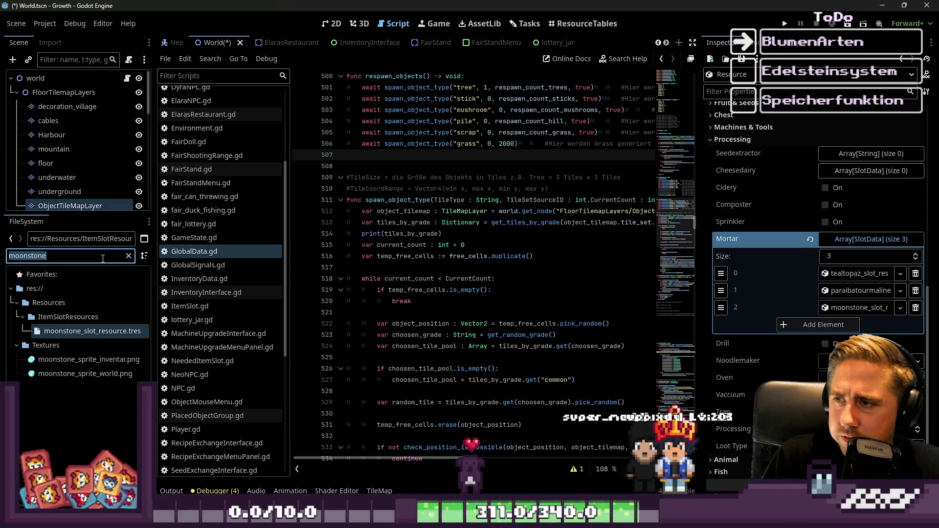
type("sphene")
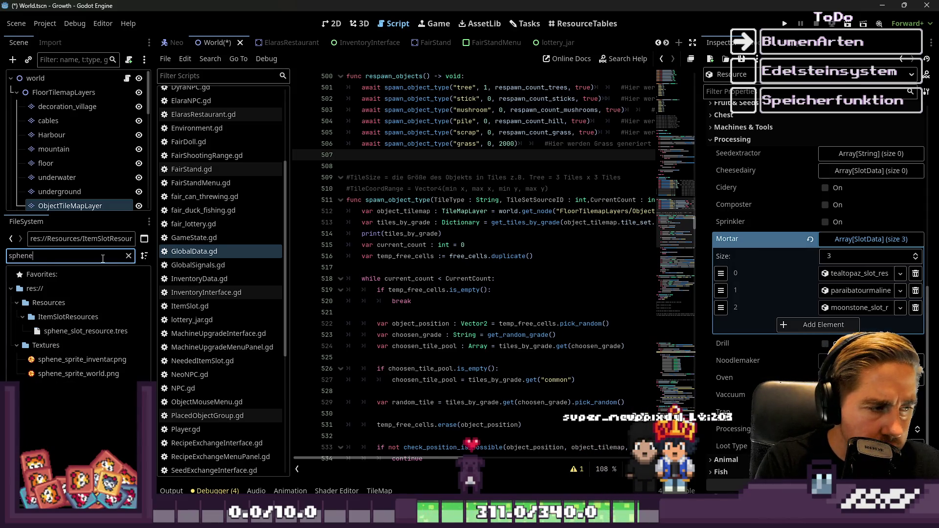
left_click_drag(85, 331, 722, 242)
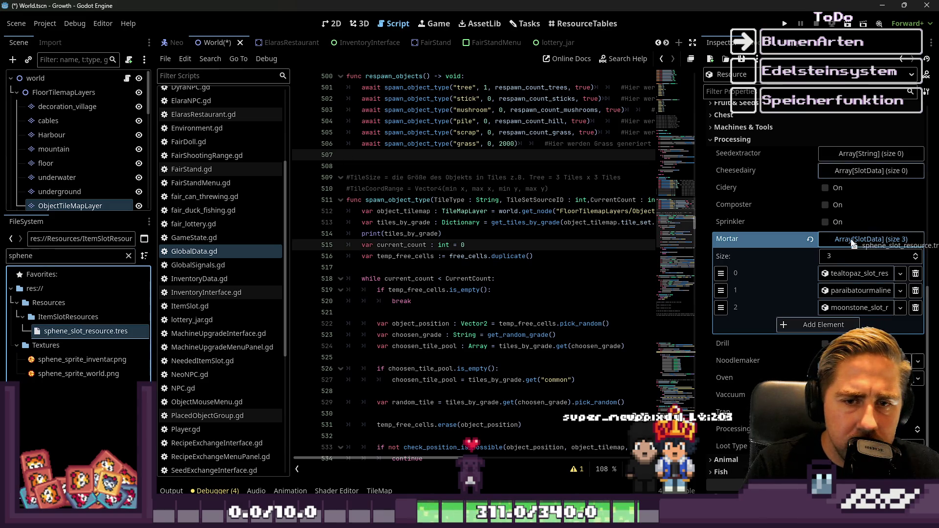
left_click_drag(852, 243, 852, 243)
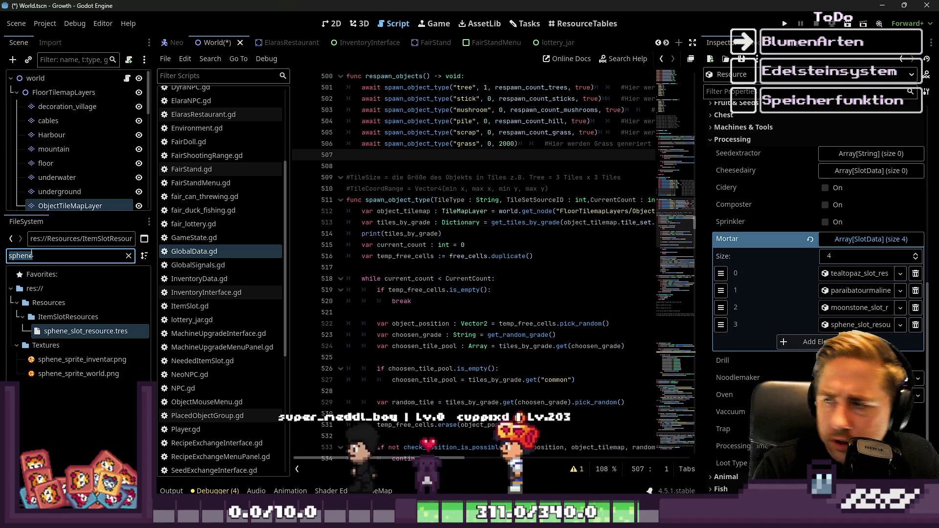
Add fireopal, chrysoprase and beryl slot resources to the Mortar outputs
type("fire")
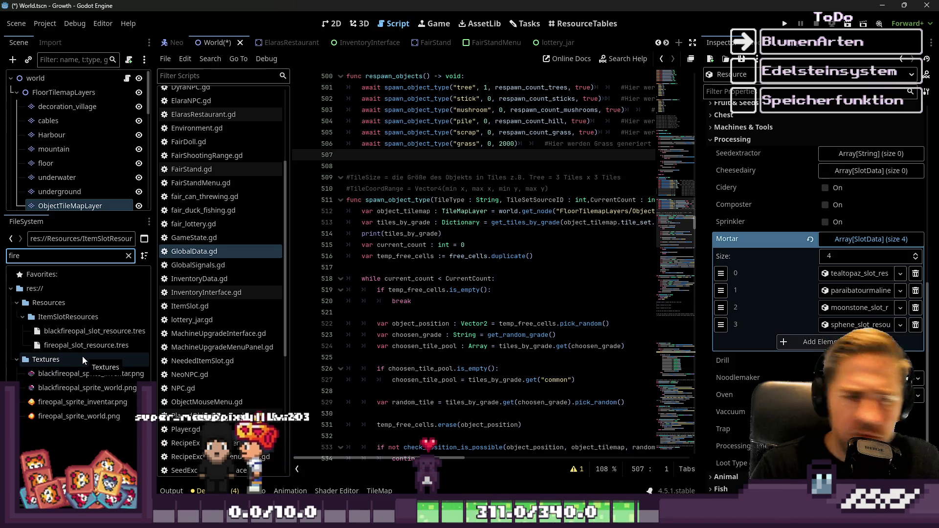
left_click_drag(56, 345, 664, 305)
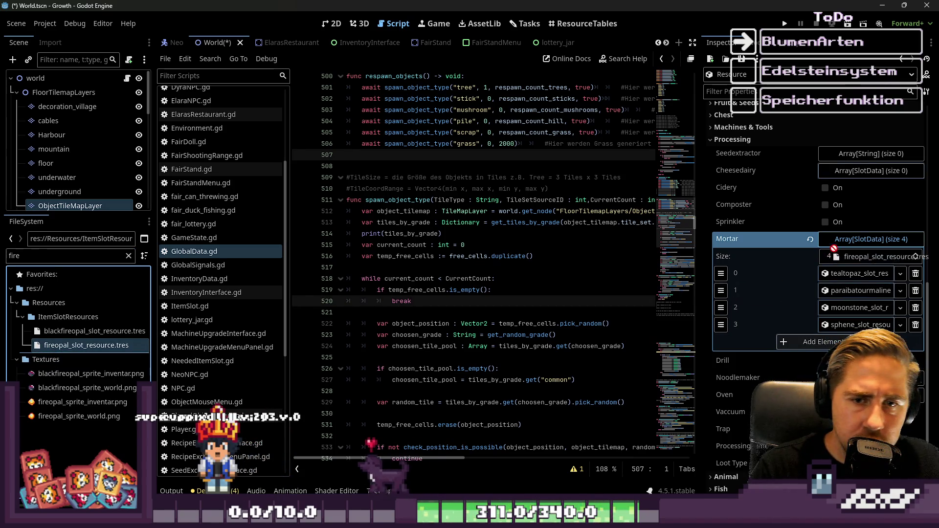
left_click_drag(841, 241, 830, 245)
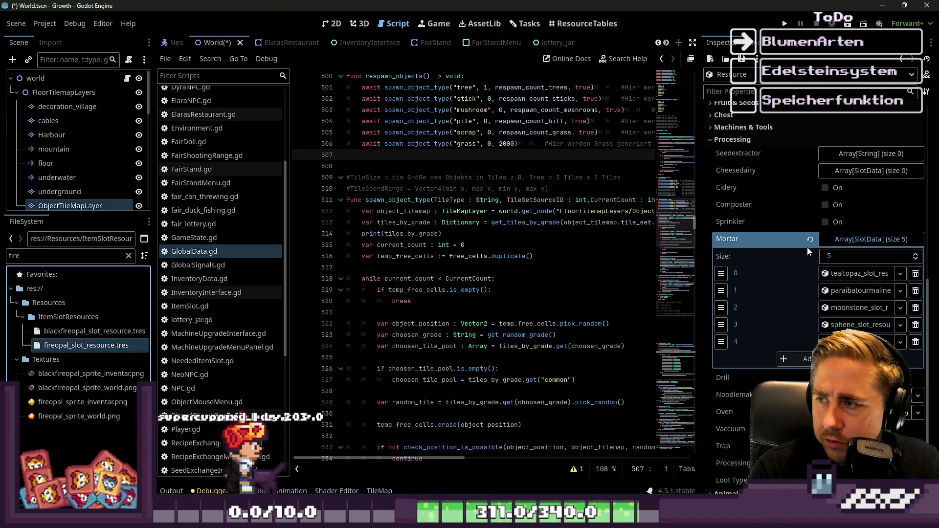
double_click(71, 260)
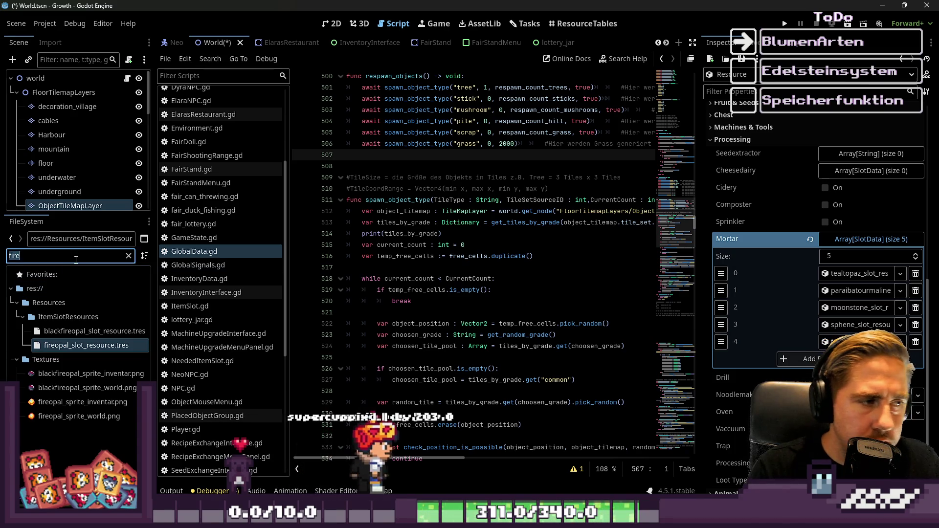
type("chrysopras")
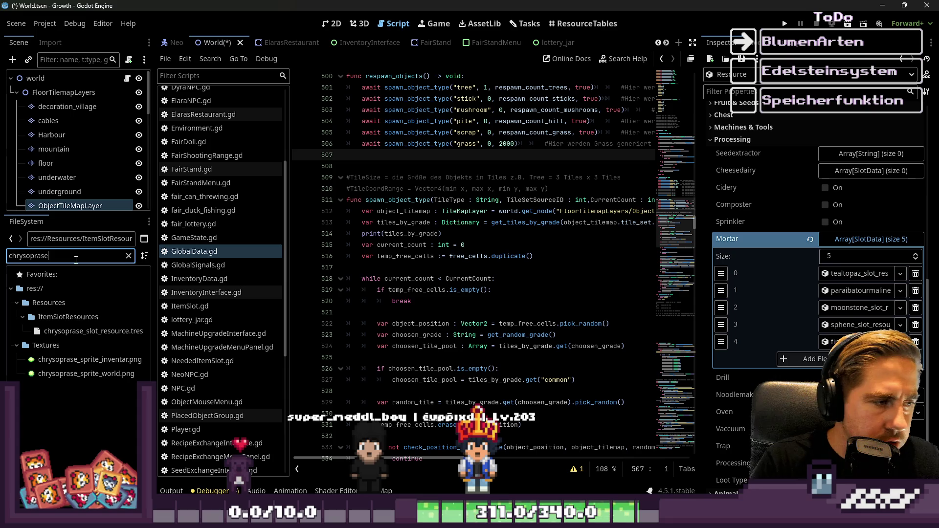
left_click_drag(53, 337, 797, 359)
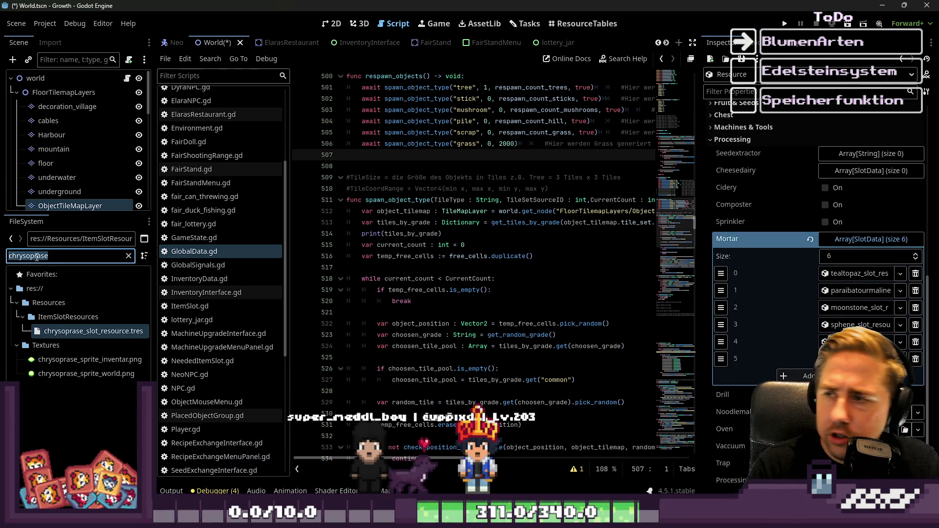
type("beryl")
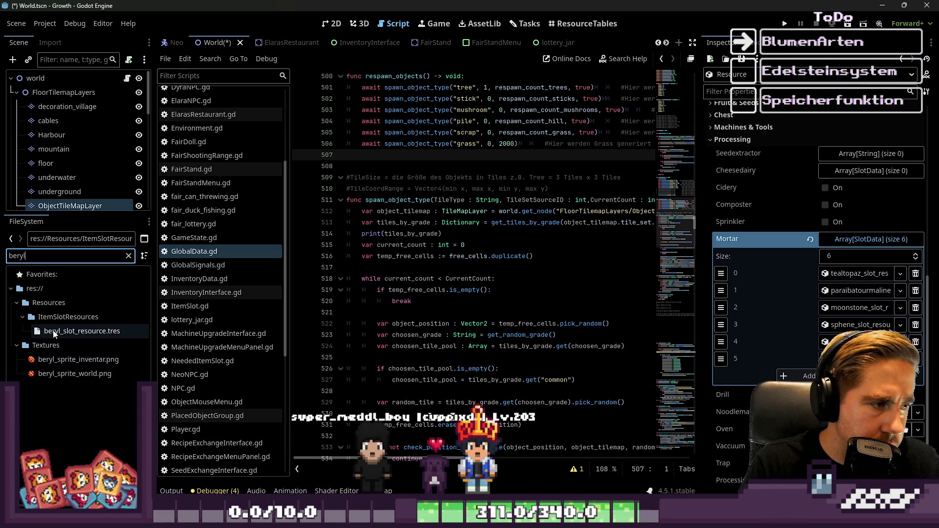
left_click_drag(78, 331, 802, 376)
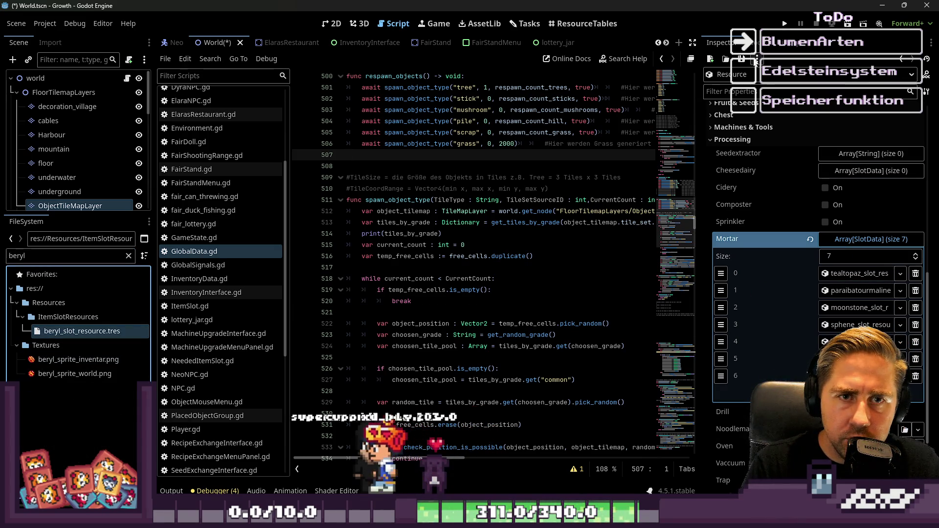
scroll(739, 86, "up", 10)
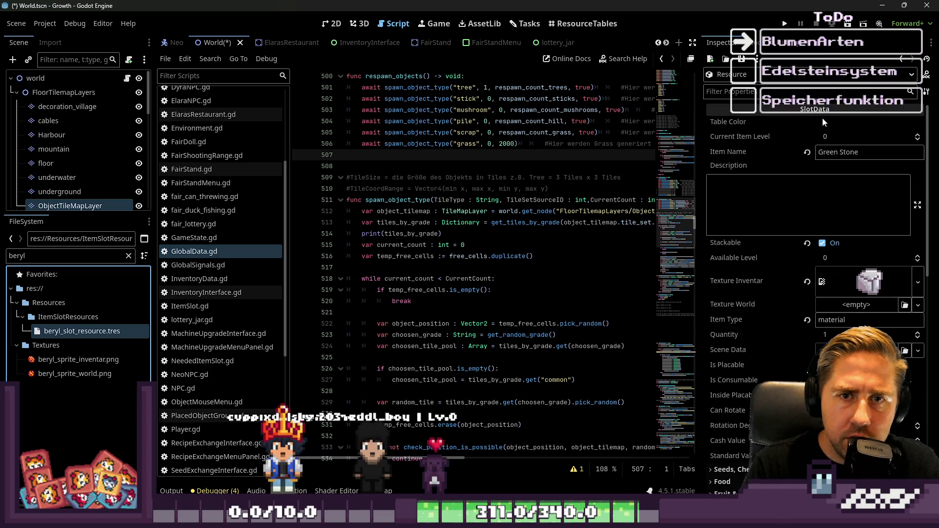
Change the item name from Green to Light Stone and save a copy as lightstone_slot_resource.tres
double_click(825, 153)
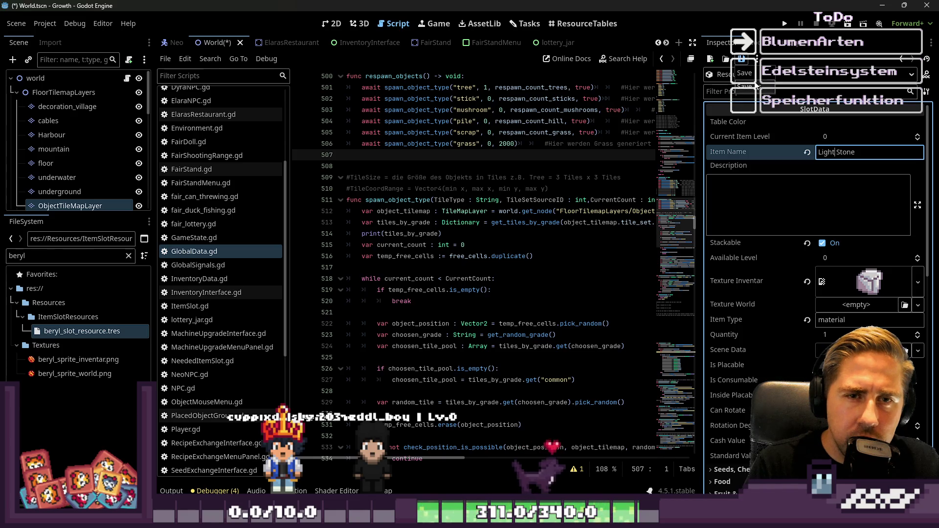
left_click(756, 86)
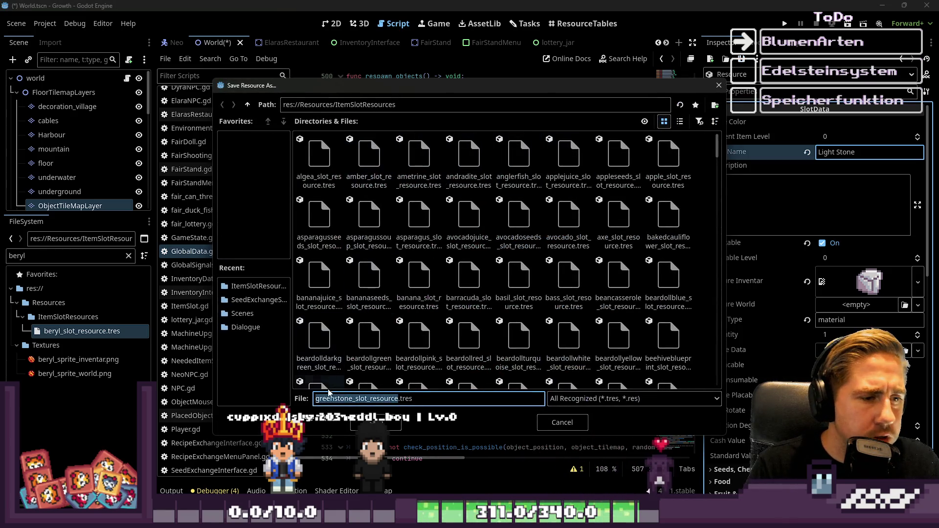
key("BackSpace")
key("BackSpace")
key("BackSpace")
type("light")
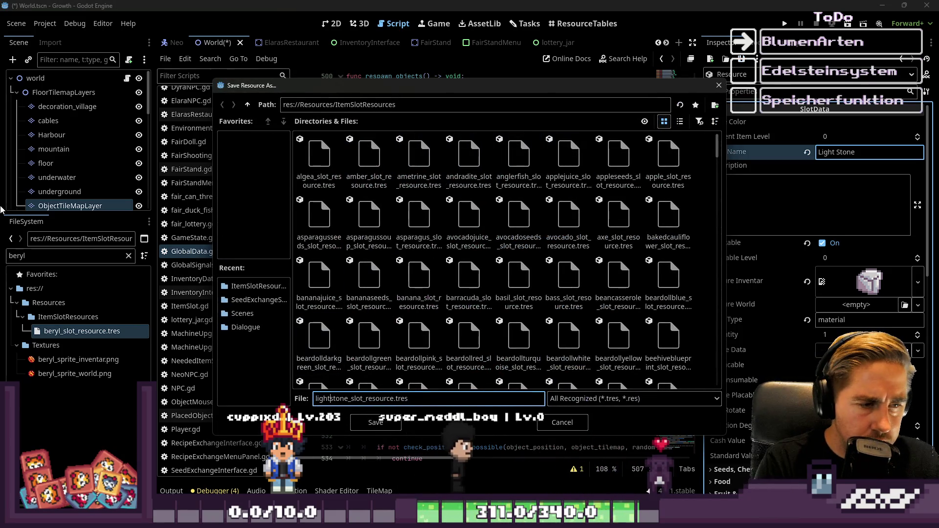
key("Return")
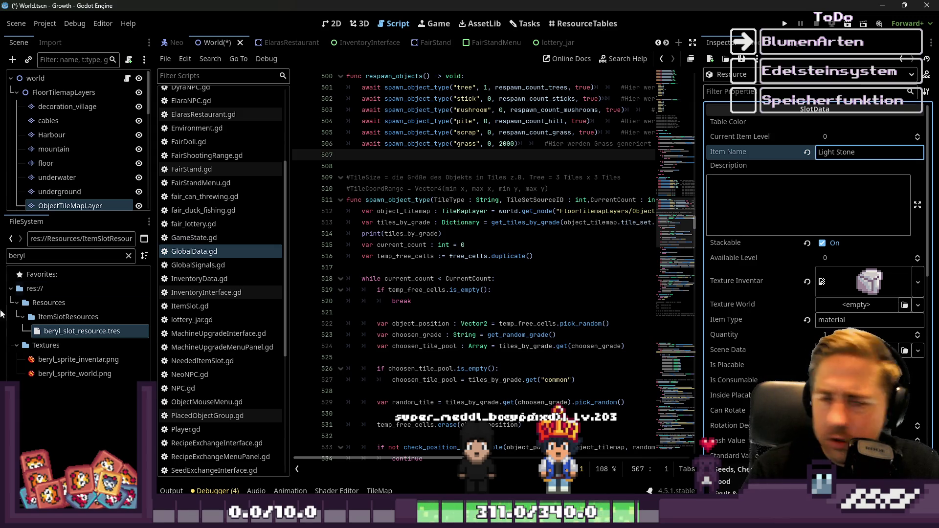
Rename the item to Special Stone and set specialstone_sprite_inventar.png as its Texture Inventar
type("special")
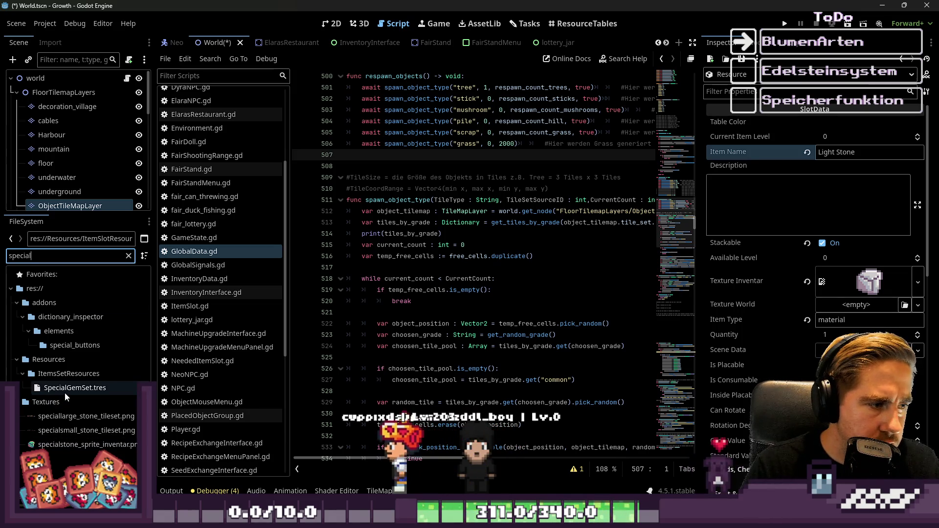
mouse_move(97, 451)
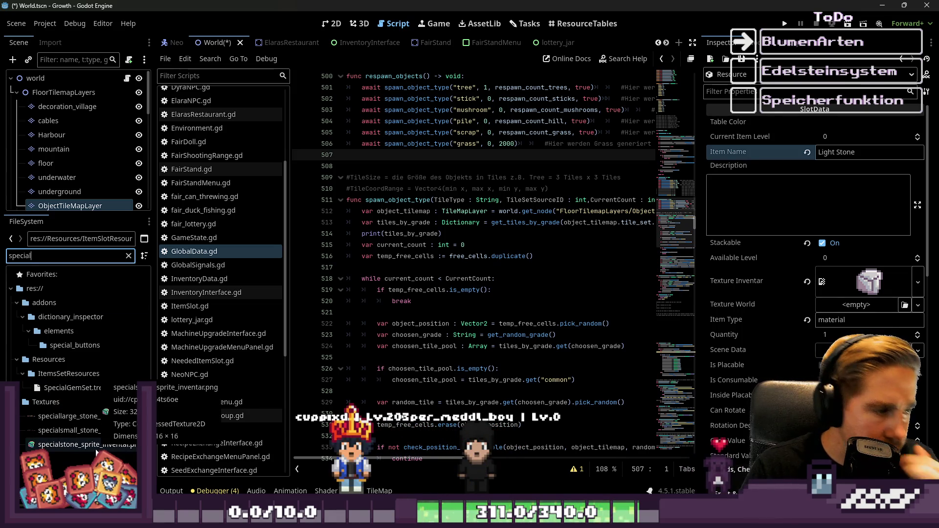
mouse_move(97, 451)
left_mouse_down()
mouse_move(837, 172)
mouse_move(856, 284)
left_mouse_up()
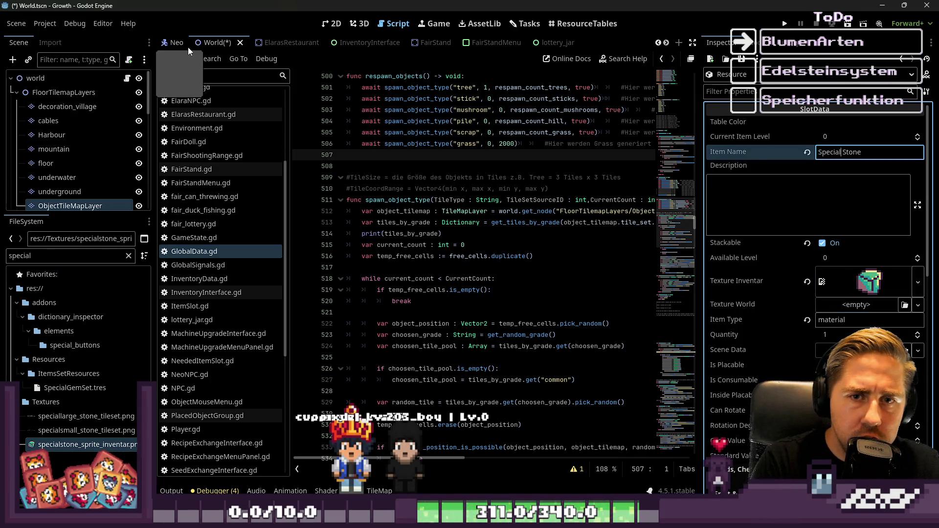
Reset the Processing Mortar array to an empty list and select the old FileSystem search text
scroll(822, 292, "down", 10)
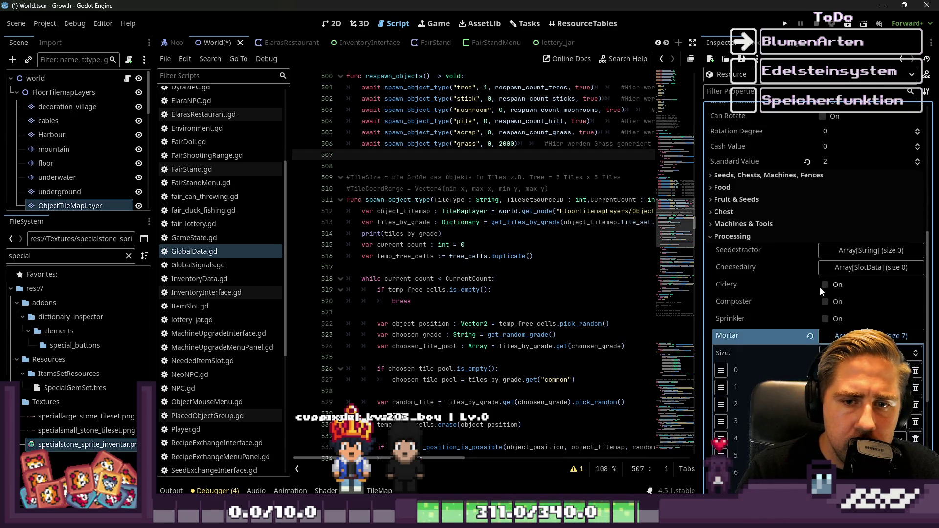
scroll(824, 286, "down", 3)
left_click(810, 237)
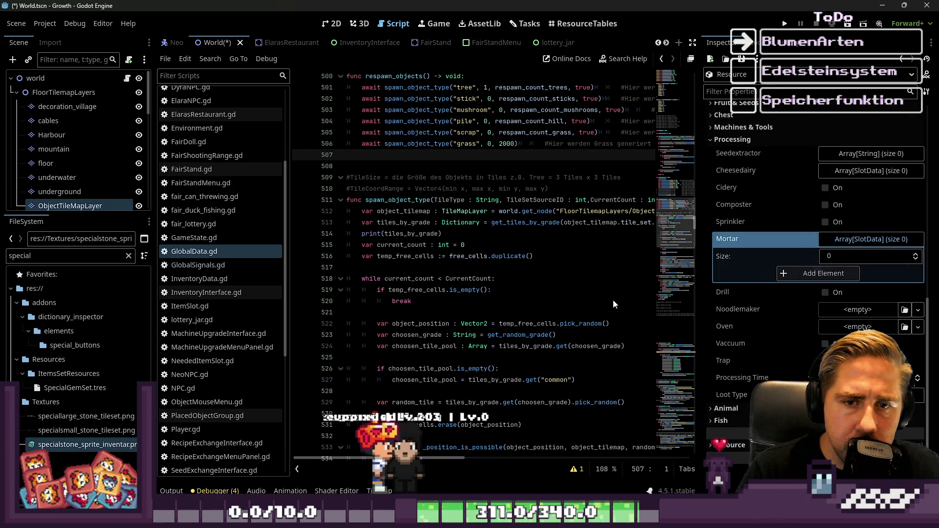
left_click(45, 260)
double_click(44, 261)
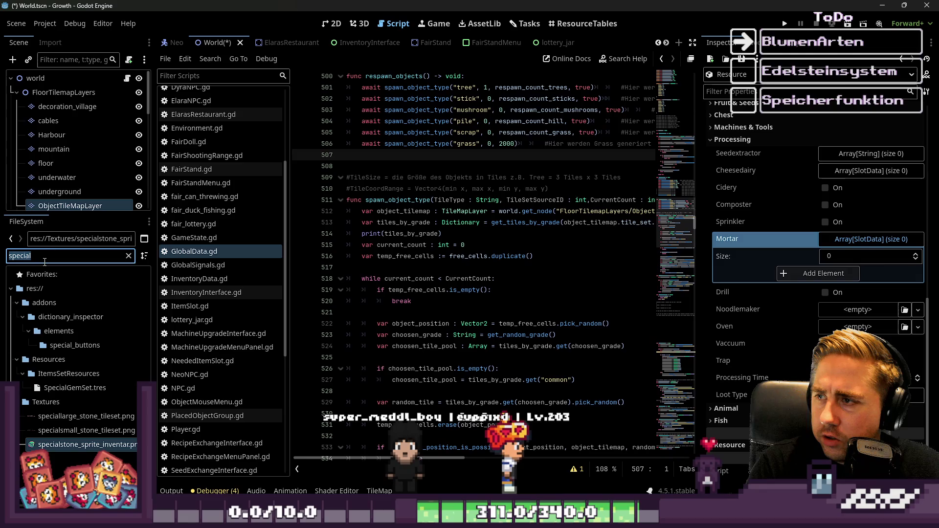
Add the pietersite, peacock topaz and dendritic agate slot resources to the Mortar outputs
type("pieter")
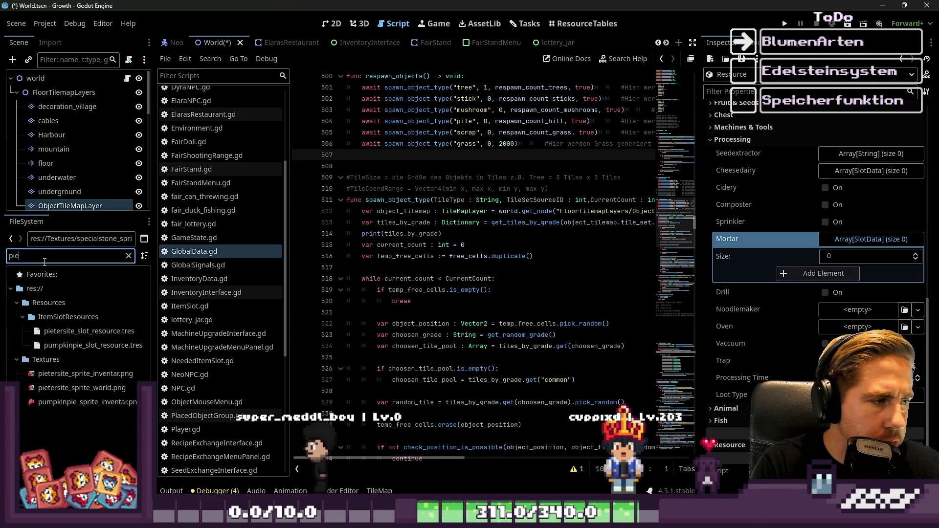
mouse_move(54, 330)
left_mouse_down()
mouse_move(826, 273)
mouse_move(855, 241)
left_mouse_up()
left_click(41, 251)
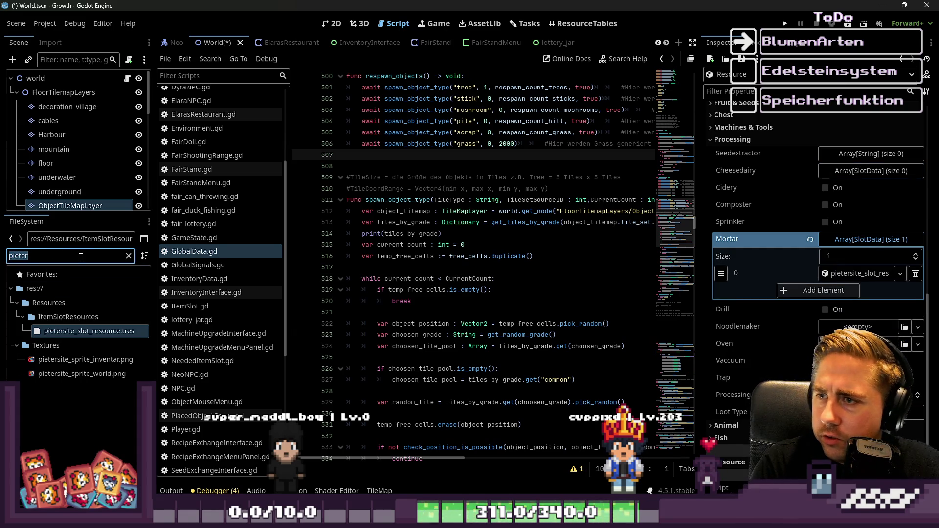
type("peacock")
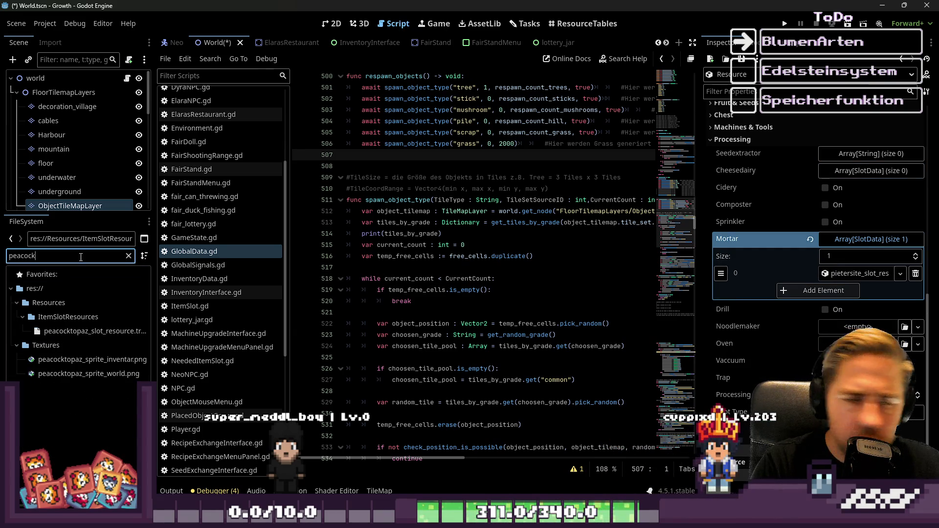
mouse_move(93, 331)
left_mouse_down()
mouse_move(440, 267)
mouse_move(807, 247)
mouse_move(842, 220)
mouse_move(832, 288)
left_mouse_up()
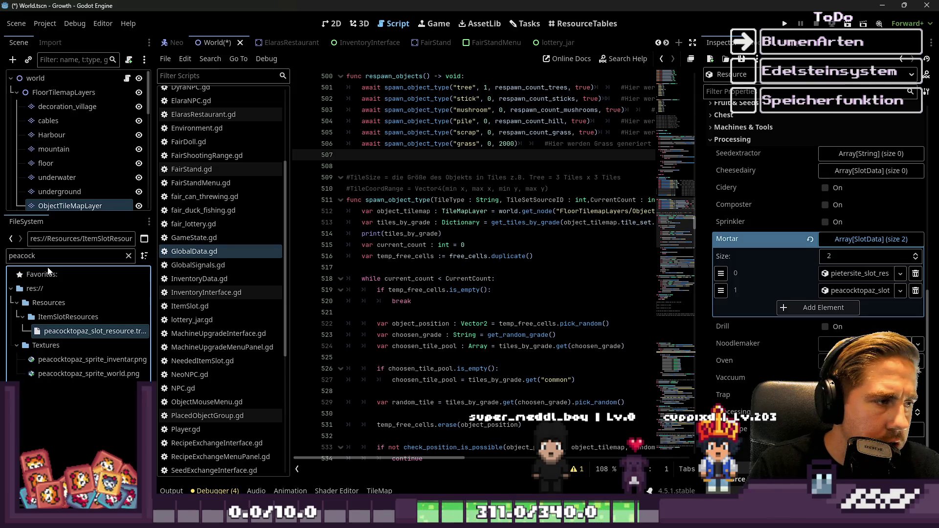
type("dend")
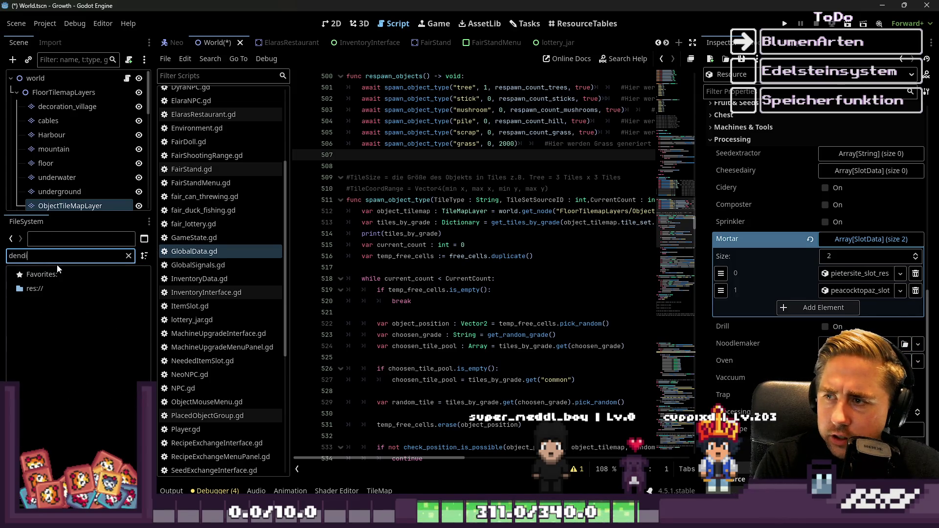
key("BackSpace")
type("ri")
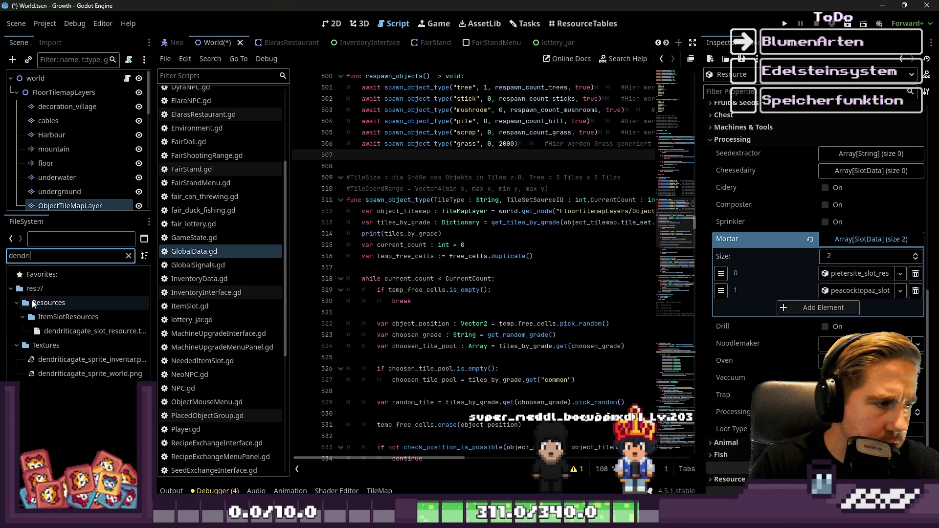
left_click(61, 332)
mouse_move(62, 334)
left_mouse_down()
mouse_move(489, 264)
mouse_move(832, 298)
left_mouse_up()
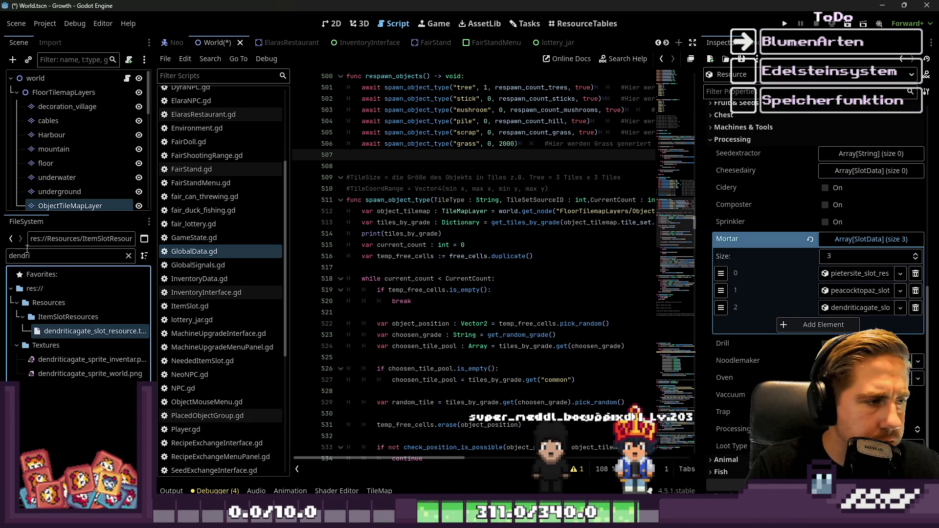
Add the clinohumite, blue lace agate and ametrine slot resources to the Mortar outputs
type("clno")
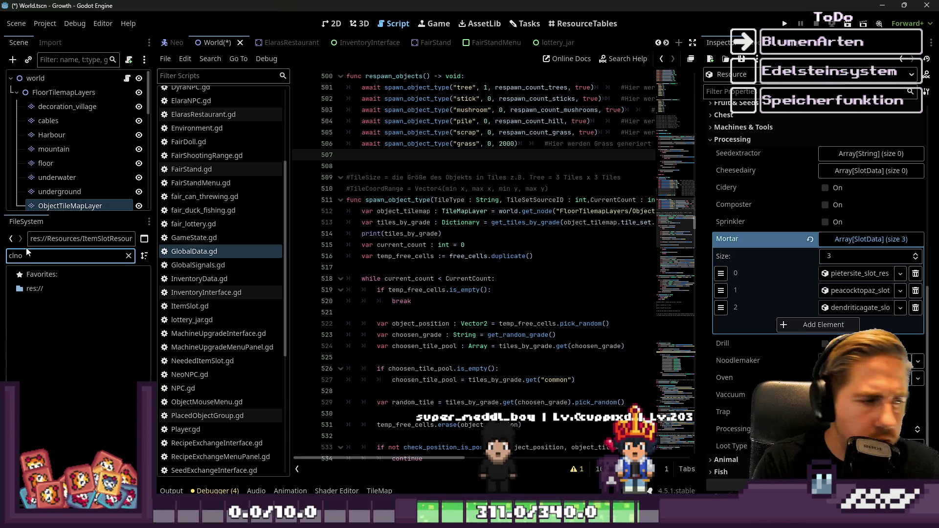
key("BackSpace")
key("BackSpace")
type("in")
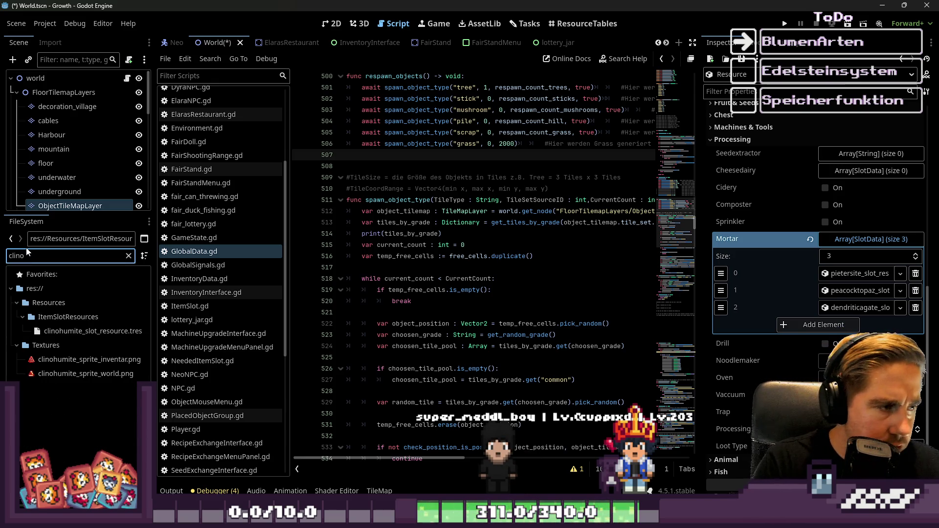
mouse_move(57, 333)
left_mouse_down()
mouse_move(464, 338)
mouse_move(795, 231)
mouse_move(861, 239)
left_mouse_up()
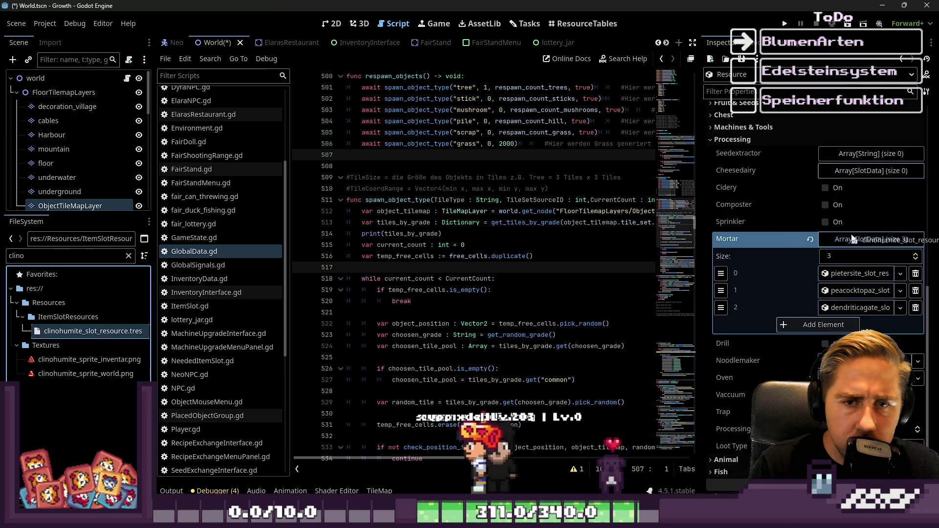
double_click(72, 250)
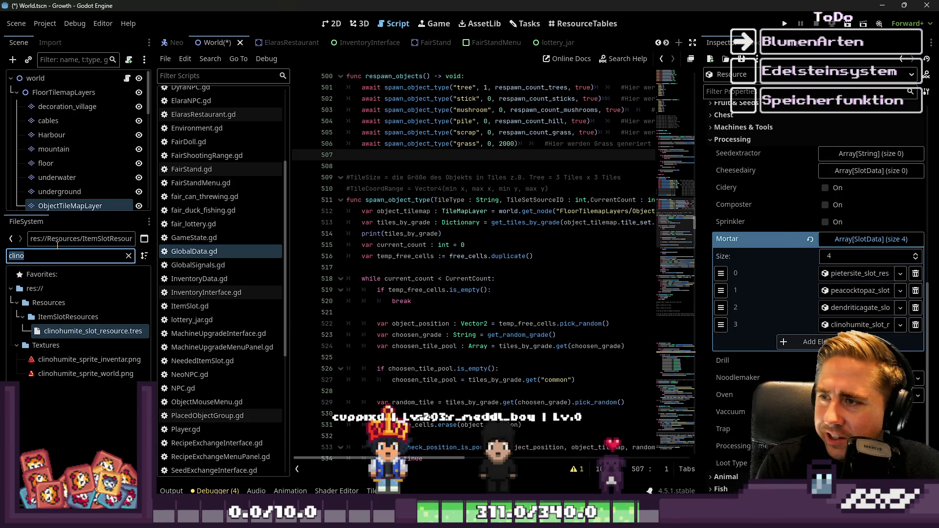
type("blue")
key("BackSpace")
key("BackSpace")
key("BackSpace")
type("Lace")
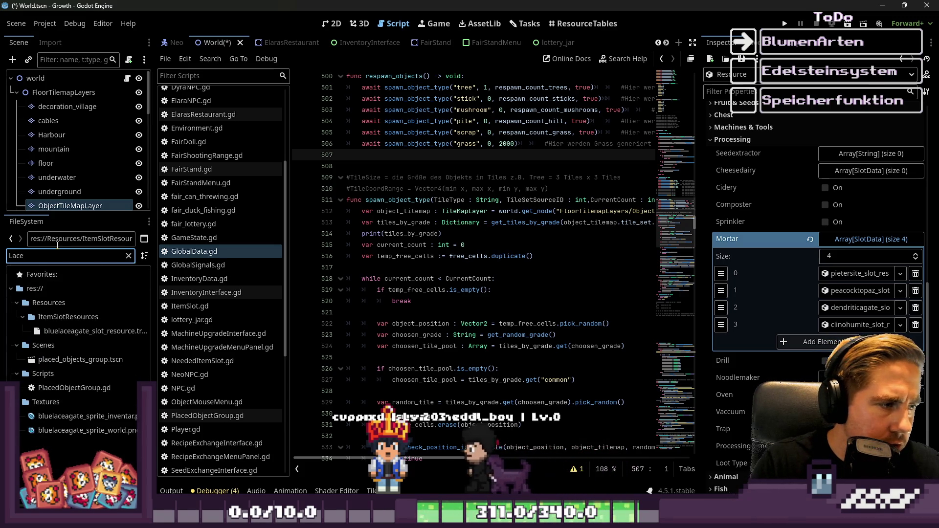
mouse_move(98, 331)
left_mouse_down()
mouse_move(32, 432)
mouse_move(685, 318)
mouse_move(861, 274)
mouse_move(861, 241)
left_mouse_up()
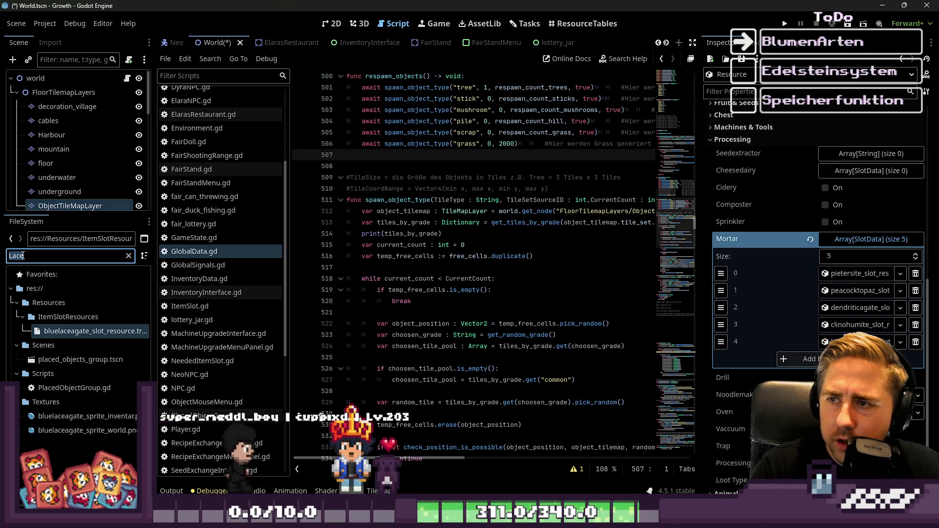
type("Ametrine")
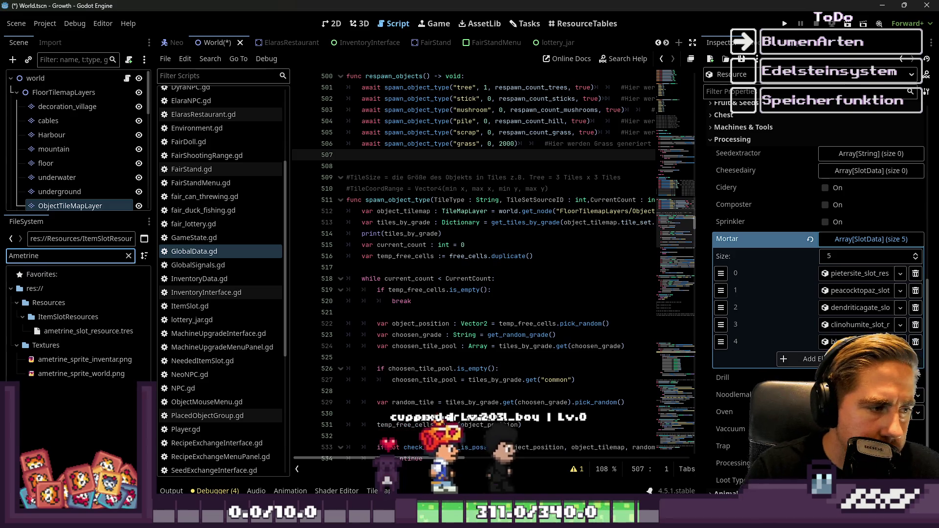
mouse_move(88, 331)
left_mouse_down()
mouse_move(490, 324)
mouse_move(865, 241)
left_mouse_up()
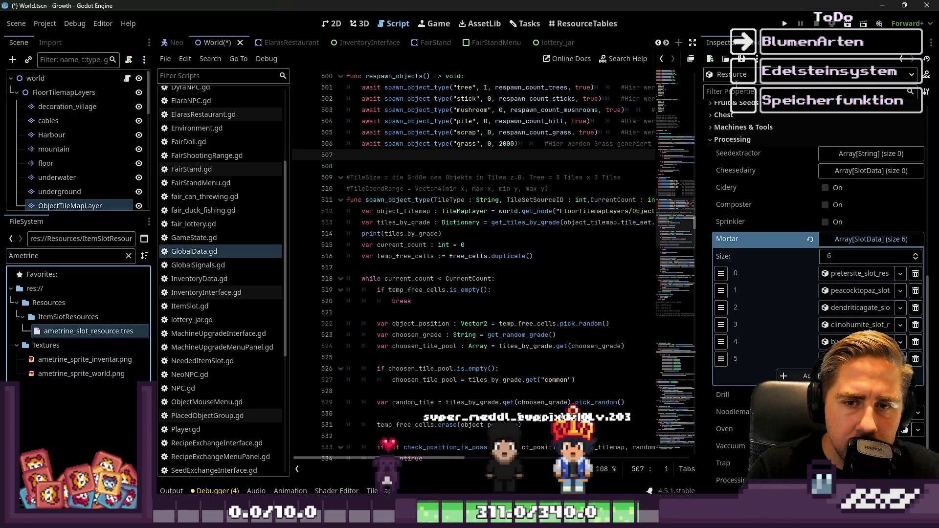
Save the stone as the new resource specialstone_slot_resource.tres and show its item details again
key("ctrl+s")
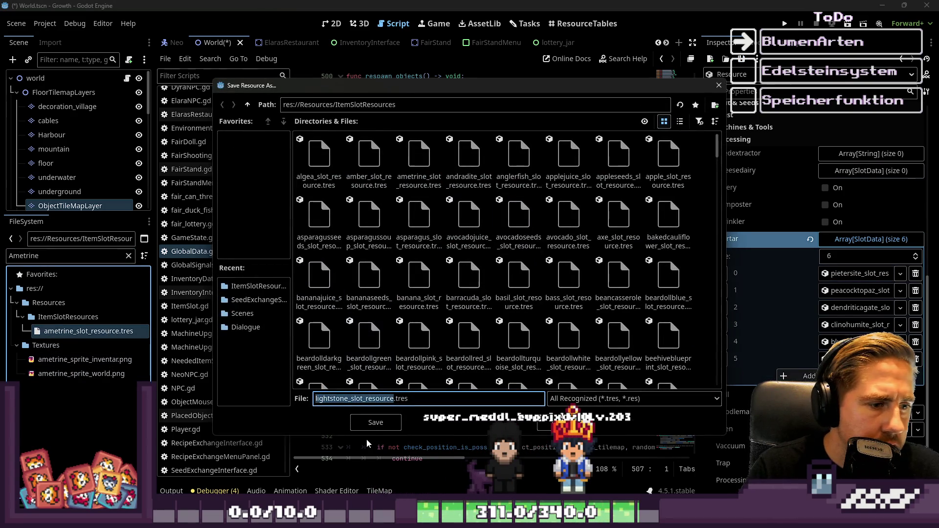
key("Left")
key("Delete")
key("Delete")
key("Delete")
type("sun")
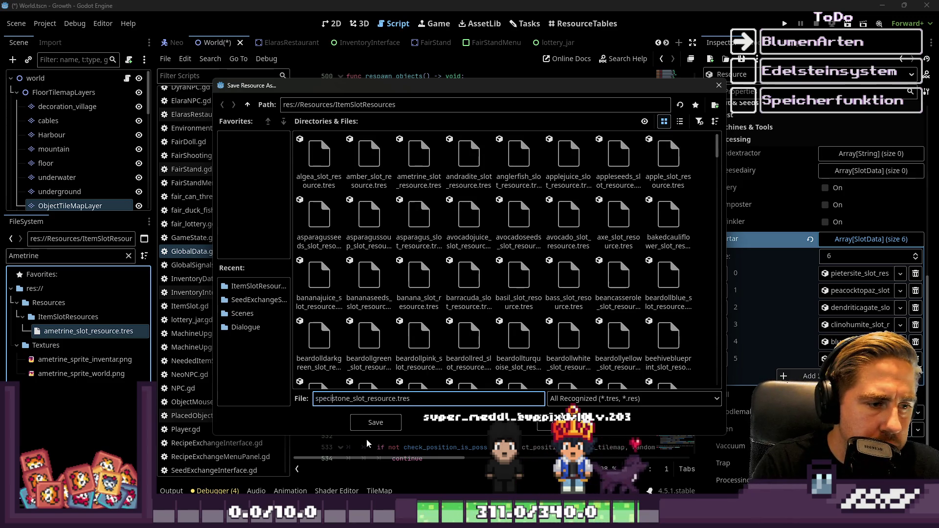
key("Return")
left_click(856, 358)
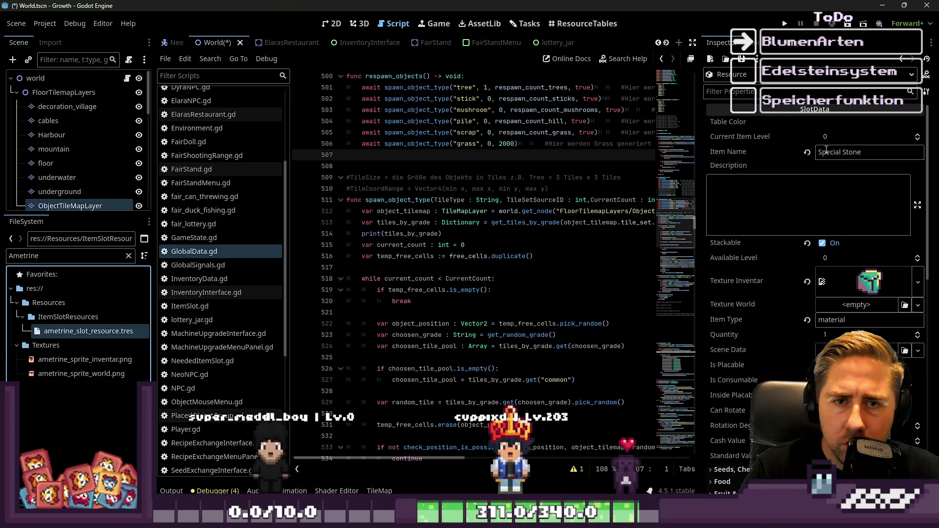
Rename the item from Special Stone to Negative Stone
double_click(841, 152)
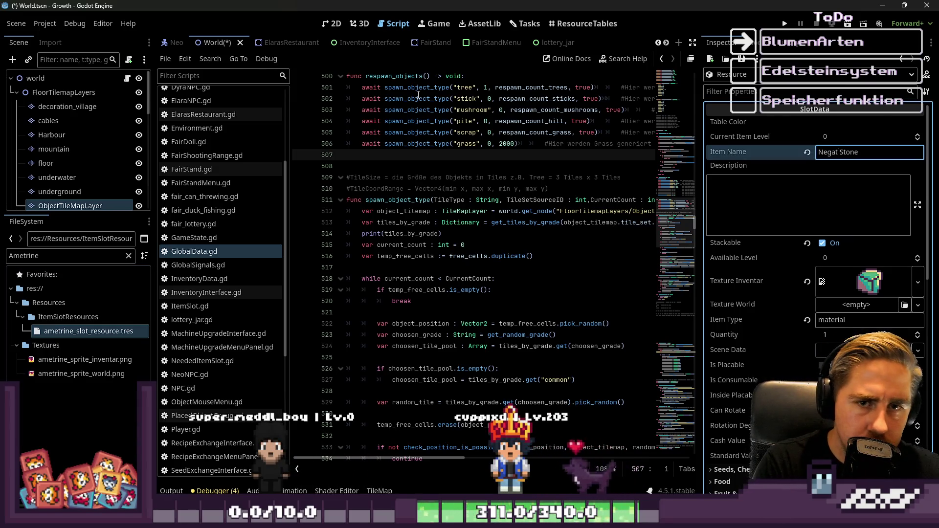
type("ive")
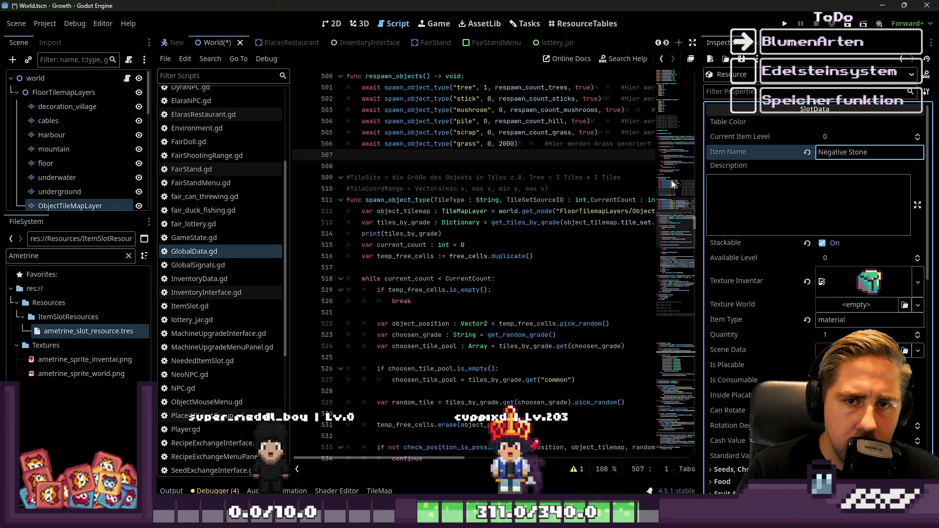
type("negai")
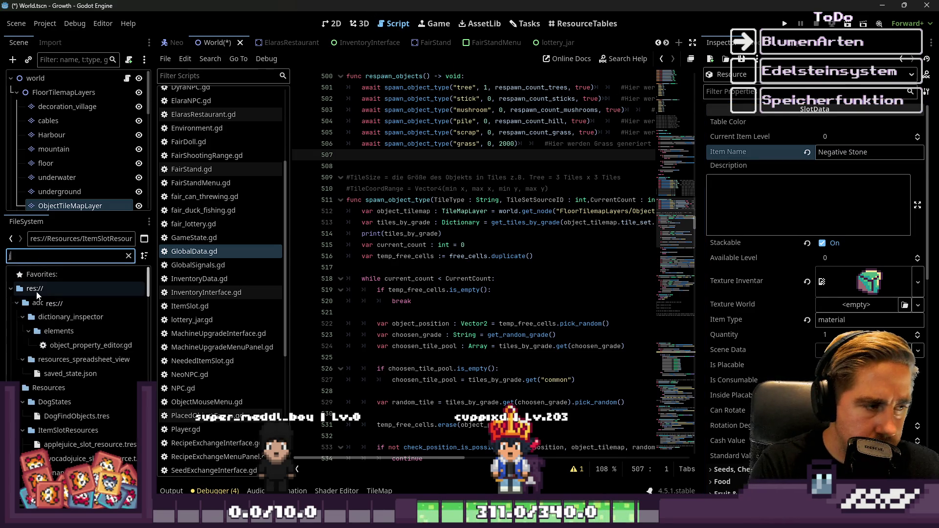
key("BackSpace")
key("BackSpace")
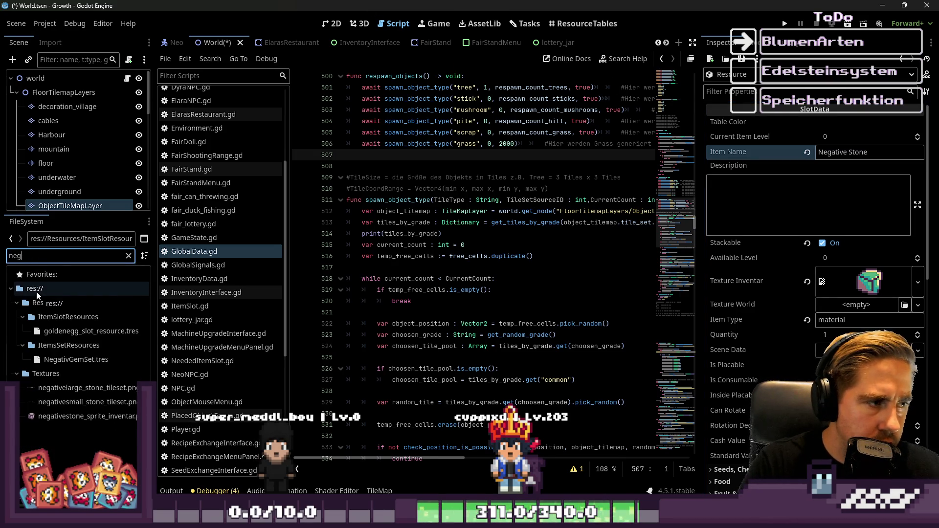
type("g")
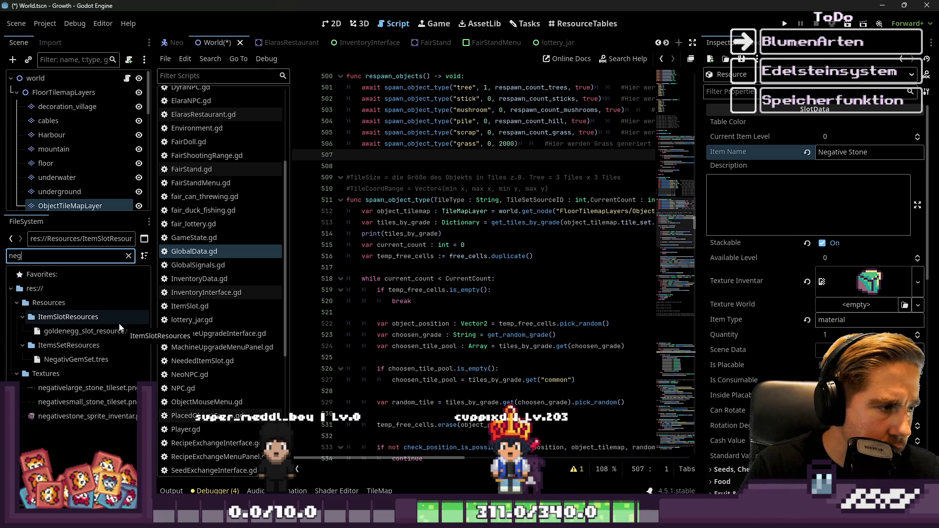
Set negativestone_sprite_inventar.png as the item's Texture Inventar
mouse_move(68, 361)
left_mouse_down()
mouse_move(612, 295)
mouse_move(811, 210)
left_mouse_up()
mouse_move(829, 218)
left_mouse_down()
mouse_move(861, 281)
mouse_move(123, 360)
mouse_move(70, 353)
left_mouse_up()
mouse_move(78, 416)
left_mouse_down()
mouse_move(587, 256)
mouse_move(831, 153)
left_mouse_up()
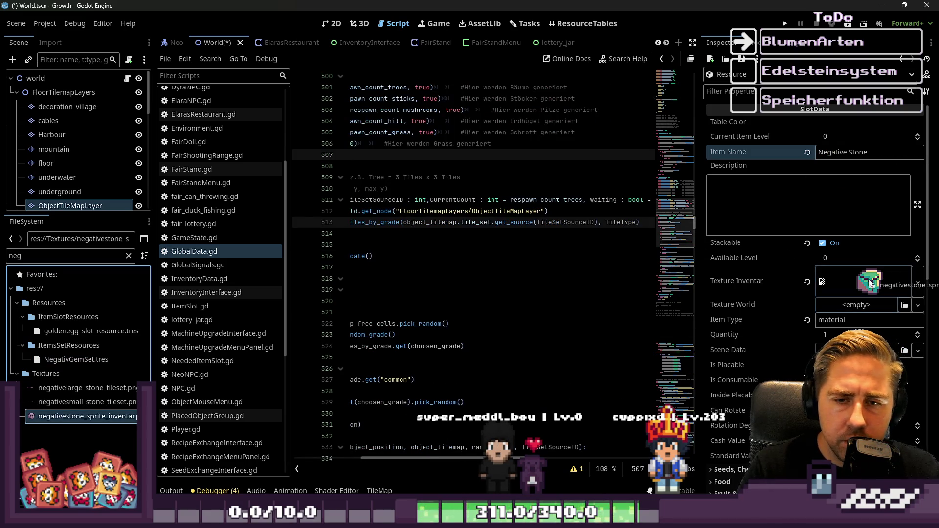
left_click_drag(870, 282, 870, 283)
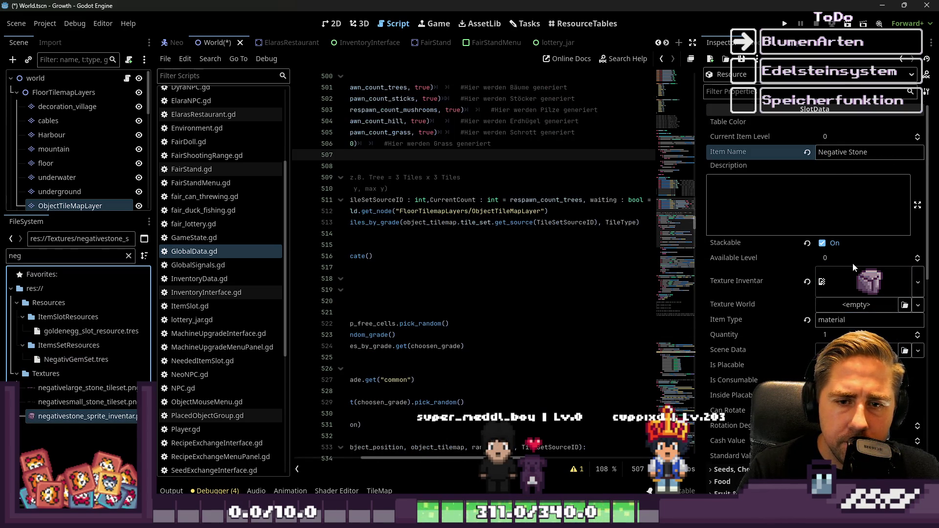
scroll(852, 263, "down", 10)
Clear the Mortar array to an empty list and add the obsidian slot resource
left_click(732, 388)
scroll(783, 318, "down", 3)
left_click(870, 336)
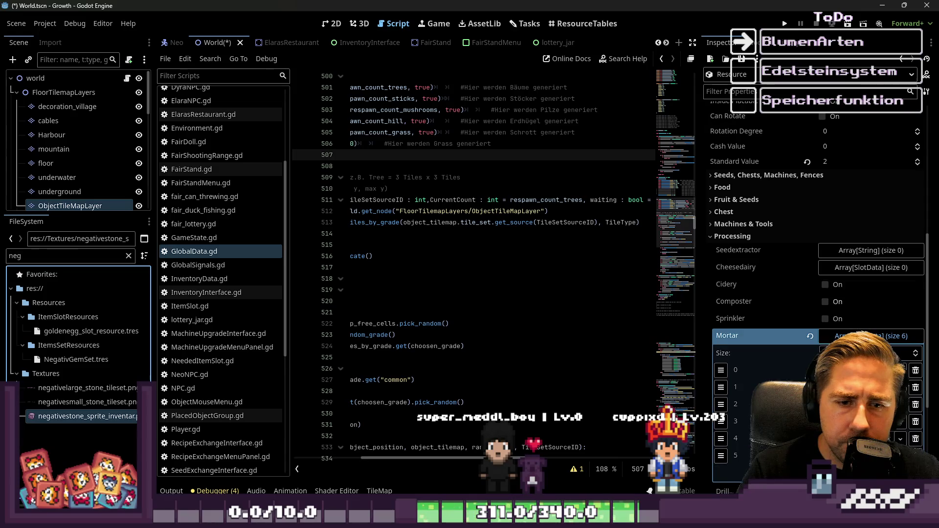
left_click(810, 336)
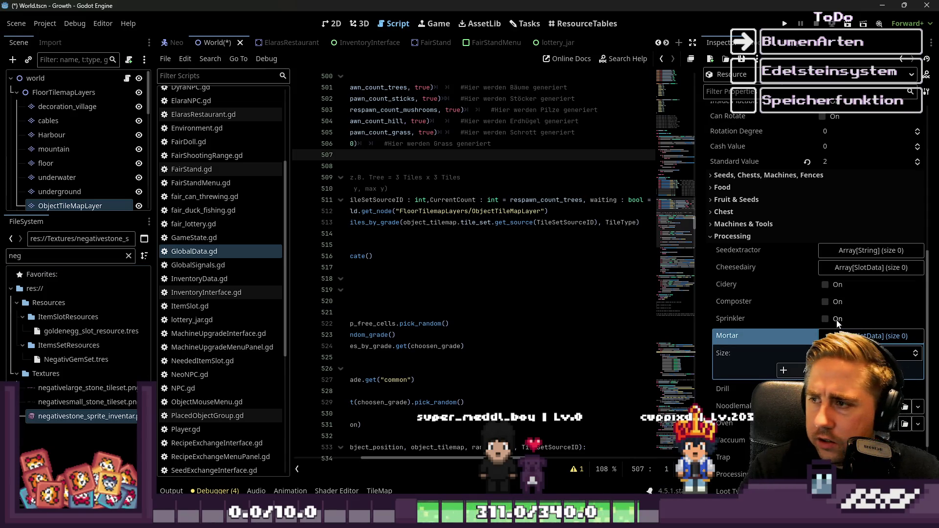
type("obsid")
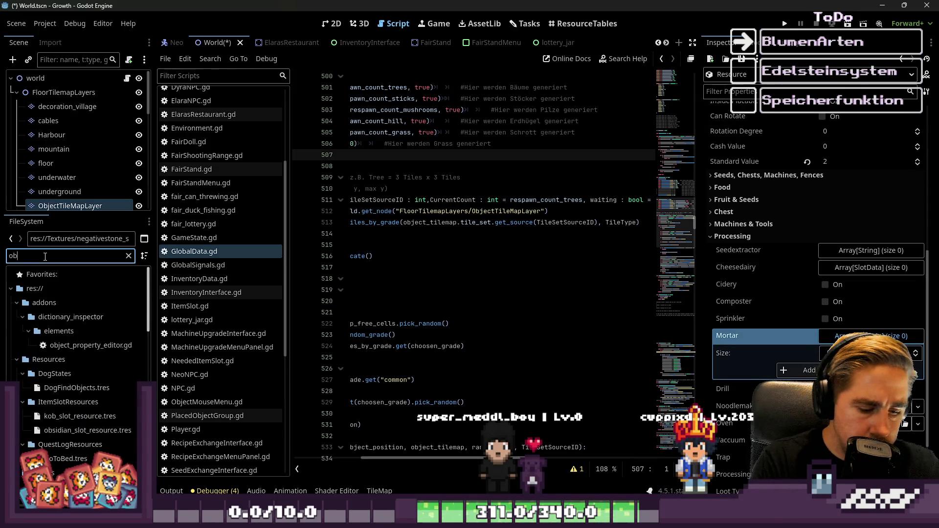
mouse_move(87, 331)
left_mouse_down()
mouse_move(832, 343)
mouse_move(804, 370)
left_mouse_up()
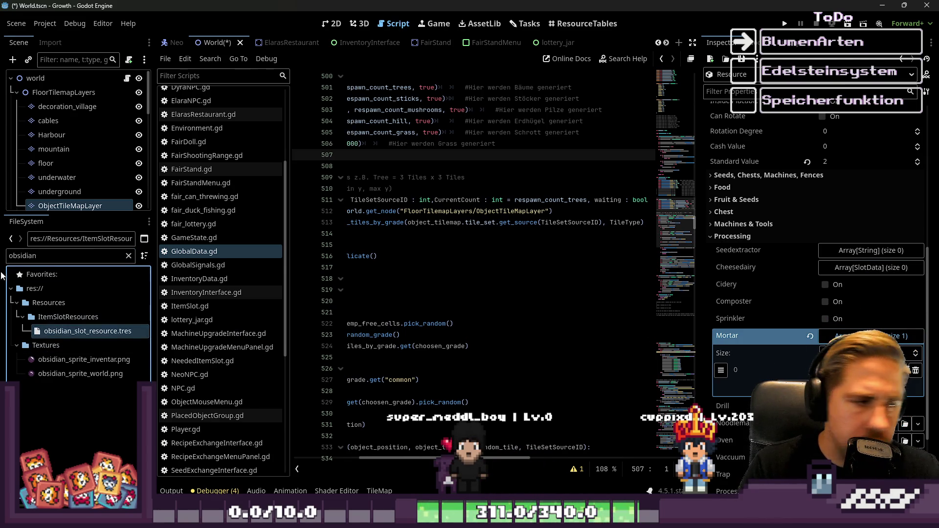
Add the hemimorphite slot resource to the Mortar outputs
left_click(35, 256)
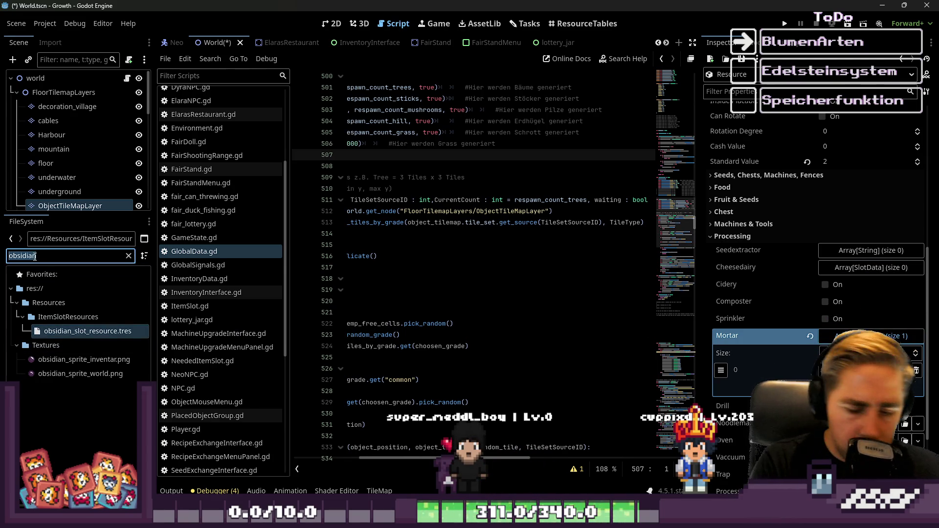
type("hemom")
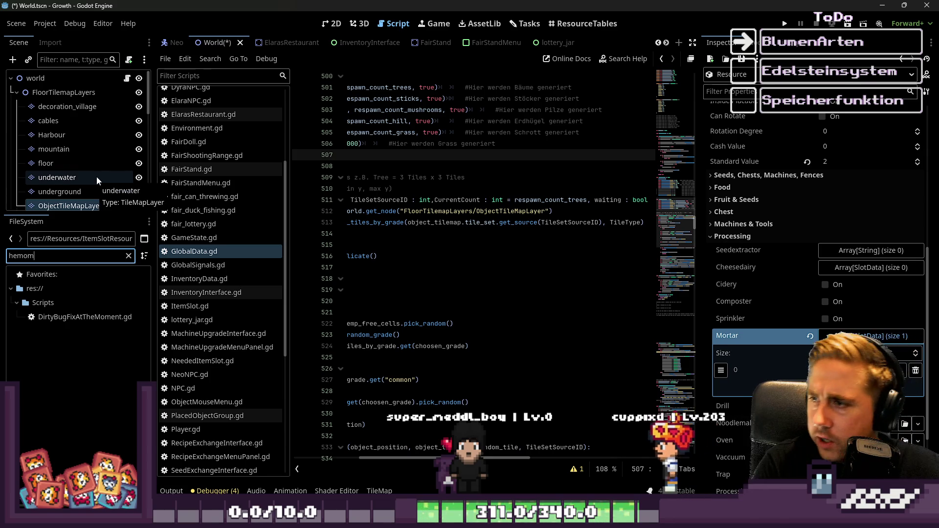
key("BackSpace")
key("BackSpace")
key("BackSpace")
type("herm")
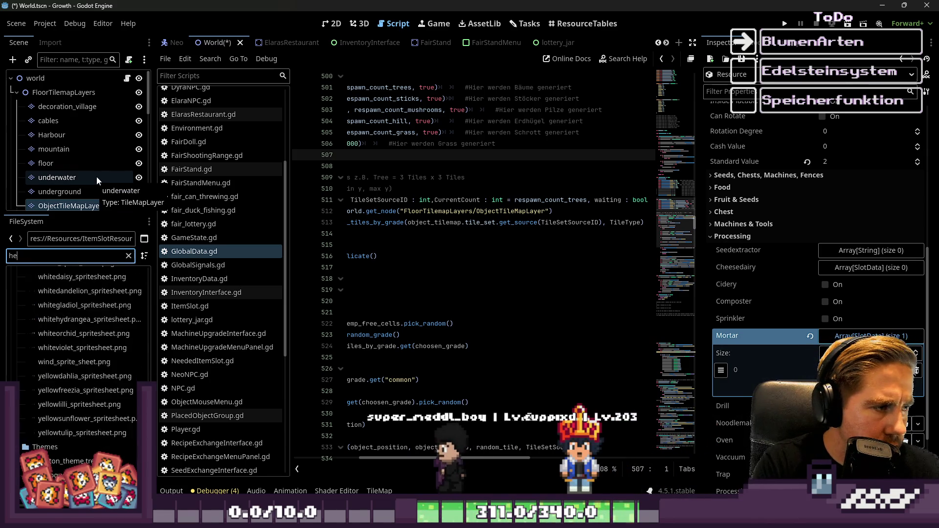
key("BackSpace")
key("BackSpace")
key("BackSpace")
type("mo")
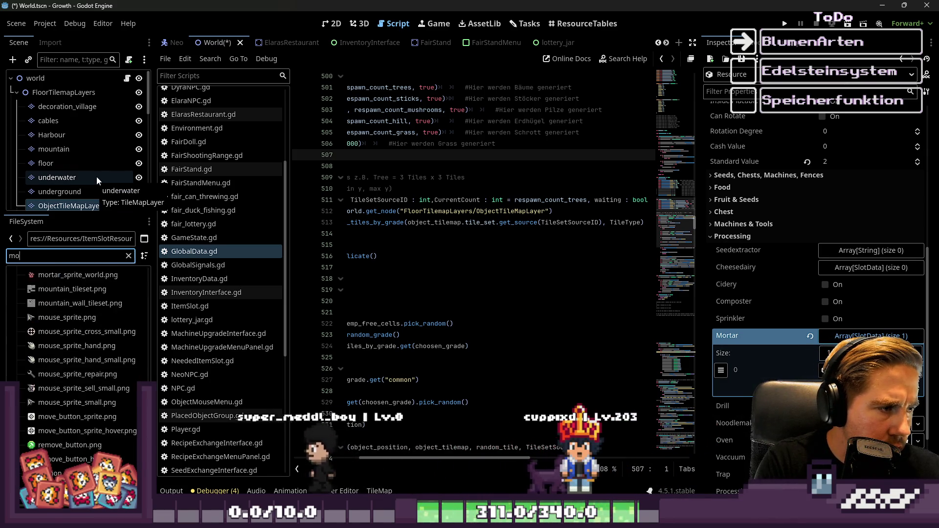
key("BackSpace")
key("BackSpace")
type("phite")
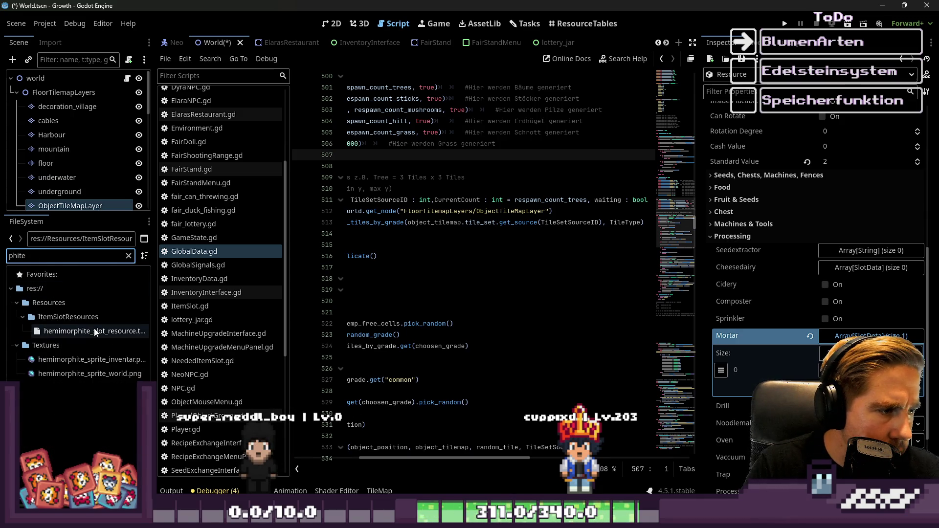
left_click_drag(93, 331, 734, 305)
mouse_move(823, 370)
left_mouse_down()
mouse_move(120, 385)
mouse_move(73, 362)
mouse_move(815, 372)
left_mouse_up()
left_click_drag(878, 344, 876, 348)
Add the hematite, black fire opal and black diamond slot resources to Mortar
left_click(79, 253)
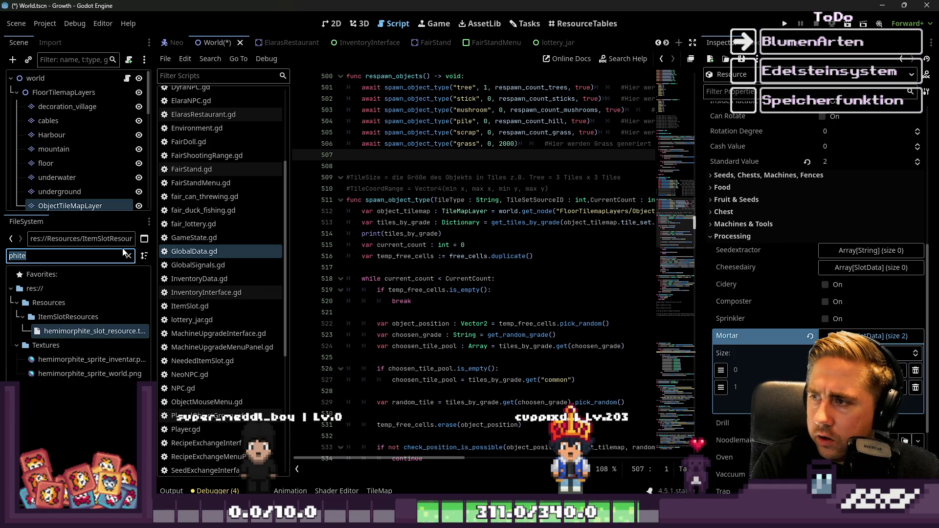
type("hemat")
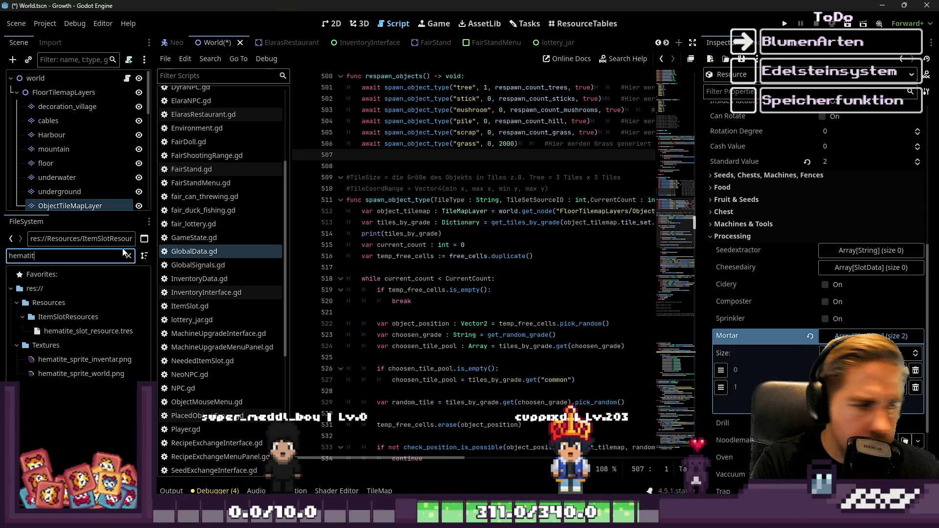
mouse_move(88, 331)
left_mouse_down()
mouse_move(470, 354)
mouse_move(735, 336)
left_mouse_up()
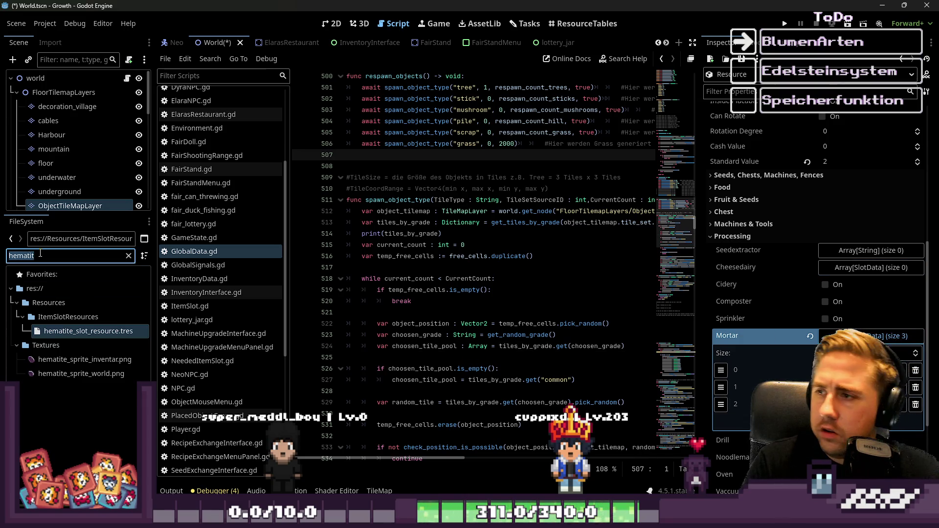
type("black")
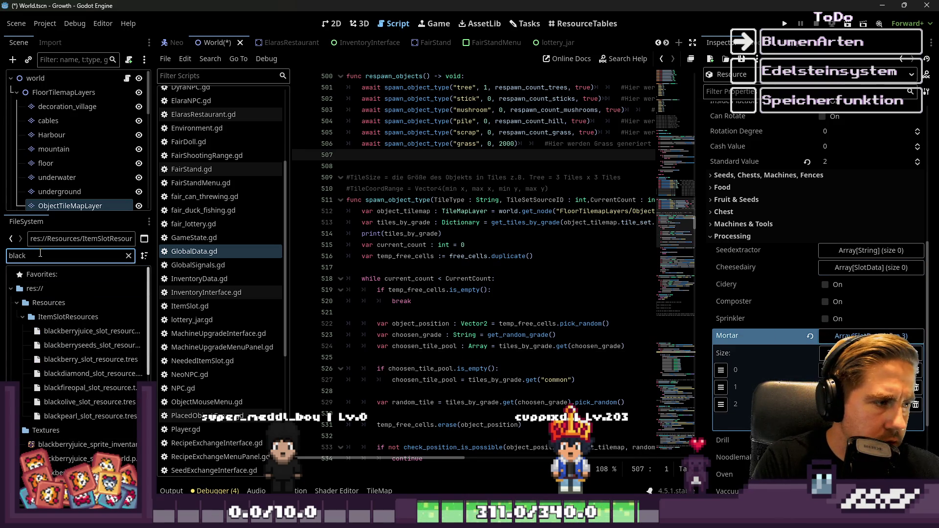
type("fir")
mouse_move(88, 331)
left_mouse_down()
mouse_move(489, 346)
mouse_move(838, 318)
mouse_move(861, 336)
left_mouse_up()
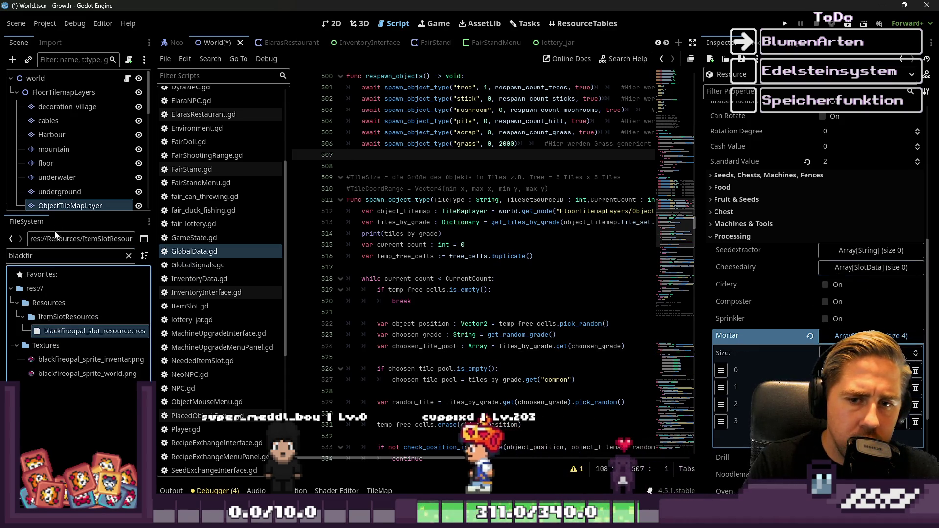
double_click(51, 251)
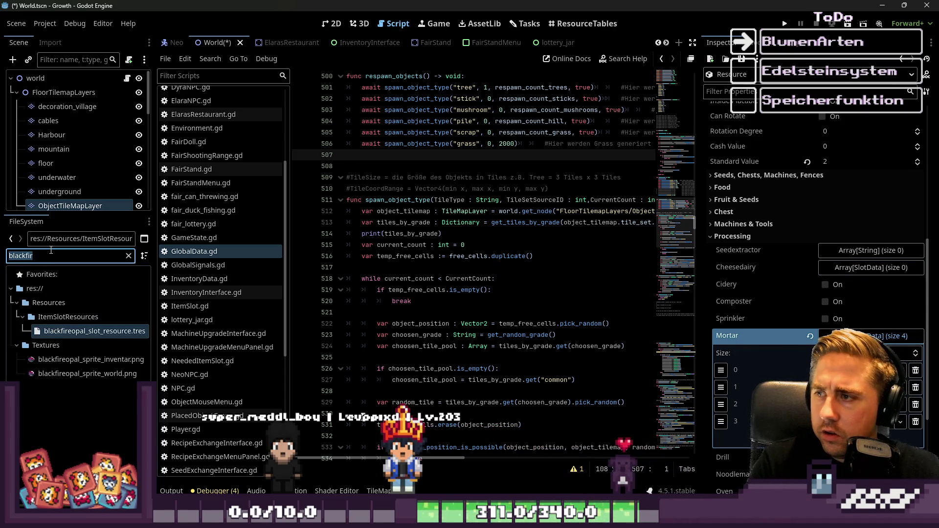
type("black")
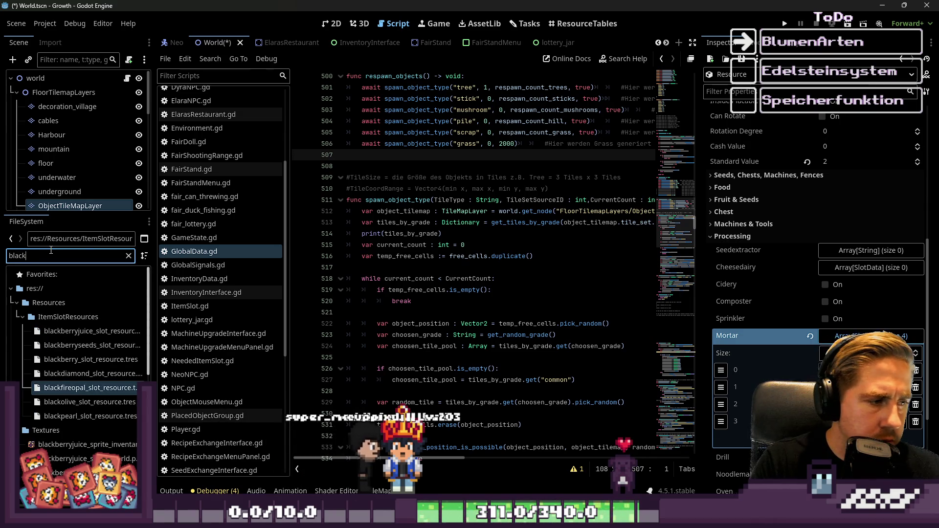
scroll(98, 344, "up", 1)
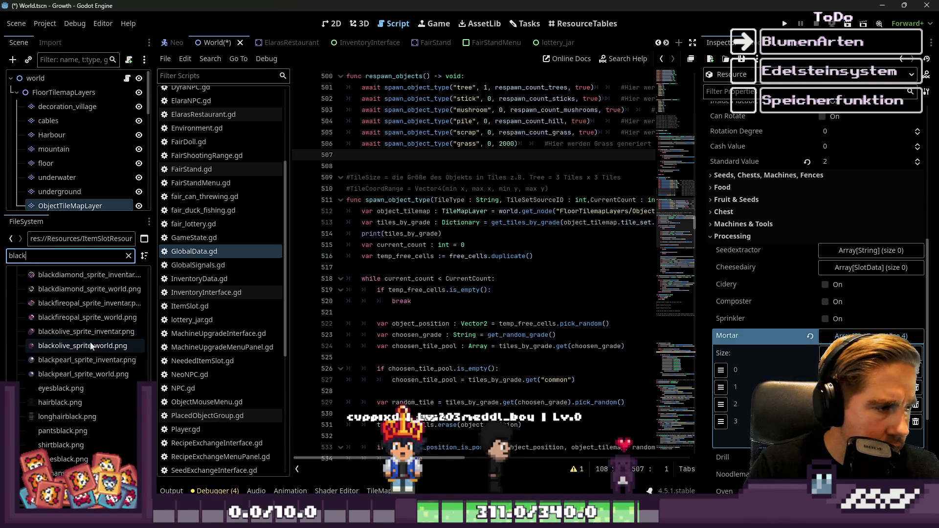
scroll(90, 347, "up", 3)
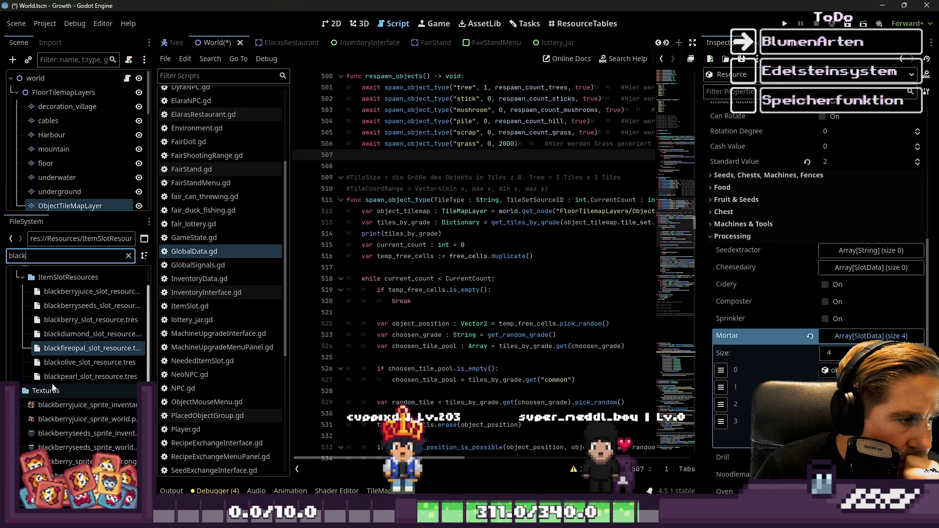
mouse_move(49, 338)
left_mouse_down()
mouse_move(861, 347)
mouse_move(826, 341)
left_mouse_up()
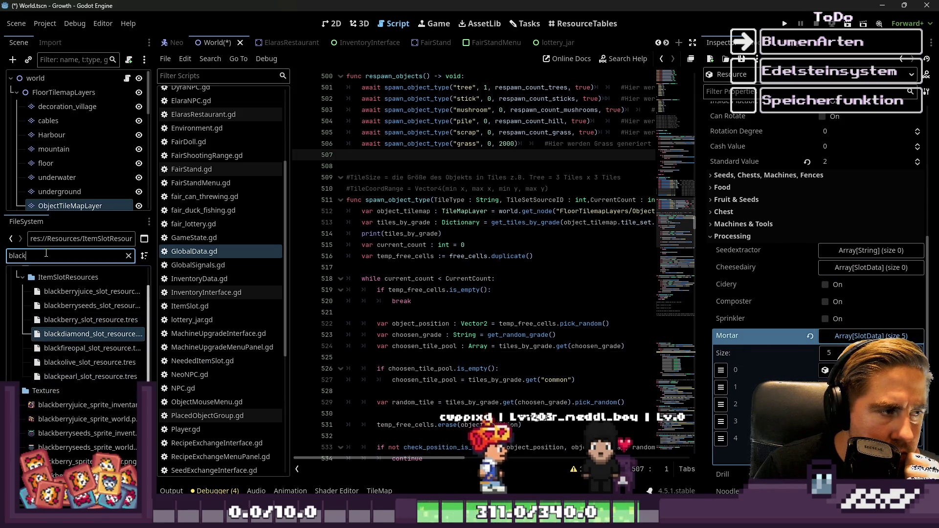
Add the benitoite slot resource as the sixth Mortar entry
double_click(47, 259)
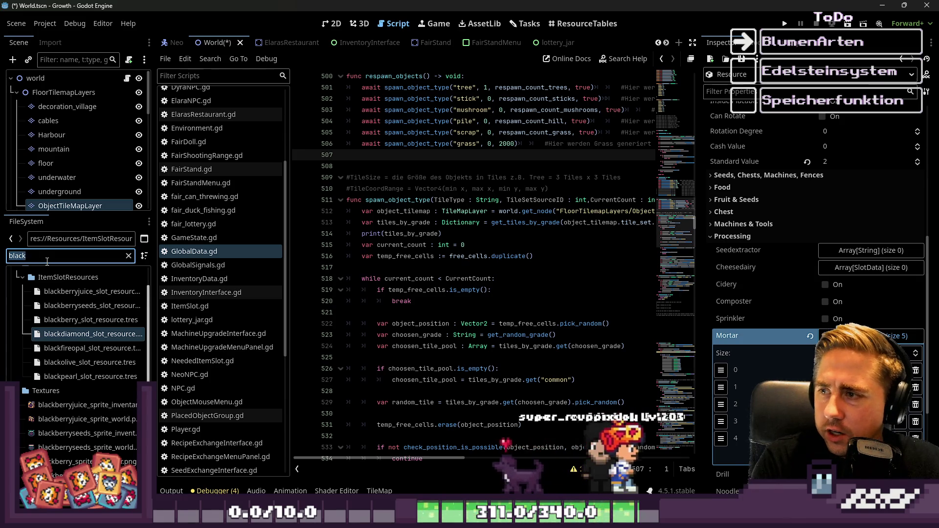
type("beni")
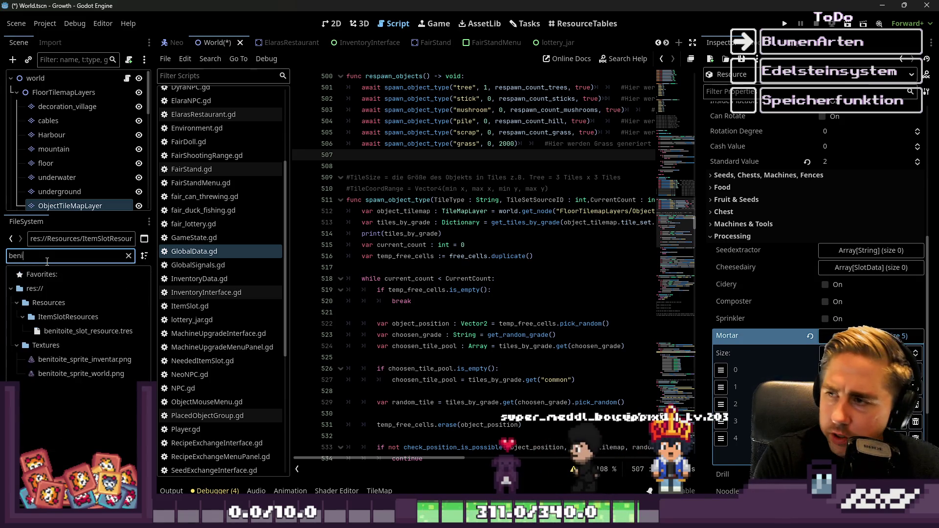
type("toite")
mouse_move(88, 331)
left_mouse_down()
mouse_move(879, 313)
mouse_move(818, 310)
left_mouse_up()
scroll(825, 291, "up", 3)
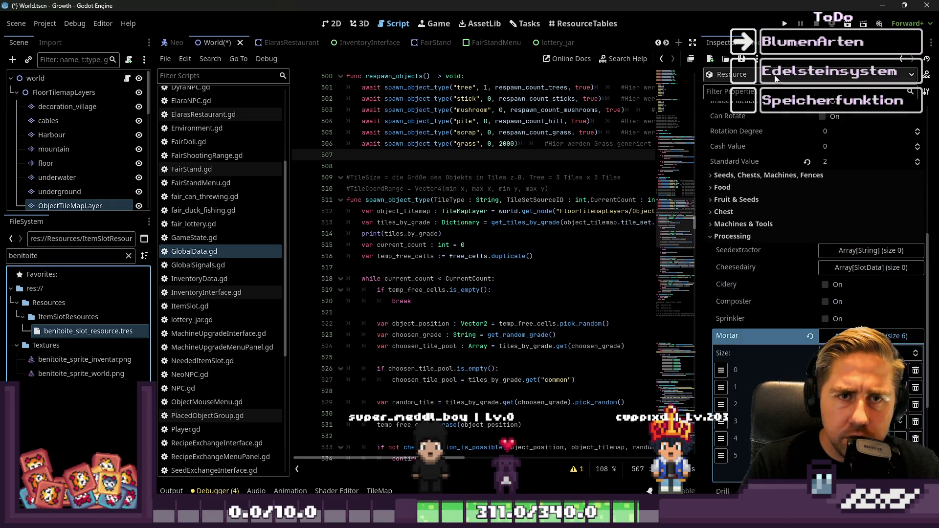
scroll(792, 128, "up", 10)
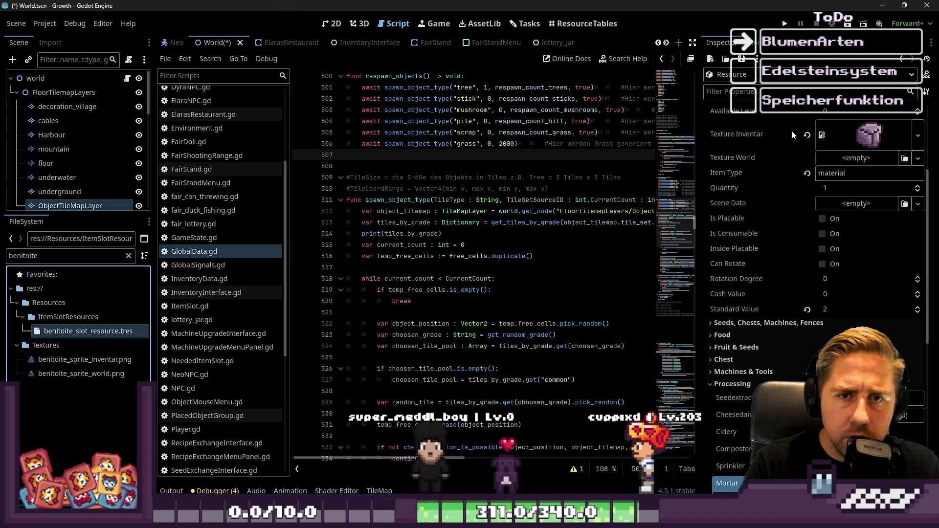
left_click(742, 59)
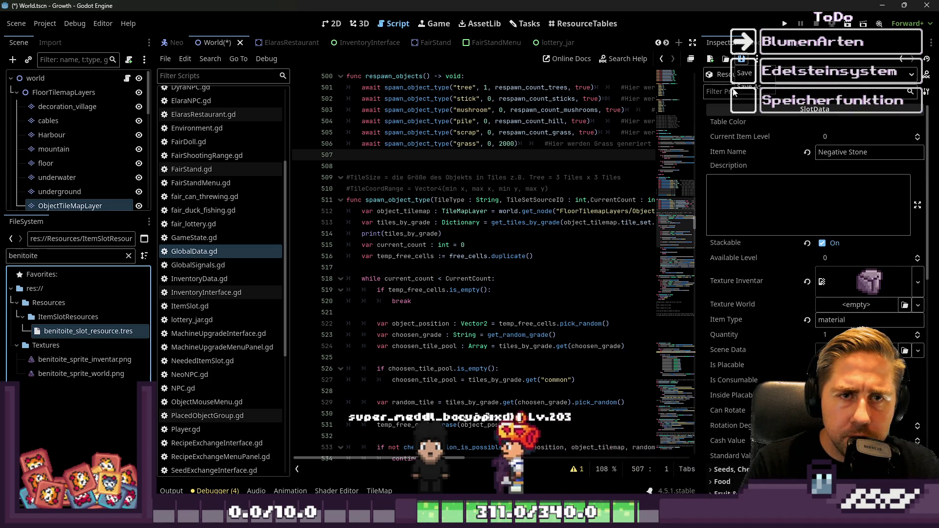
Save the Negative Stone as negativestone_slot_resource.tres in the ItemSlotResources folder
left_click(756, 78)
key("Delete")
key("Delete")
key("Delete")
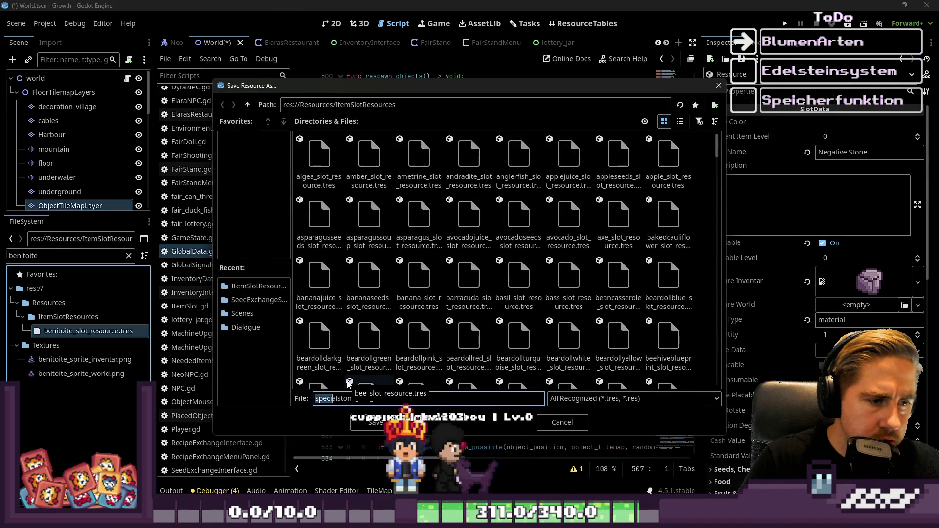
type("negative")
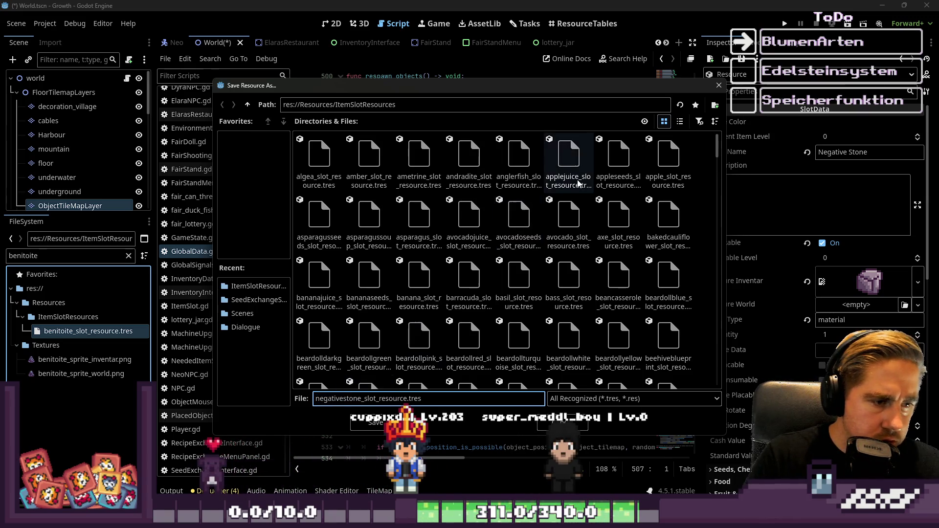
left_click(355, 426)
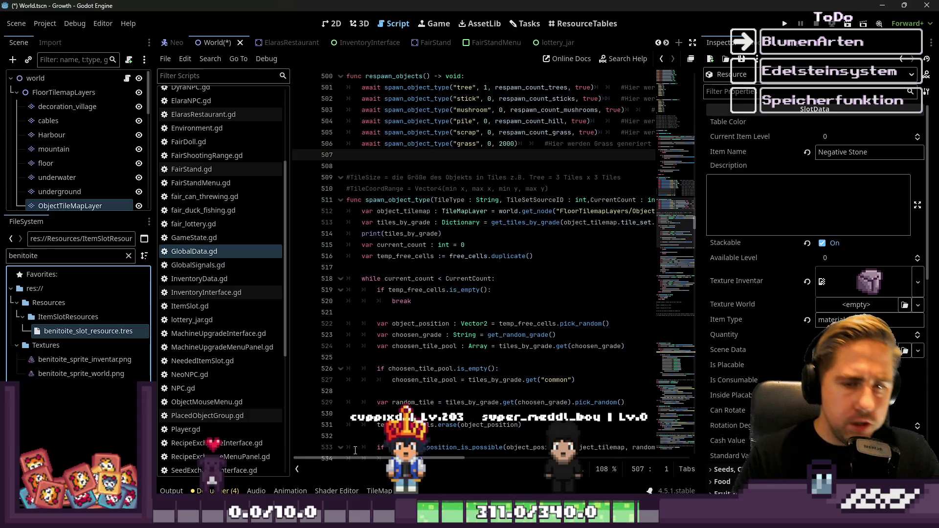
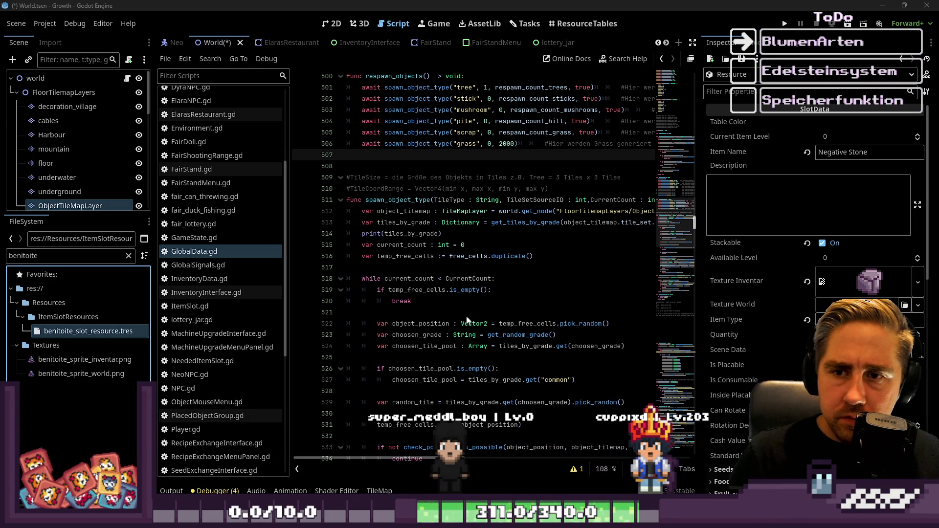
Check the print(tiles_by_grade) line and spawn_object_type function, then switch to the World 2D map
left_click(563, 236)
left_click_drag(701, 220, 814, 221)
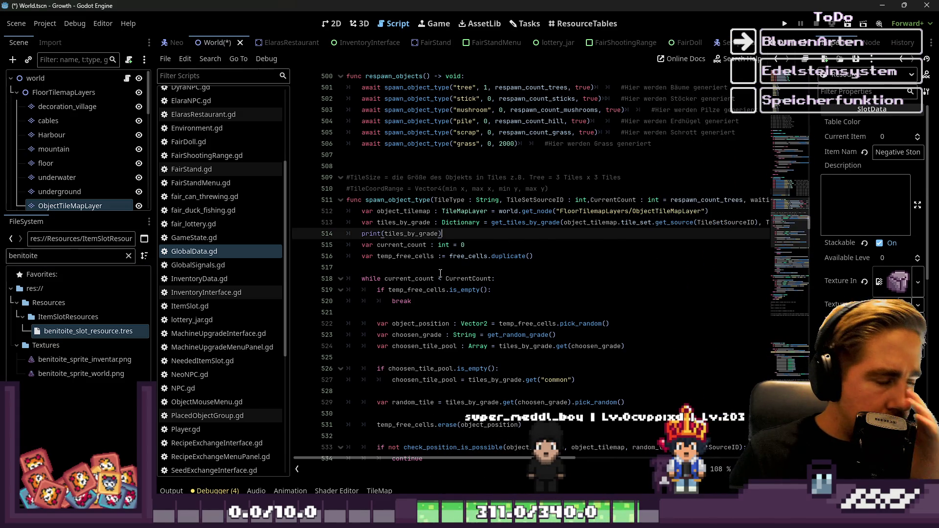
scroll(143, 180, "down", 1)
left_click(428, 199)
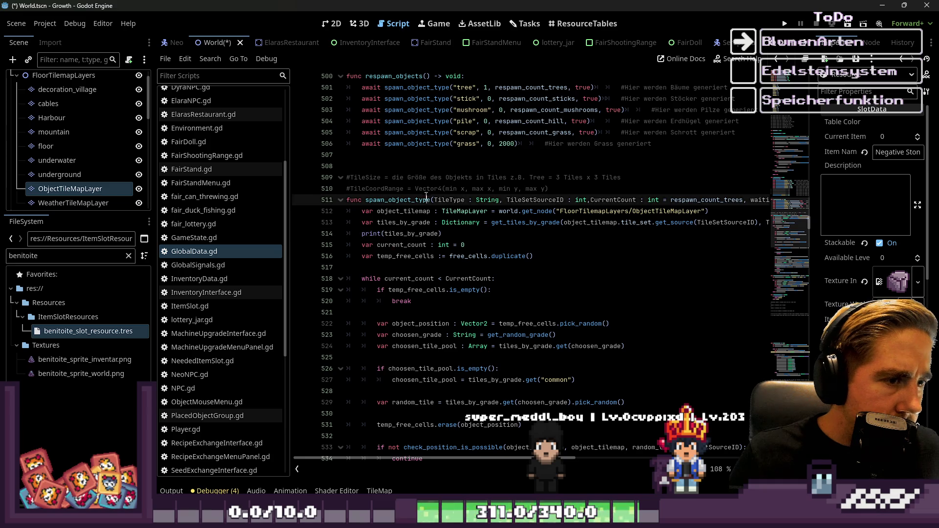
left_click(343, 28)
scroll(468, 225, "down", 3)
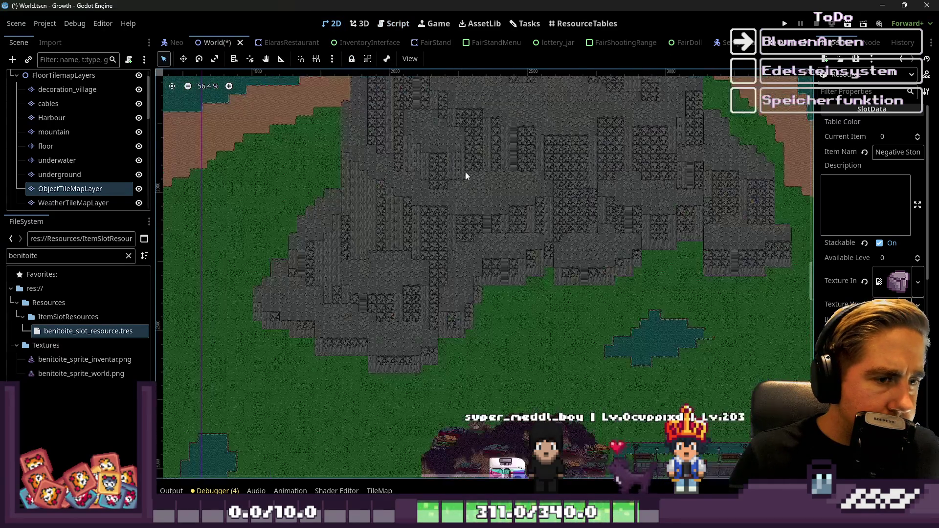
Select the mountain TileMapLayer for tile editing
left_click(80, 187)
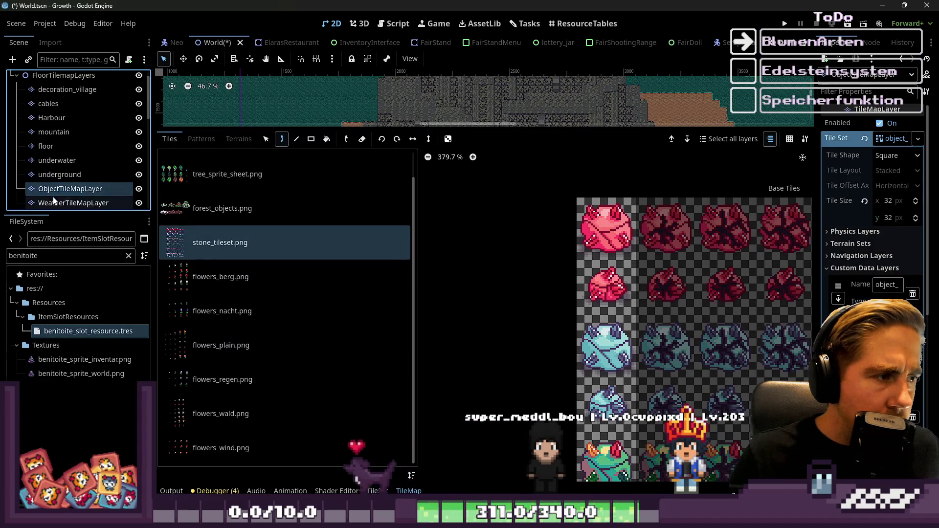
scroll(55, 171, "down", 1)
scroll(55, 152, "up", 1)
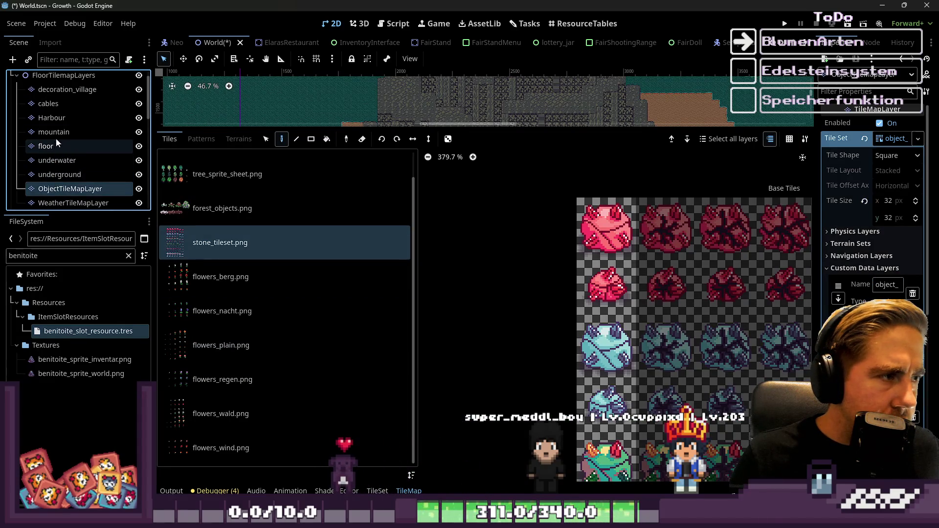
left_click(58, 136)
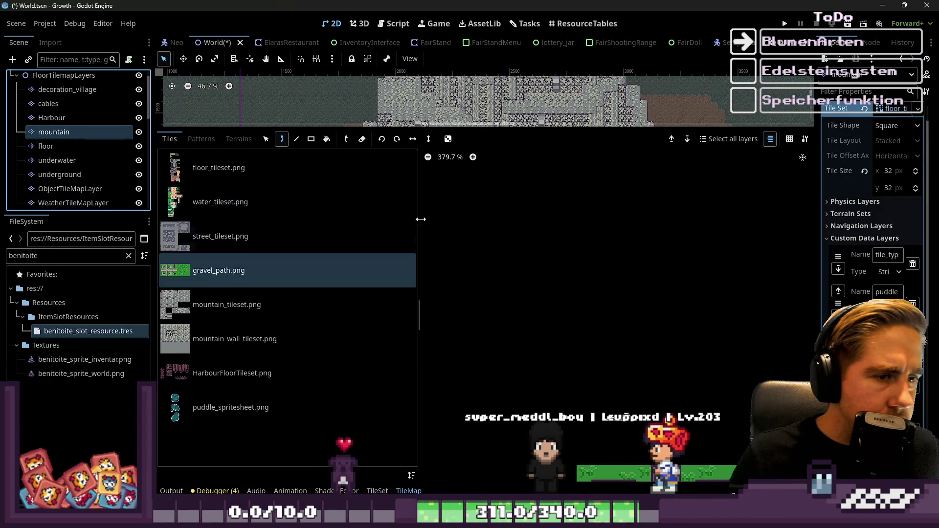
Pick mountain_tileset.png in Tile Sources and open it in the TileSet editor
left_click(296, 230)
key("Down")
key("Down")
key("Down")
left_click(245, 299)
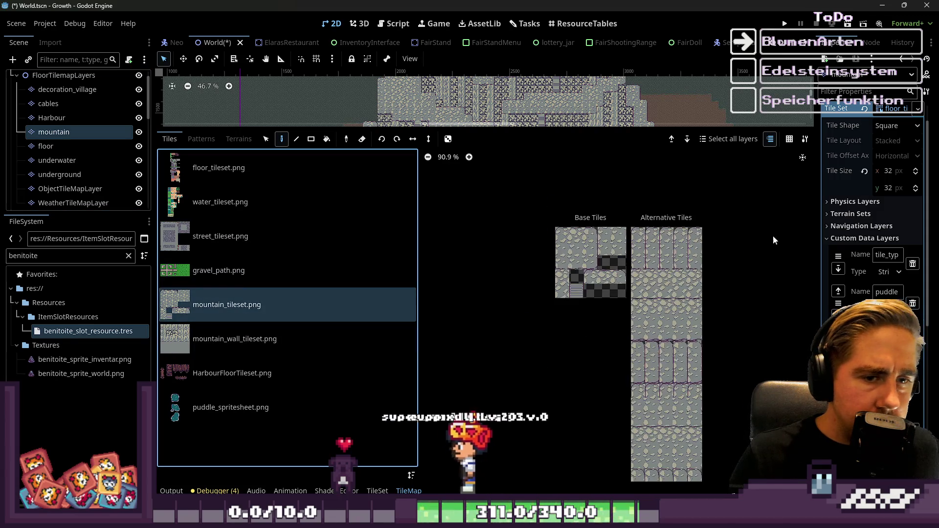
scroll(608, 215, "up", 3)
scroll(571, 247, "up", 1)
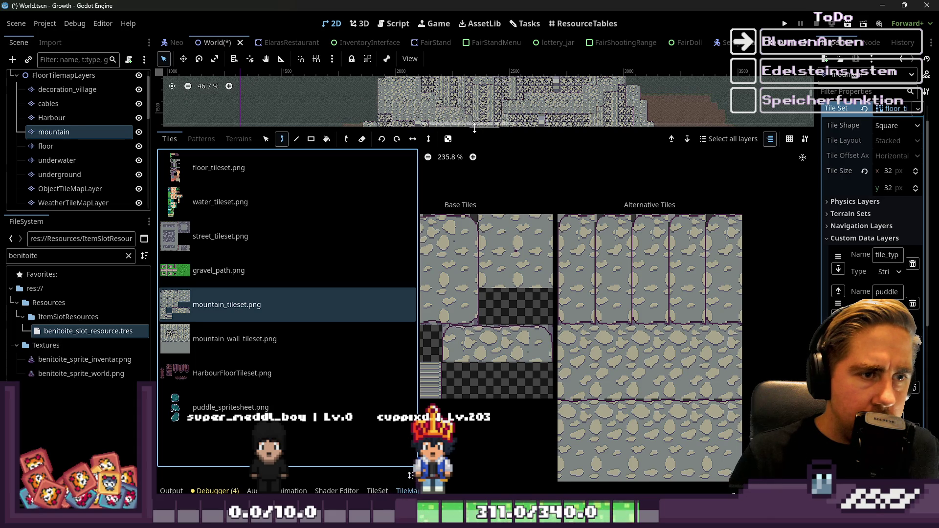
left_click_drag(474, 129, 470, 248)
scroll(83, 147, "down", 2)
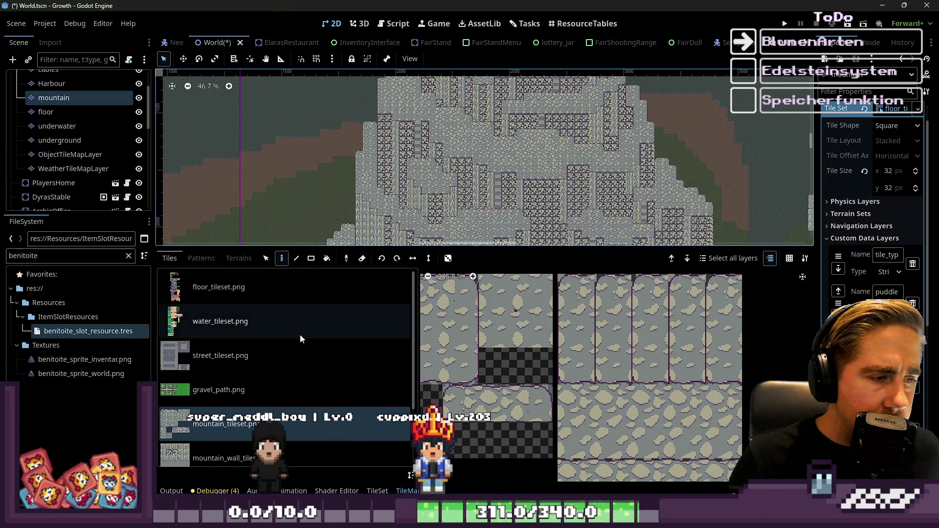
left_click(389, 491)
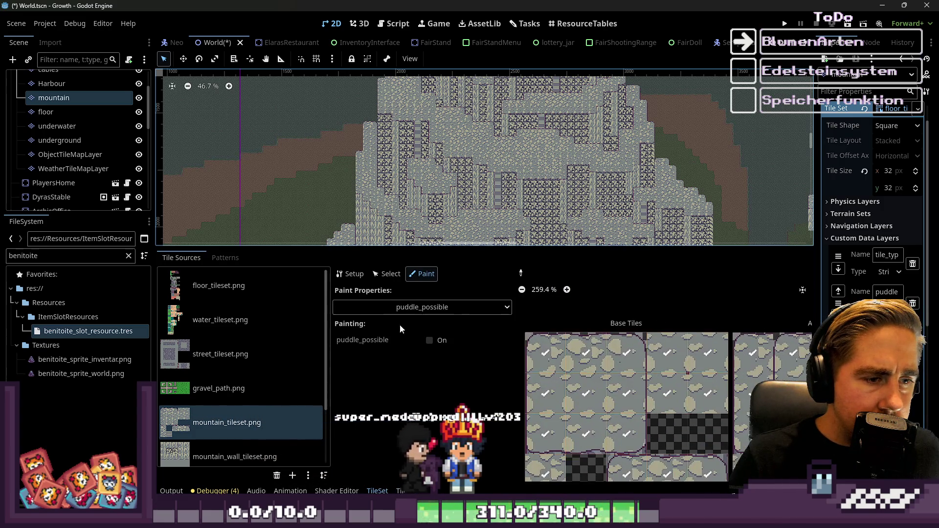
Set the painted property to Modulate with pure red ff0000
left_click(409, 308)
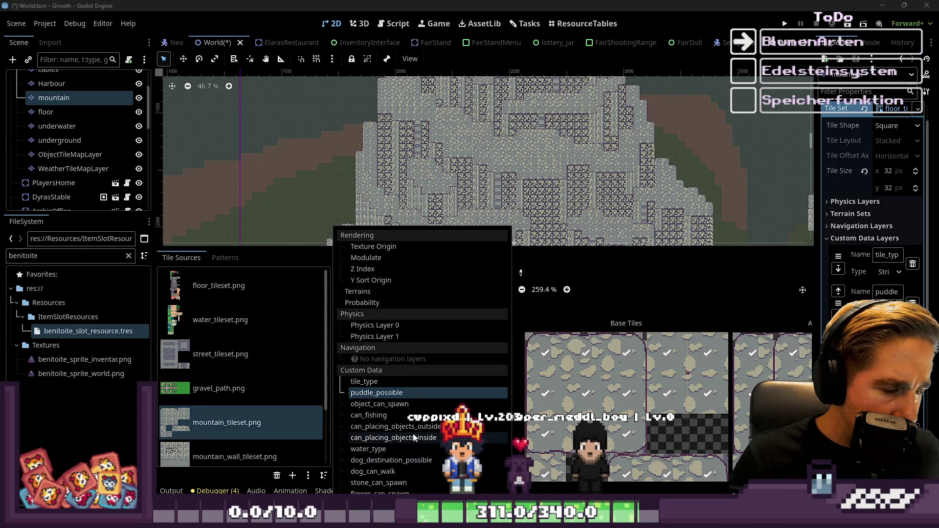
left_click(366, 257)
left_click(437, 342)
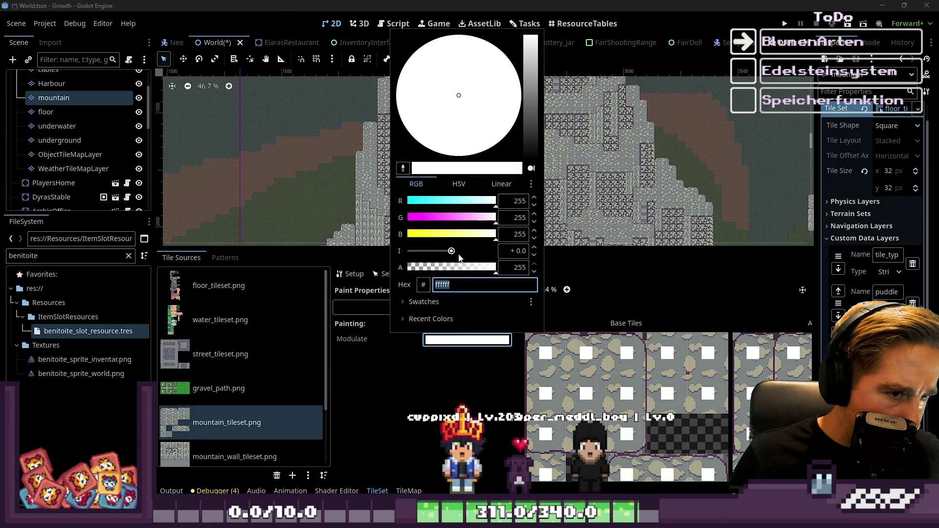
mouse_move(482, 225)
left_mouse_down()
mouse_move(406, 220)
mouse_move(406, 201)
mouse_move(520, 205)
left_mouse_up()
left_click_drag(450, 236, 407, 234)
left_click(446, 403)
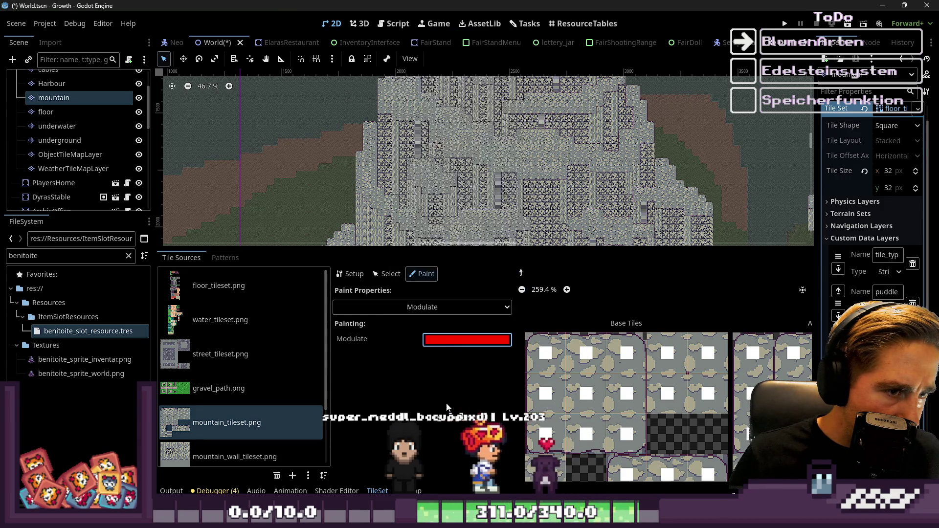
Tint the mountain_tileset base tiles red
left_click(533, 350)
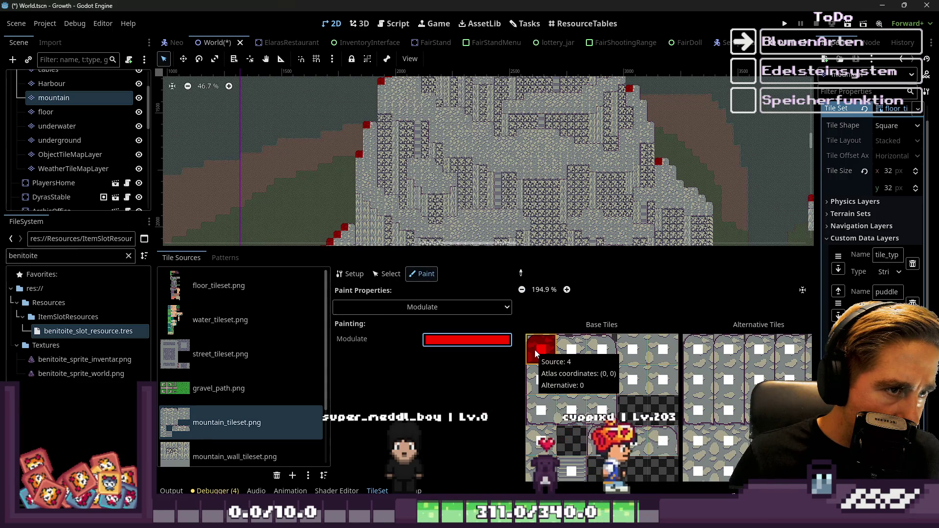
left_click(571, 350)
mouse_move(602, 350)
left_mouse_down()
mouse_move(631, 349)
mouse_move(656, 380)
mouse_move(543, 380)
mouse_move(598, 433)
mouse_move(626, 433)
left_mouse_up()
left_click(608, 414)
scroll(553, 348, "down", 1)
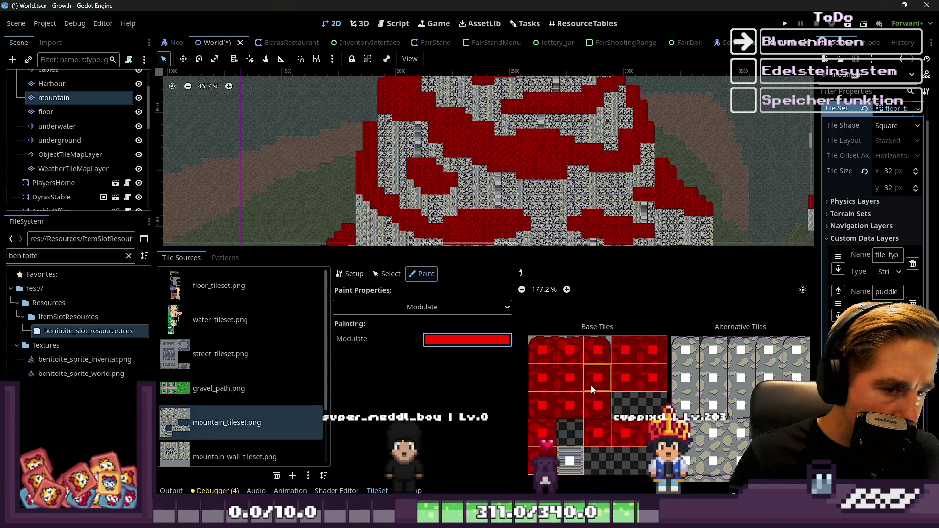
scroll(601, 395, "down", 5)
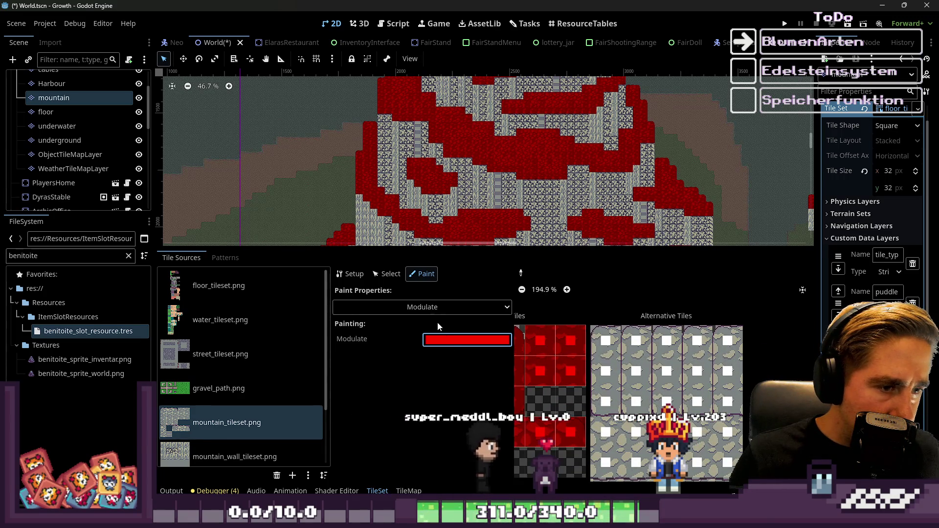
Change the Modulate paint colour to pure green 00ff00
left_click(442, 339)
left_click(464, 220)
mouse_move(464, 219)
left_mouse_down()
mouse_move(496, 219)
mouse_move(407, 201)
left_mouse_up()
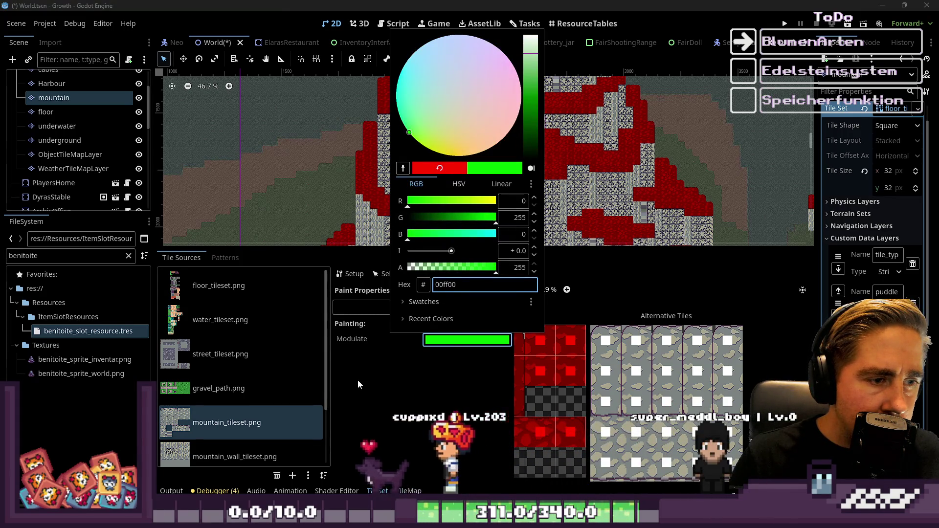
Keep green as the paint colour and preview the tile_type and stone_can_spawn values
left_click(354, 379)
left_click(401, 304)
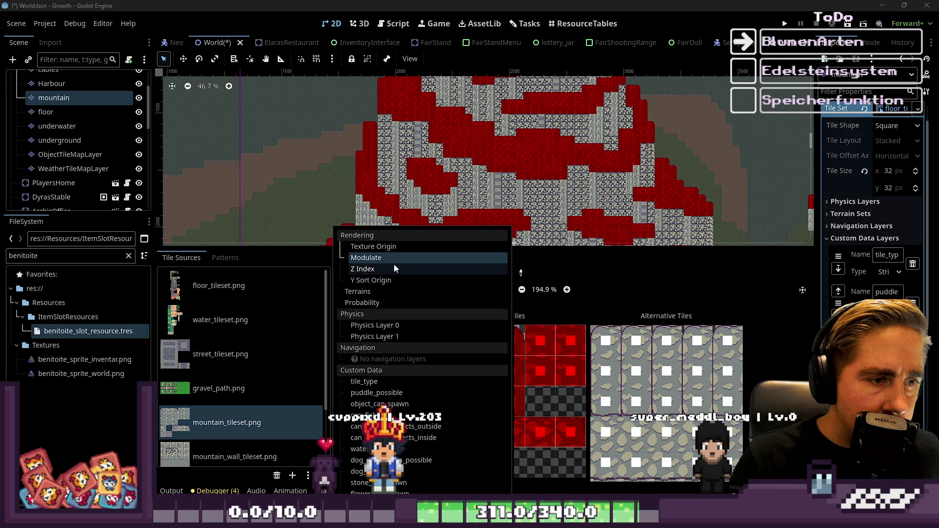
left_click(391, 385)
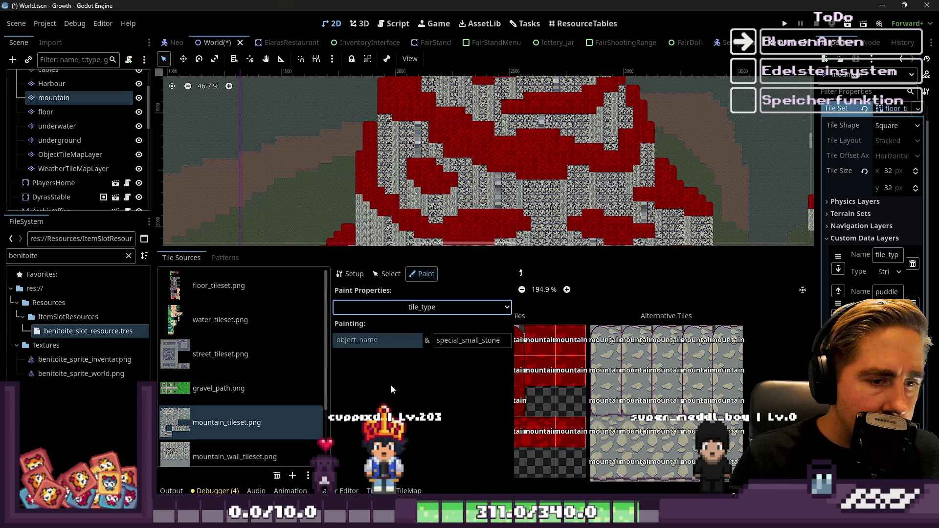
left_click(412, 307)
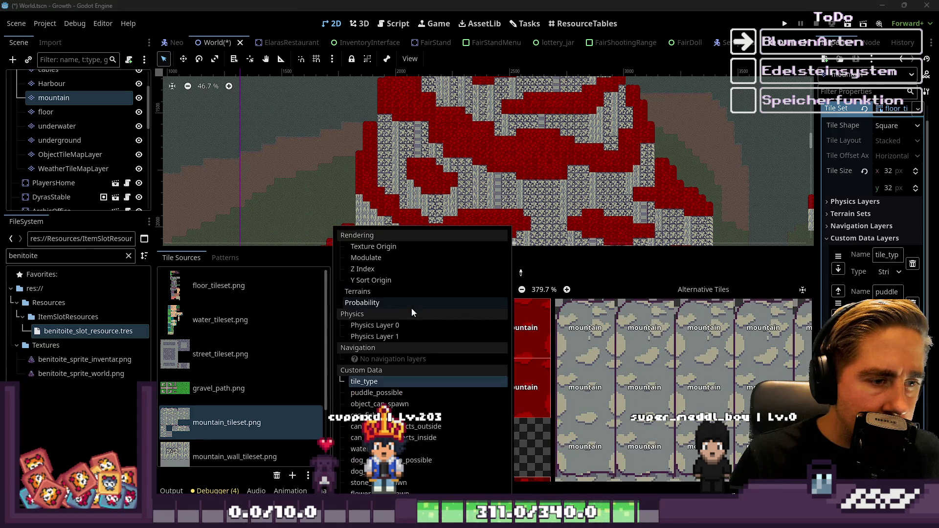
left_click(397, 484)
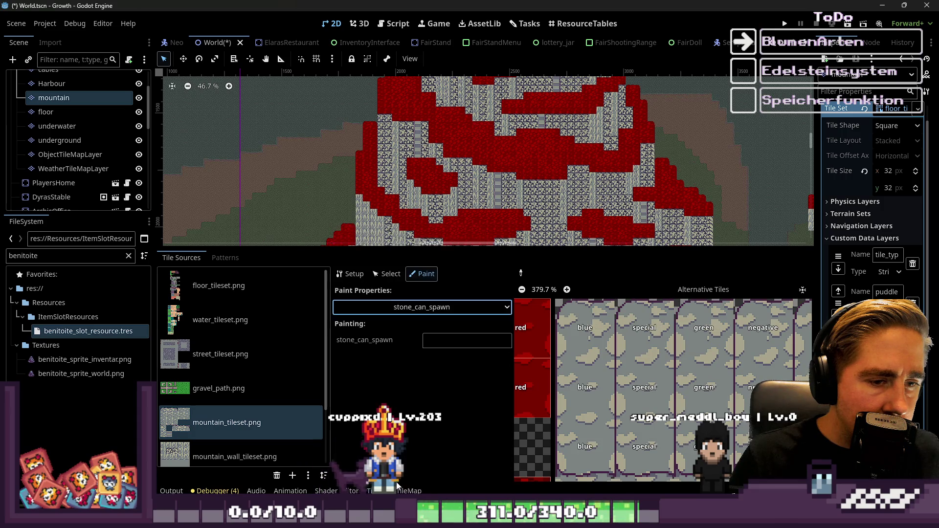
left_click(393, 308)
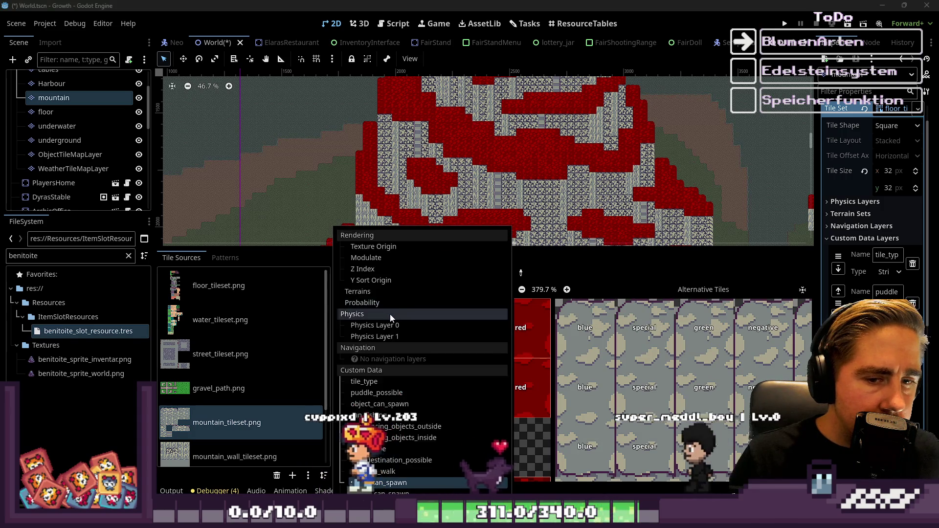
scroll(599, 283, "down", 2)
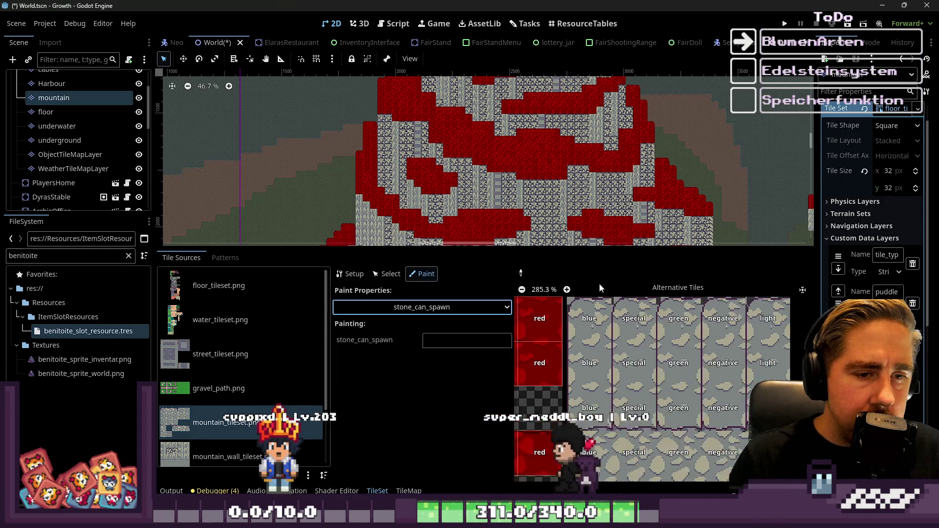
In Select mode, delete the first blue and special alternative tiles of mountain_tileset.png
left_click(382, 274)
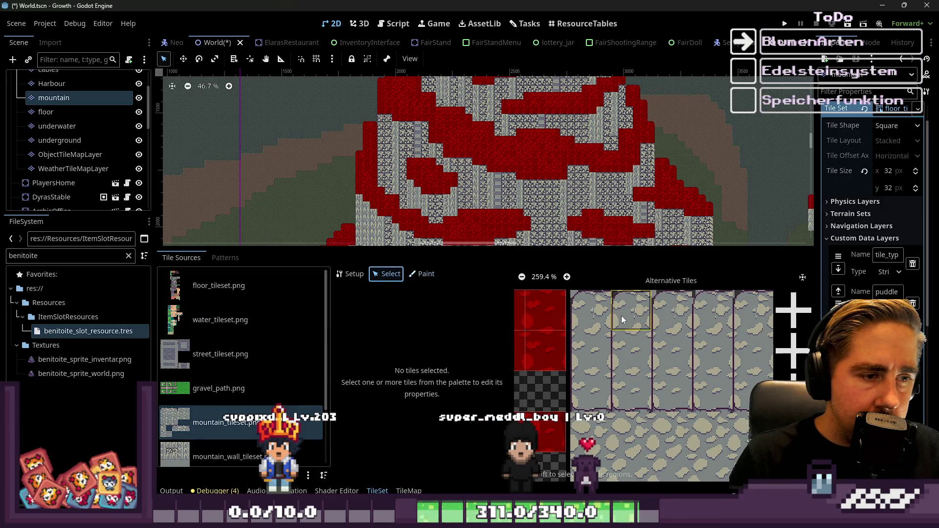
left_click(574, 302)
left_click(589, 306)
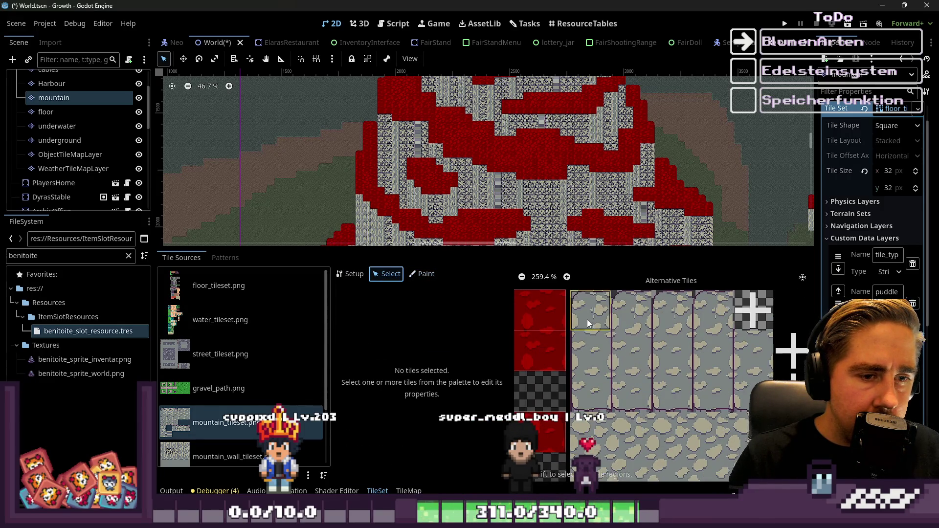
left_click(590, 350)
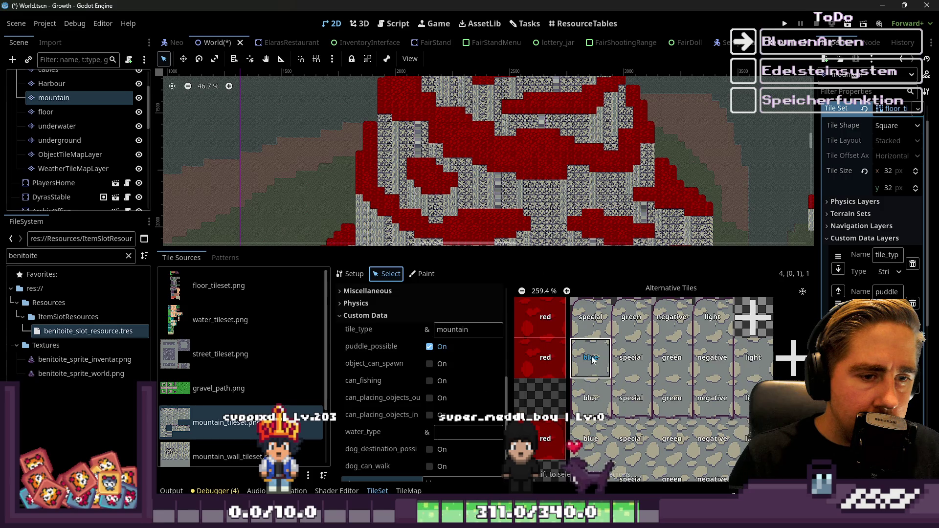
scroll(584, 373, "down", 2)
left_click(591, 393)
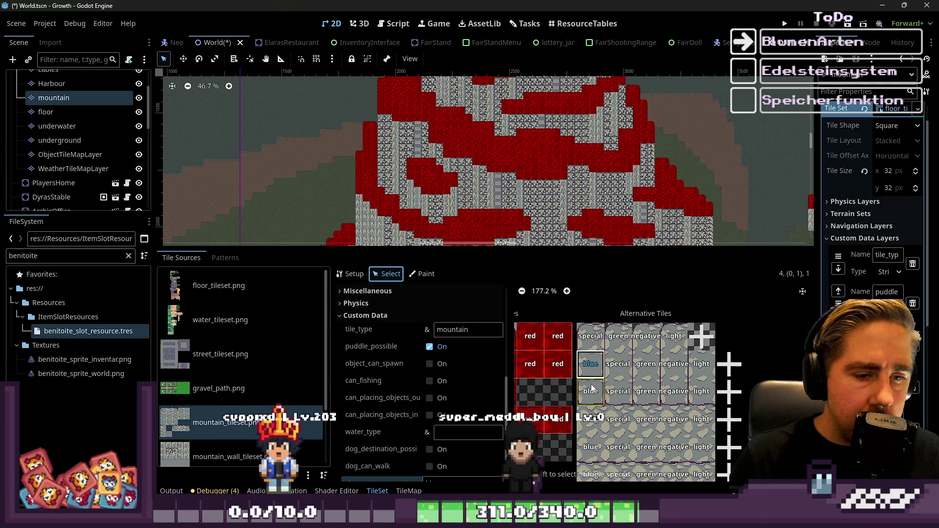
left_click(589, 374)
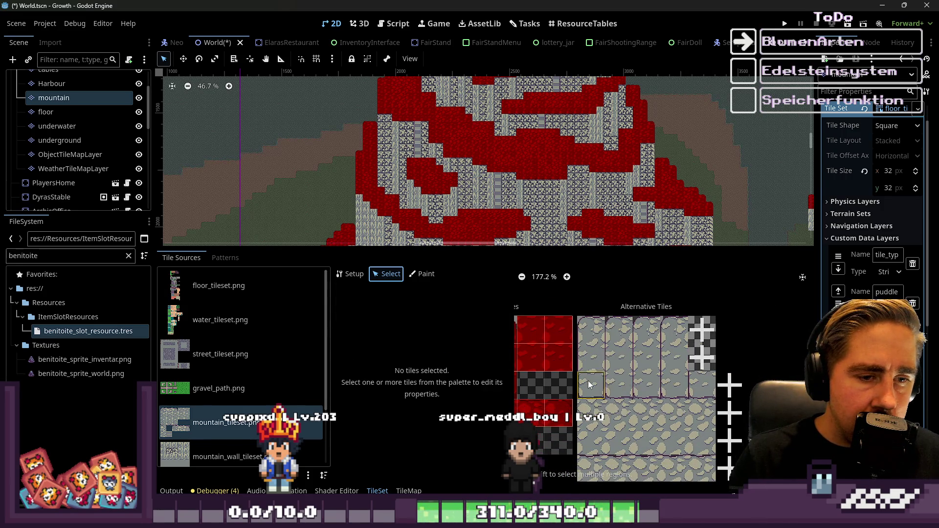
left_click(362, 275)
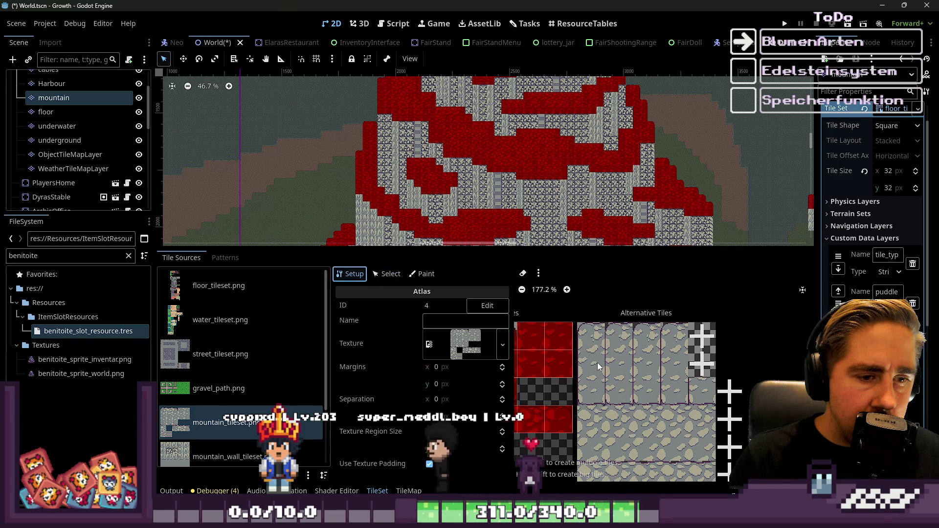
scroll(595, 359, "up", 1)
left_click(387, 274)
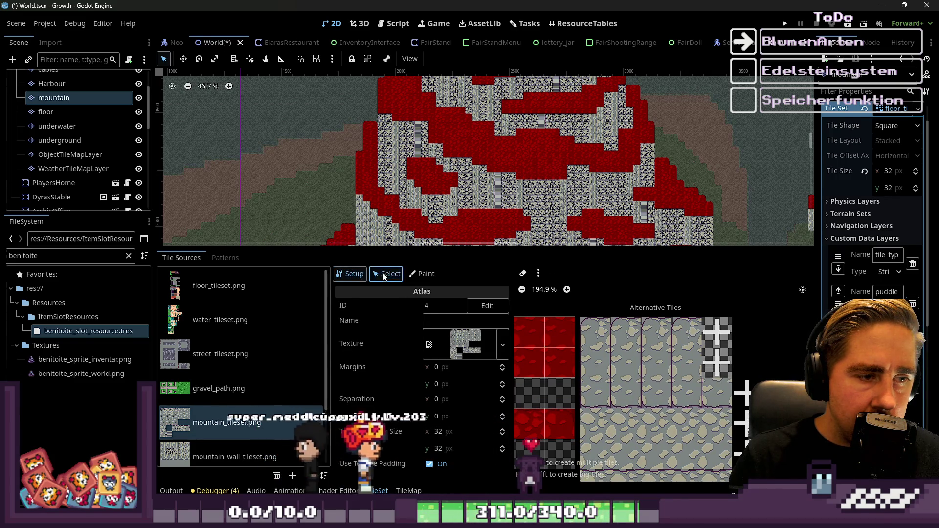
left_click(596, 363)
right_click(600, 401)
left_click(605, 407)
Delete the blue alternative tiles in the bottom rows and row 3
left_click(600, 402)
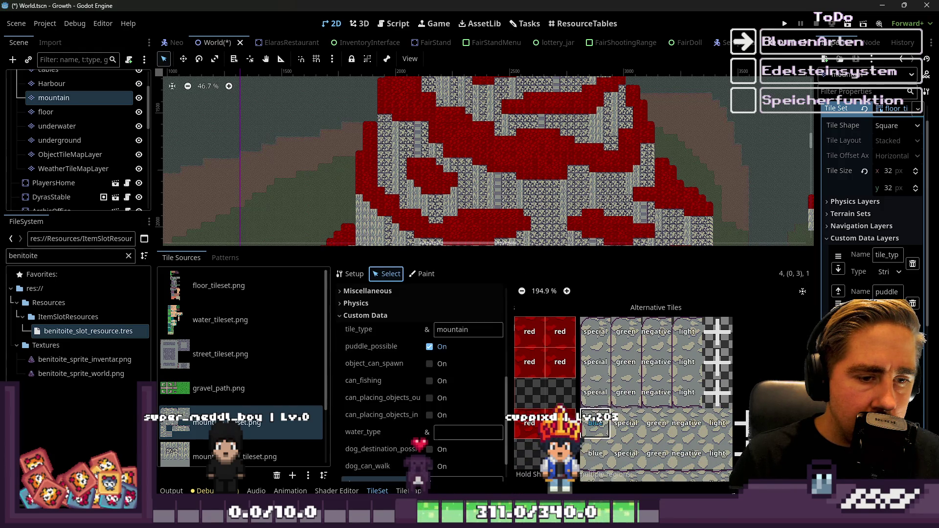
left_click(606, 427)
scroll(620, 351, "down", 7)
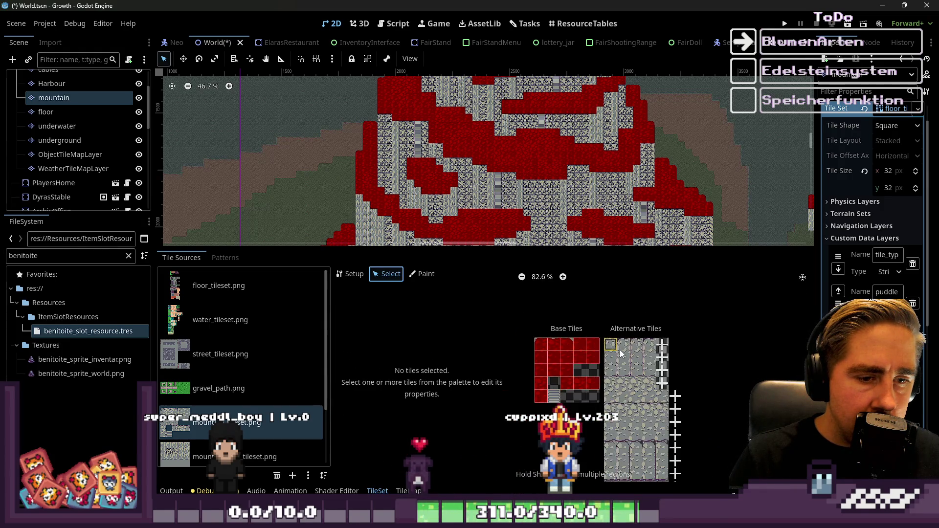
scroll(615, 389, "up", 6)
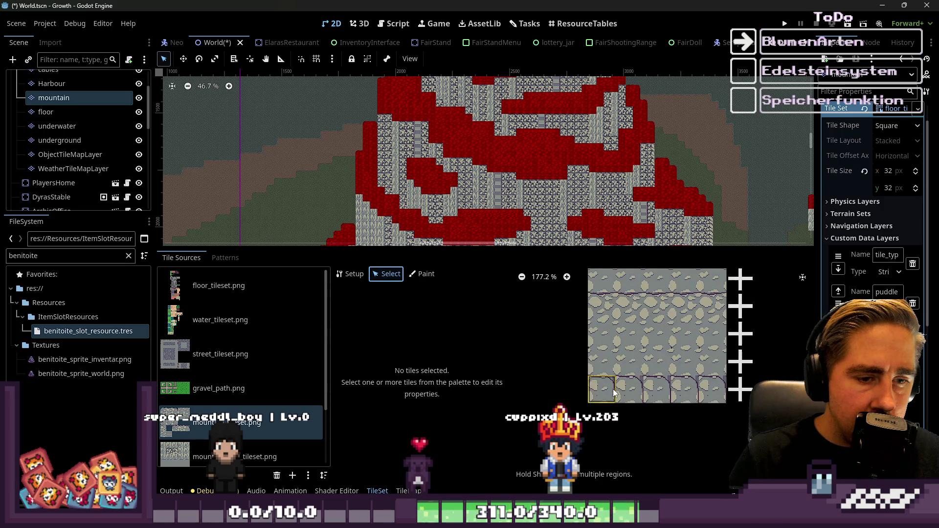
left_click(602, 396)
right_click(602, 397)
left_click(599, 370)
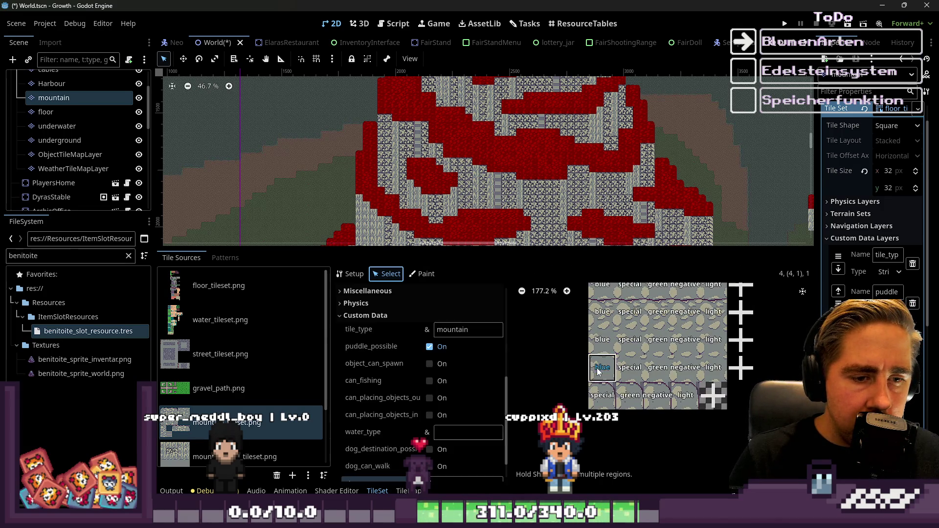
left_click(609, 380)
left_click(602, 339)
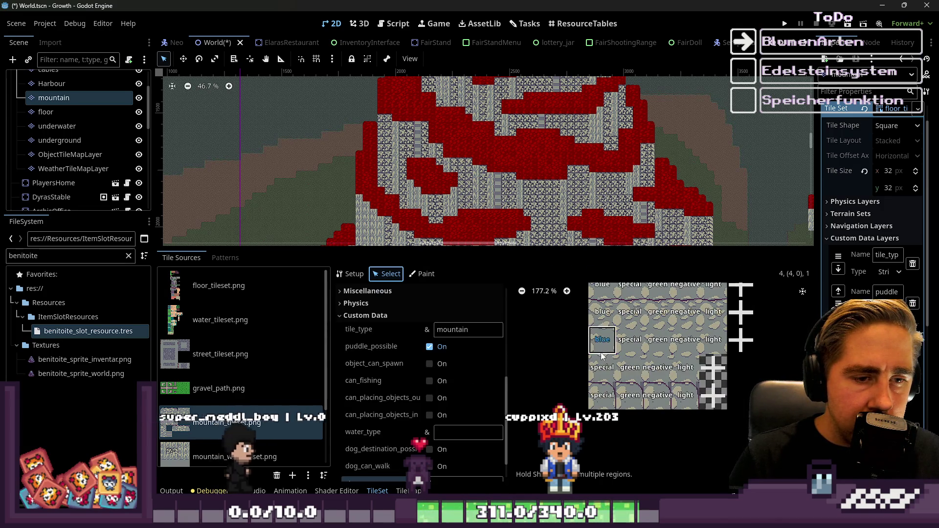
right_click(602, 340)
left_click(641, 435)
Delete the remaining blue alternative tiles higher in the column
scroll(627, 429, "up", 1)
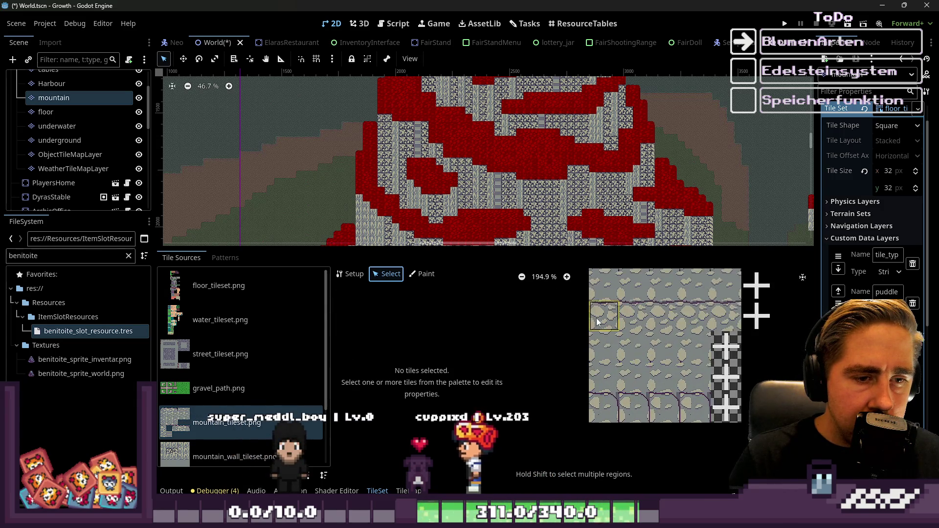
left_click(604, 324)
right_click(599, 321)
left_click(609, 326)
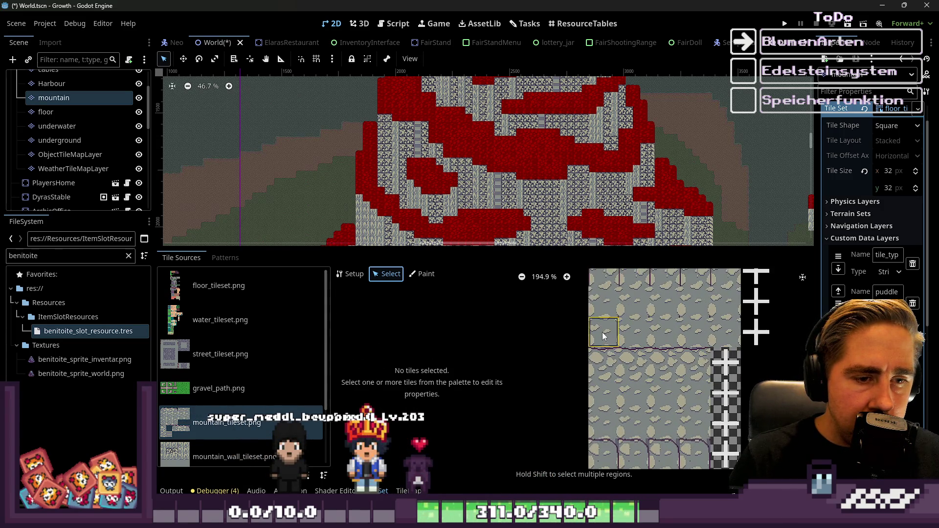
left_click(603, 367)
left_click(608, 349)
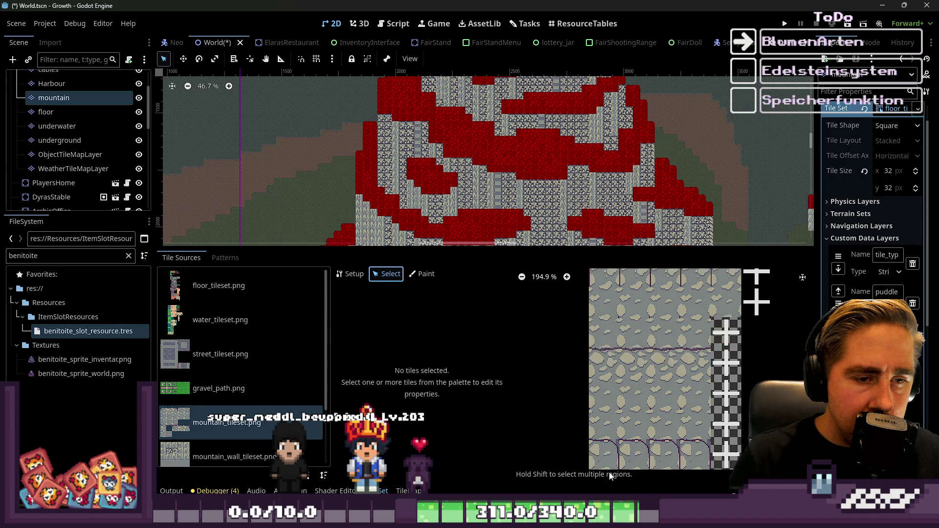
scroll(607, 333, "up", 2)
right_click(608, 330)
left_click(613, 333)
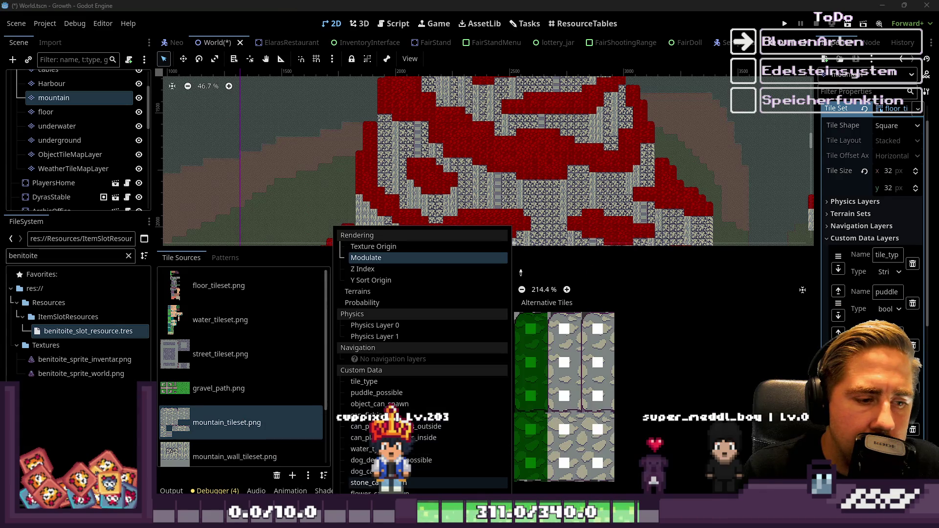
Set the Modulate paint colour to dark grey #182320
left_click(364, 483)
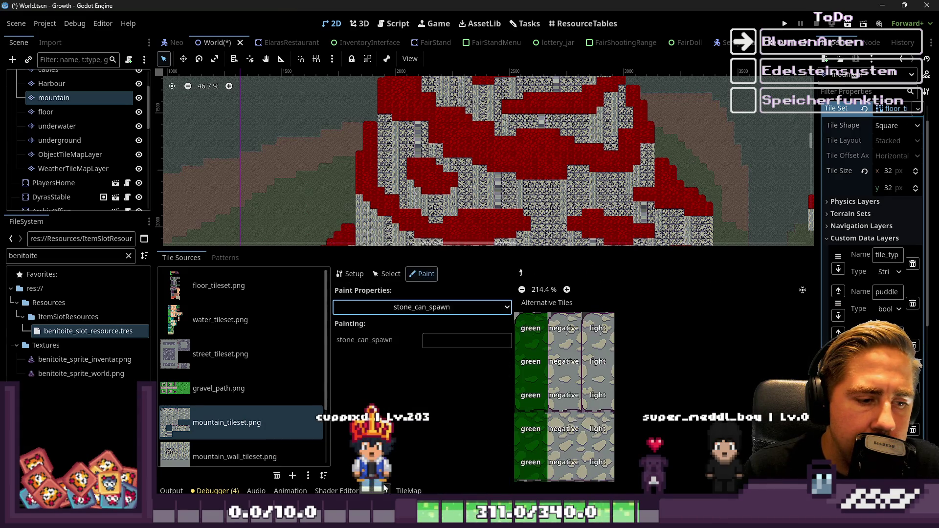
left_click(430, 312)
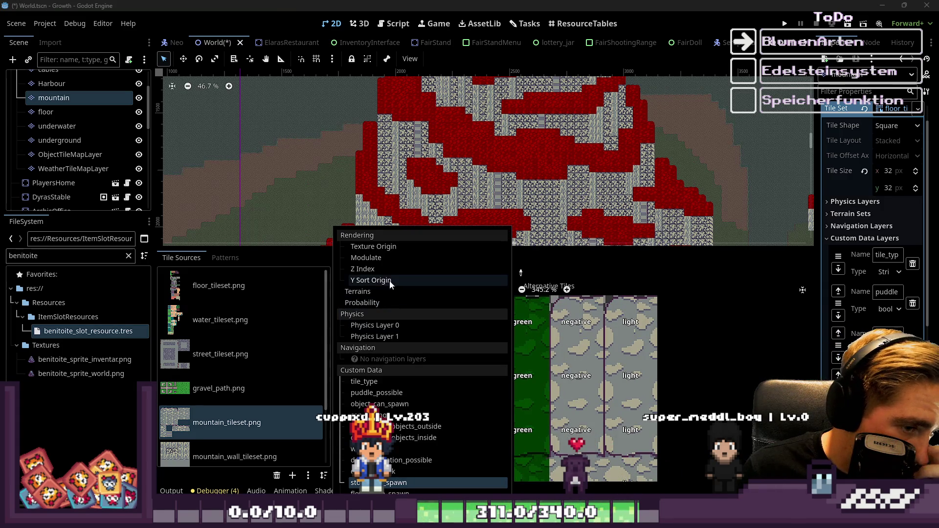
left_click(386, 256)
left_click(464, 340)
mouse_move(464, 219)
left_mouse_down()
mouse_move(422, 226)
mouse_move(418, 239)
left_mouse_up()
left_click_drag(408, 206, 417, 211)
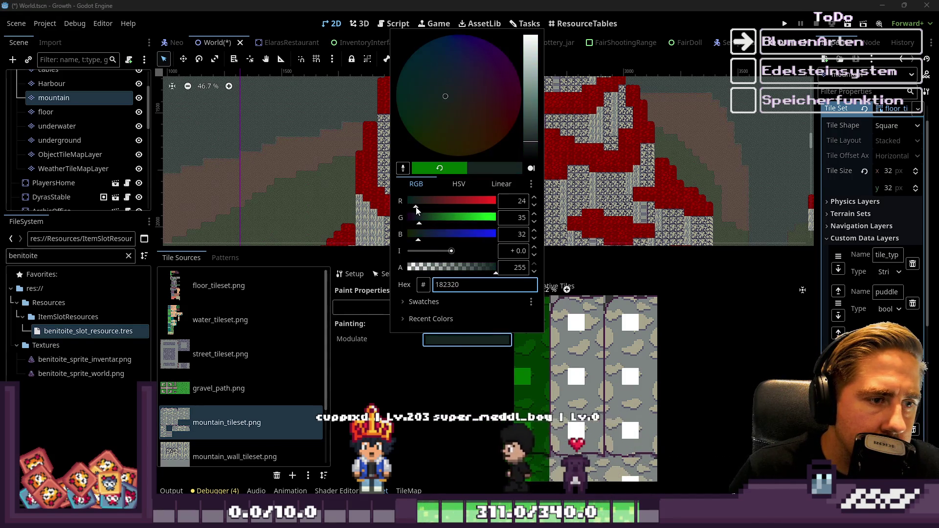
left_click(565, 340)
Paint the dark grey tint down the middle alternative-tile column and one more column
left_click(564, 340)
left_click_drag(565, 339, 570, 460)
scroll(606, 289, "down", 1)
scroll(622, 348, "down", 13)
left_click_drag(642, 324, 646, 431)
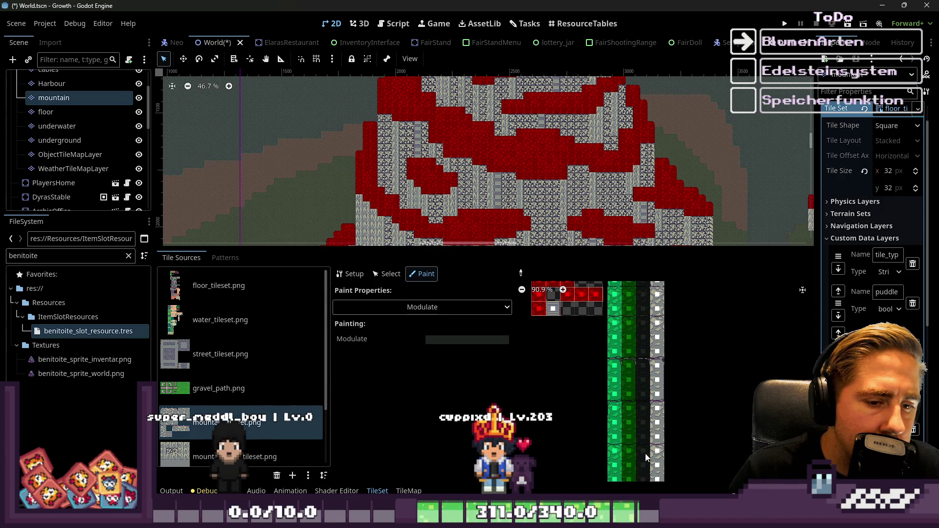
scroll(636, 471, "up", 4)
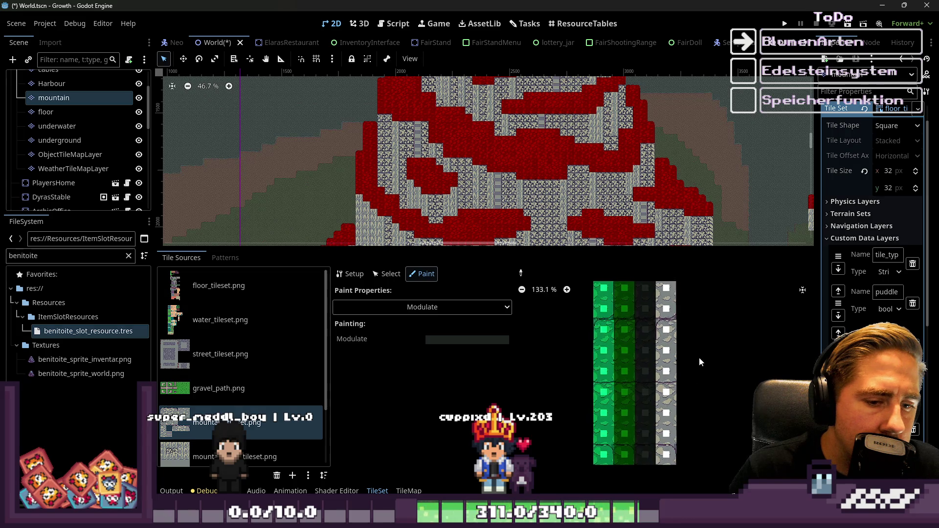
scroll(589, 480, "up", 10)
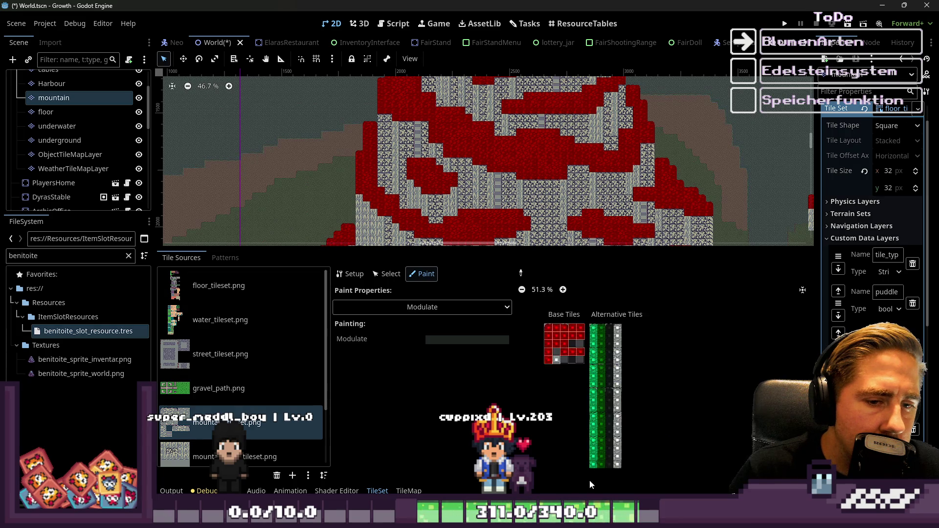
Adjust the Modulate paint colour toward a pale yellow tone
left_click(412, 309)
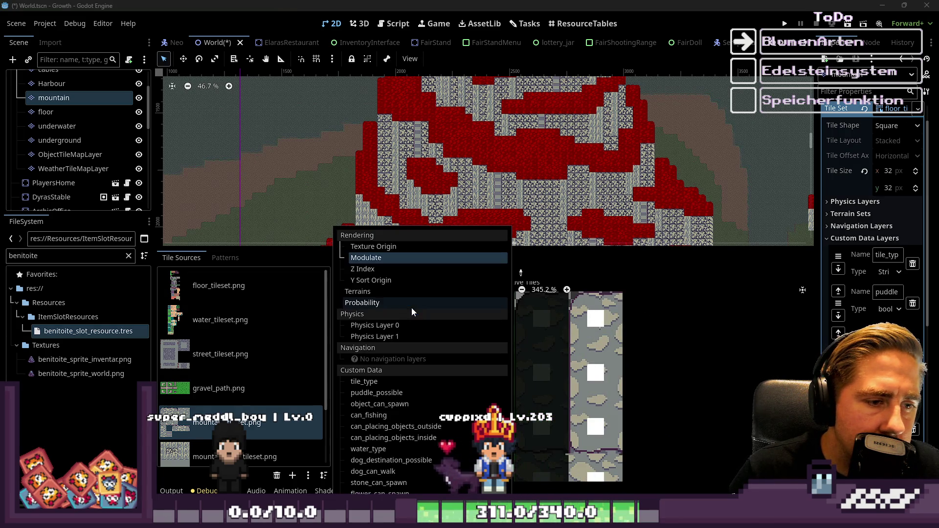
left_click(397, 259)
left_click(454, 347)
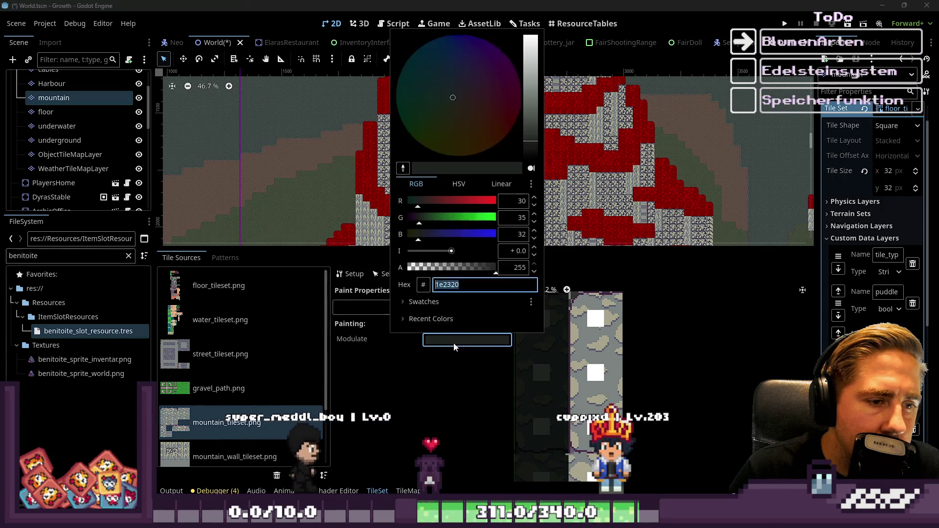
left_click_drag(443, 224, 499, 234)
scroll(509, 223, "up", 18)
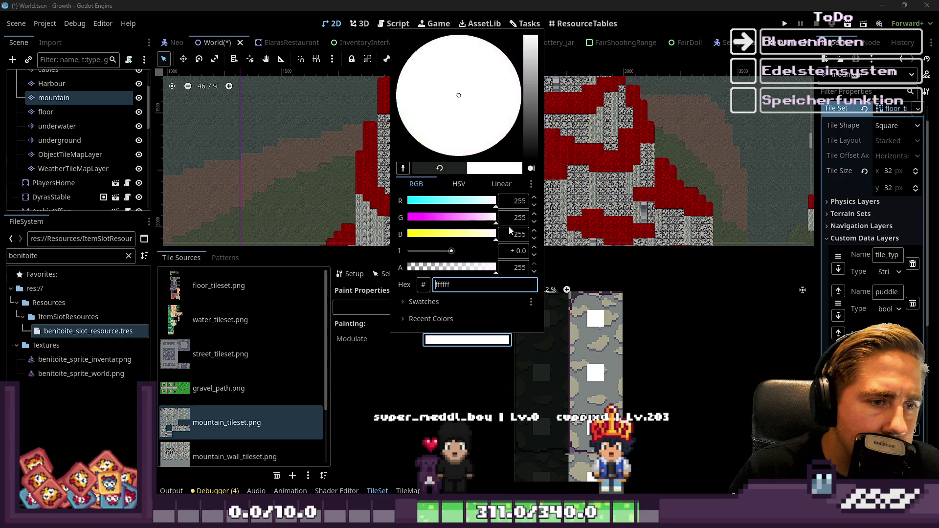
left_click(603, 301)
left_click(501, 341)
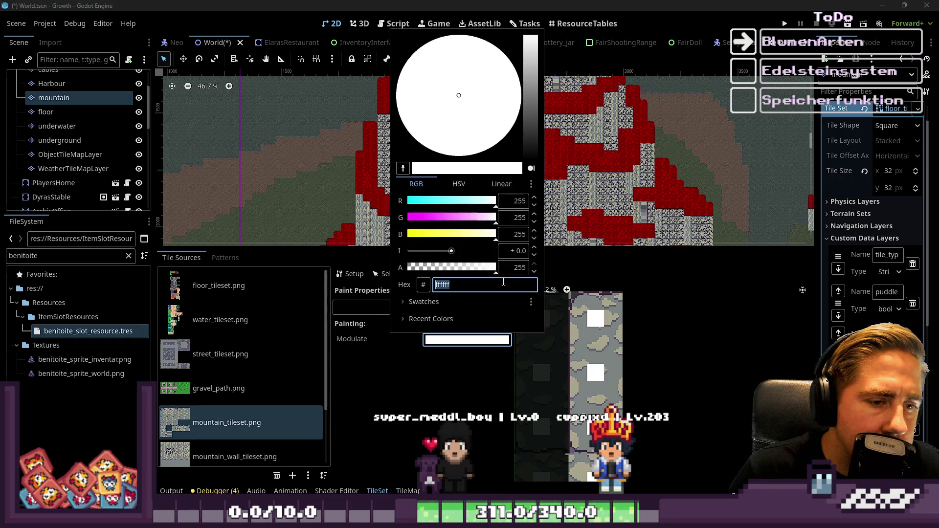
left_click(482, 220)
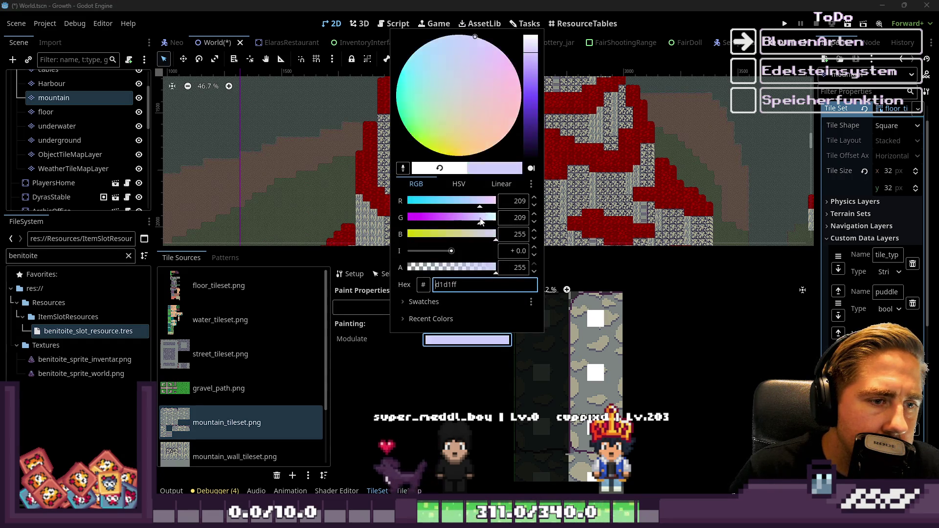
left_click(595, 317)
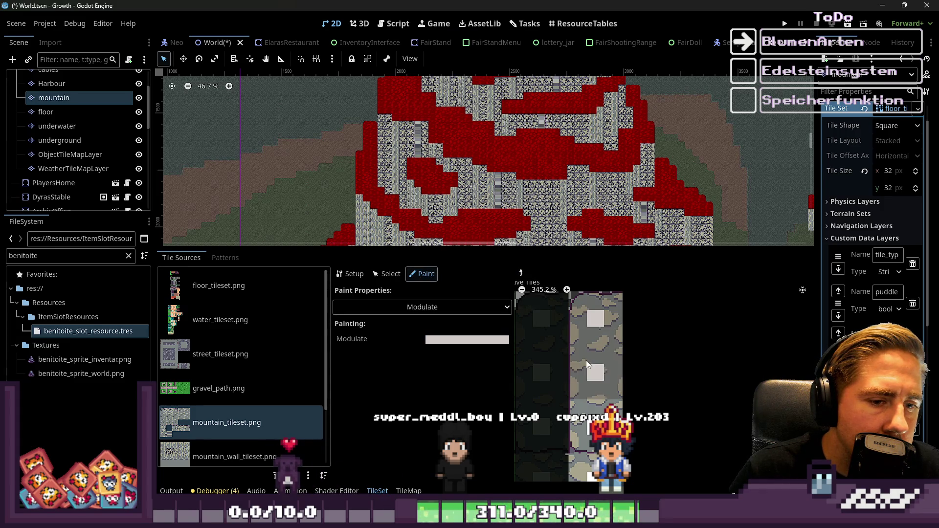
left_click(480, 339)
left_click(477, 234)
left_click(585, 301)
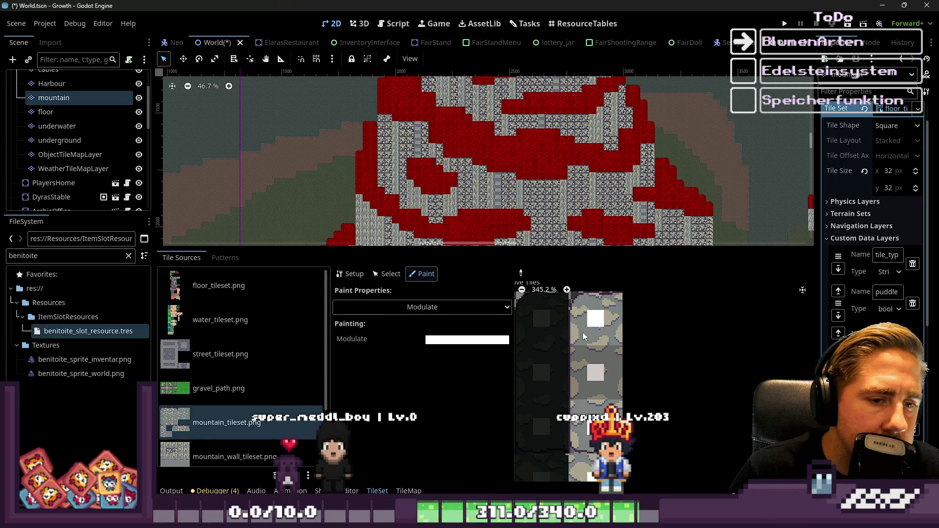
Resize the map and tileset panels to inspect the mountain, then return to map painting
scroll(712, 292, "down", 10)
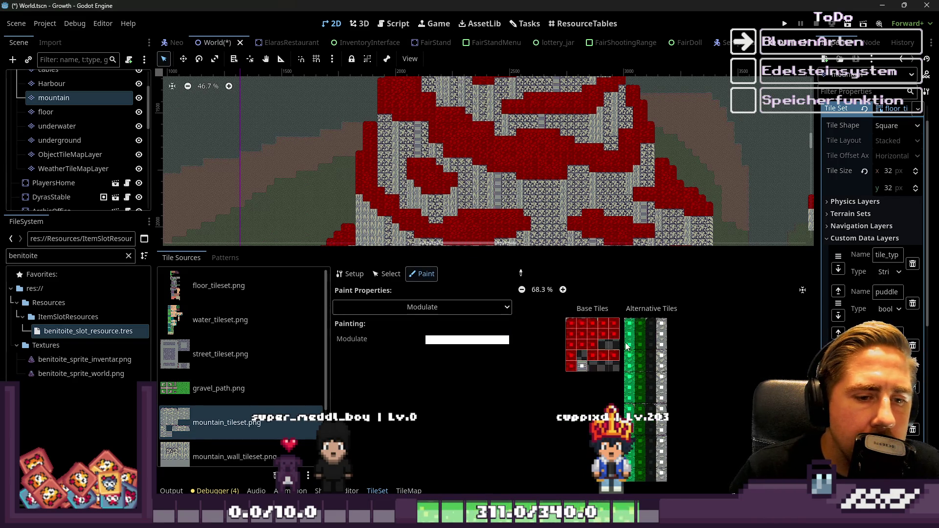
scroll(657, 308, "up", 3)
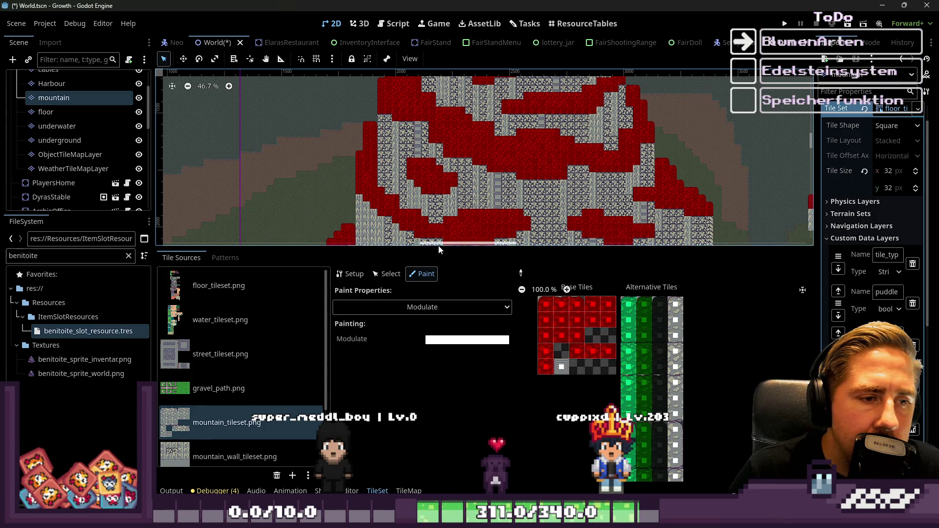
left_click_drag(440, 248, 447, 382)
scroll(459, 298, "down", 1)
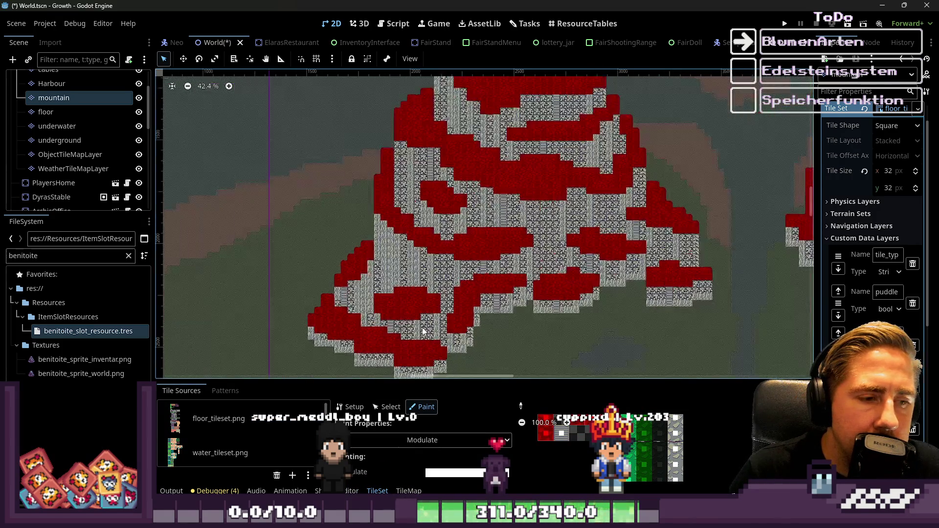
scroll(629, 464, "down", 8)
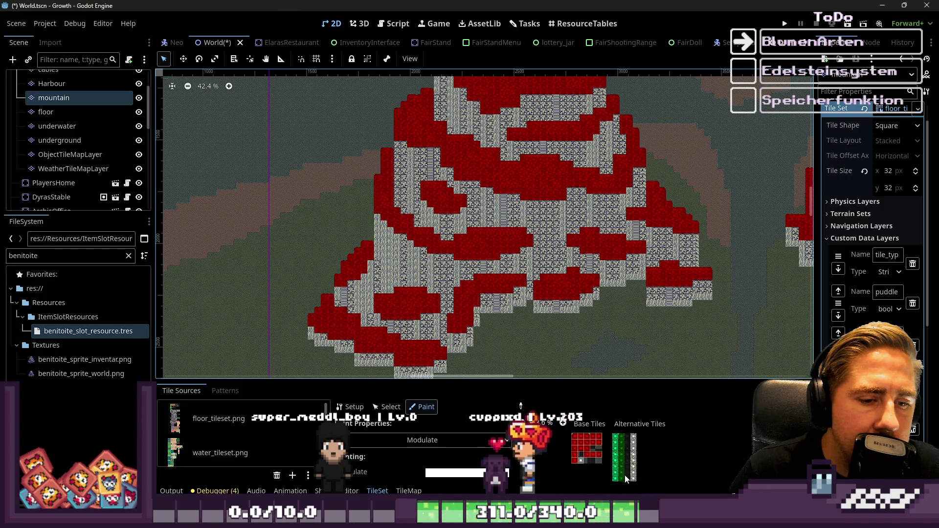
scroll(629, 464, "up", 6)
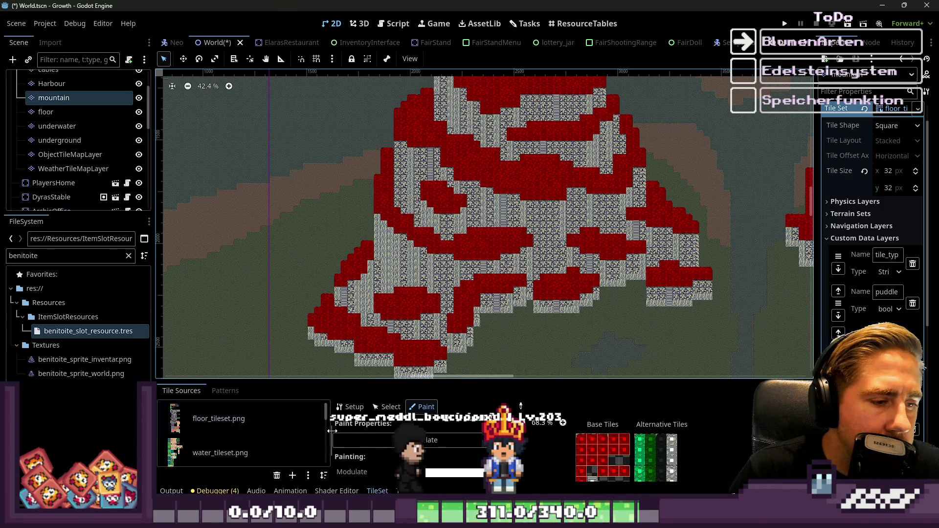
left_click_drag(372, 378, 371, 276)
left_click(408, 491)
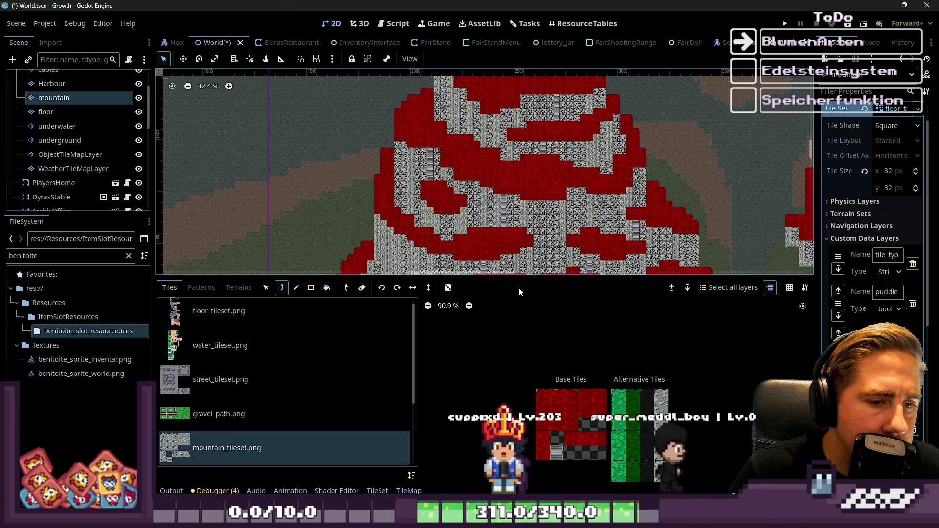
Resize the TileMap panel and zoom the atlas to view the alternative tiles
left_click_drag(526, 280, 508, 375)
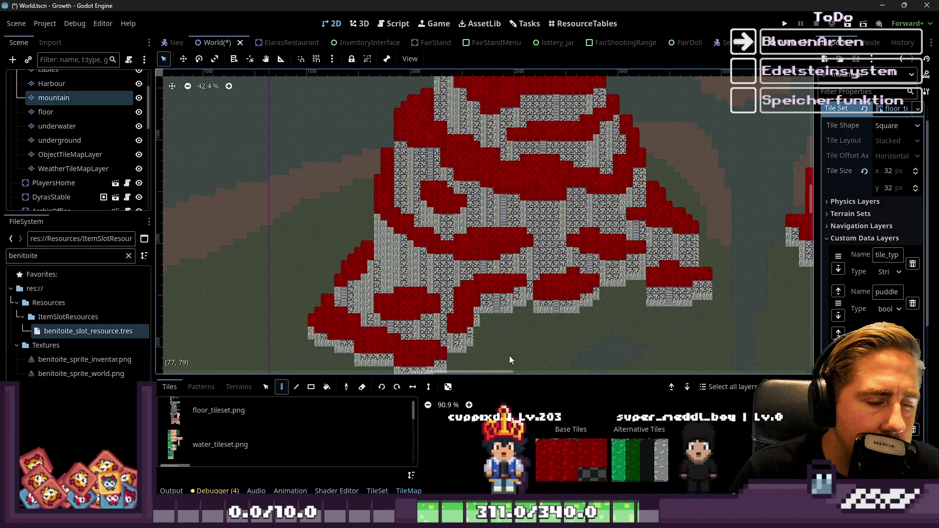
scroll(491, 275, "up", 2)
scroll(491, 275, "up", 5)
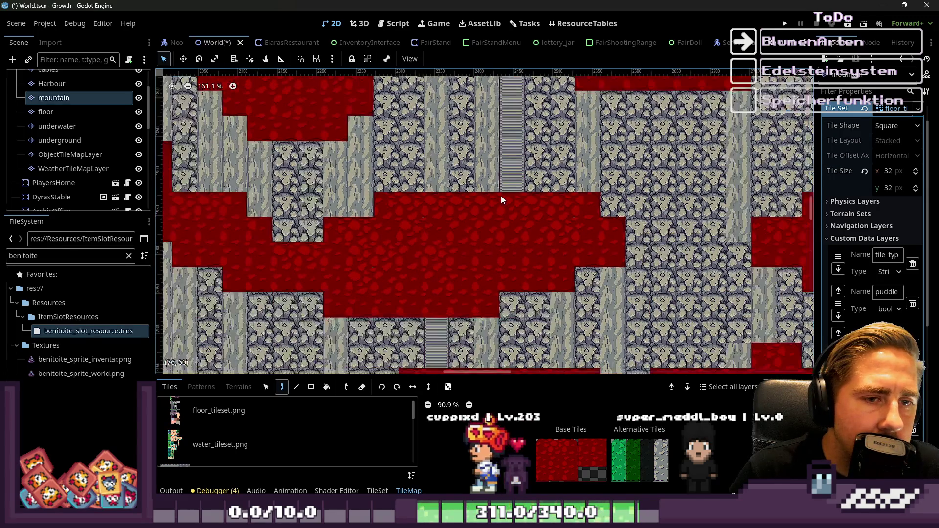
scroll(553, 471, "down", 2)
scroll(509, 203, "down", 6)
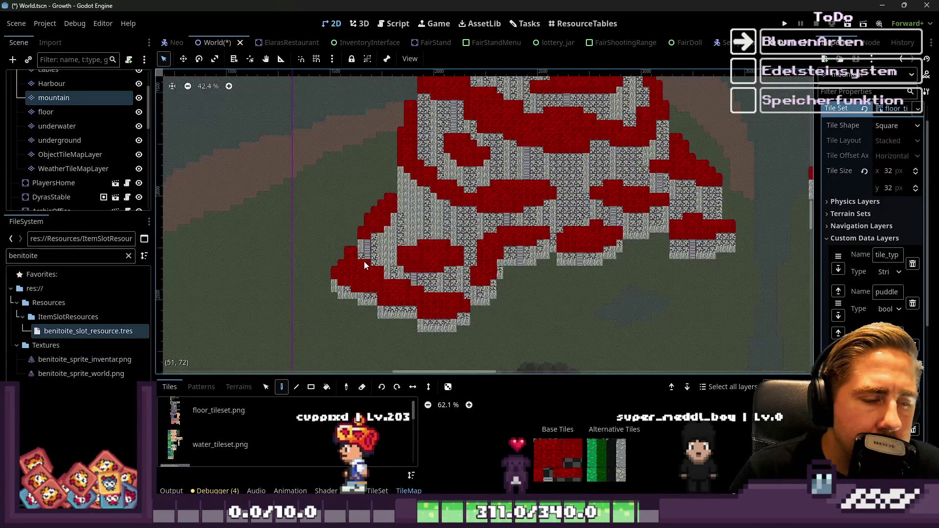
scroll(365, 264, "down", 3)
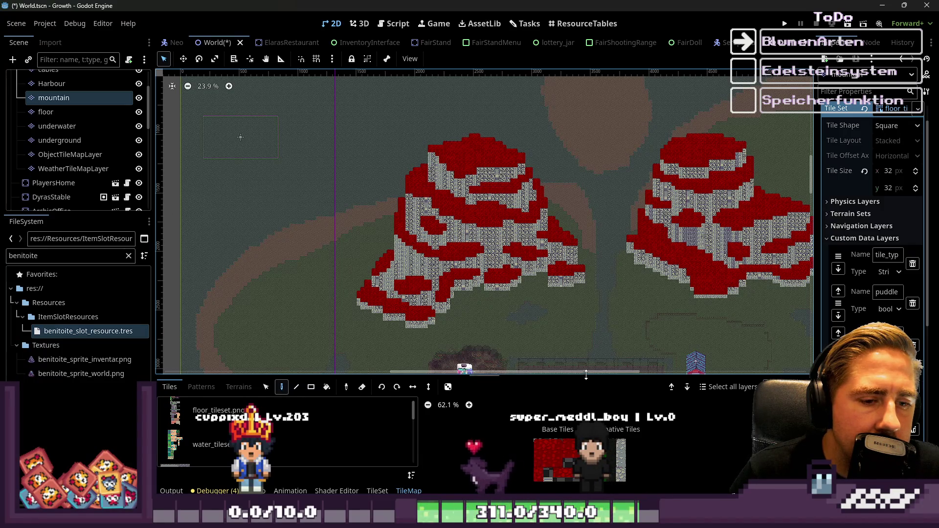
left_click_drag(586, 377, 593, 316)
scroll(587, 399, "up", 4)
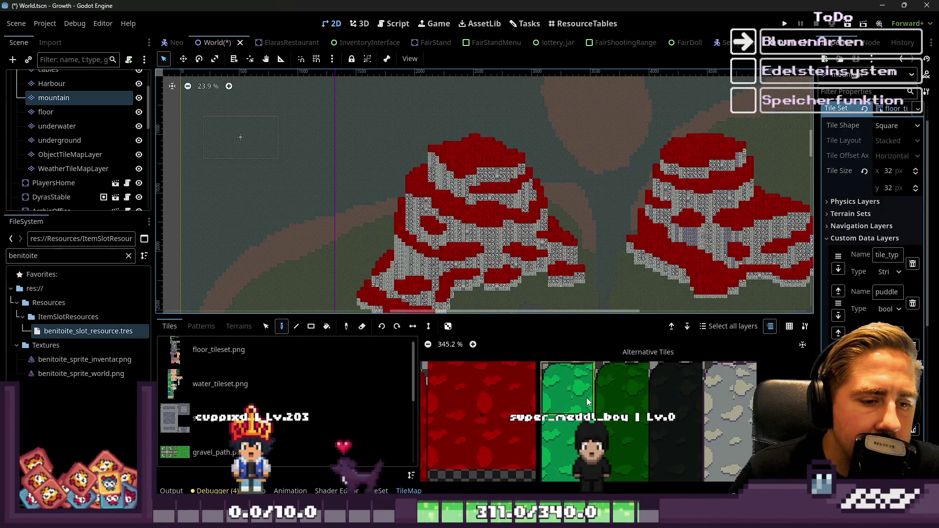
scroll(588, 400, "down", 2)
Select the dark green grass tile in the Alternative Tiles column
left_click(595, 402)
scroll(418, 261, "up", 6)
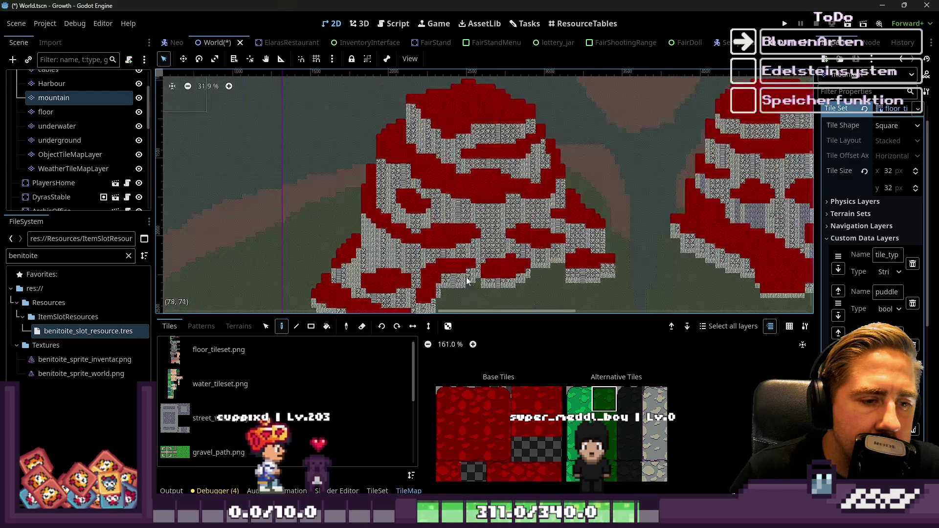
scroll(418, 261, "up", 5)
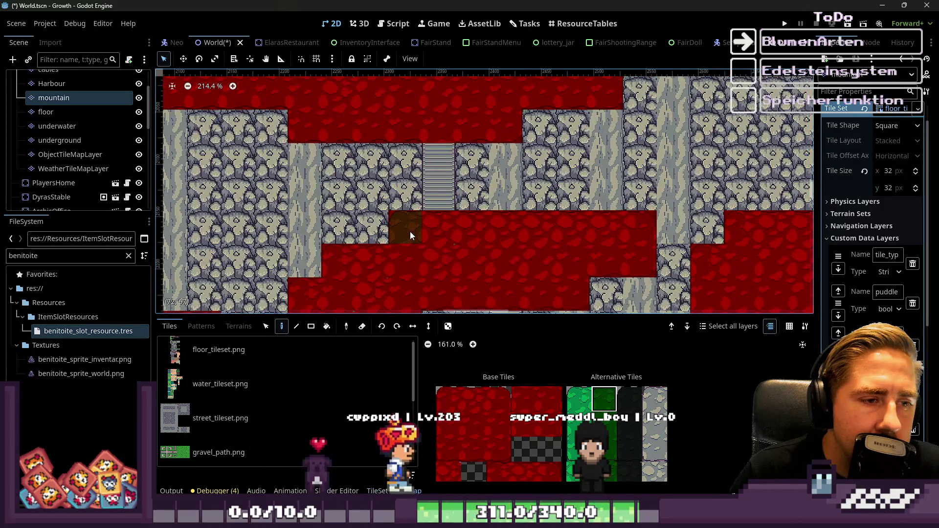
scroll(627, 399, "down", 2)
left_click(637, 380)
scroll(637, 379, "up", 1)
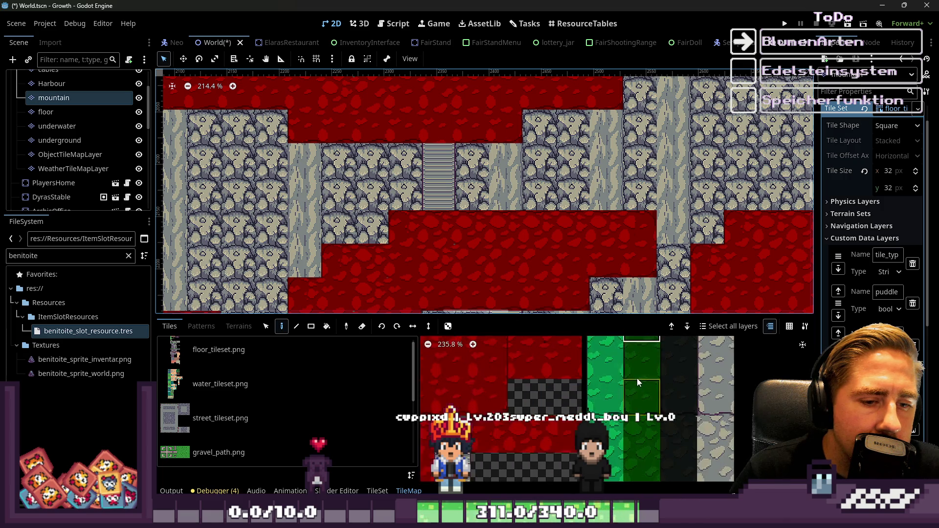
scroll(608, 356, "down", 1)
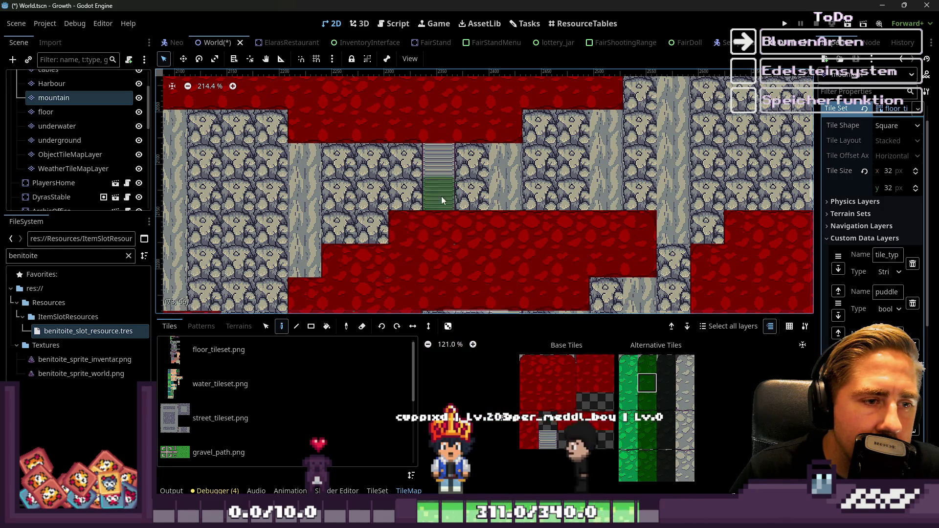
scroll(406, 225, "down", 3)
scroll(453, 192, "up", 8)
scroll(453, 174, "down", 5)
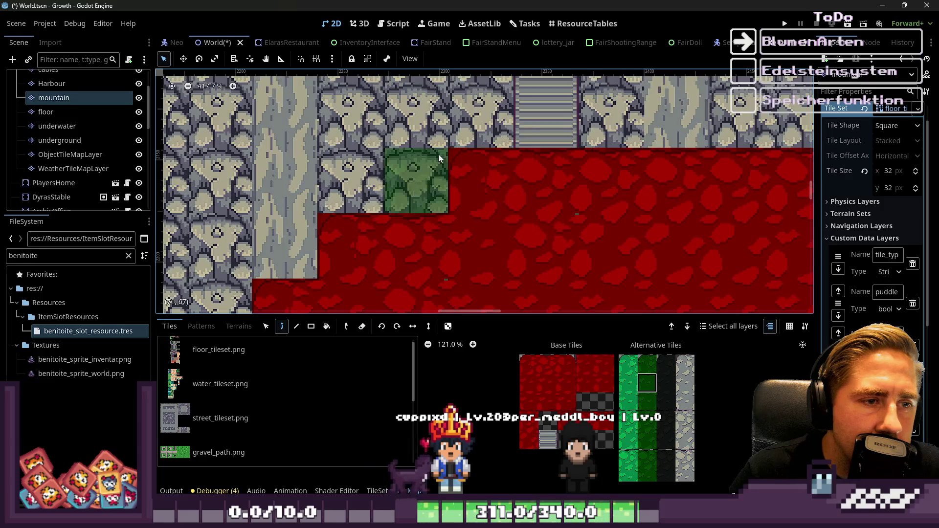
Paint dark green grass over the red band, undoing the first misplaced row
left_click_drag(453, 168, 732, 175)
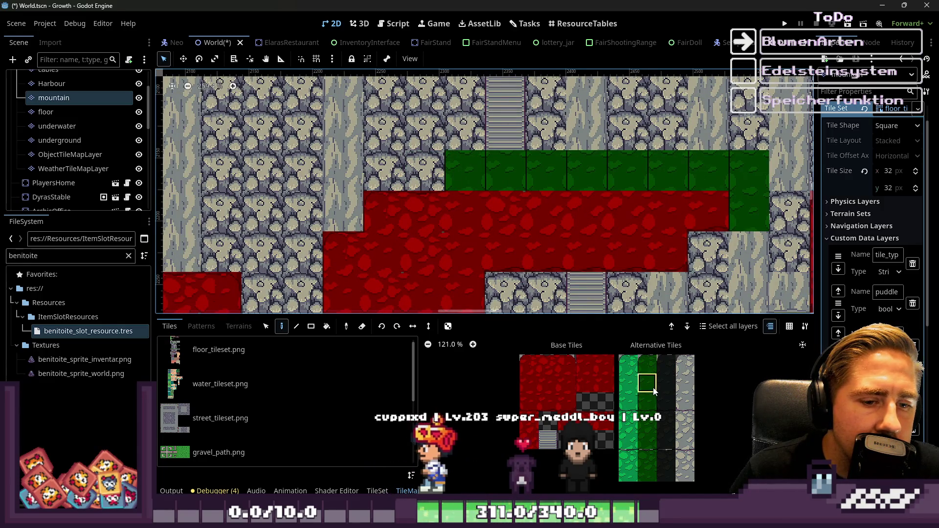
scroll(651, 440, "up", 3)
scroll(653, 433, "up", 3)
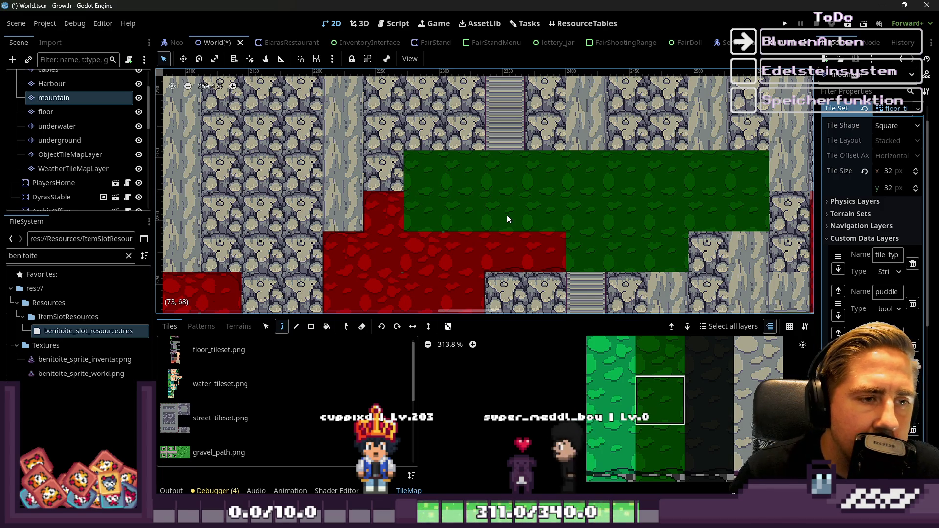
key("ctrl+z")
mouse_move(705, 213)
left_mouse_down()
mouse_move(480, 213)
mouse_move(386, 230)
mouse_move(597, 250)
mouse_move(641, 242)
left_mouse_up()
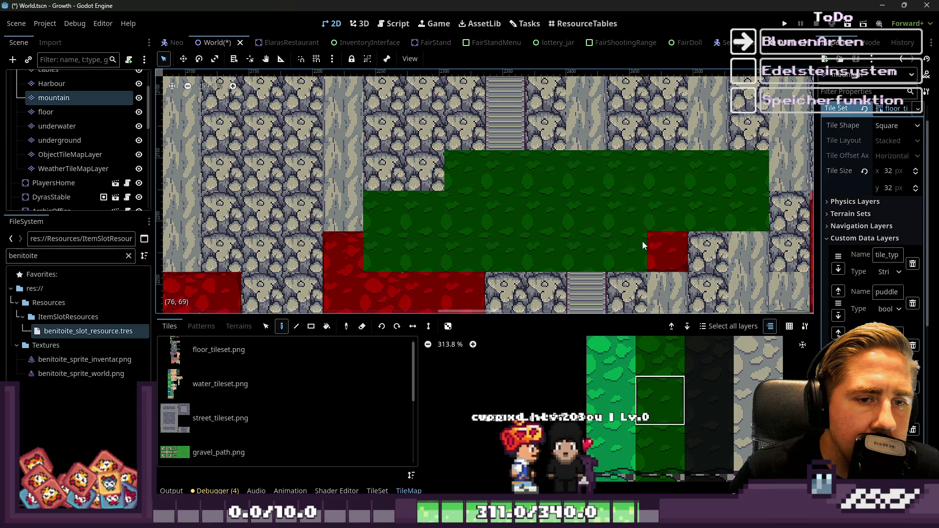
scroll(641, 241, "down", 5)
scroll(478, 268, "up", 5)
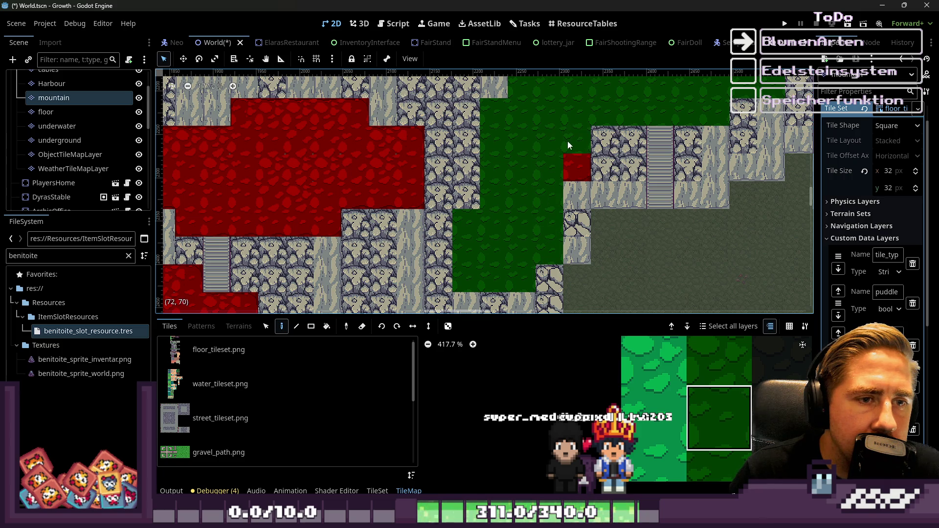
scroll(507, 228, "down", 9)
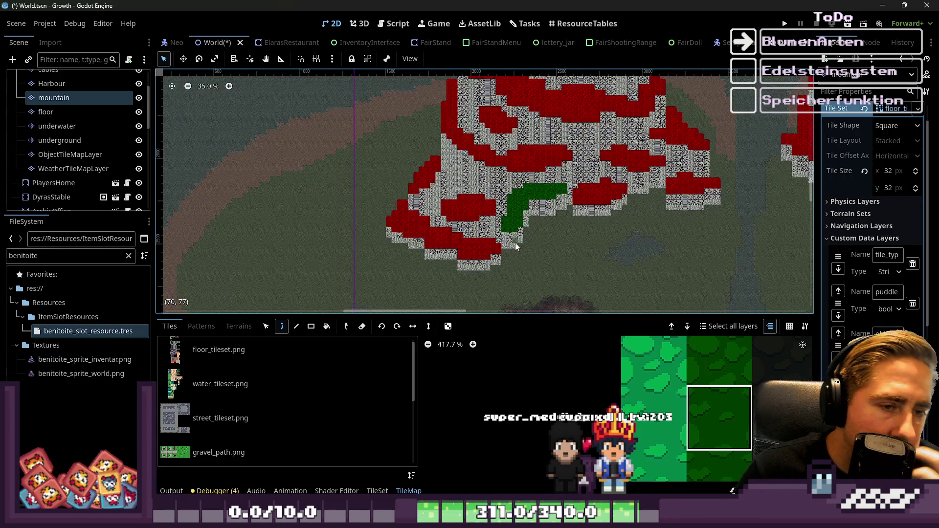
scroll(518, 247, "up", 10)
scroll(415, 107, "up", 1)
Try a green column over the red area, undo it, and choose Bucket Fill
mouse_move(410, 106)
left_mouse_down()
mouse_move(419, 128)
mouse_move(406, 193)
mouse_move(334, 216)
mouse_move(388, 257)
mouse_move(421, 225)
left_mouse_up()
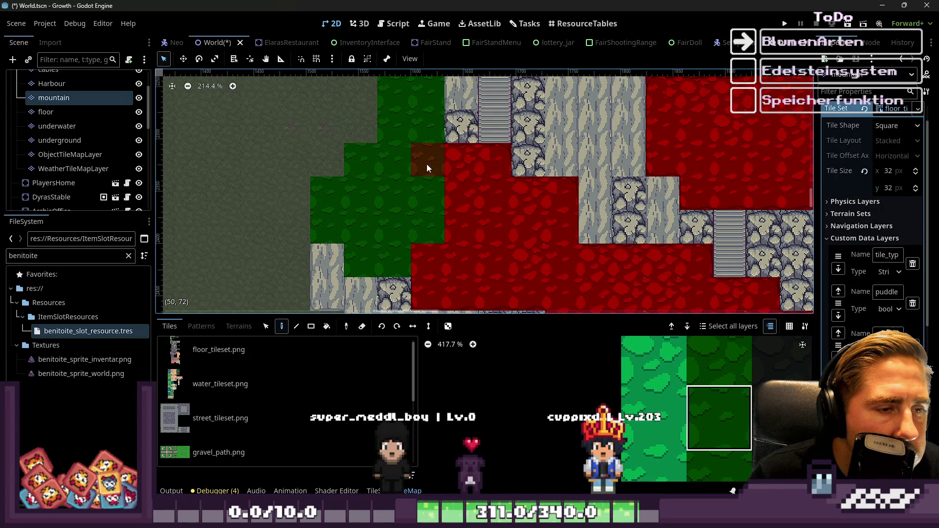
scroll(340, 166, "down", 5)
key("ctrl+z")
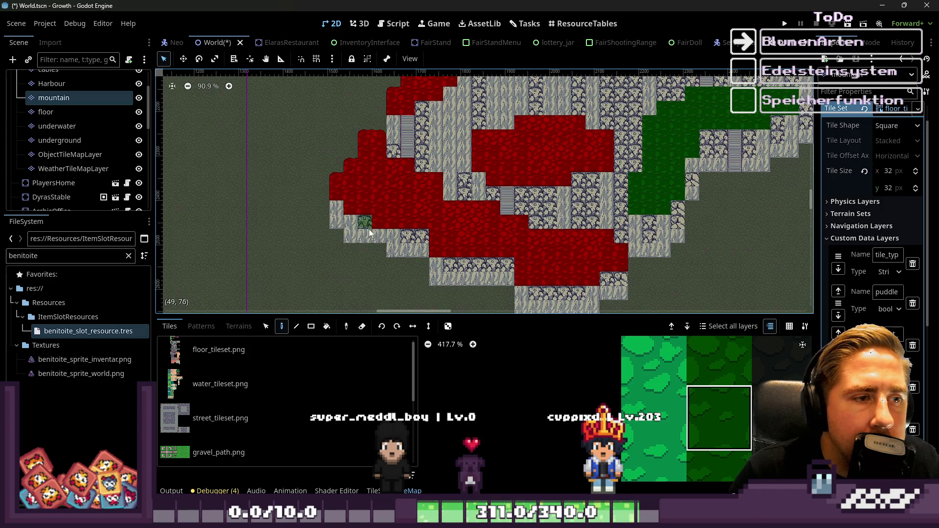
left_click(323, 328)
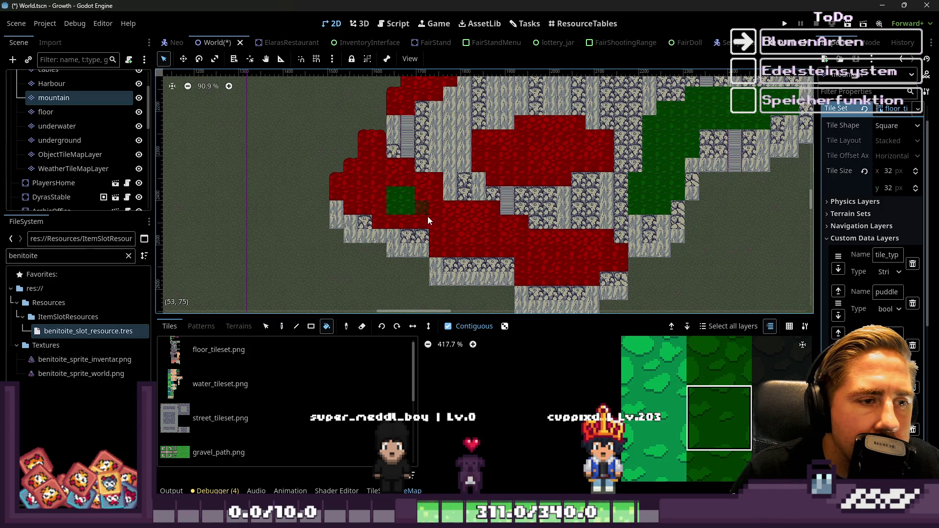
Bucket-fill the small red patch, the red strip, the L-shaped block and the lower-right block with green tiles
left_click(370, 182)
scroll(407, 210, "up", 3)
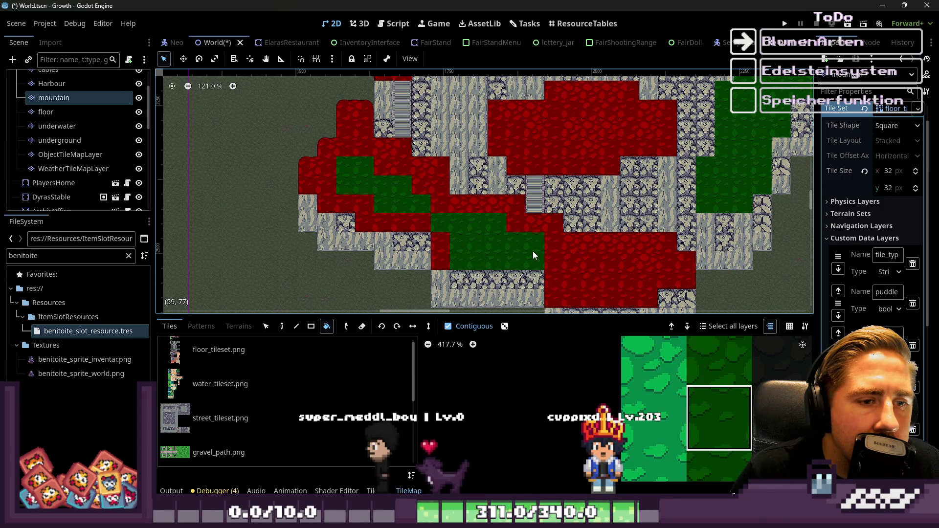
scroll(590, 286, "up", 7)
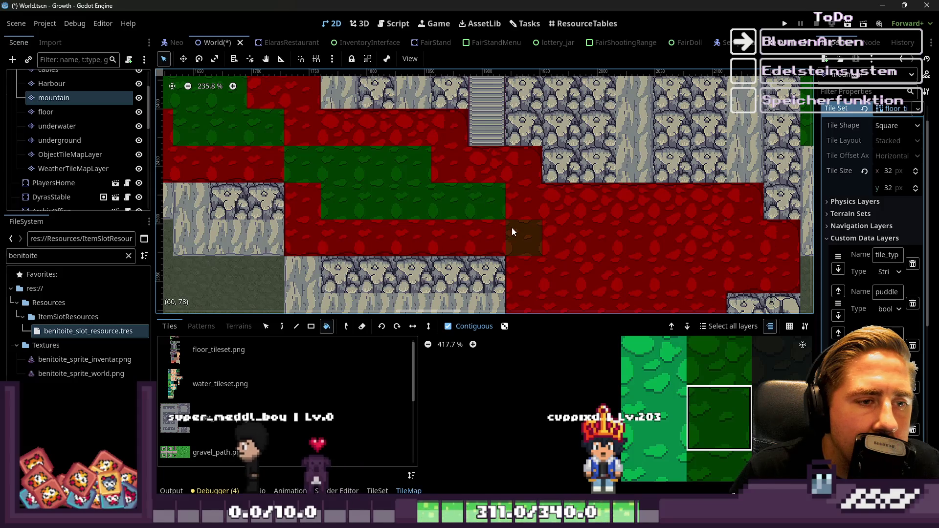
left_click(524, 210)
left_click(560, 253)
left_click(594, 271)
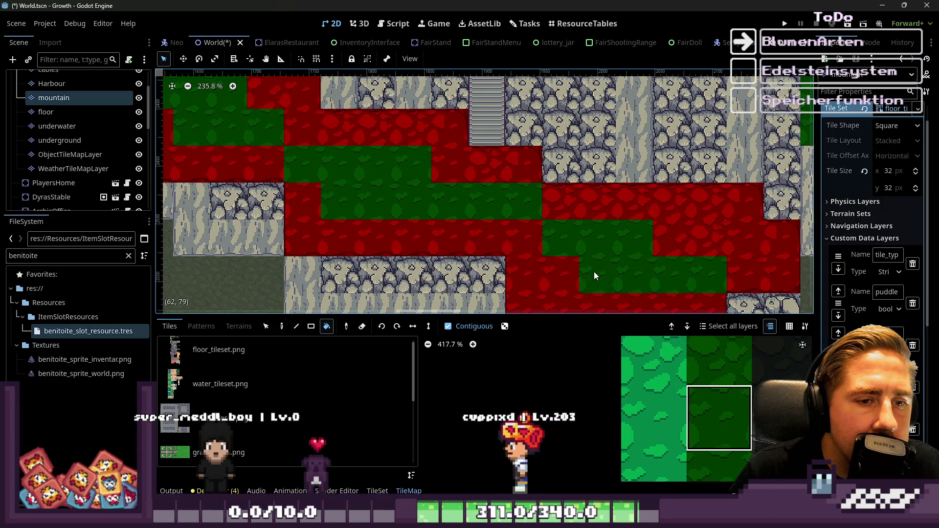
left_click(684, 237)
Reselect the green grass tile and bucket-fill the remaining red strip and the upper-left red patch
scroll(704, 239, "down", 6)
scroll(628, 187, "right", 1)
scroll(629, 187, "down", 1)
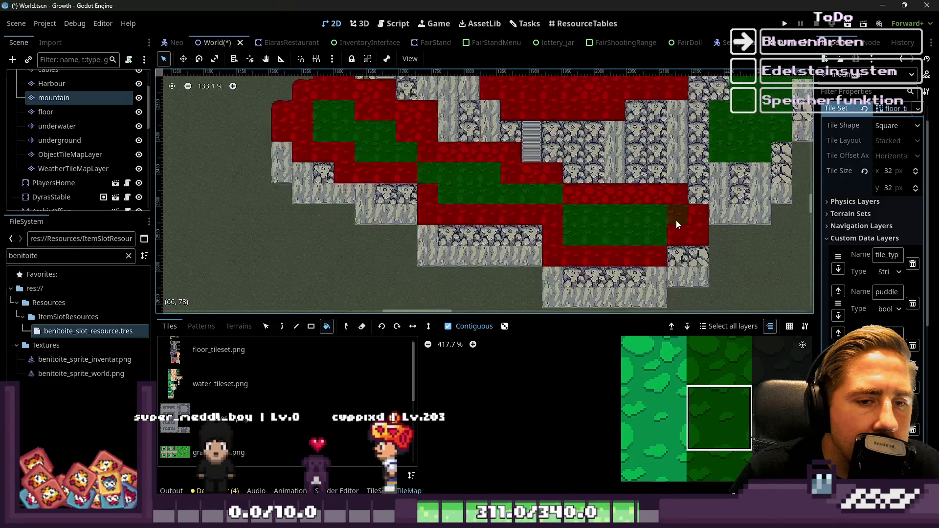
scroll(632, 219, "up", 5)
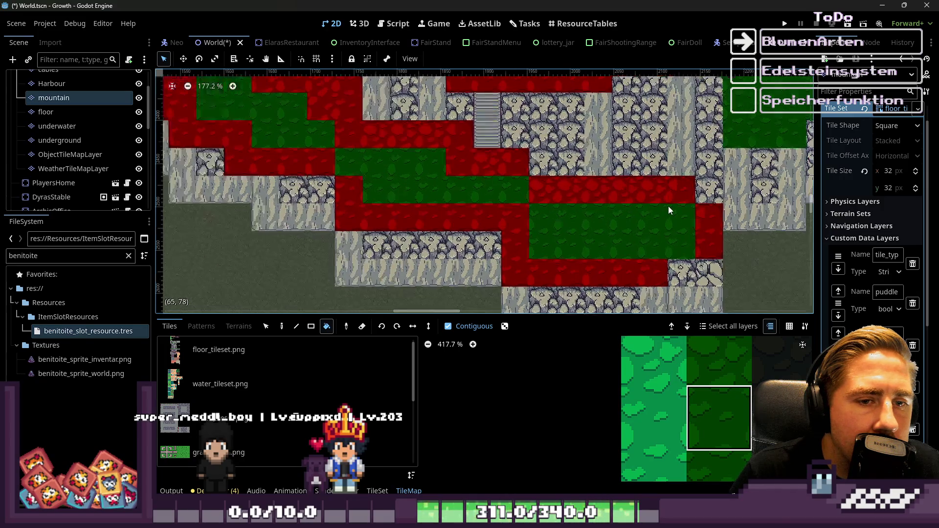
scroll(695, 417, "down", 5)
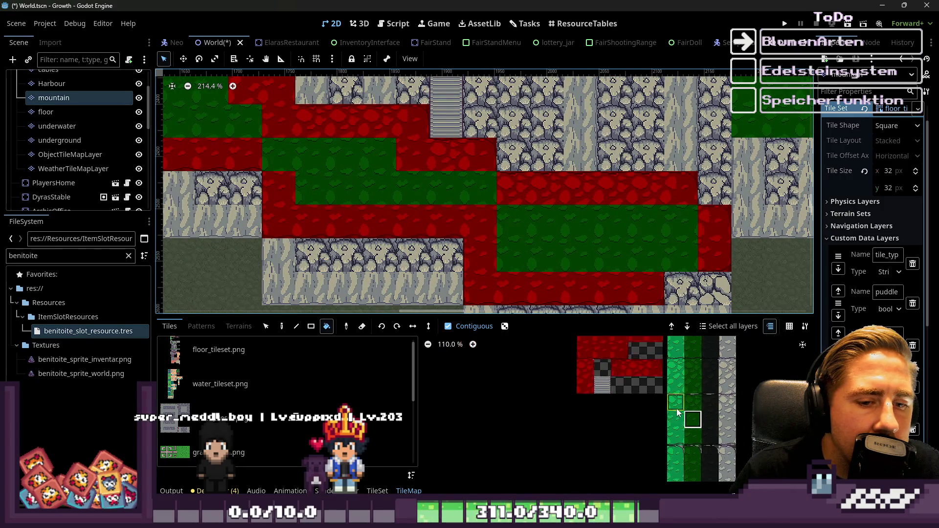
left_click(679, 412)
left_click(617, 190)
scroll(489, 190, "left", 2)
scroll(489, 190, "up", 1)
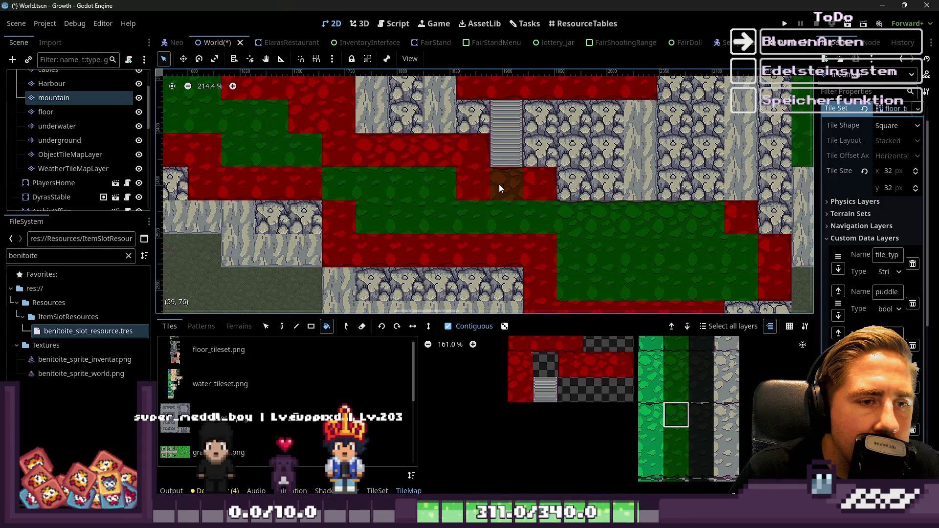
scroll(506, 234, "left", 5)
scroll(506, 234, "up", 2)
scroll(427, 177, "down", 1)
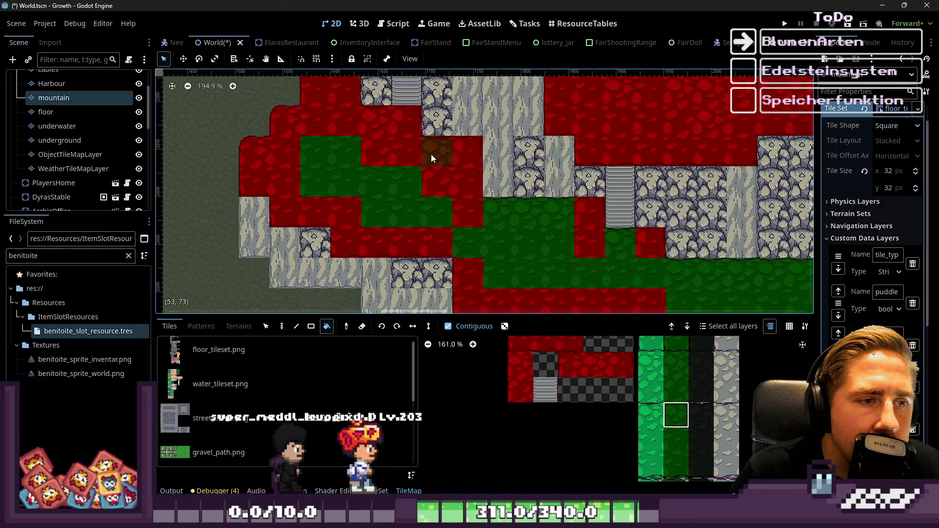
scroll(366, 119, "left", 2)
scroll(366, 119, "down", 1)
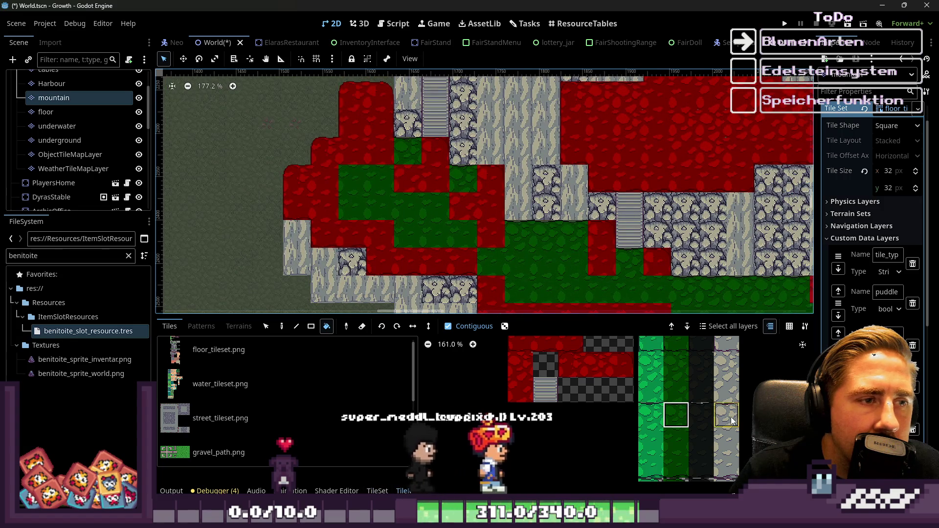
scroll(694, 420, "down", 4)
scroll(694, 420, "up", 5)
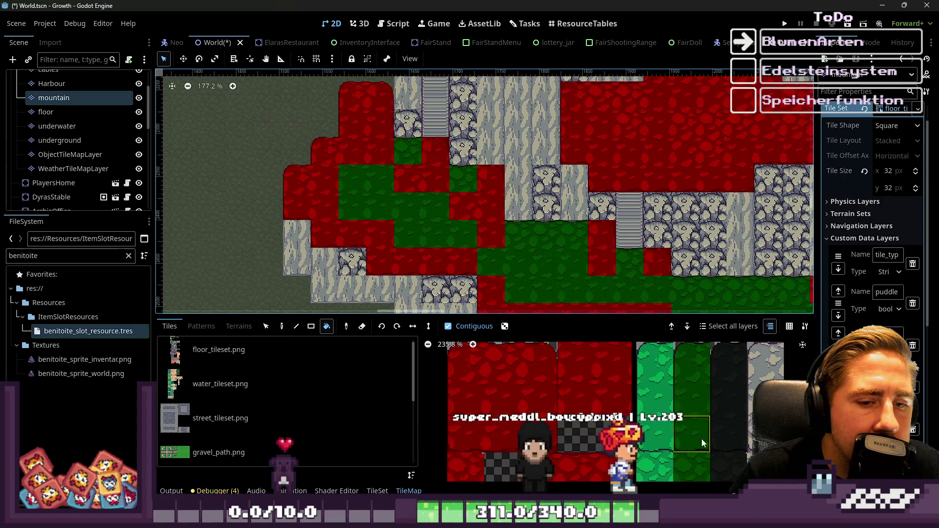
left_click(353, 99)
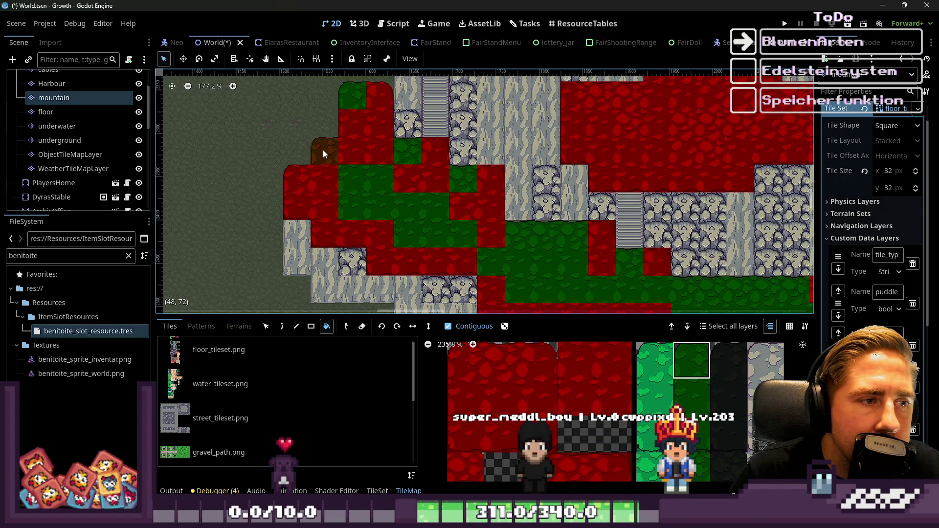
left_click(281, 326)
scroll(301, 166, "up", 8)
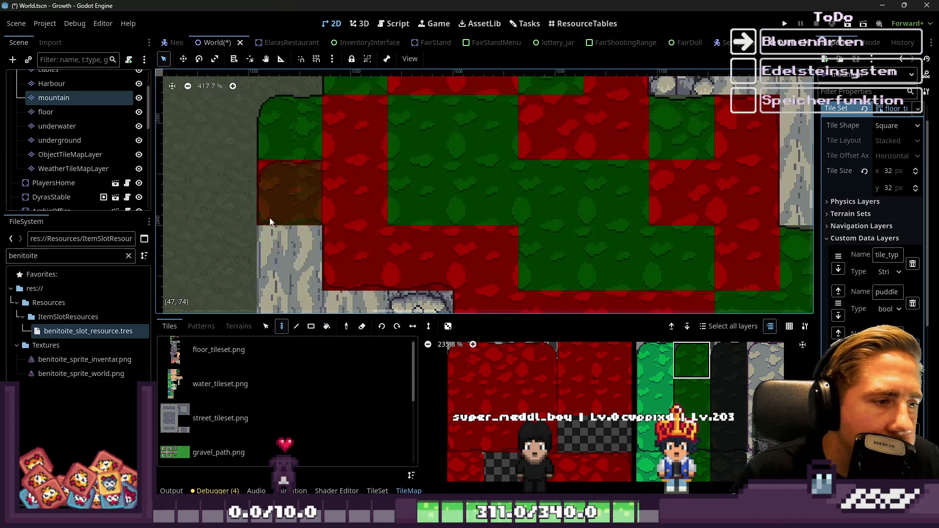
Paint the four red tiles in the middle row with the dark green grass tile
scroll(680, 380, "down", 2)
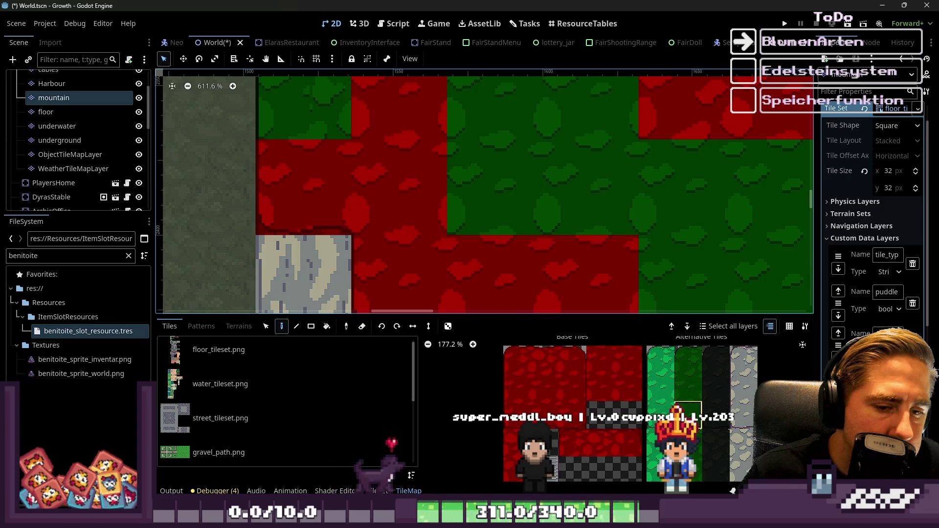
scroll(328, 141, "down", 4)
scroll(372, 225, "up", 4)
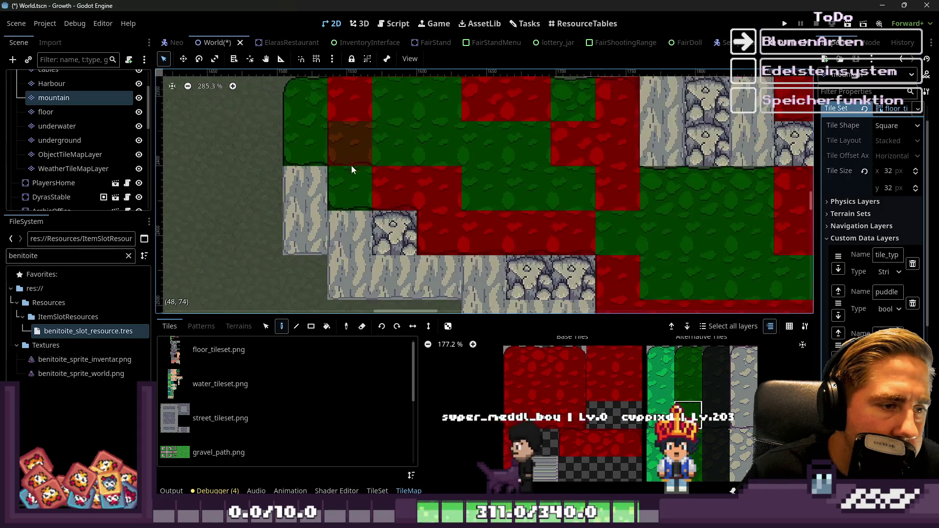
scroll(568, 242, "down", 5)
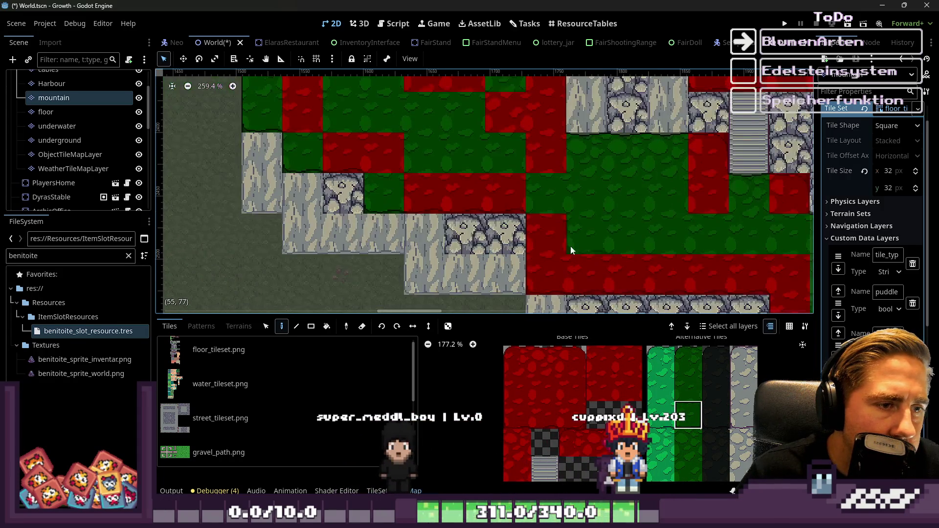
scroll(489, 211, "down", 4)
scroll(608, 244, "up", 3)
scroll(426, 196, "down", 3)
scroll(645, 231, "up", 2)
scroll(645, 230, "up", 2)
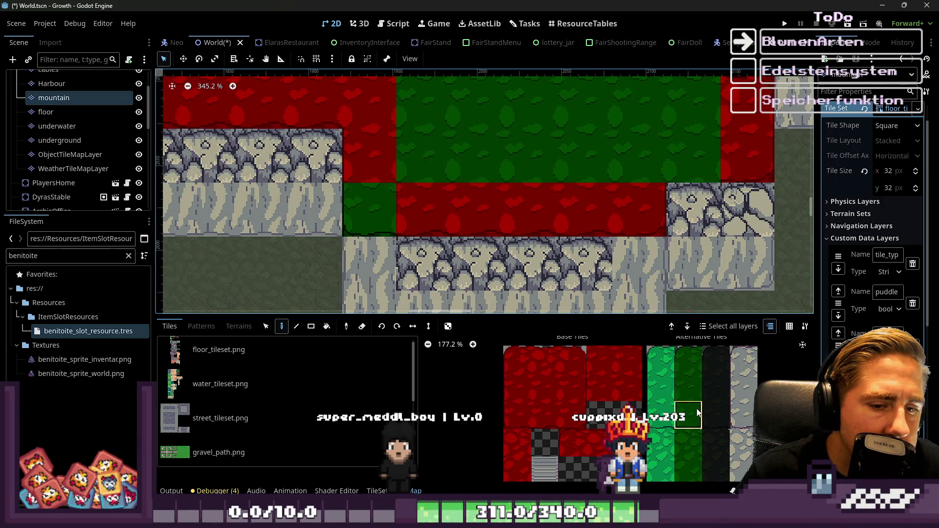
scroll(700, 421, "down", 3)
scroll(704, 431, "up", 4)
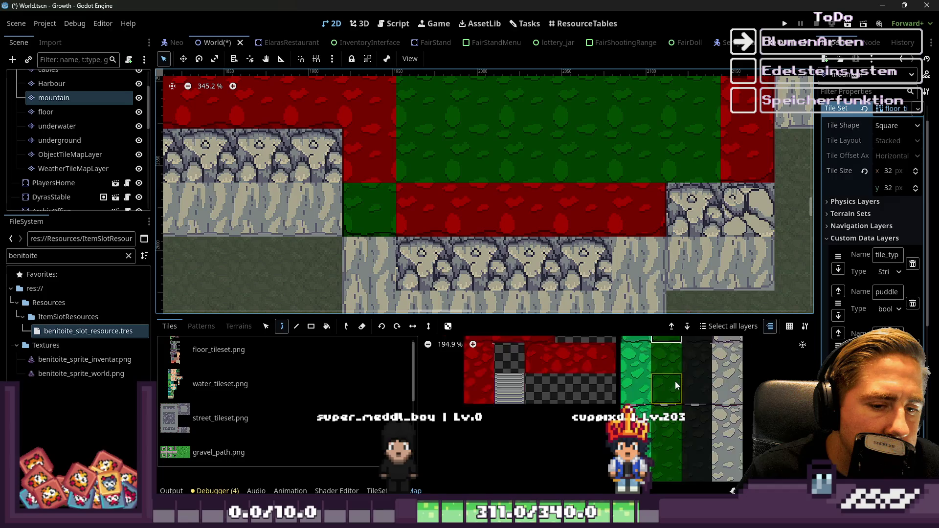
scroll(651, 360, "down", 2)
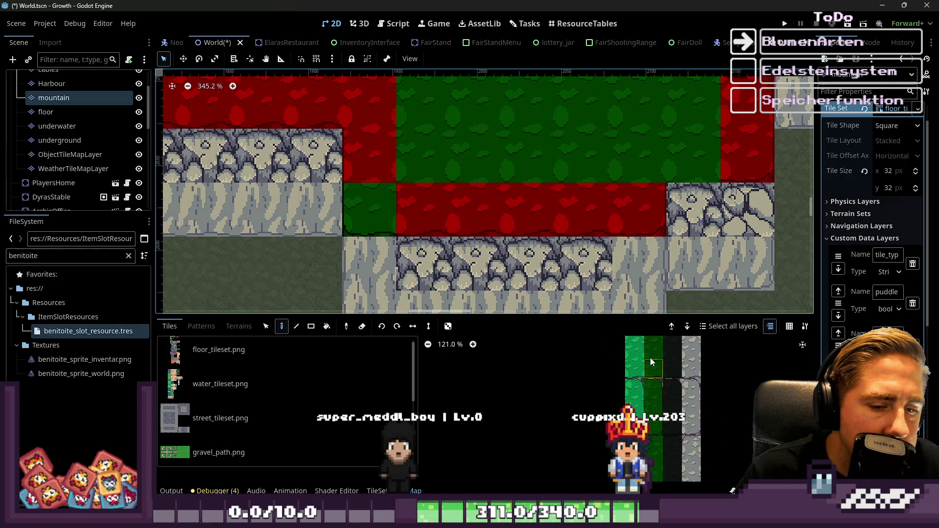
left_click(653, 362)
scroll(612, 206, "down", 1)
mouse_move(559, 209)
left_mouse_down()
mouse_move(488, 216)
mouse_move(375, 204)
left_mouse_up()
Pick a different green grass tile and enlarge the tile palette panel
scroll(700, 202, "down", 1)
scroll(436, 170, "up", 1)
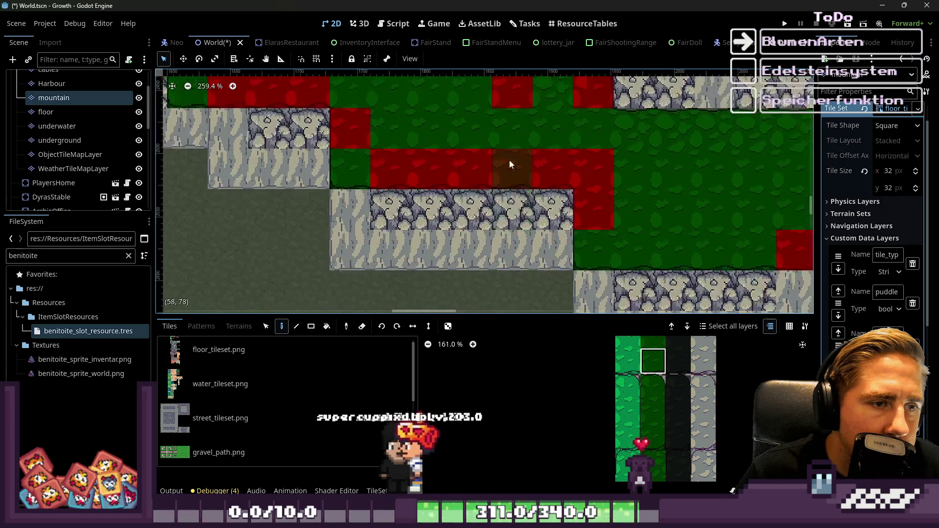
scroll(399, 162, "down", 4)
scroll(426, 105, "up", 5)
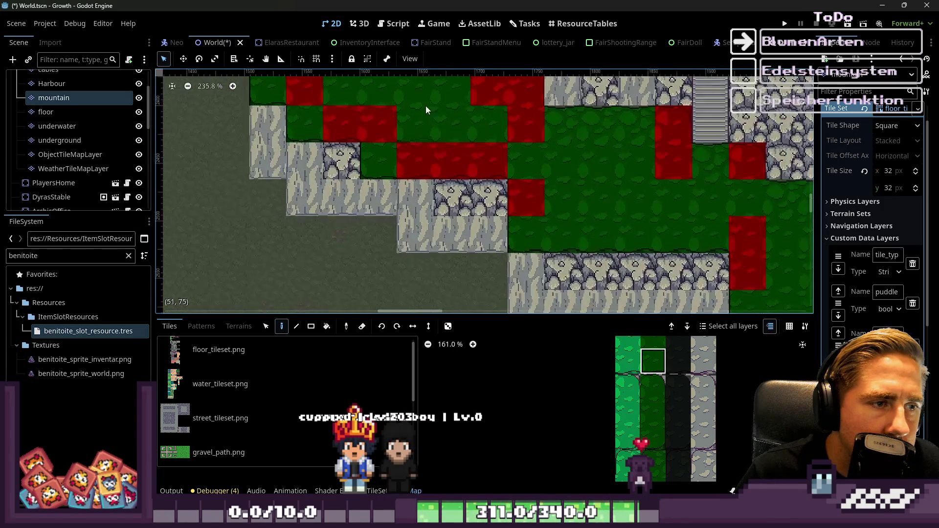
scroll(622, 251, "down", 1)
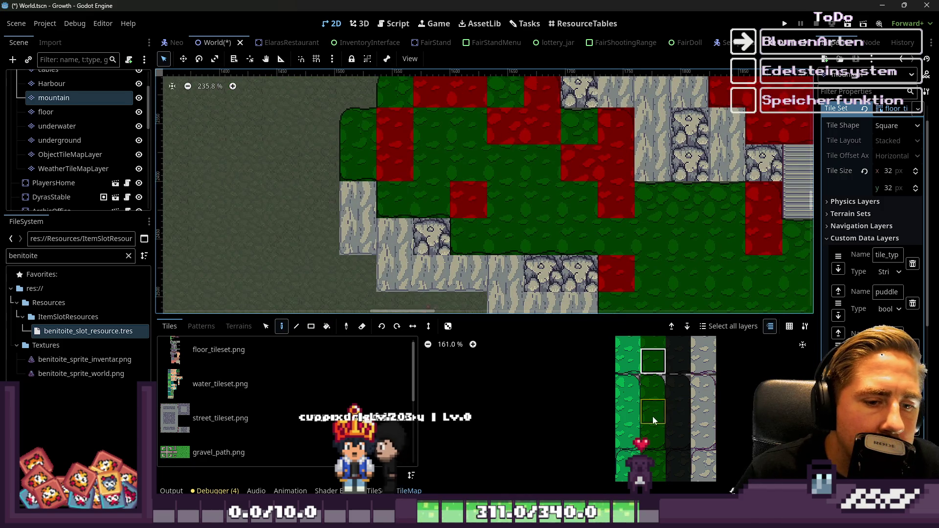
scroll(656, 420, "down", 5)
left_click(655, 443)
scroll(341, 113, "up", 3)
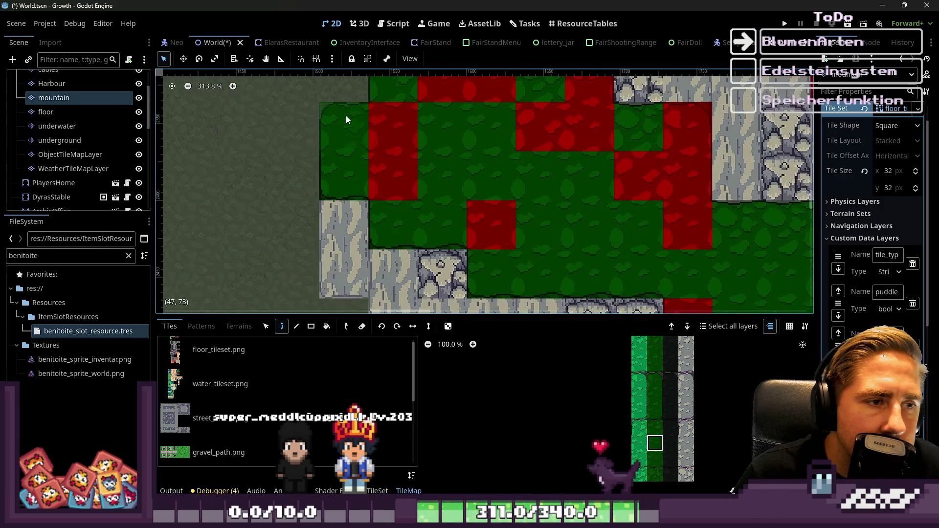
scroll(466, 201, "down", 2)
scroll(412, 167, "up", 7)
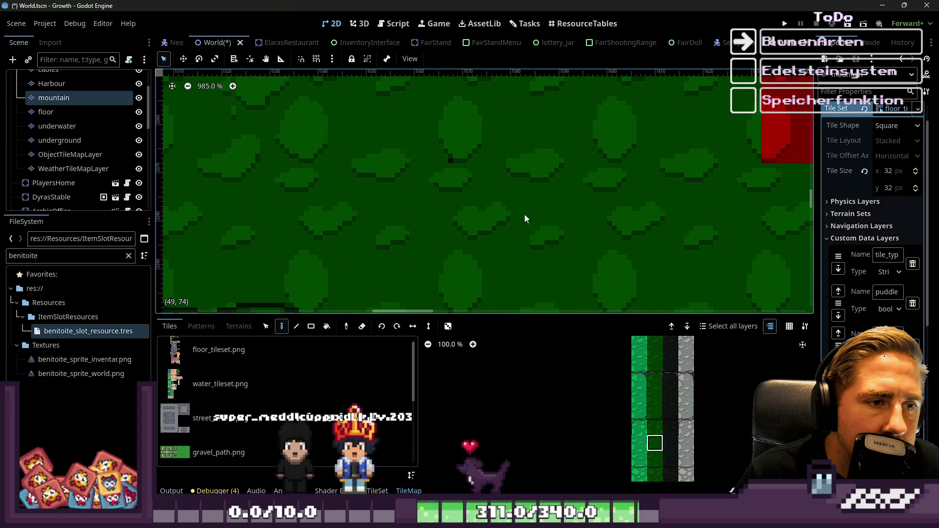
left_click_drag(607, 314, 607, 93)
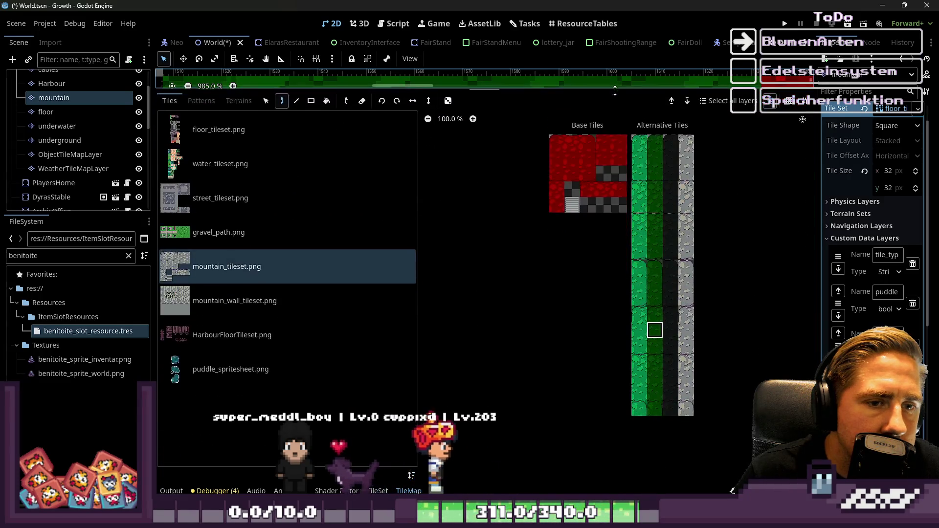
scroll(649, 324, "up", 1)
left_click(649, 324)
scroll(650, 324, "up", 8)
scroll(639, 330, "down", 4)
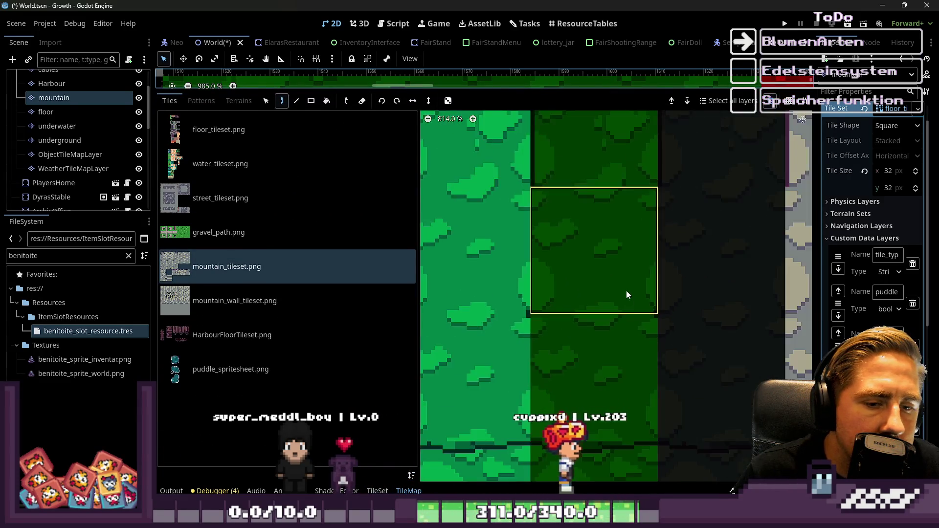
scroll(620, 355, "up", 3)
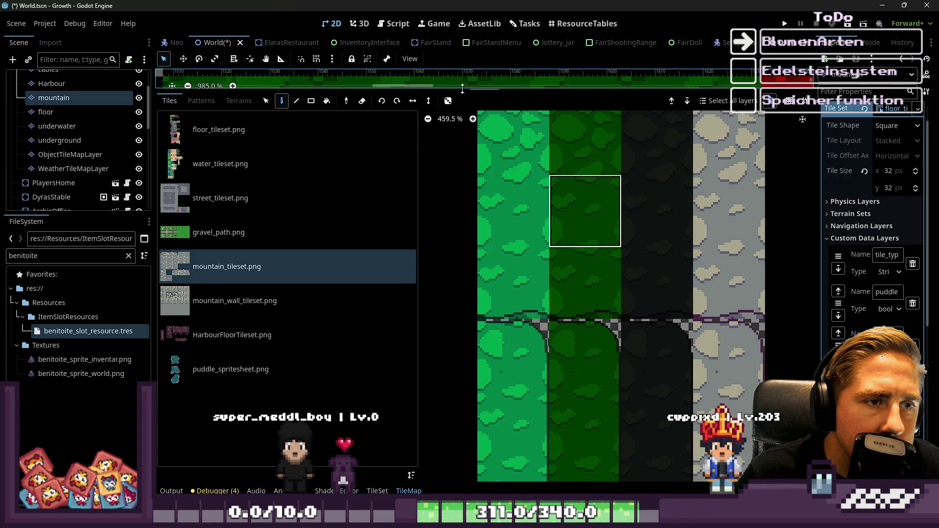
left_click_drag(463, 88, 412, 417)
scroll(478, 160, "down", 7)
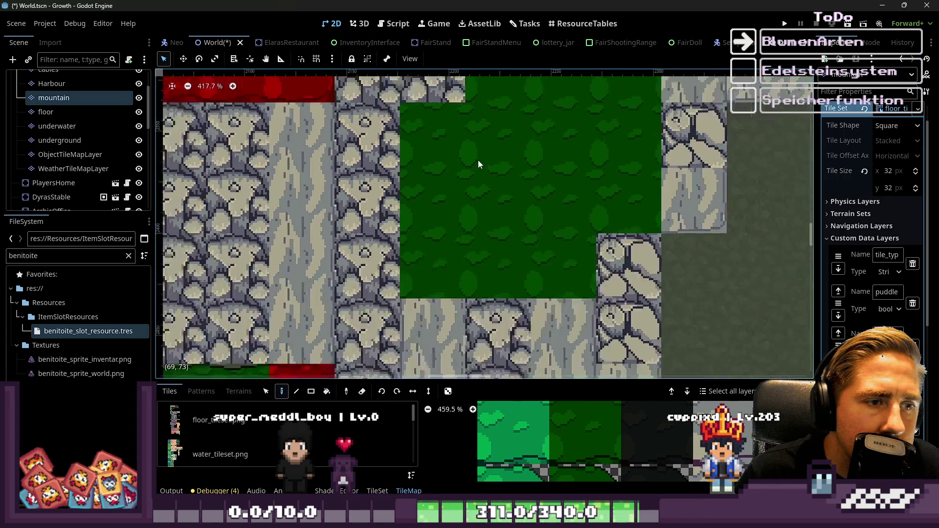
scroll(242, 175, "up", 1)
scroll(242, 175, "up", 3)
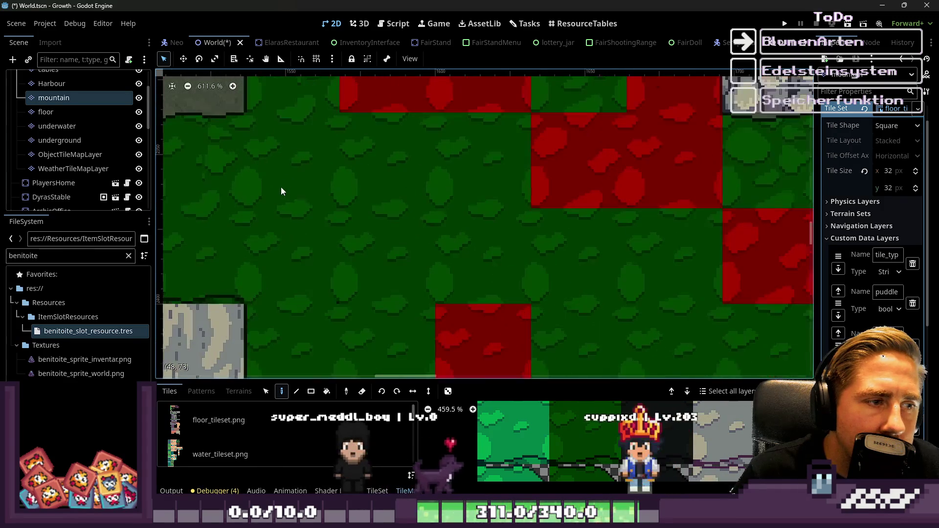
scroll(542, 138, "down", 1)
scroll(488, 155, "up", 3)
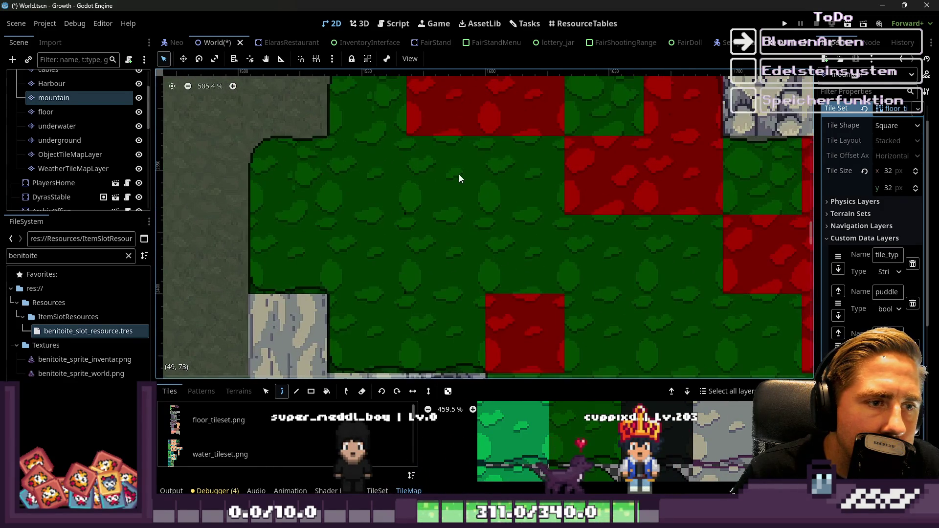
scroll(420, 236, "down", 4)
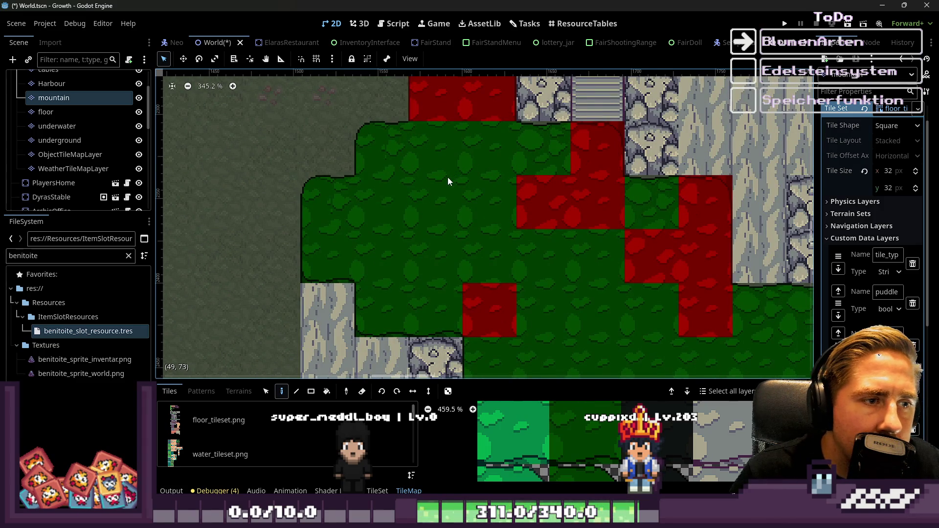
left_click(598, 192)
left_click(655, 266)
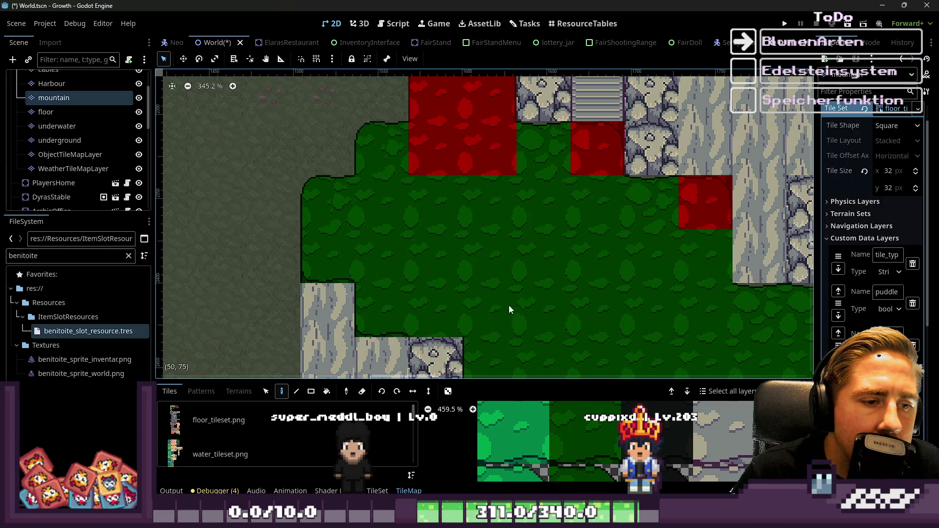
scroll(471, 246, "down", 5)
left_click(469, 287)
left_click_drag(474, 131, 455, 156)
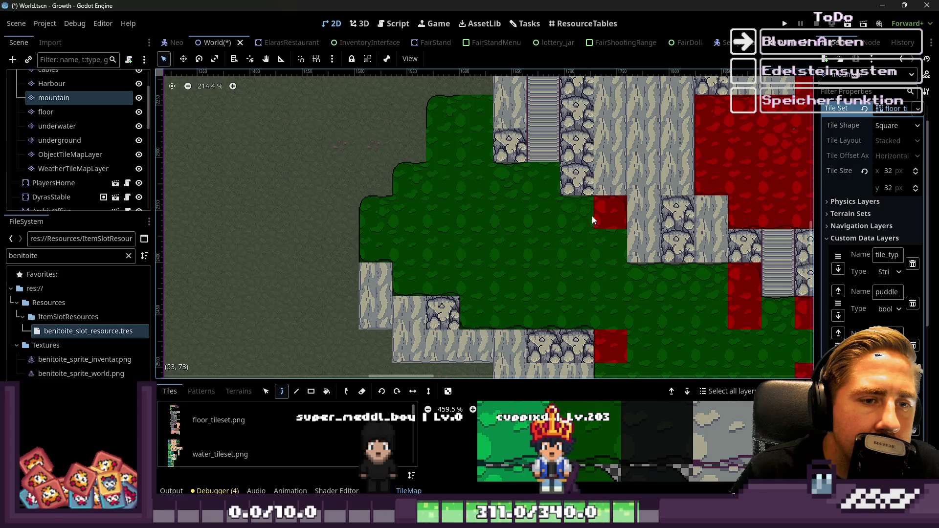
scroll(498, 239, "right", 3)
scroll(632, 263, "up", 2)
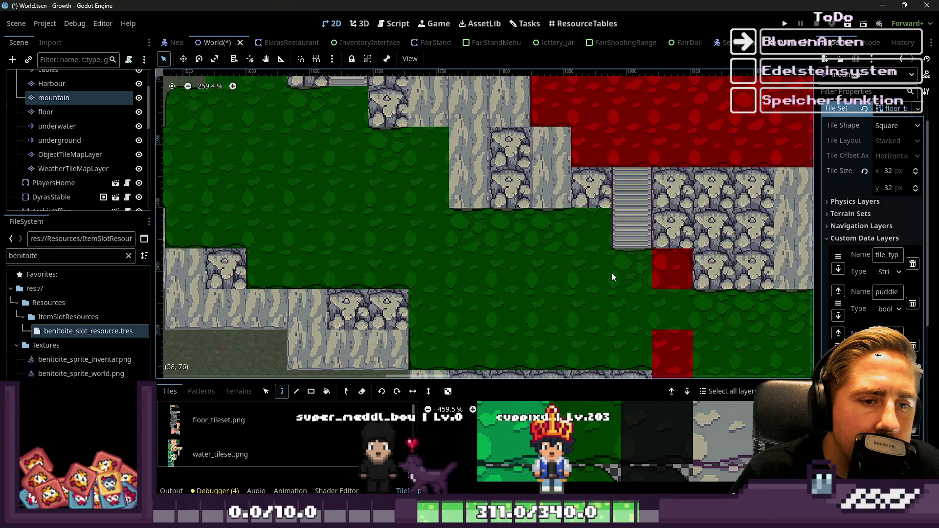
scroll(588, 247, "down", 3)
scroll(645, 309, "right", 3)
scroll(615, 259, "down", 2)
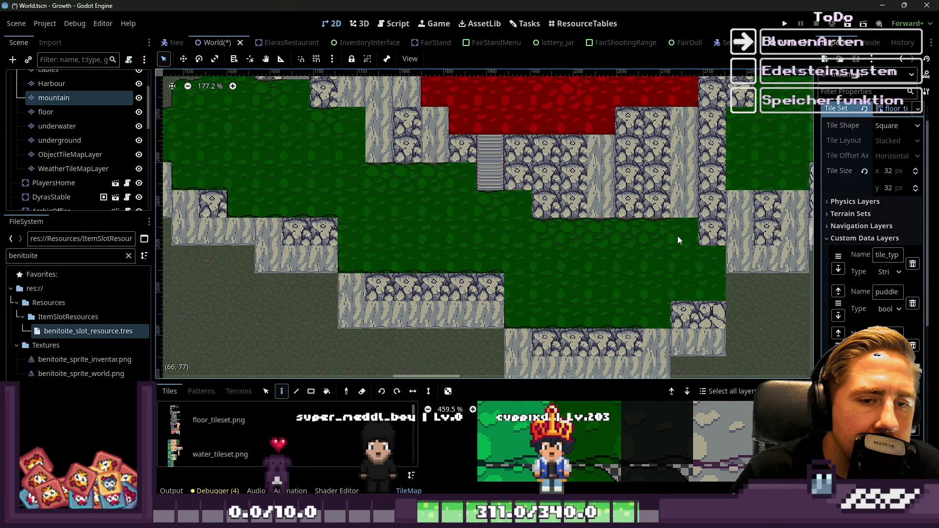
scroll(646, 446, "down", 5)
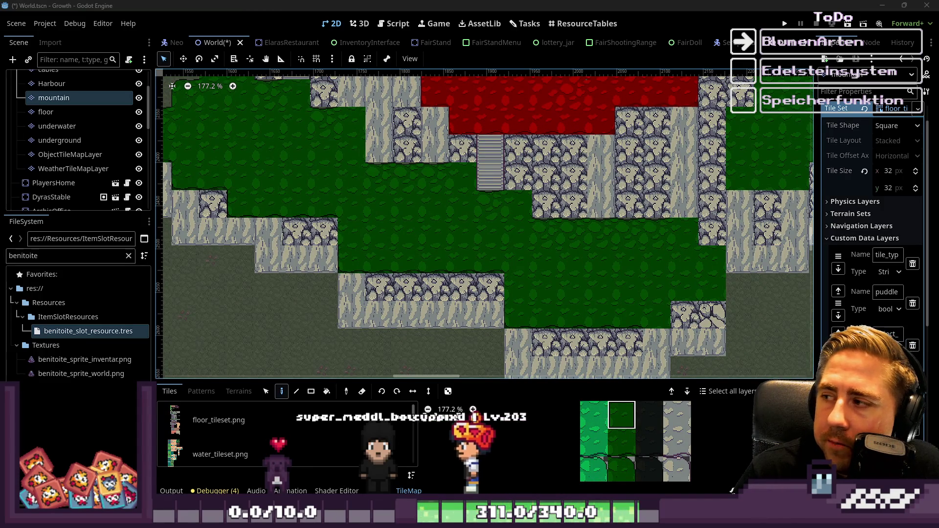
scroll(507, 274, "down", 5)
scroll(491, 287, "down", 1)
scroll(474, 289, "right", 5)
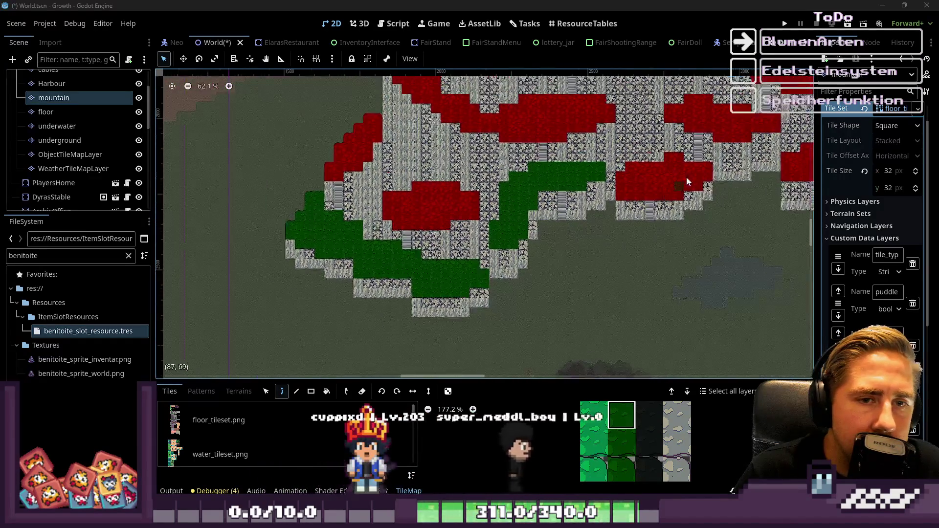
scroll(686, 179, "up", 6)
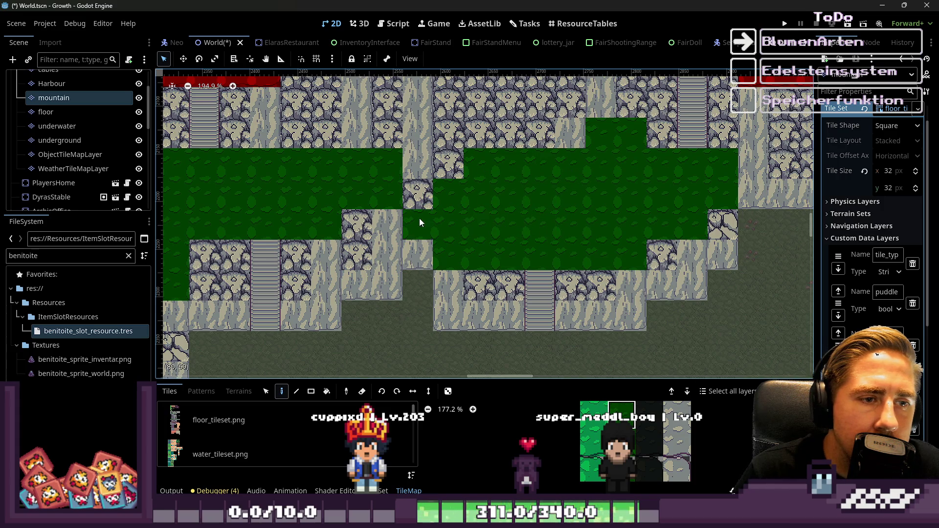
key("ctrl+z")
mouse_move(477, 192)
left_mouse_down()
mouse_move(453, 201)
mouse_move(517, 248)
mouse_move(637, 238)
mouse_move(681, 213)
mouse_move(703, 177)
mouse_move(718, 186)
mouse_move(654, 174)
left_mouse_up()
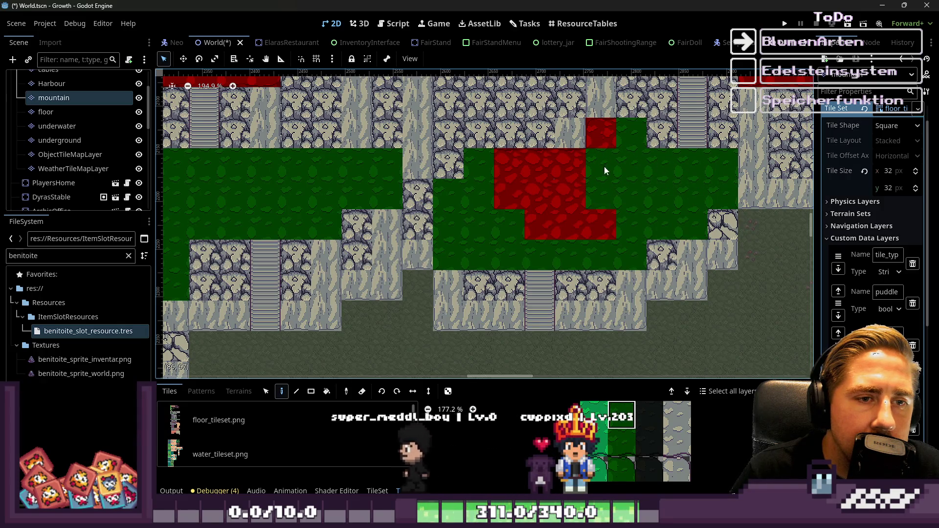
mouse_move(580, 230)
left_mouse_down()
mouse_move(531, 179)
mouse_move(527, 218)
mouse_move(497, 171)
left_mouse_up()
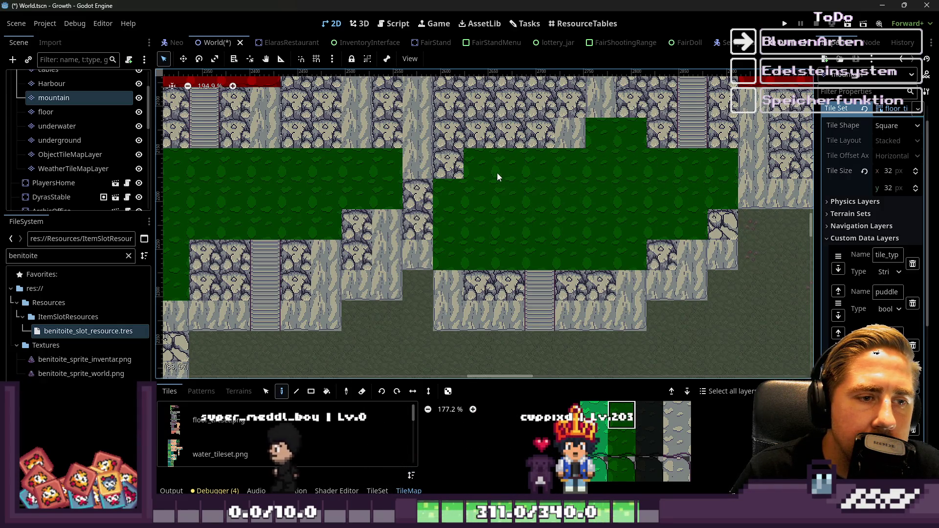
scroll(498, 239, "down", 8)
scroll(497, 240, "up", 9)
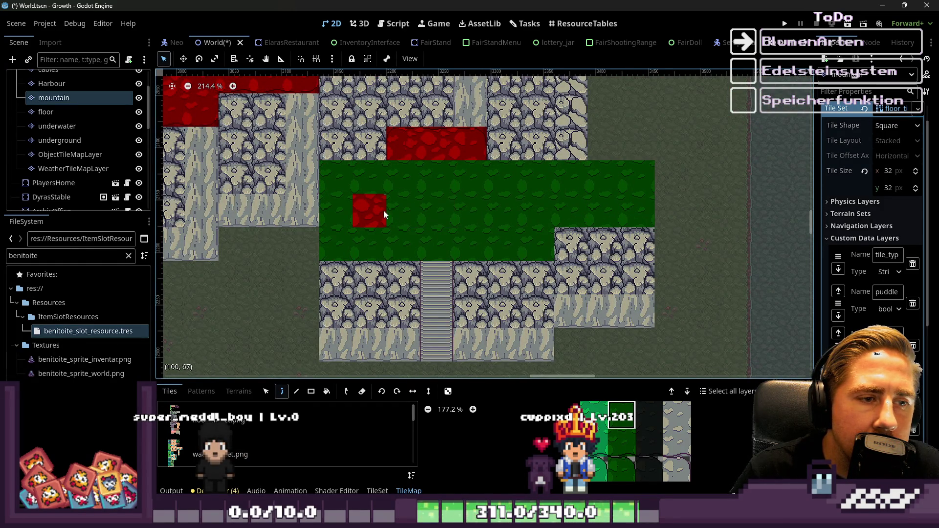
scroll(479, 145, "down", 12)
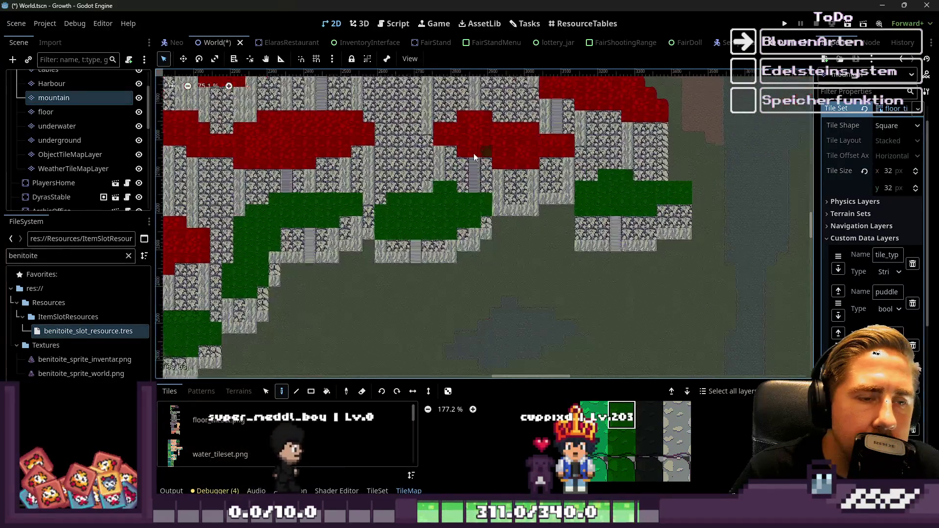
scroll(533, 253, "up", 6)
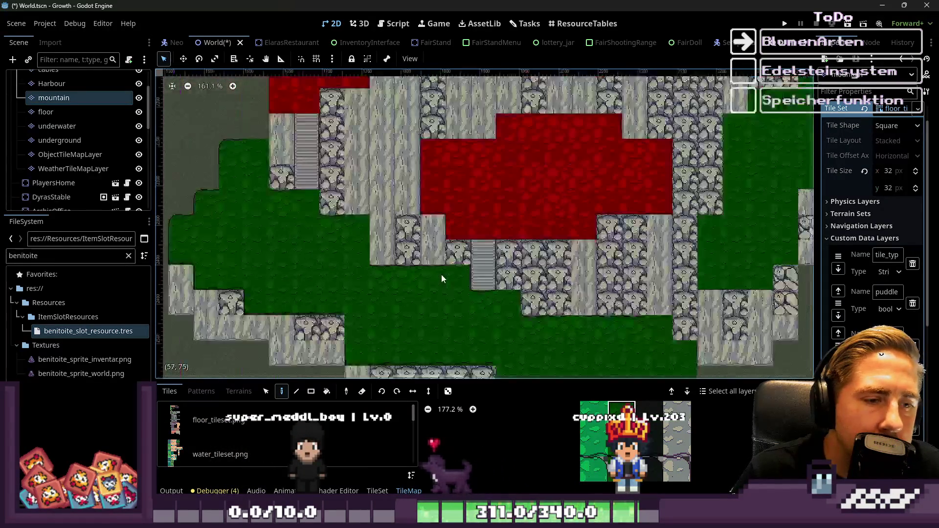
scroll(430, 256, "down", 3)
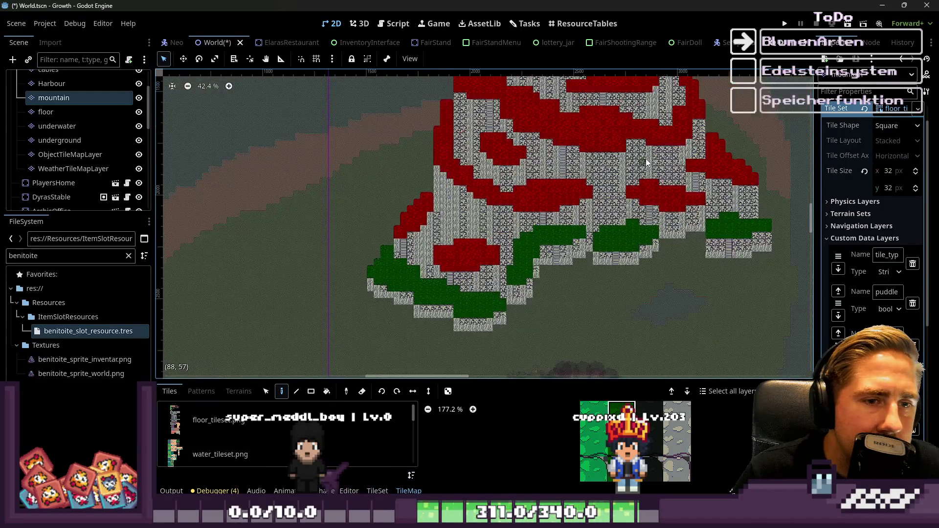
scroll(491, 258, "up", 4)
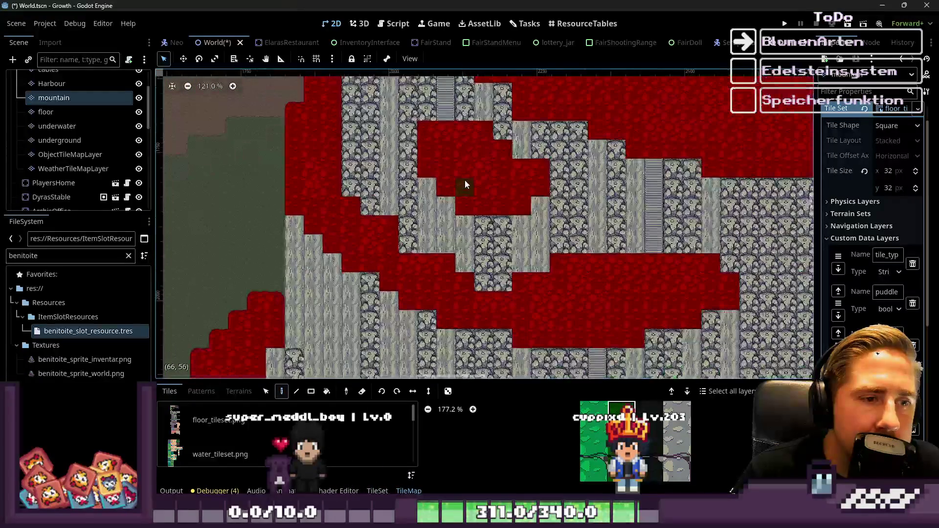
scroll(459, 209, "down", 4)
scroll(454, 204, "up", 5)
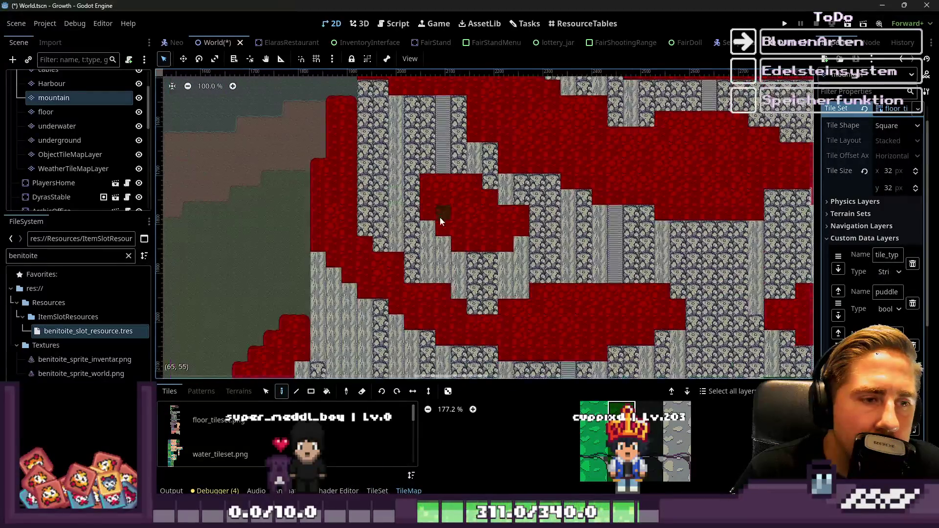
scroll(732, 490, "down", 5)
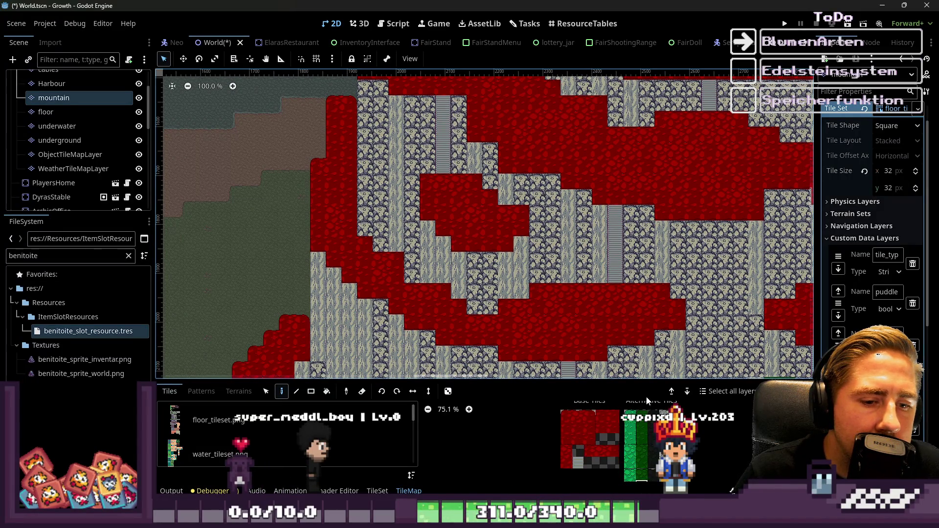
Paint dark stone tiles over the upper-right red patch and across the neighbouring red region
scroll(732, 491, "up", 4)
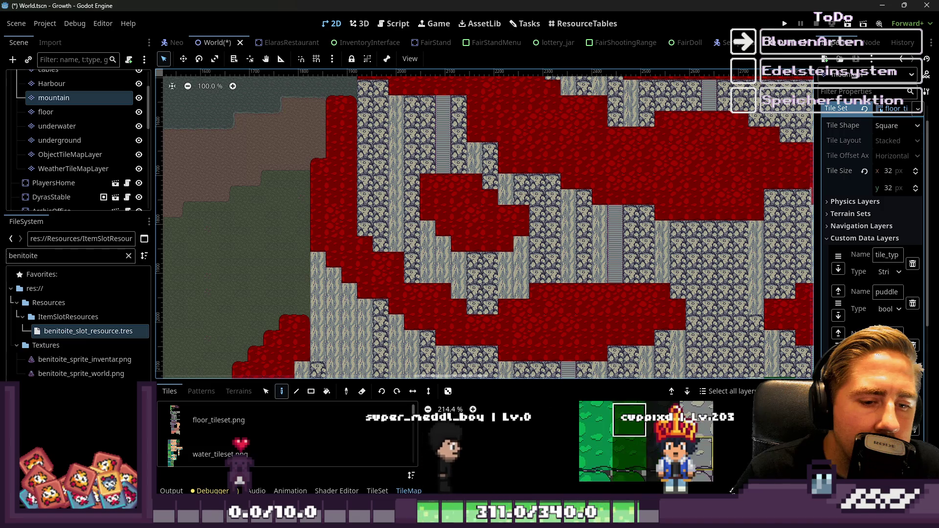
scroll(389, 181, "up", 8)
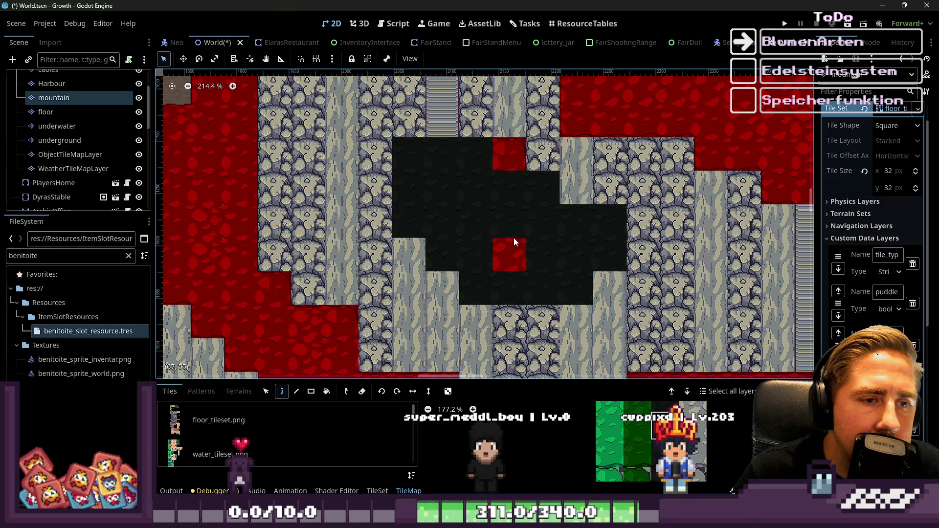
scroll(442, 233, "down", 20)
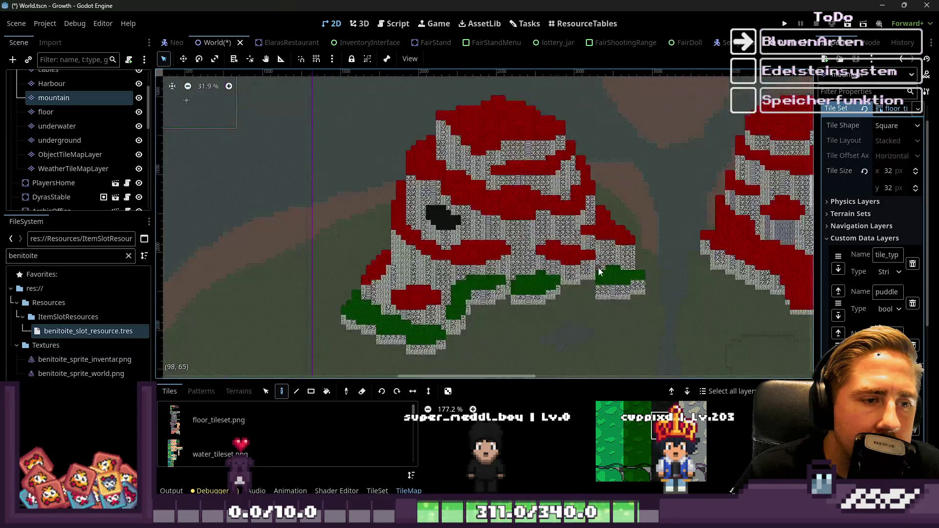
scroll(527, 236, "up", 20)
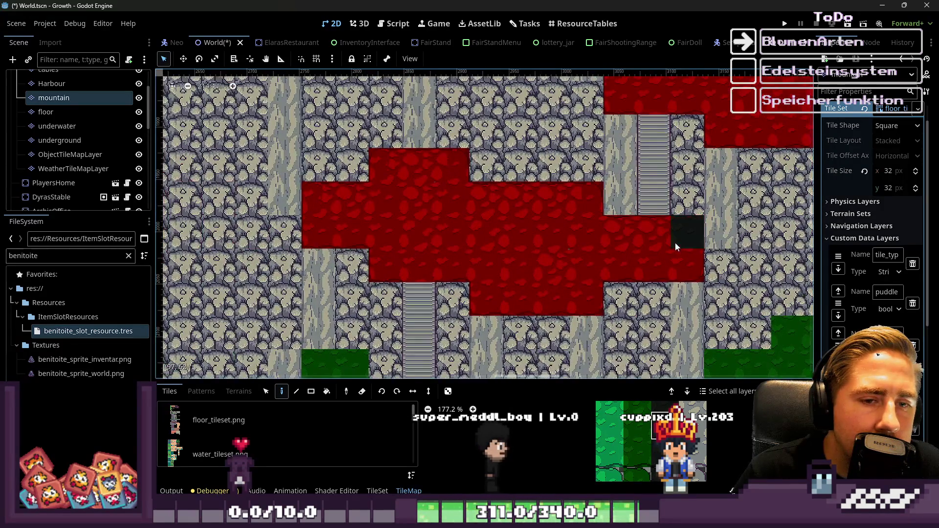
left_click_drag(676, 241, 648, 256)
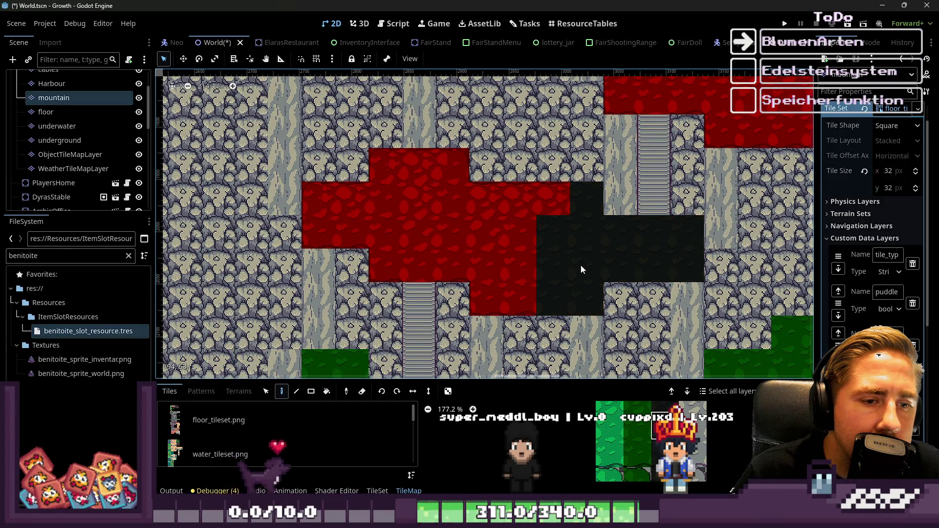
left_click_drag(519, 212, 488, 266)
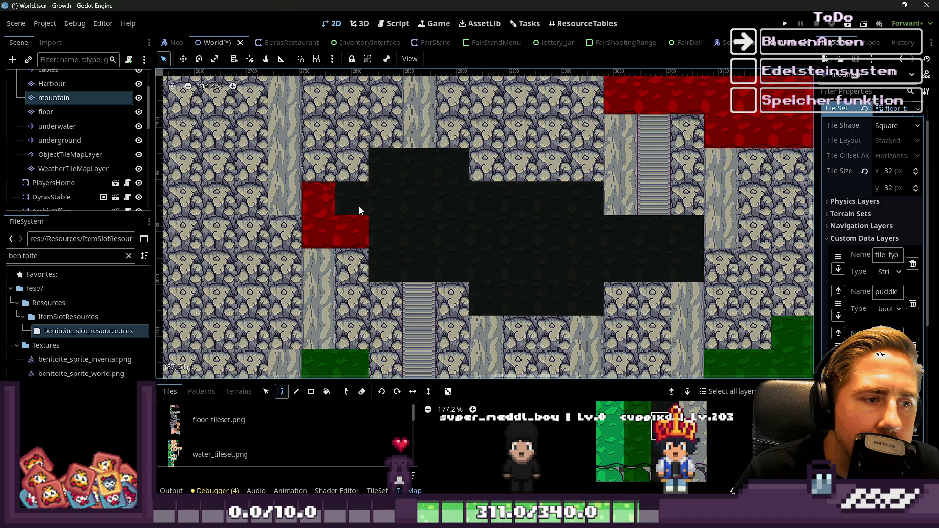
Cover the red area beside and to the right of the stairs with dark stone tiles
scroll(501, 181, "down", 6)
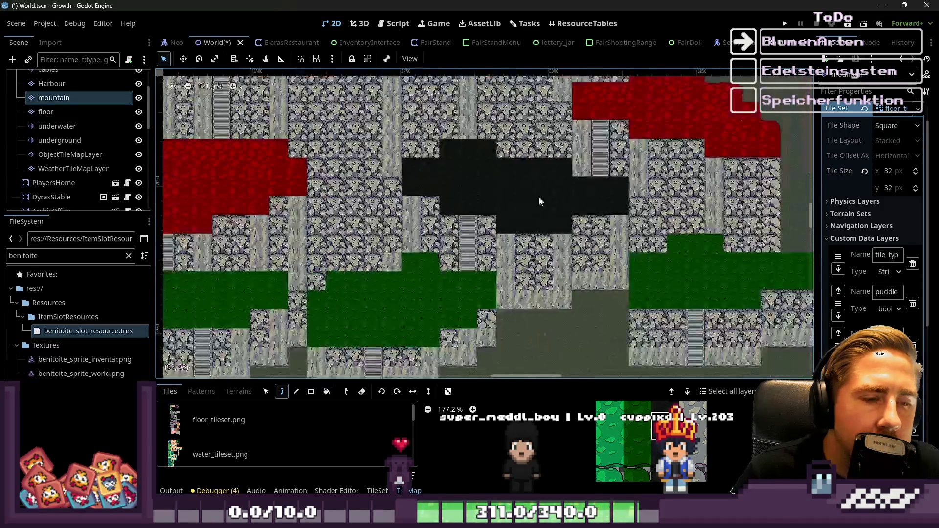
scroll(563, 274, "down", 2)
scroll(539, 244, "up", 3)
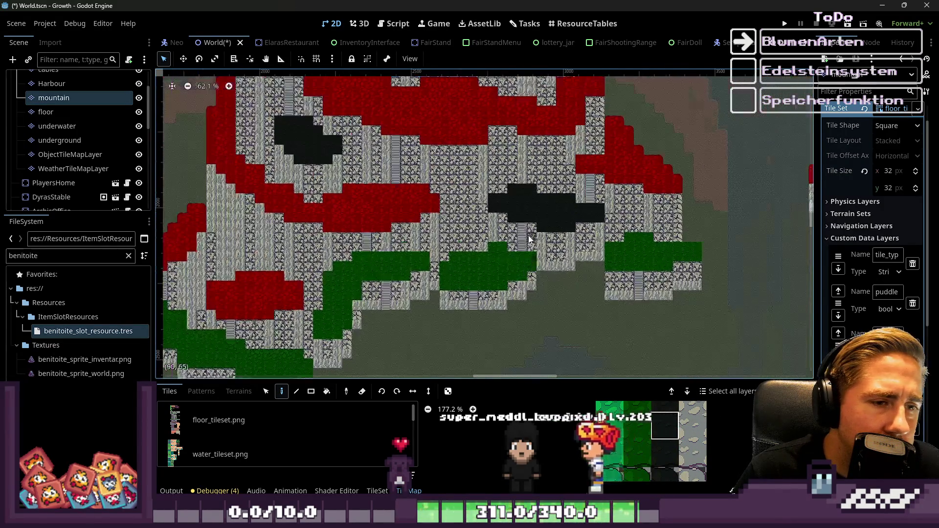
scroll(583, 213, "down", 2)
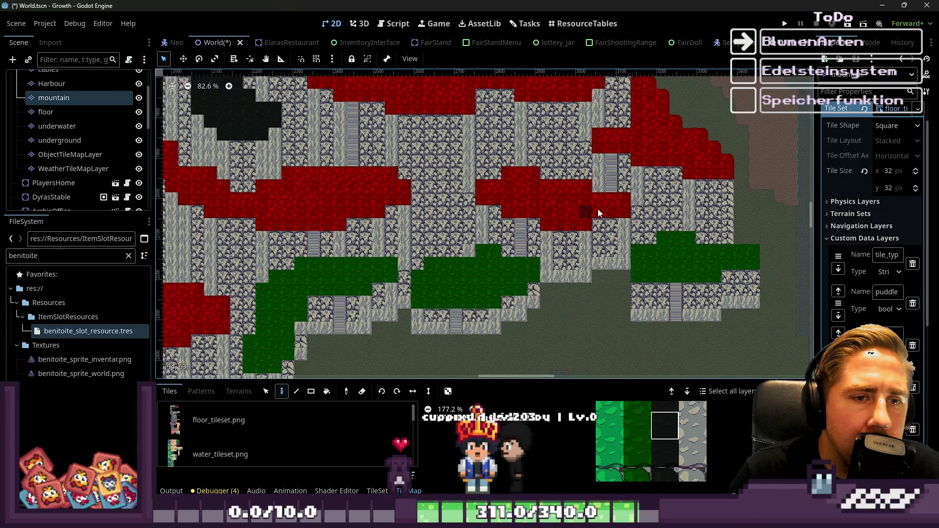
scroll(644, 181, "up", 6)
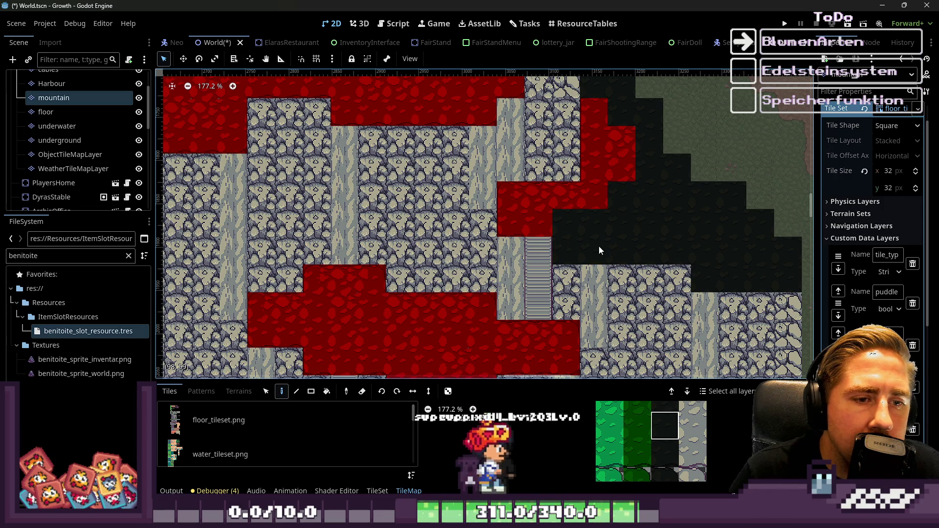
left_click(574, 252)
right_click(515, 223)
mouse_move(526, 210)
left_mouse_down()
mouse_move(578, 199)
mouse_move(630, 242)
left_mouse_up()
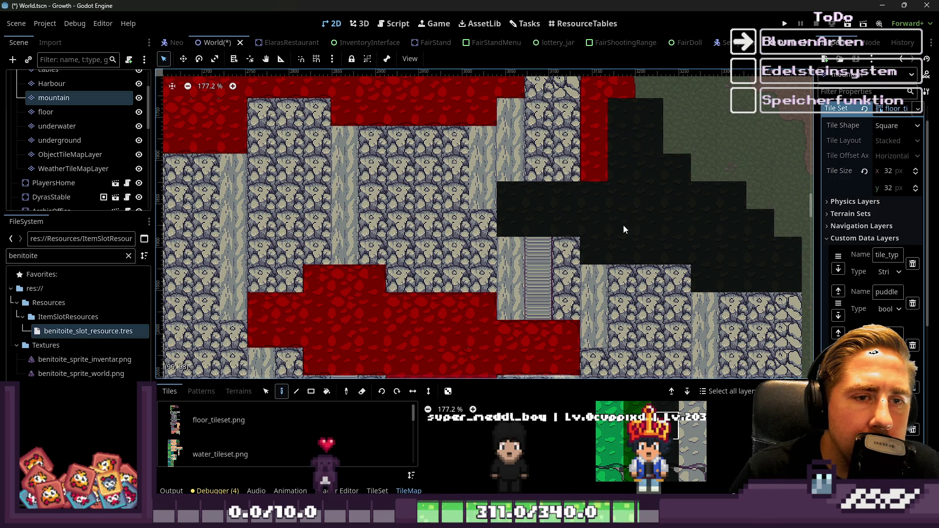
scroll(623, 225, "down", 1)
scroll(597, 118, "up", 1)
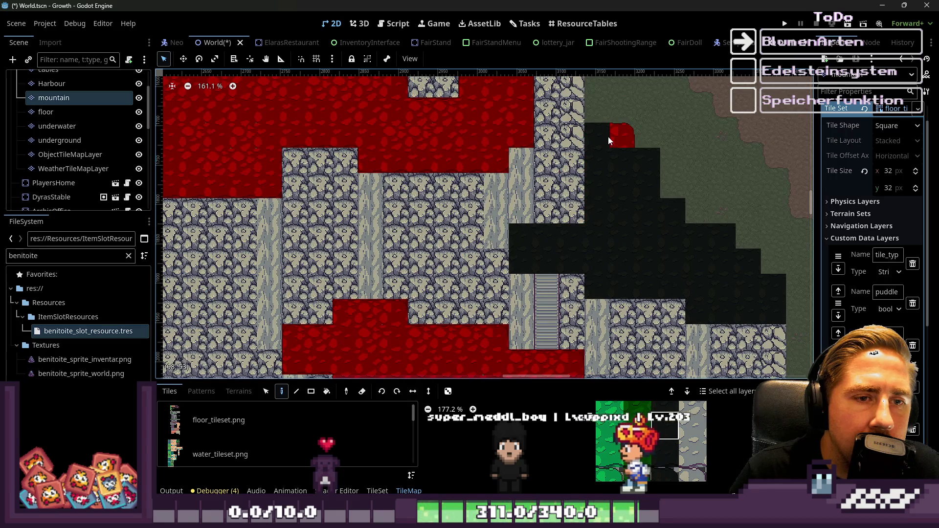
scroll(616, 143, "down", 15)
scroll(455, 211, "up", 4)
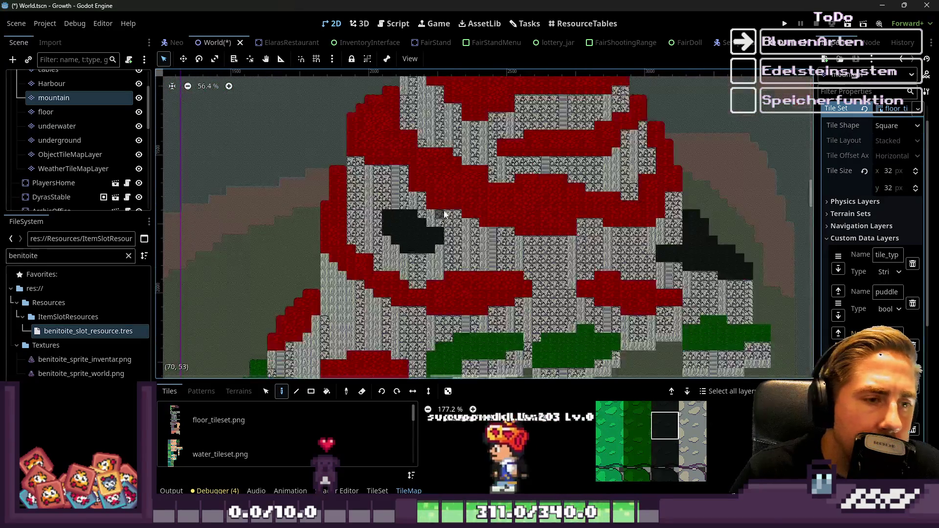
scroll(642, 474, "down", 8)
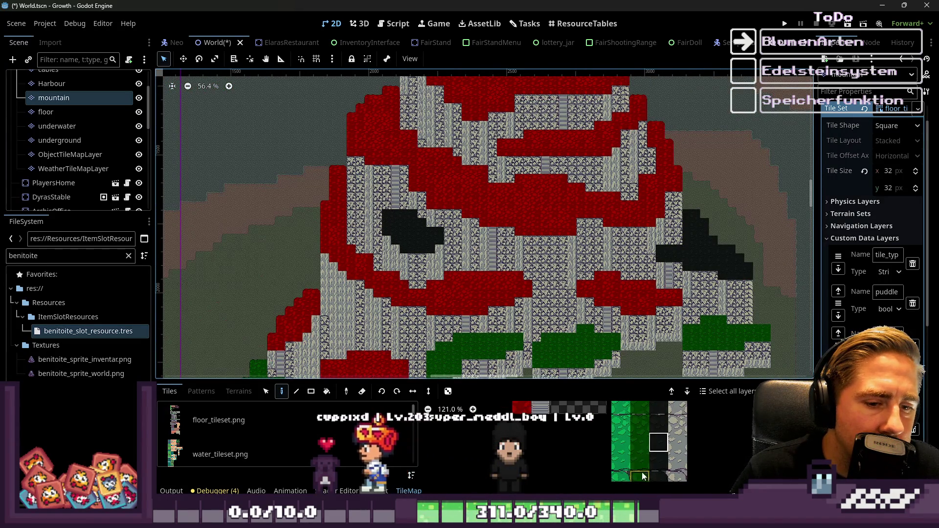
scroll(651, 187, "up", 1)
scroll(578, 311, "down", 5)
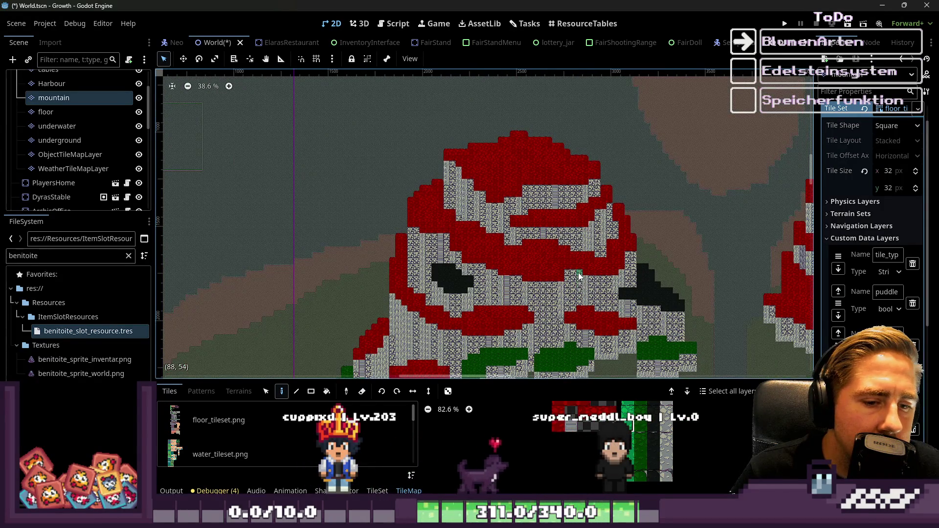
scroll(579, 275, "up", 15)
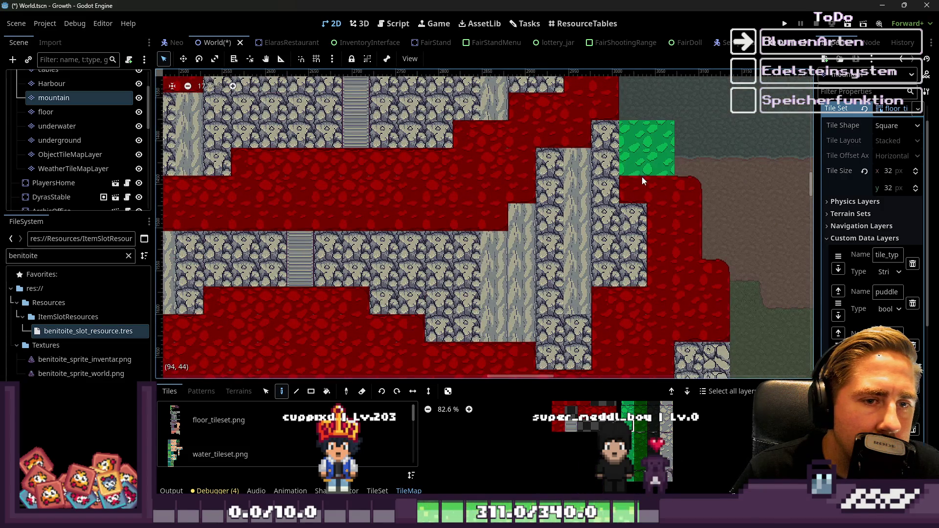
mouse_move(674, 197)
left_mouse_down()
mouse_move(663, 245)
mouse_move(674, 248)
mouse_move(703, 319)
left_mouse_up()
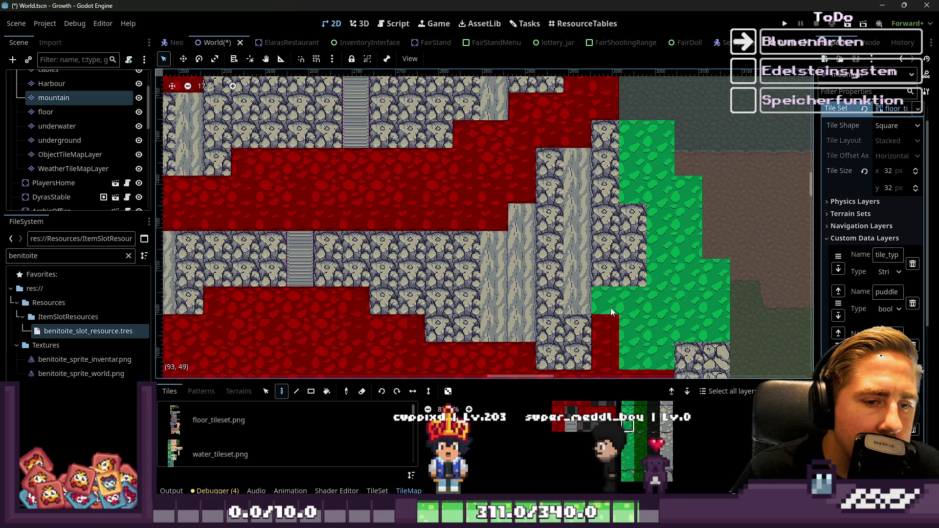
scroll(613, 303, "down", 6)
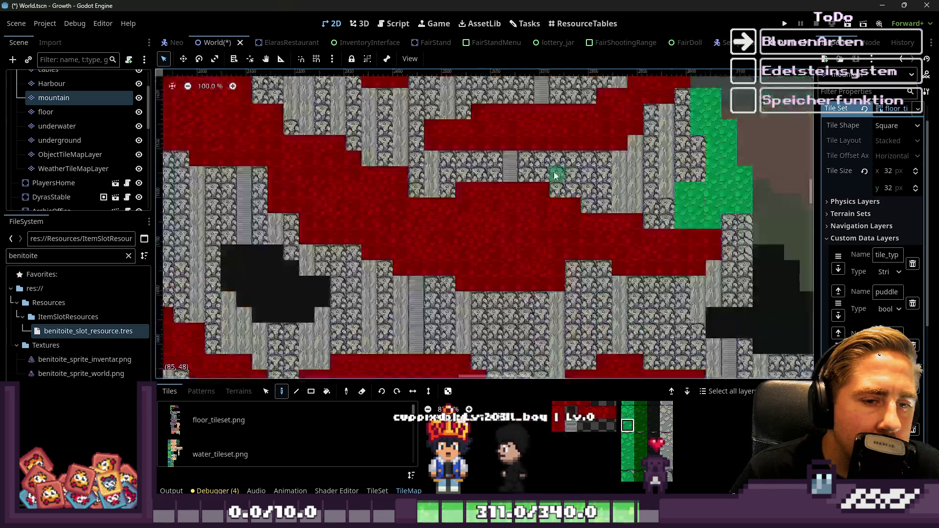
scroll(556, 175, "up", 4)
left_click_drag(750, 221, 739, 267)
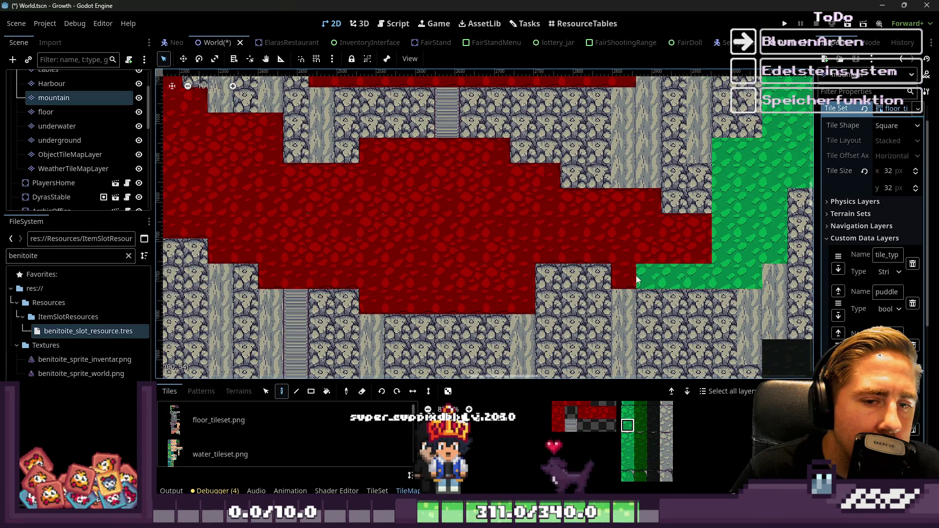
scroll(637, 279, "down", 12)
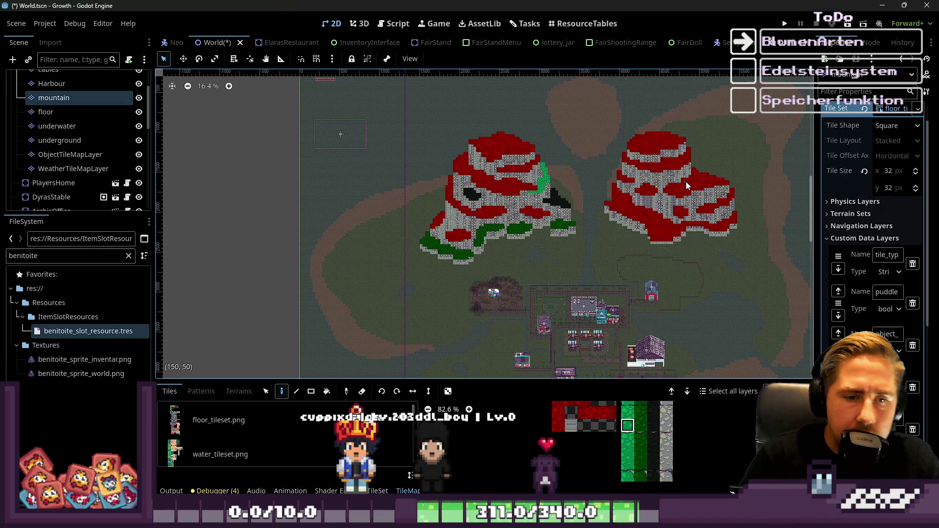
scroll(507, 169, "up", 6)
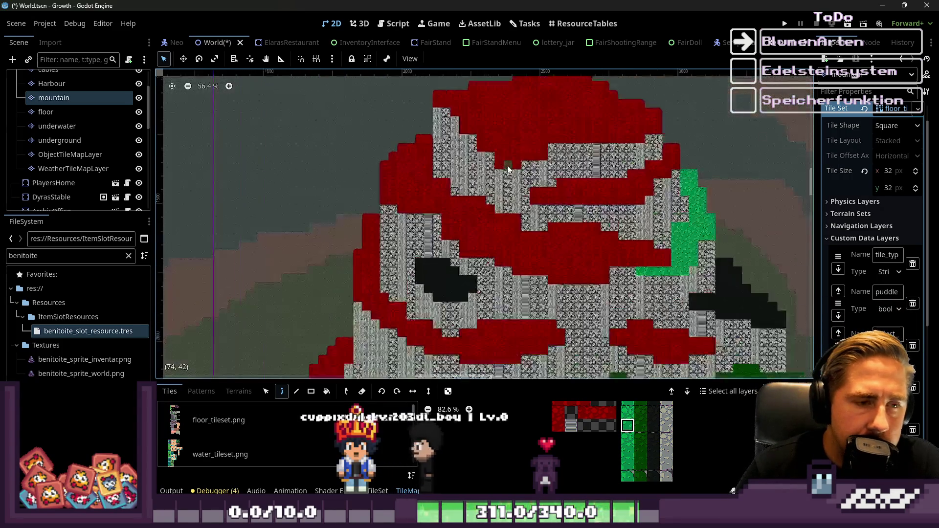
left_click(651, 413)
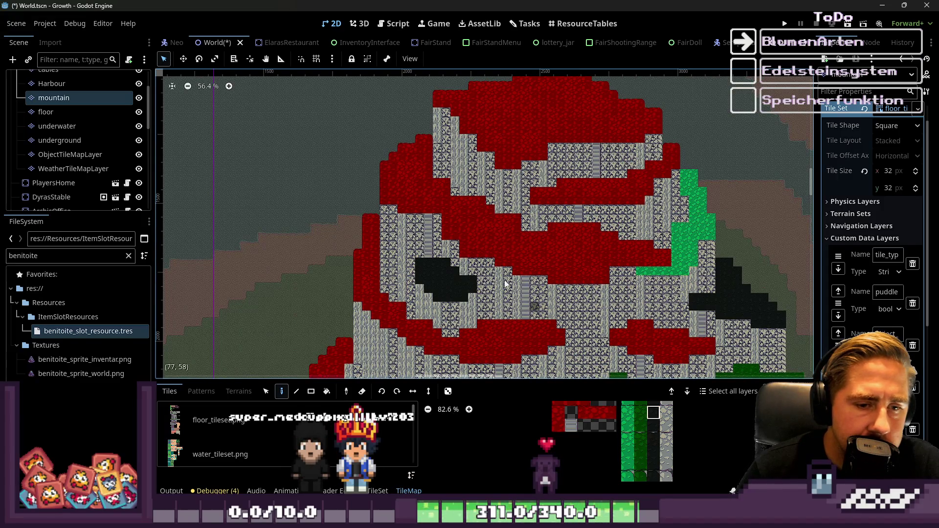
scroll(456, 220, "down", 2)
scroll(477, 291, "up", 1)
scroll(659, 438, "up", 1)
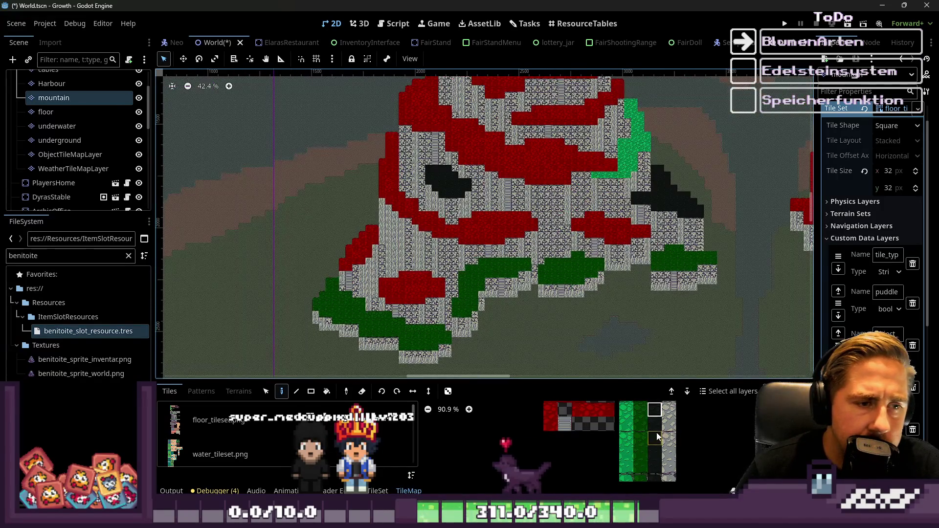
scroll(647, 430, "up", 3)
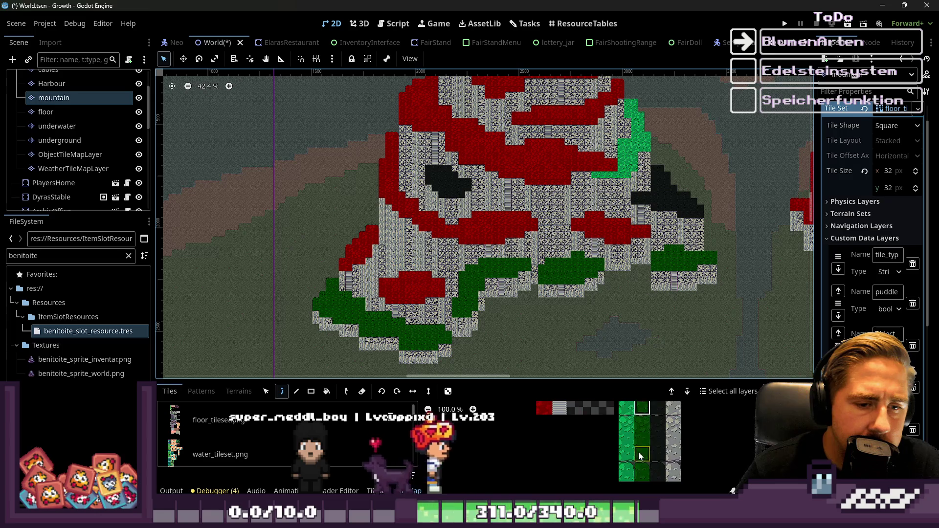
scroll(651, 440, "up", 2)
scroll(472, 317, "up", 7)
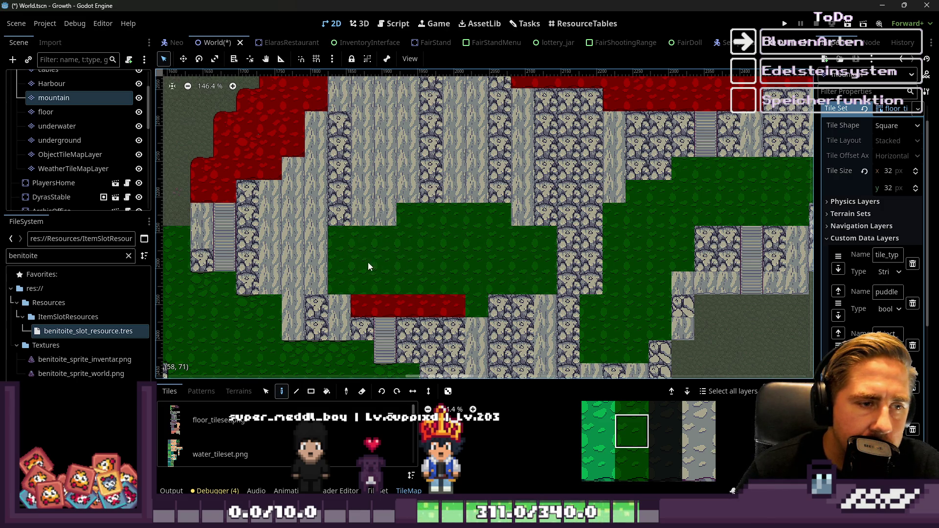
scroll(585, 453, "left", 3)
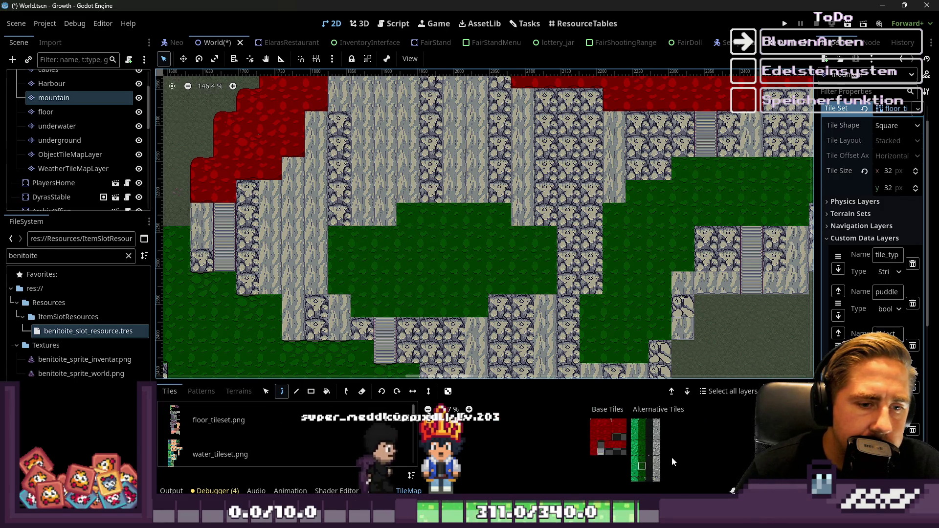
scroll(429, 315, "down", 10)
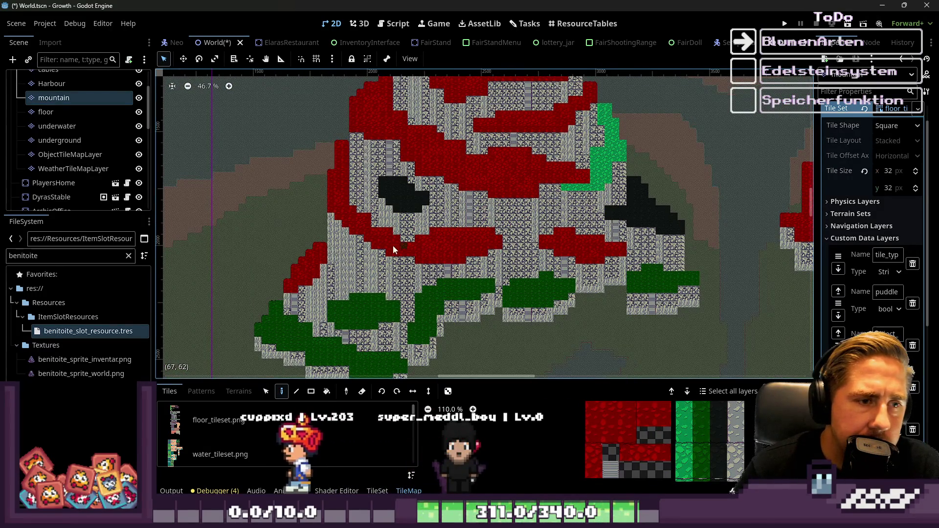
scroll(649, 204, "down", 2)
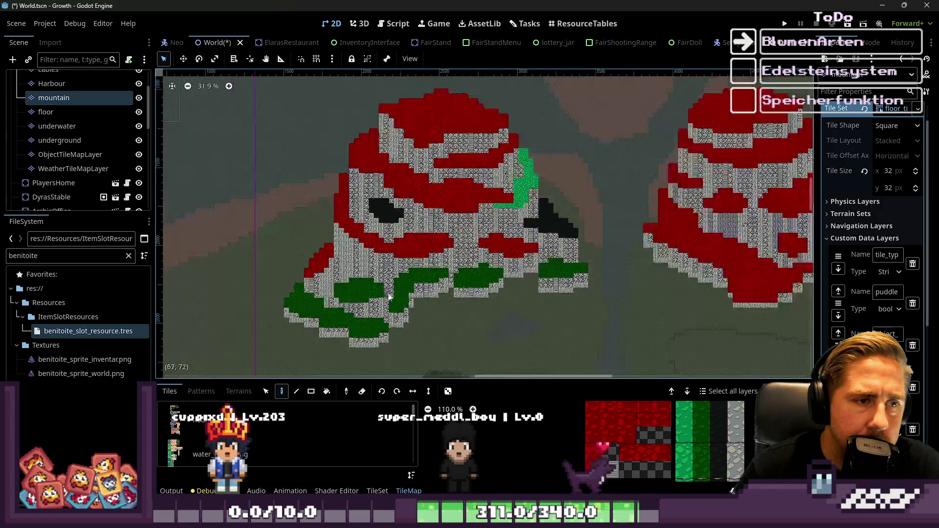
scroll(384, 193, "up", 3)
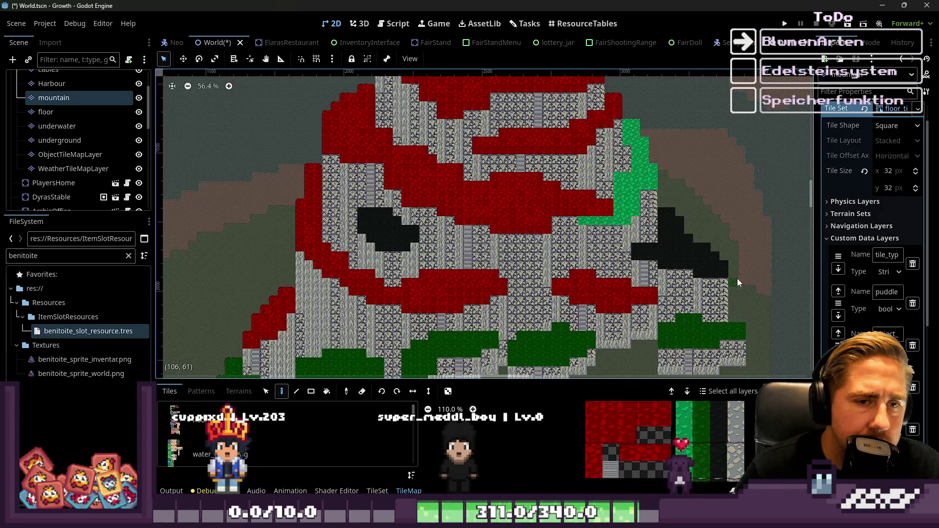
scroll(636, 278, "up", 4)
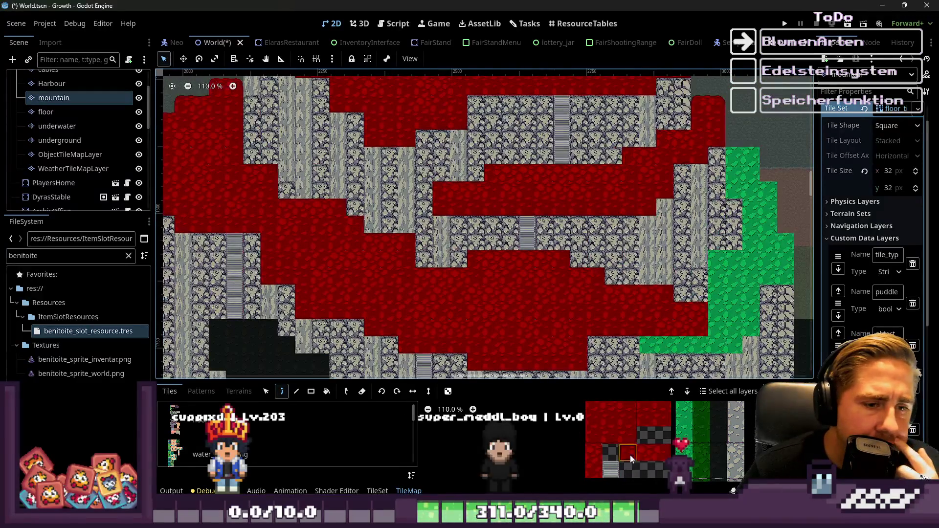
Use the dark stone tile to paint across the red middle band and a short stretch upward at its right end
left_click(717, 425)
scroll(293, 318, "down", 2)
scroll(435, 225, "up", 4)
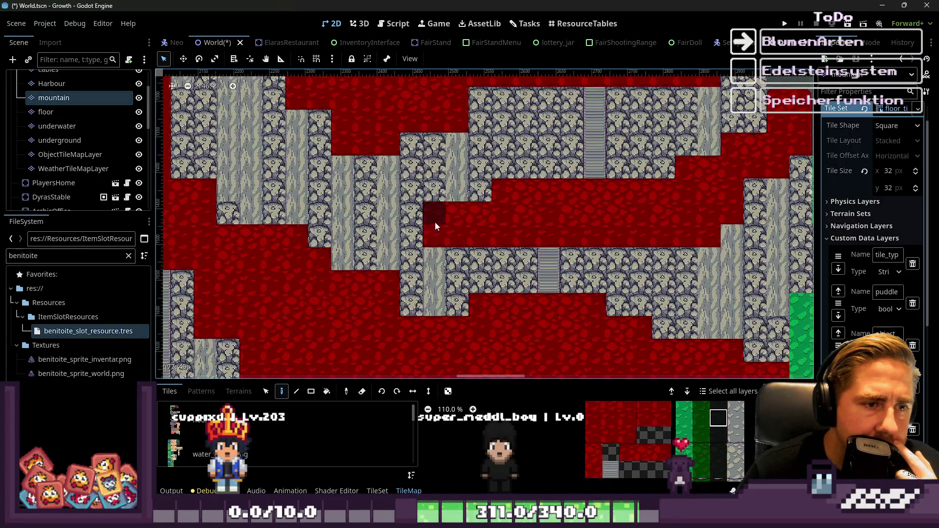
left_click_drag(463, 235, 637, 233)
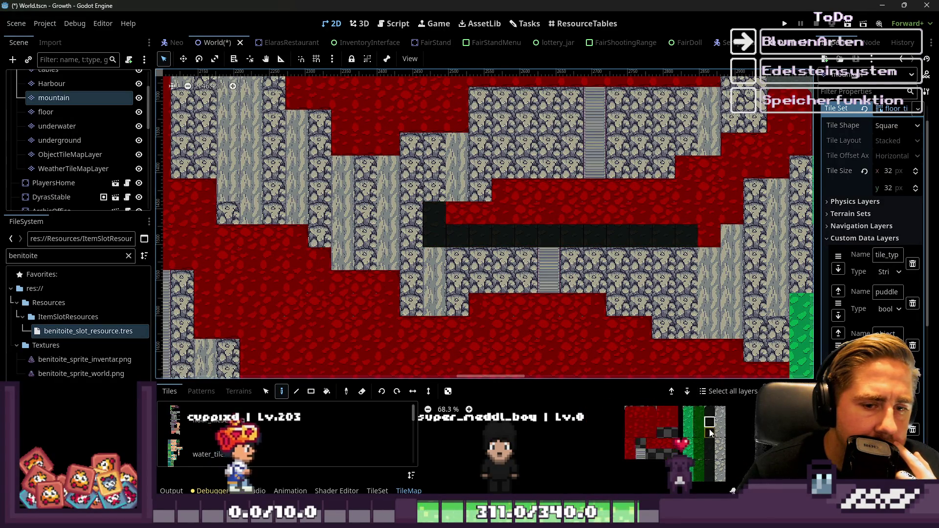
scroll(726, 424, "up", 2)
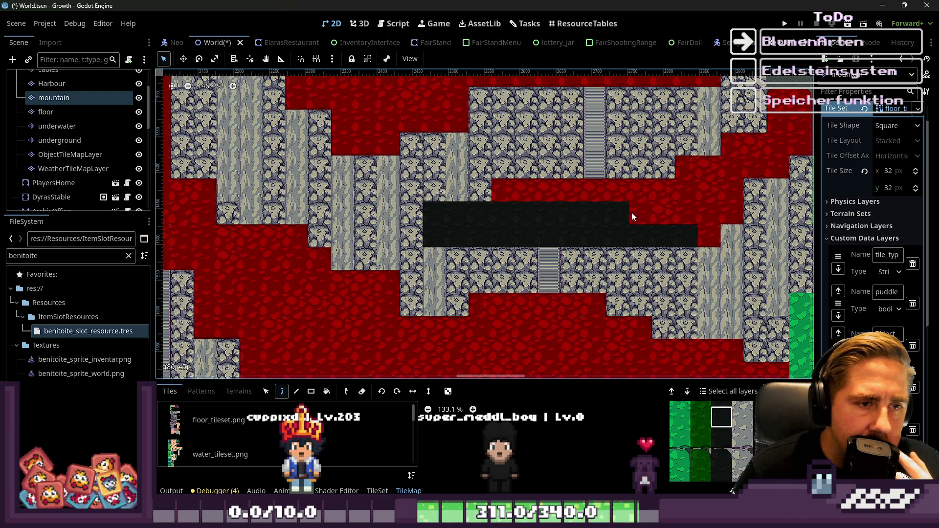
left_click_drag(723, 201, 713, 166)
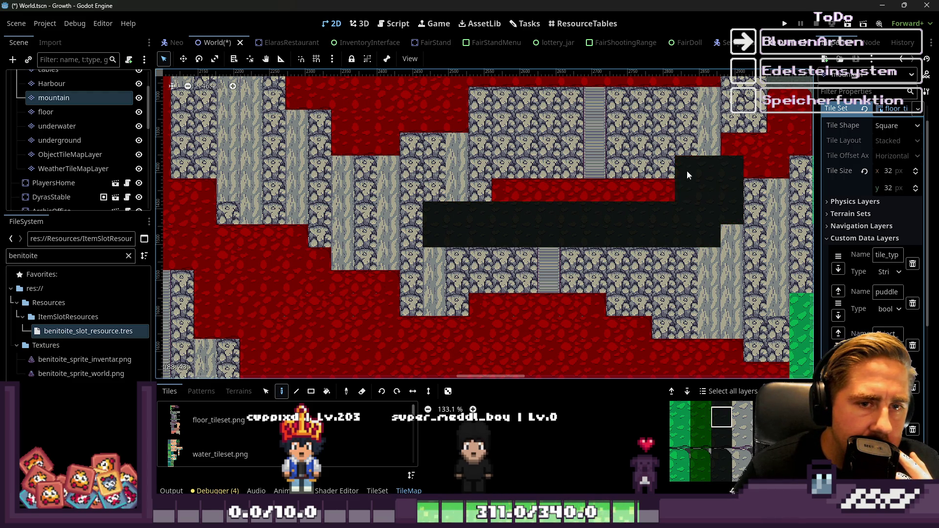
scroll(512, 195, "down", 2)
scroll(606, 198, "up", 4)
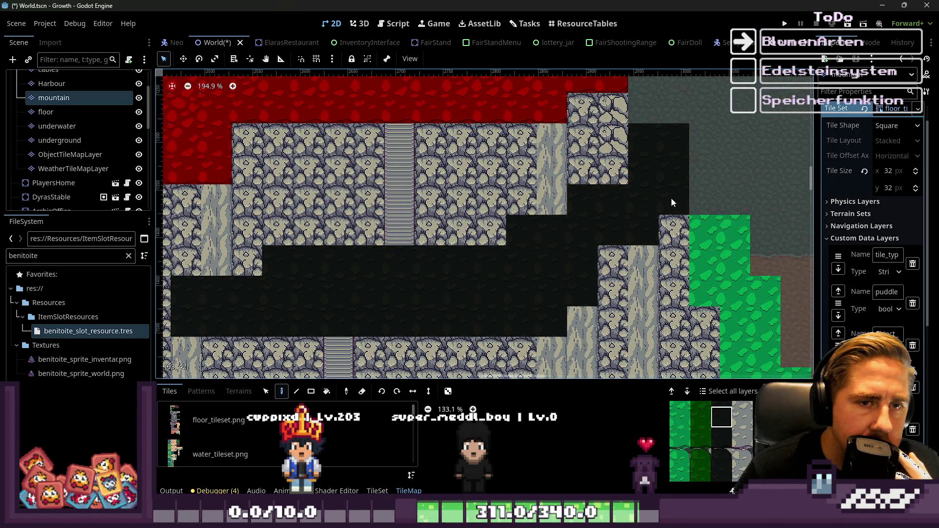
scroll(671, 198, "down", 1)
scroll(735, 448, "down", 6)
scroll(729, 443, "up", 3)
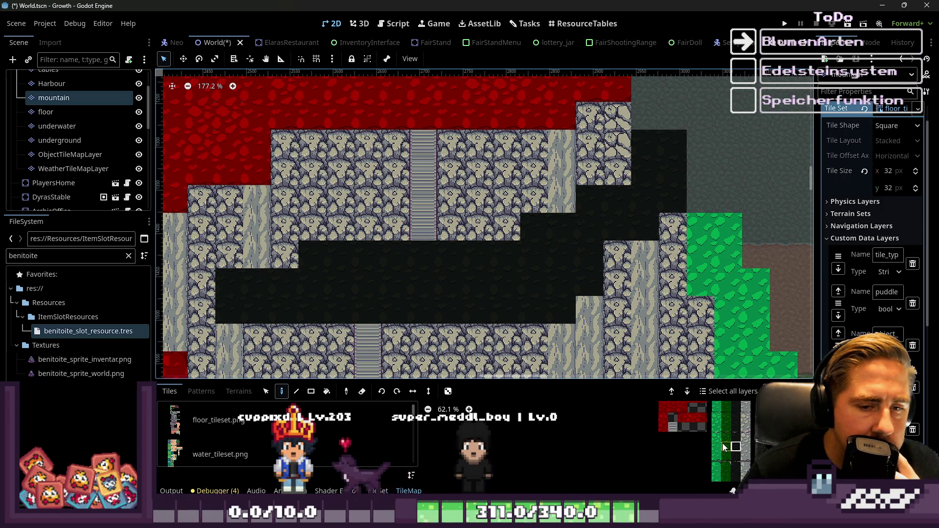
Paint green floor tiles over the red patch on the right mountain's lower slope
scroll(444, 260, "down", 10)
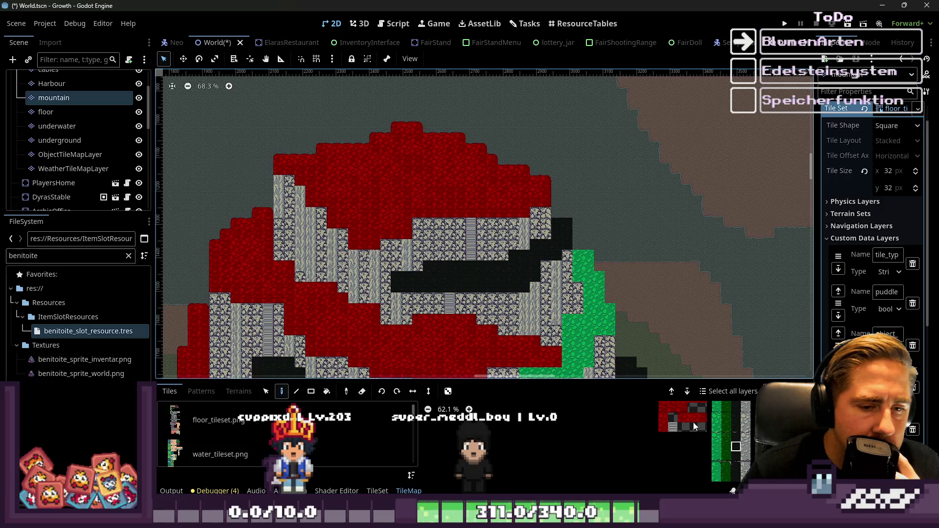
scroll(721, 416, "up", 2)
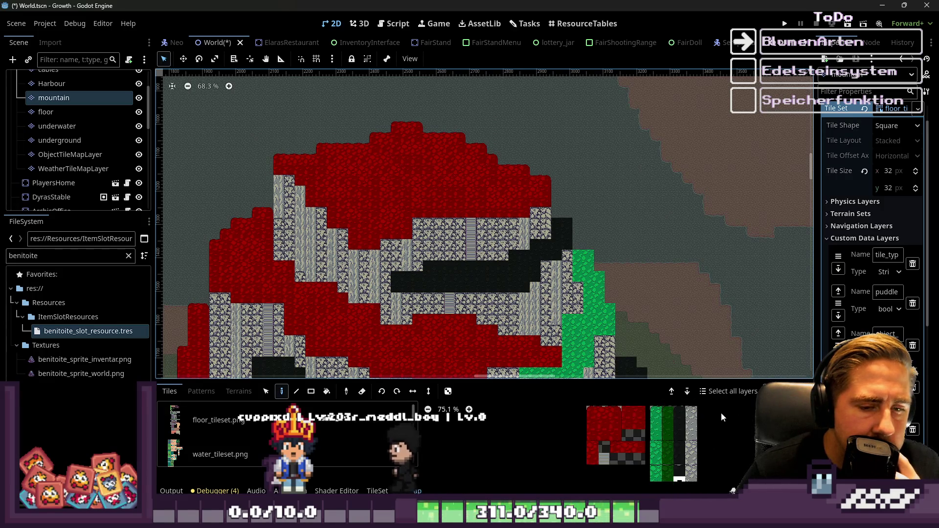
scroll(722, 412, "up", 1)
scroll(506, 159, "down", 10)
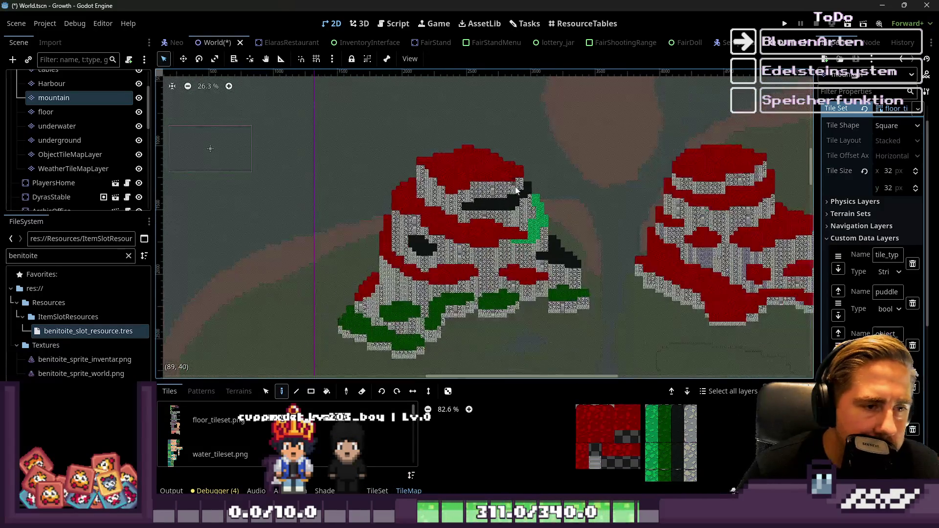
scroll(766, 288, "up", 3)
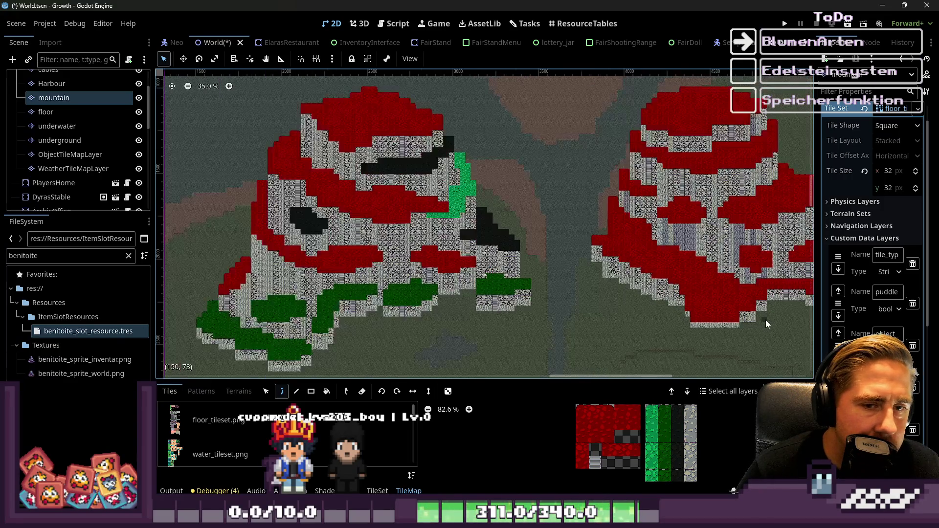
scroll(585, 278, "down", 3)
scroll(728, 290, "up", 6)
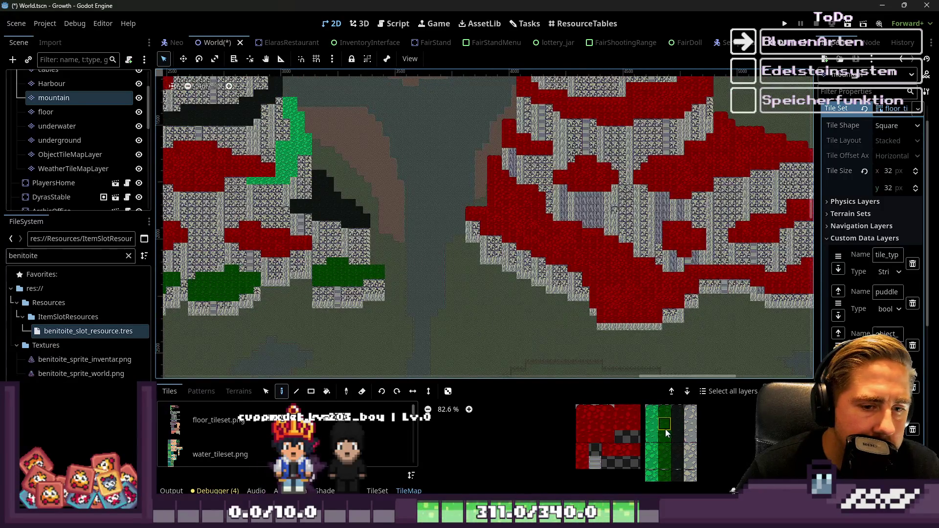
scroll(493, 257, "up", 12)
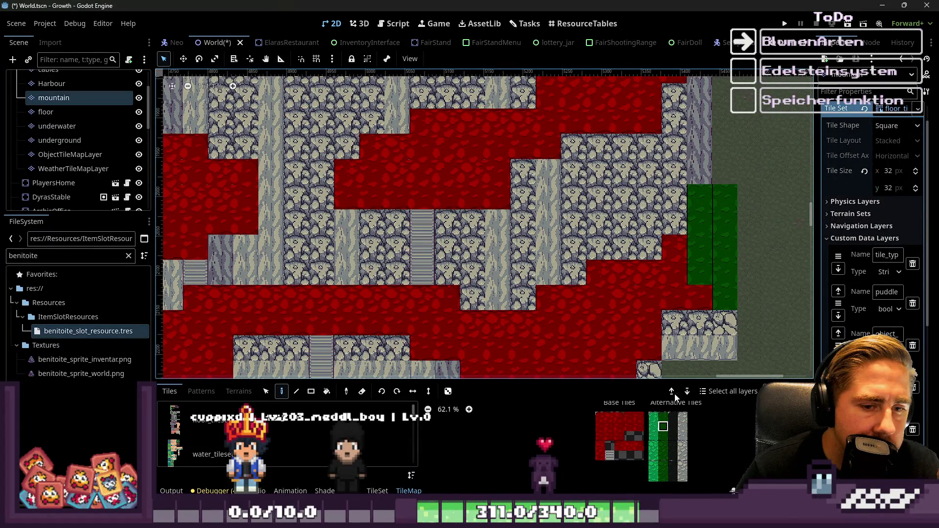
scroll(695, 274, "up", 3)
scroll(665, 462, "up", 4)
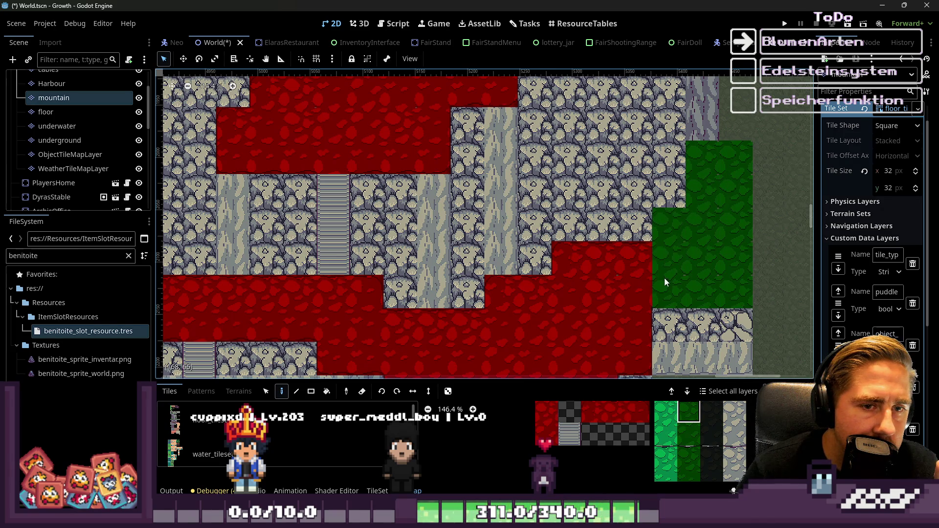
scroll(611, 324, "down", 2)
scroll(645, 304, "up", 3)
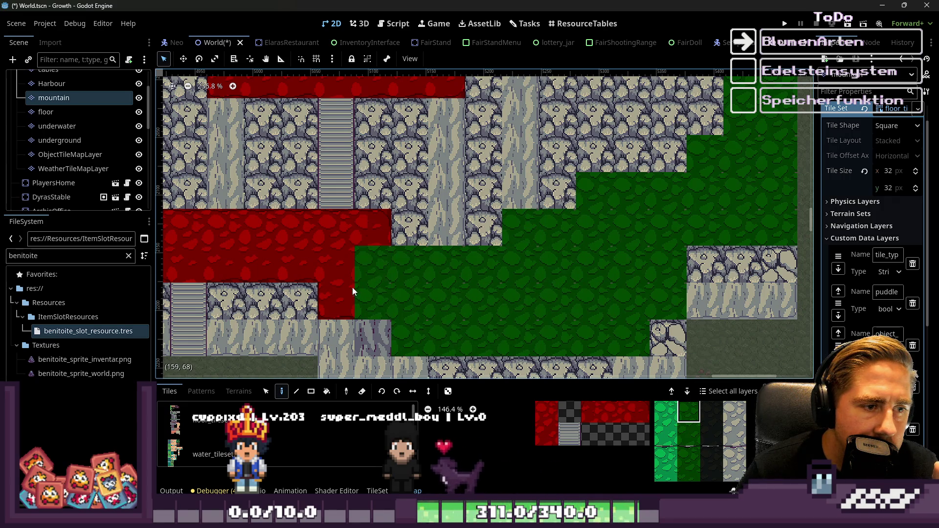
scroll(592, 259, "down", 3)
scroll(420, 236, "up", 1)
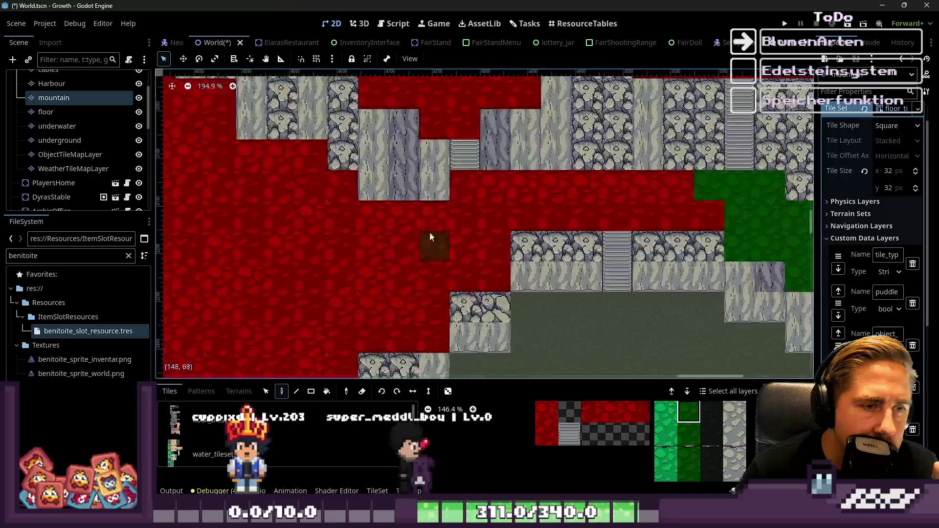
mouse_move(482, 263)
left_mouse_down()
mouse_move(466, 256)
mouse_move(495, 193)
mouse_move(703, 191)
mouse_move(391, 211)
mouse_move(337, 306)
mouse_move(382, 328)
mouse_move(417, 244)
mouse_move(403, 252)
mouse_move(413, 305)
mouse_move(565, 305)
mouse_move(598, 272)
mouse_move(438, 266)
mouse_move(395, 226)
mouse_move(439, 275)
mouse_move(560, 253)
mouse_move(542, 235)
left_mouse_up()
Turn the remaining red columns and the adjacent red block green with floor tiles
scroll(537, 244, "down", 5)
scroll(392, 251, "up", 3)
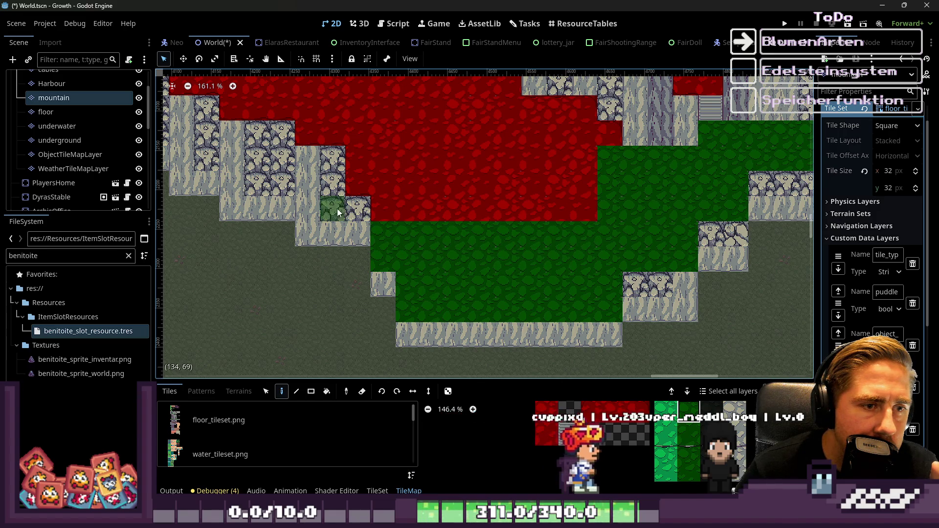
left_click_drag(380, 201, 392, 121)
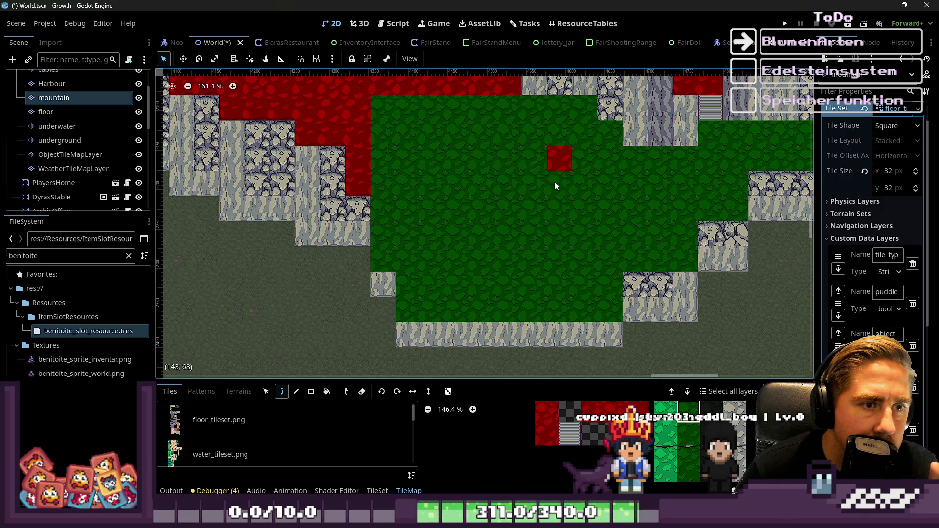
scroll(358, 140, "down", 2)
scroll(621, 159, "up", 5)
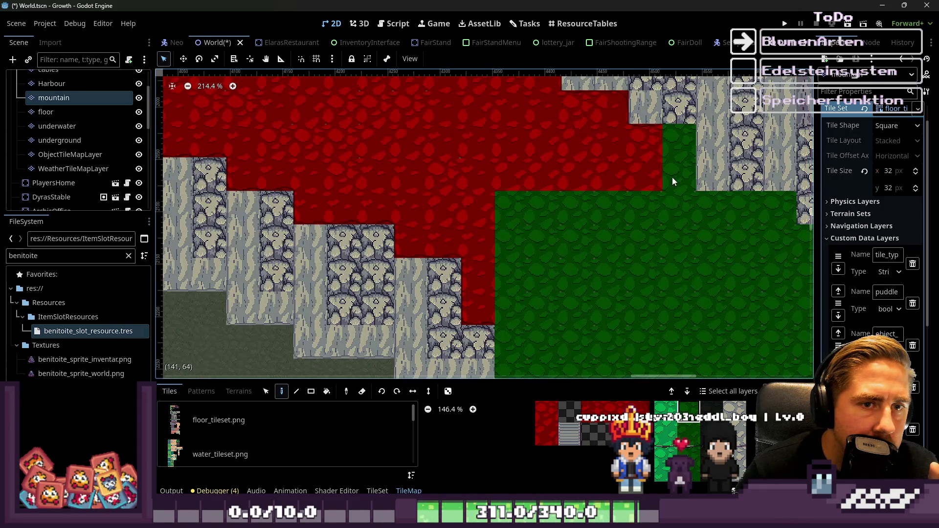
mouse_move(607, 142)
left_mouse_down()
mouse_move(509, 110)
mouse_move(480, 288)
left_mouse_up()
scroll(564, 295, "down", 2)
mouse_move(497, 117)
left_mouse_down()
mouse_move(492, 226)
mouse_move(527, 125)
mouse_move(561, 166)
mouse_move(607, 160)
mouse_move(536, 281)
left_mouse_up()
scroll(580, 257, "down", 1)
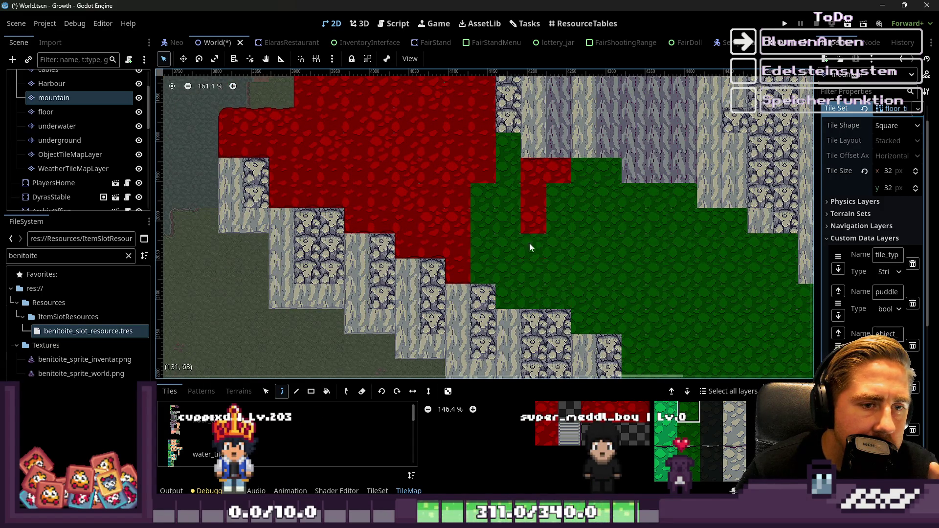
scroll(435, 226, "down", 1)
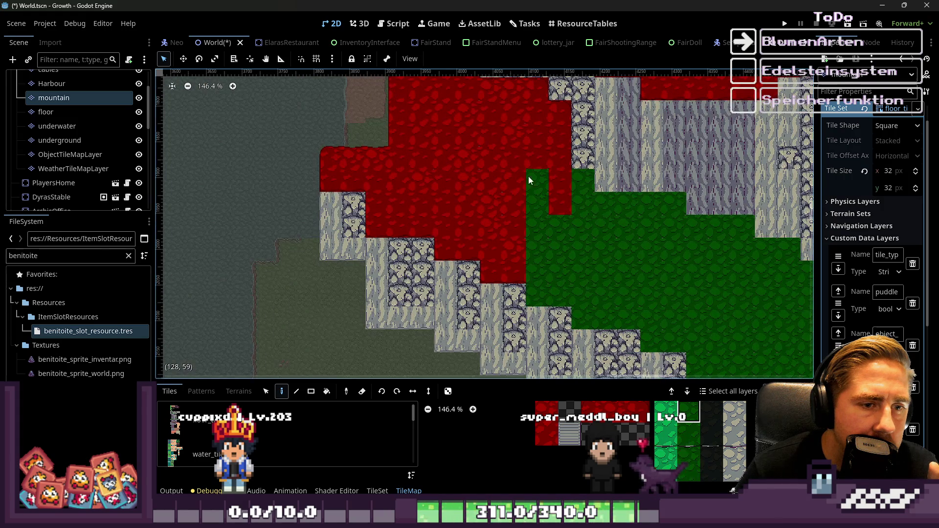
mouse_move(541, 91)
left_mouse_down()
mouse_move(556, 116)
mouse_move(566, 246)
mouse_move(538, 271)
mouse_move(547, 240)
mouse_move(536, 104)
mouse_move(554, 103)
mouse_move(521, 140)
mouse_move(516, 310)
mouse_move(509, 153)
mouse_move(485, 116)
left_mouse_up()
scroll(486, 116, "down", 15)
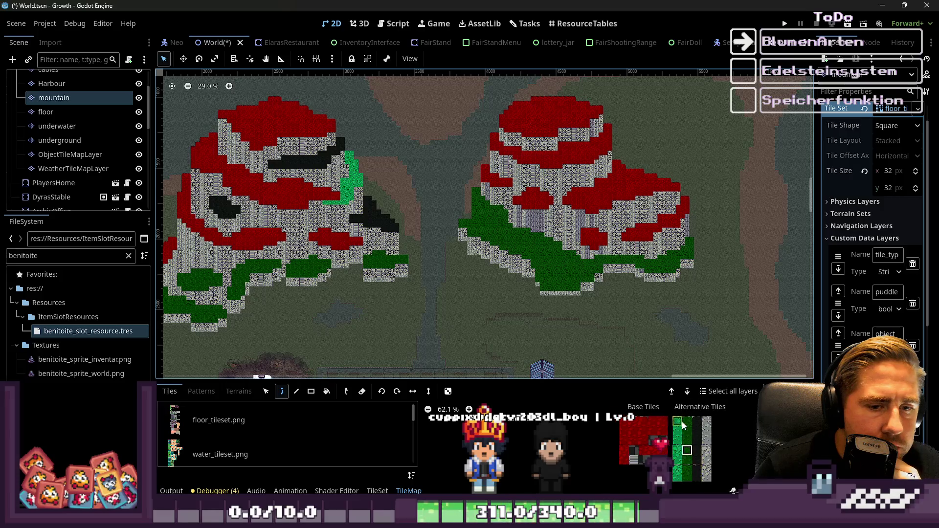
Paint green grass along the summit's top row, down the right slope and across the next rows
scroll(687, 441, "down", 5)
scroll(593, 101, "up", 12)
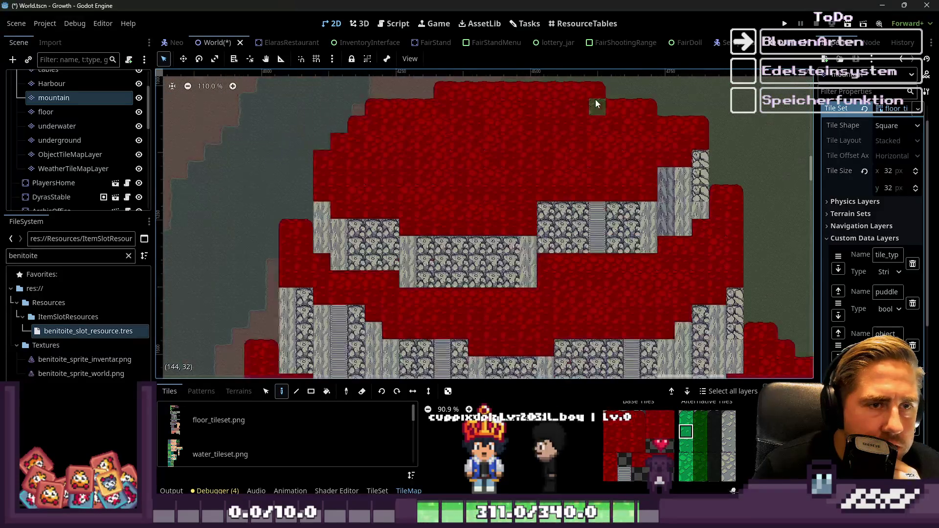
mouse_move(598, 92)
left_mouse_down()
mouse_move(470, 90)
mouse_move(460, 107)
left_mouse_up()
scroll(689, 450, "down", 6)
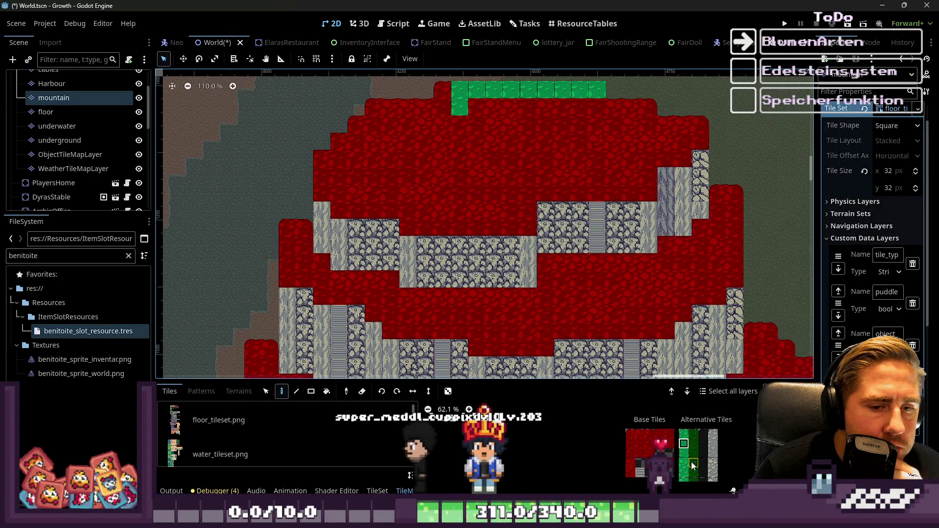
scroll(691, 460, "up", 7)
scroll(694, 466, "up", 2)
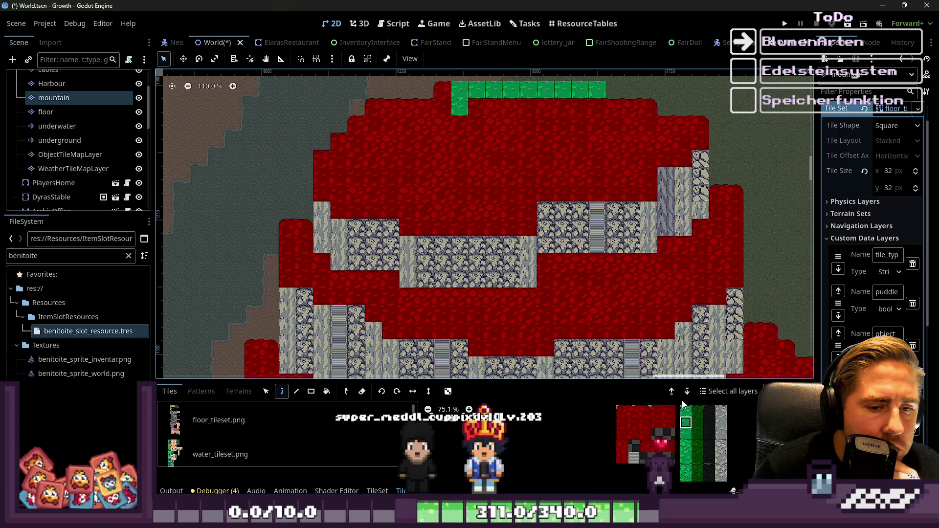
left_click(715, 444)
scroll(483, 190, "up", 2)
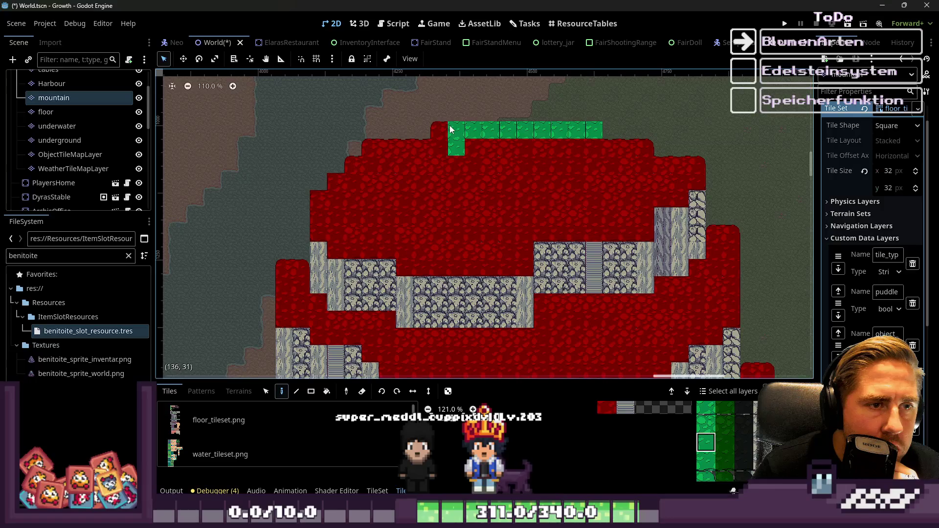
left_click_drag(439, 131, 528, 131)
mouse_move(589, 132)
left_mouse_down()
mouse_move(646, 164)
mouse_move(685, 167)
mouse_move(682, 184)
mouse_move(666, 186)
left_mouse_up()
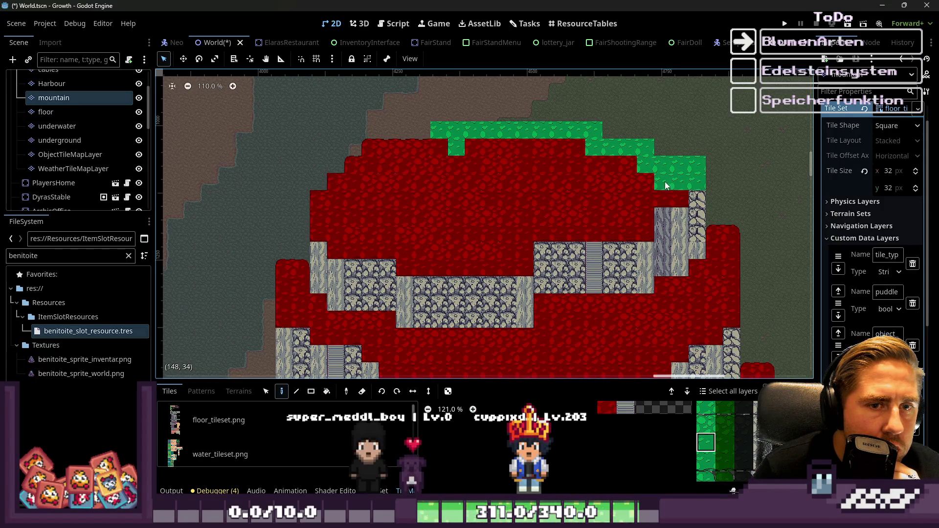
mouse_move(351, 199)
left_mouse_down()
mouse_move(322, 200)
mouse_move(378, 182)
mouse_move(609, 176)
mouse_move(481, 174)
left_mouse_up()
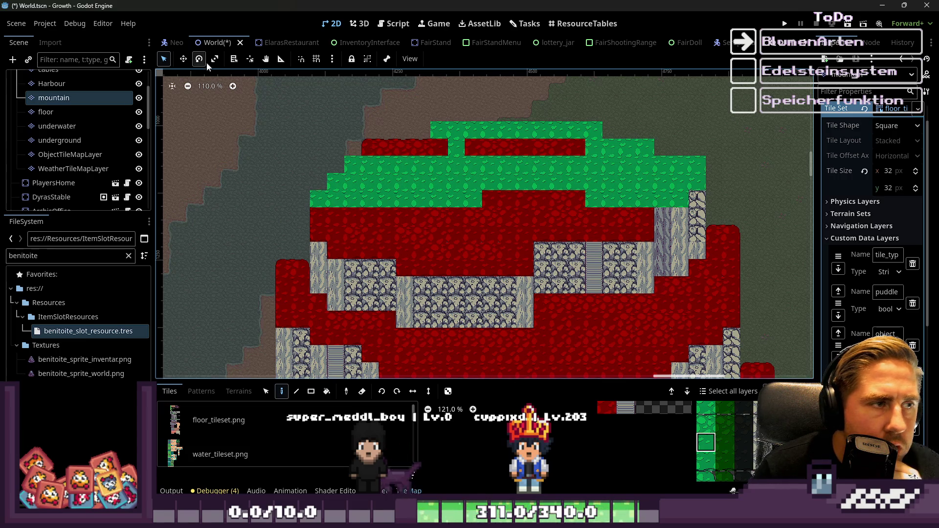
Use Rect painting to fill the red summit, the strip between stone blocks and the left block with grass
left_click(311, 391)
scroll(319, 154, "up", 3)
mouse_move(341, 139)
left_mouse_down()
mouse_move(625, 215)
mouse_move(699, 247)
left_mouse_up()
left_click_drag(377, 304, 549, 263)
left_click_drag(367, 279, 285, 220)
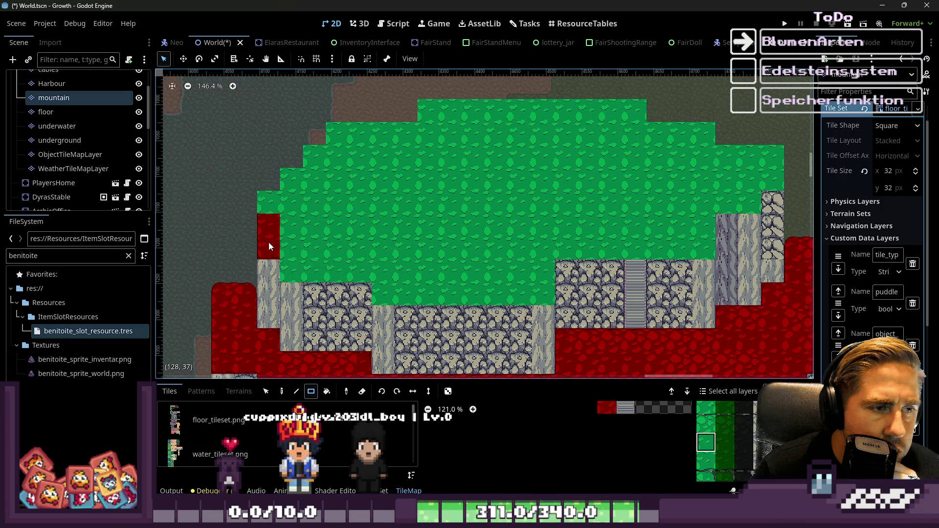
Fill a 6x4 tile block in the central red area with grey stone tiles
scroll(410, 195, "down", 10)
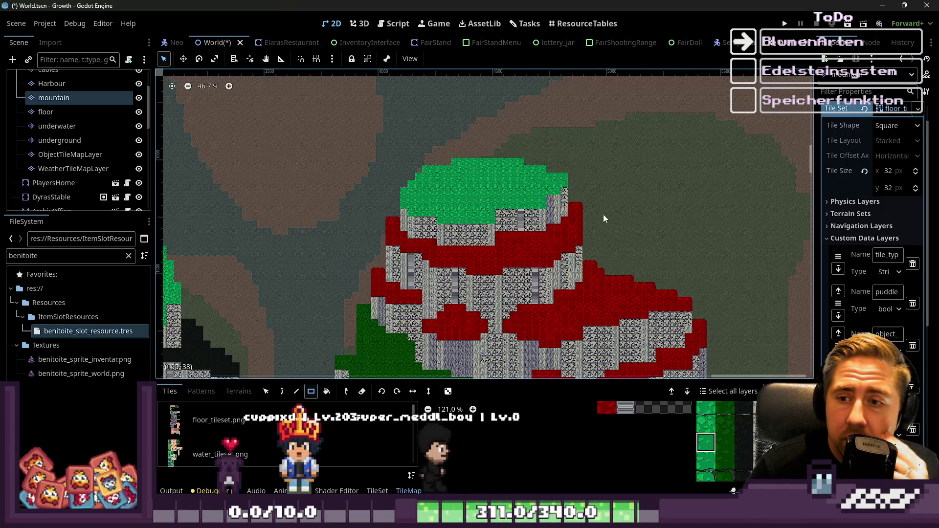
scroll(519, 247, "up", 5)
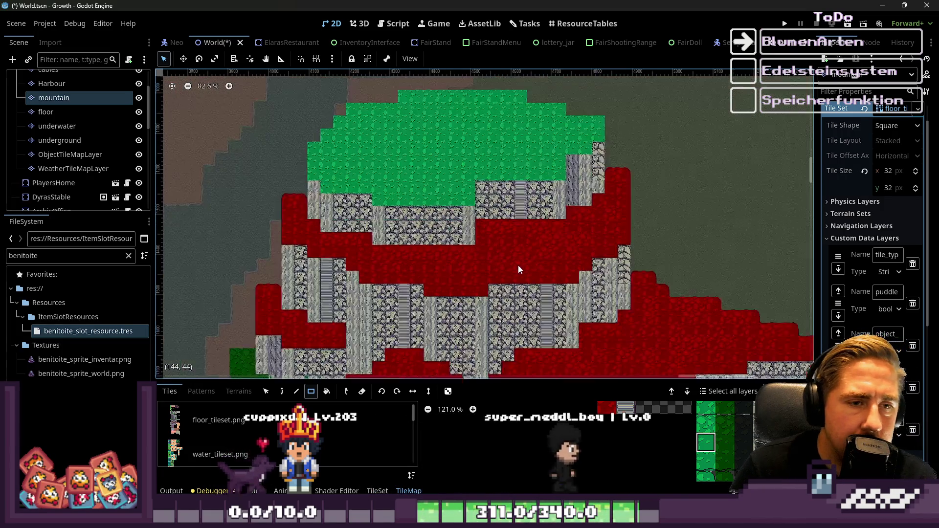
scroll(519, 265, "up", 5)
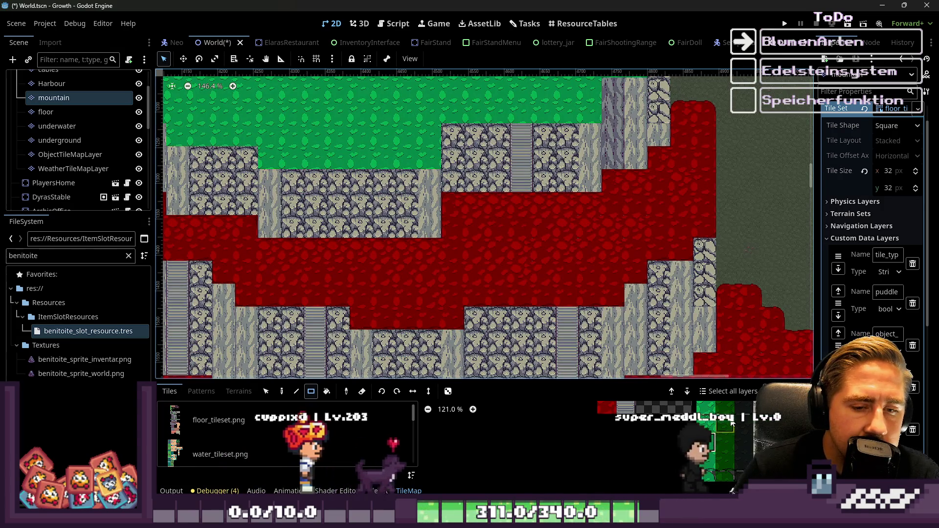
scroll(723, 430, "up", 2)
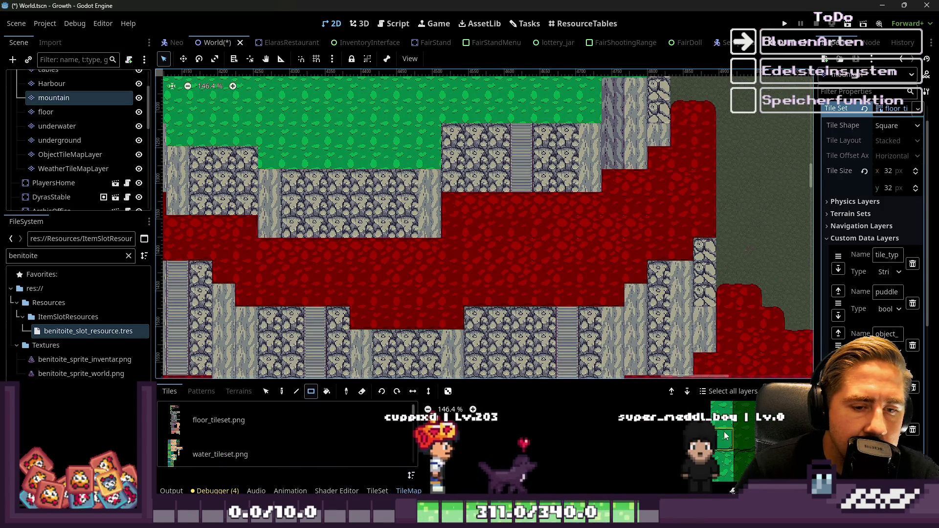
scroll(739, 448, "down", 4)
scroll(748, 452, "up", 5)
scroll(470, 225, "down", 1)
scroll(474, 223, "up", 1)
scroll(473, 220, "down", 1)
mouse_move(470, 214)
left_mouse_down()
mouse_move(583, 293)
mouse_move(618, 303)
left_mouse_up()
scroll(752, 444, "up", 3)
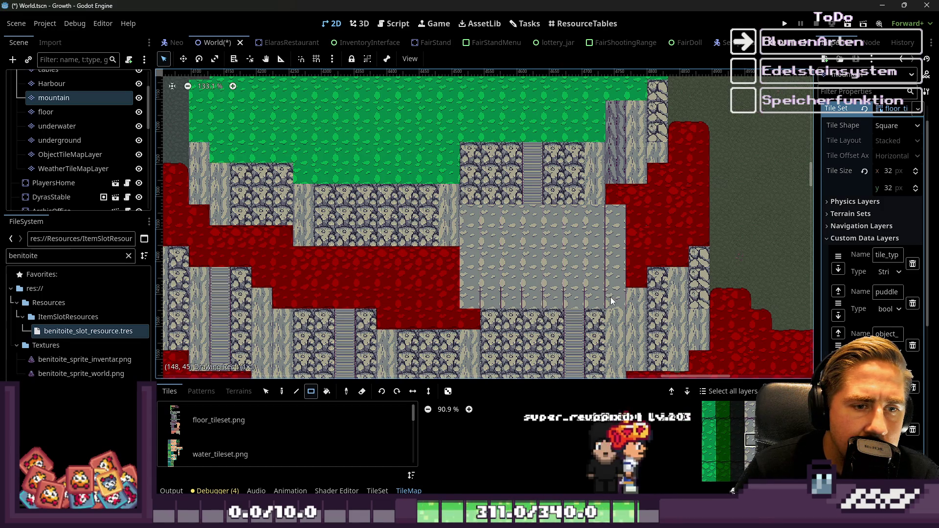
Enlarge the tile palette, pick the grey stone floor tile, then shrink the palette back
scroll(745, 431, "down", 5)
scroll(746, 431, "up", 6)
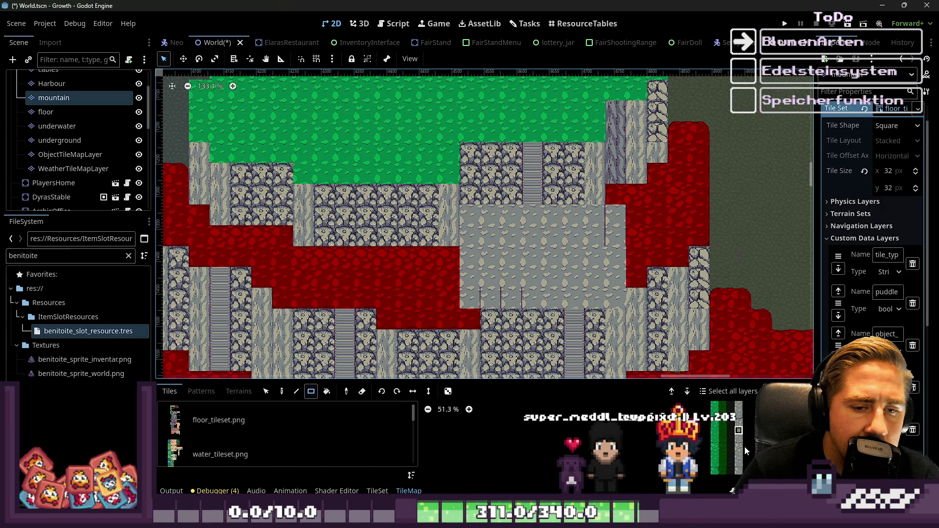
scroll(754, 424, "up", 2)
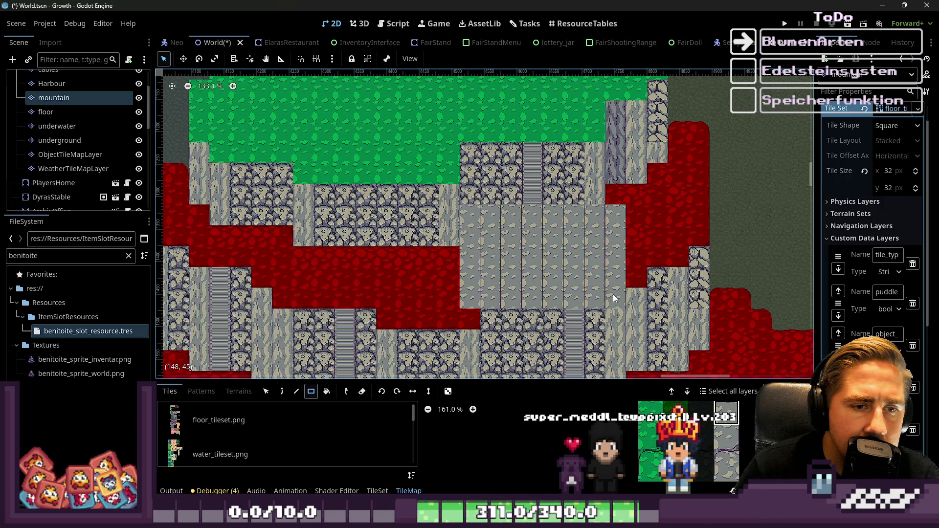
left_click_drag(640, 380, 640, 102)
scroll(730, 351, "up", 5)
left_click(712, 345)
scroll(711, 344, "down", 3)
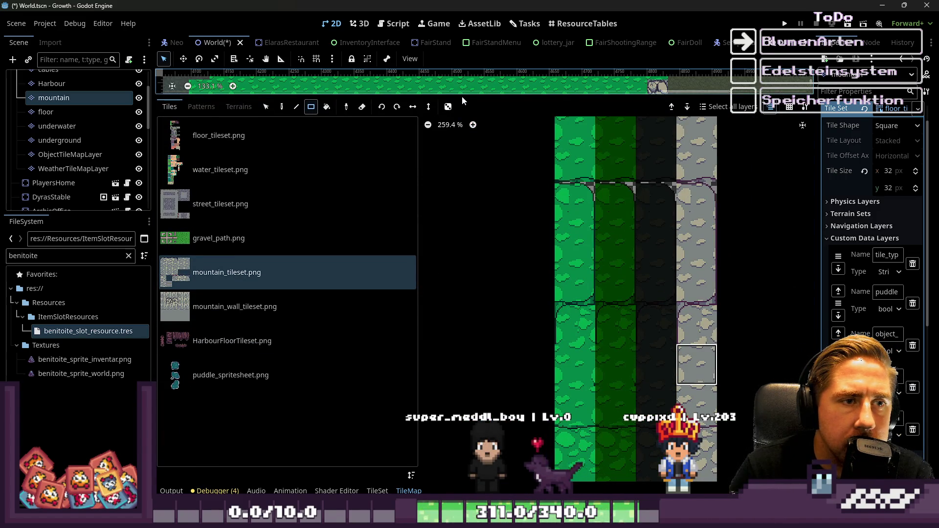
left_click_drag(463, 96, 463, 384)
scroll(460, 218, "up", 4)
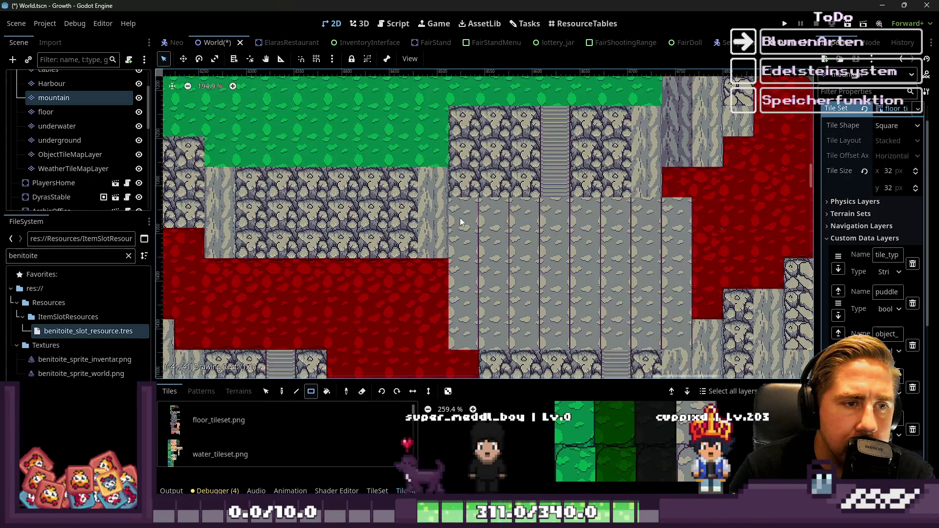
Cover the central red patches with three grey stone floor rectangles
mouse_move(584, 301)
left_mouse_down()
mouse_move(673, 332)
mouse_move(501, 242)
left_mouse_up()
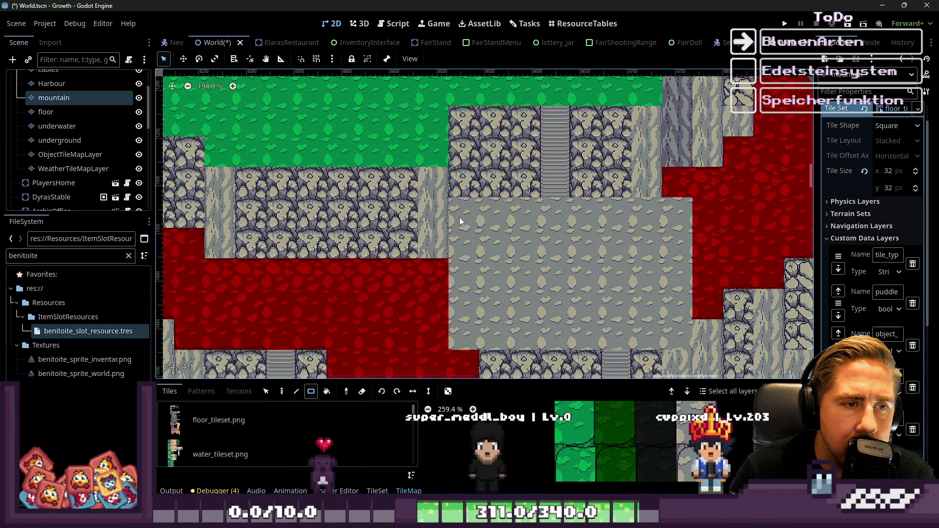
scroll(459, 221, "up", 1)
left_click_drag(404, 306, 527, 226)
scroll(527, 226, "down", 4)
scroll(604, 222, "up", 3)
mouse_move(359, 192)
left_mouse_down()
mouse_move(498, 254)
mouse_move(504, 286)
mouse_move(448, 204)
mouse_move(494, 236)
mouse_move(382, 180)
mouse_move(428, 213)
left_mouse_up()
scroll(638, 262, "up", 1)
Replace the left red block, a single red tile and the right red block with stone floor
scroll(418, 196, "left", 2)
scroll(419, 196, "up", 1)
left_click_drag(360, 118, 391, 227)
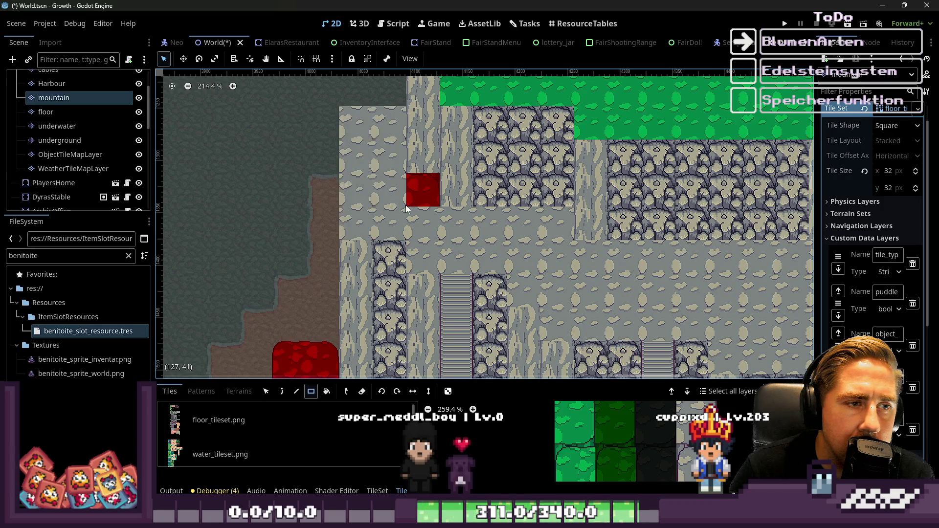
scroll(380, 168, "down", 4)
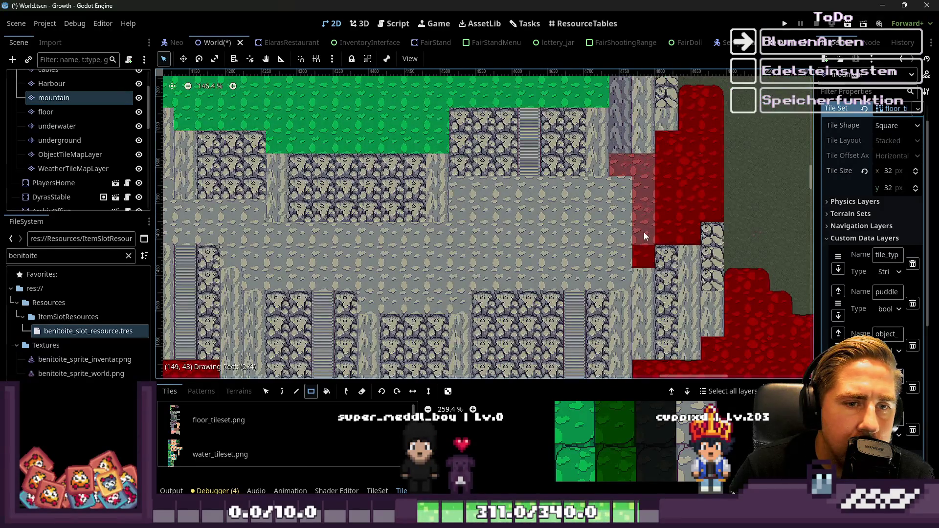
left_click(641, 255)
left_click_drag(666, 141, 710, 198)
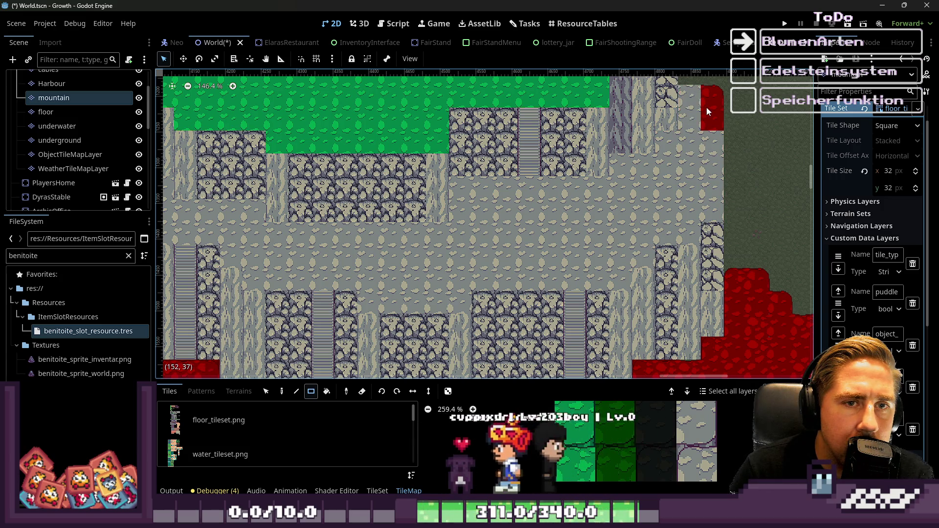
scroll(700, 138, "down", 4)
scroll(701, 138, "down", 5)
scroll(625, 208, "up", 3)
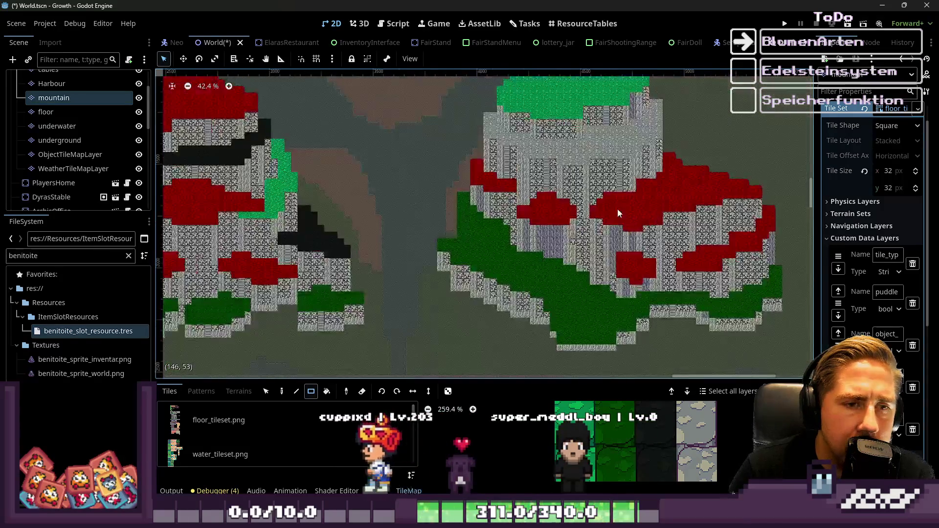
Draw a 2x3 block of green tiles and place a green patch on the left flank
scroll(624, 449, "down", 3)
scroll(511, 159, "down", 2)
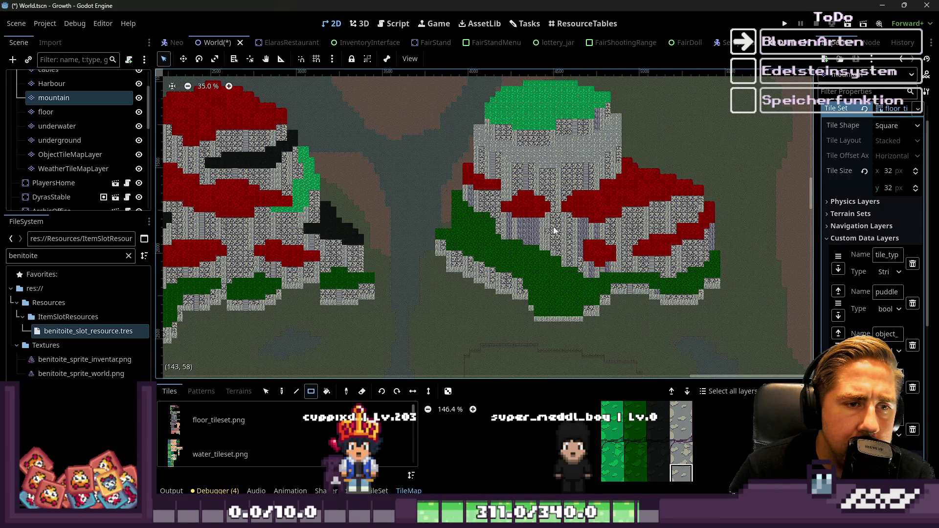
scroll(484, 187, "up", 5)
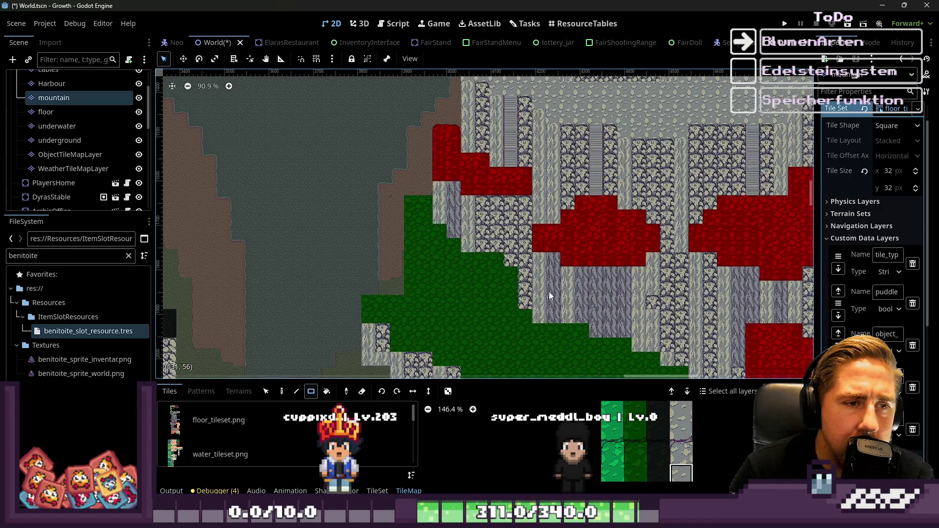
scroll(674, 429, "down", 3)
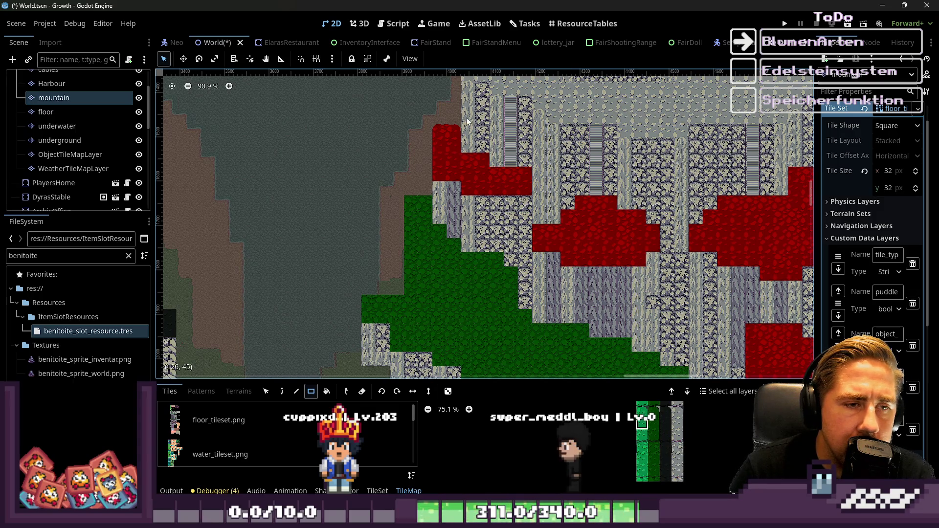
scroll(469, 123, "up", 4)
mouse_move(448, 137)
left_mouse_down()
mouse_move(462, 145)
mouse_move(470, 220)
left_mouse_up()
left_click_drag(532, 250, 533, 250)
Pick the dark tile and paint the patch, including the green and red blocks, black
scroll(656, 418, "up", 1)
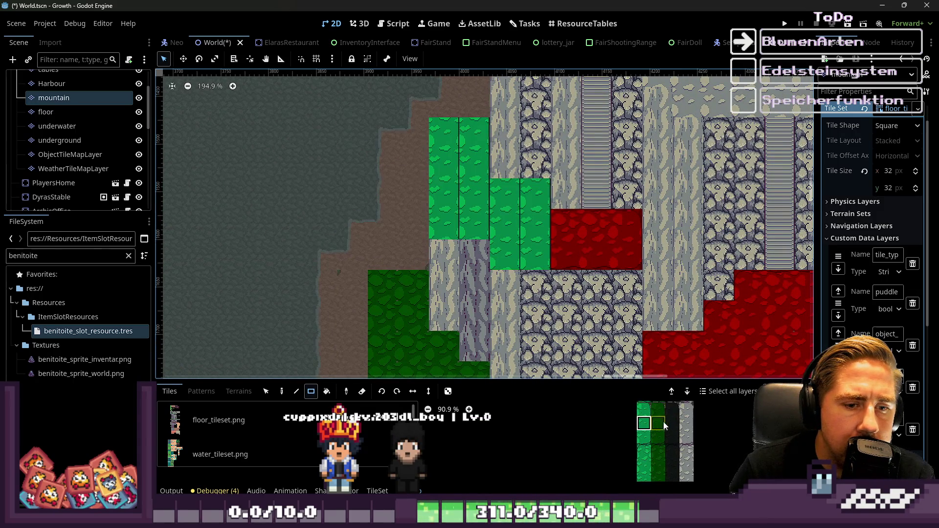
left_click(670, 463)
scroll(488, 202, "up", 2)
left_click_drag(441, 115, 466, 236)
left_click_drag(510, 192, 548, 262)
mouse_move(587, 230)
left_mouse_down()
mouse_move(602, 258)
mouse_move(672, 266)
left_mouse_up()
scroll(497, 198, "down", 16)
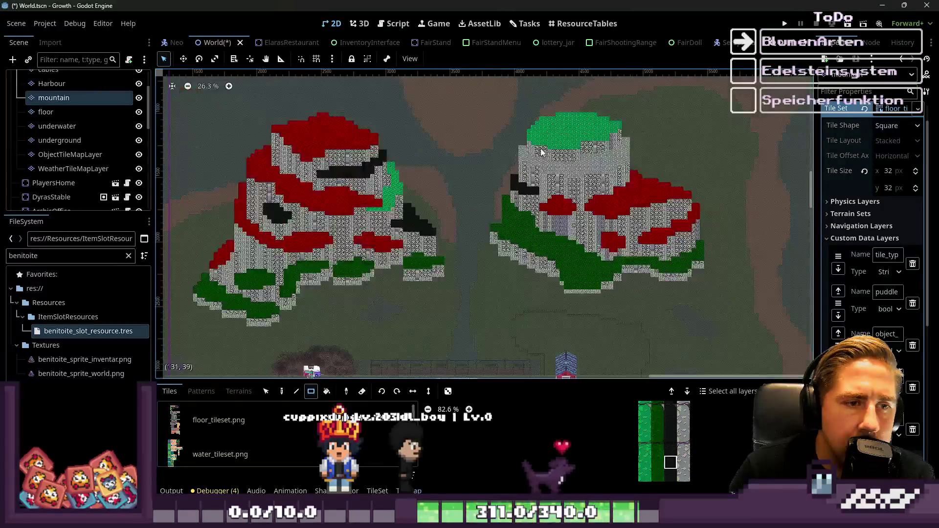
scroll(617, 219, "up", 4)
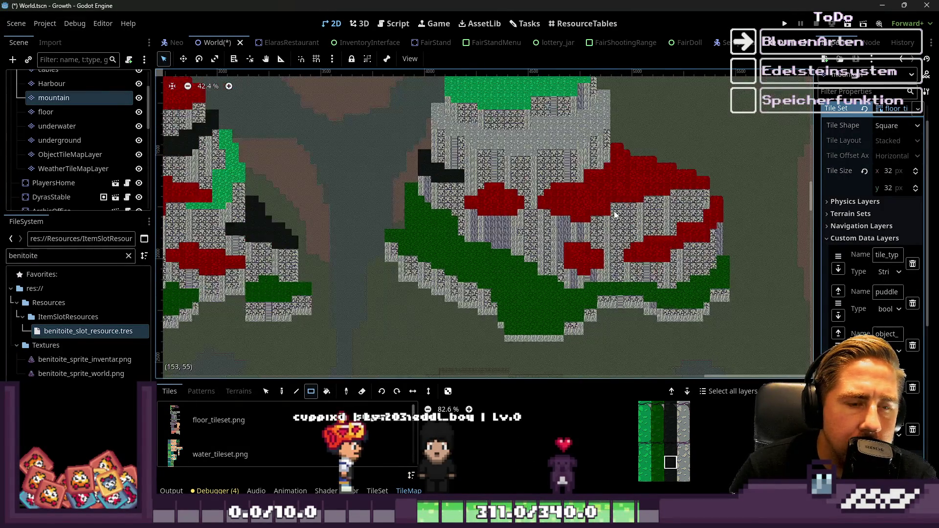
scroll(617, 219, "down", 2)
scroll(254, 190, "up", 5)
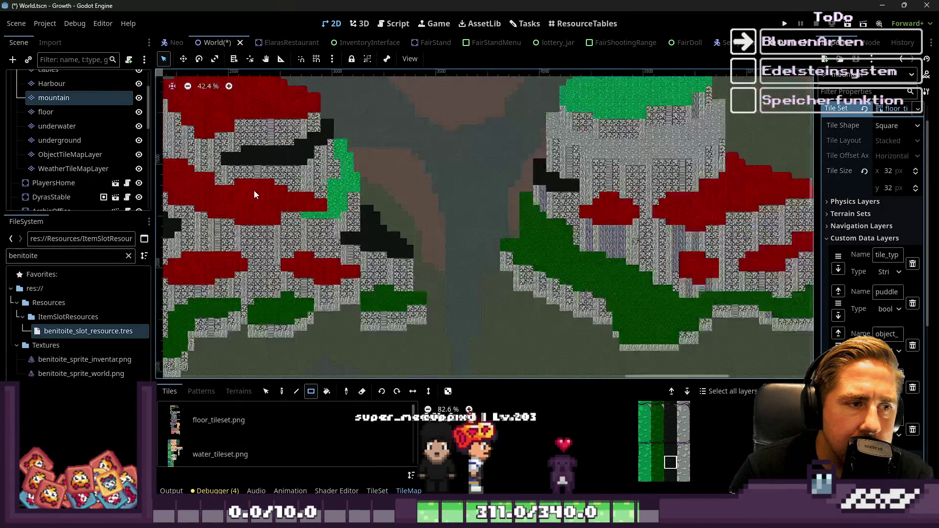
scroll(683, 466, "down", 4)
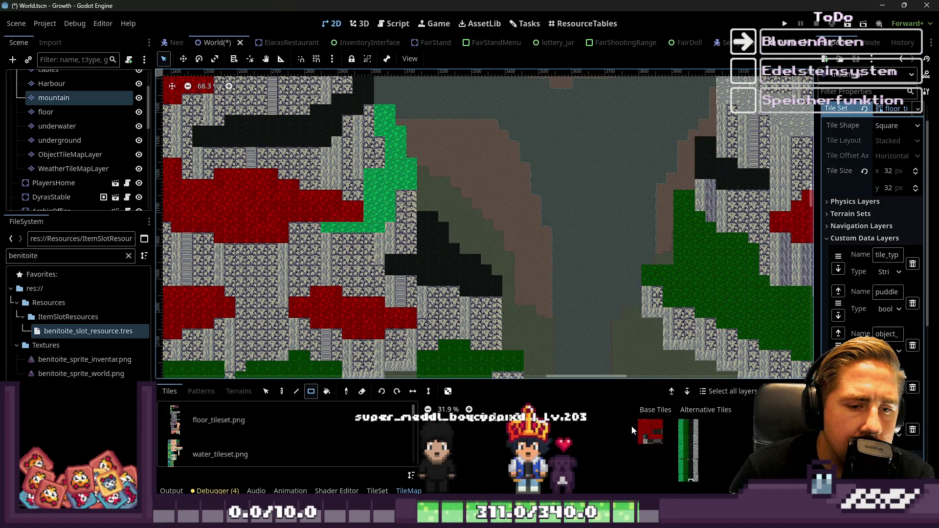
Pick the red marker tile and paint red rectangles over the green patches
scroll(682, 418, "up", 5)
left_click(719, 422)
scroll(388, 216, "up", 1)
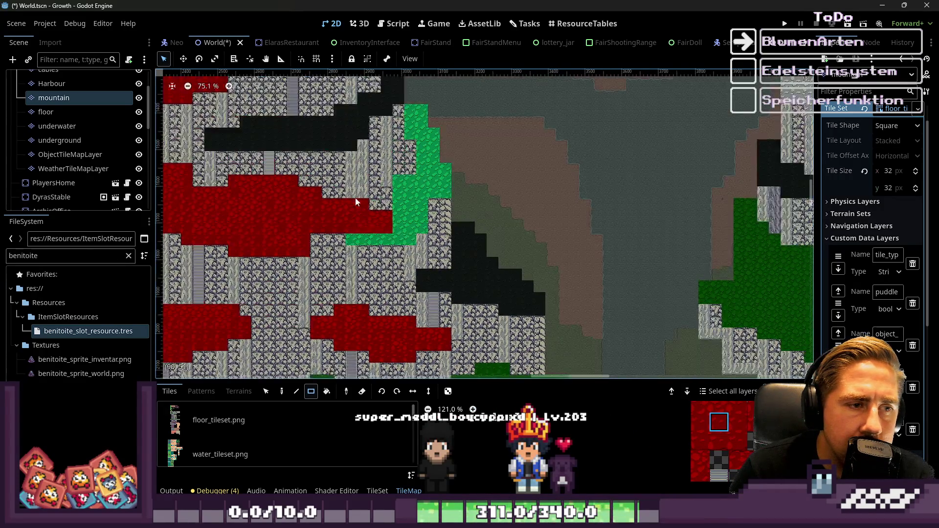
scroll(388, 217, "up", 5)
left_click_drag(440, 237, 445, 233)
left_click_drag(435, 170, 471, 241)
scroll(497, 277, "up", 3)
left_click_drag(474, 153, 497, 253)
left_click_drag(455, 115, 477, 156)
Fill the red summit area with dark tiles, undoing the last extra rectangle
scroll(559, 149, "down", 10)
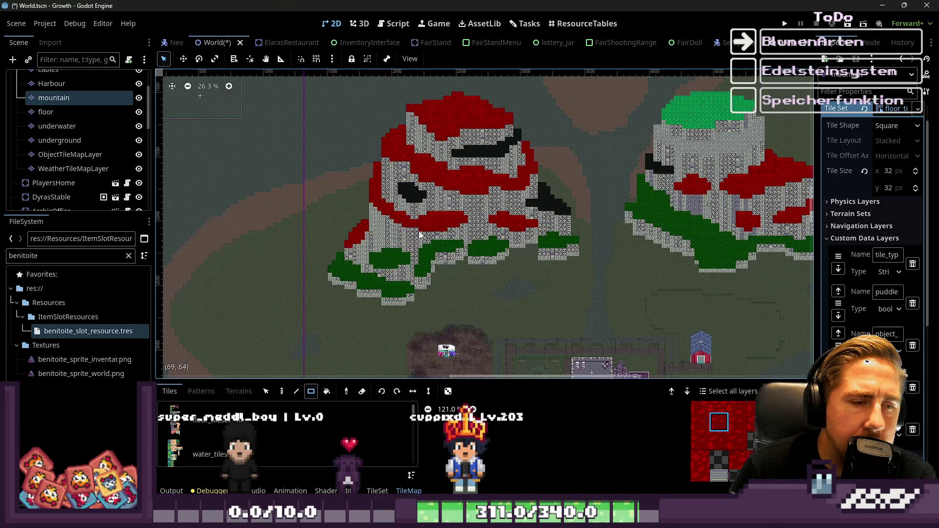
scroll(747, 454, "down", 5)
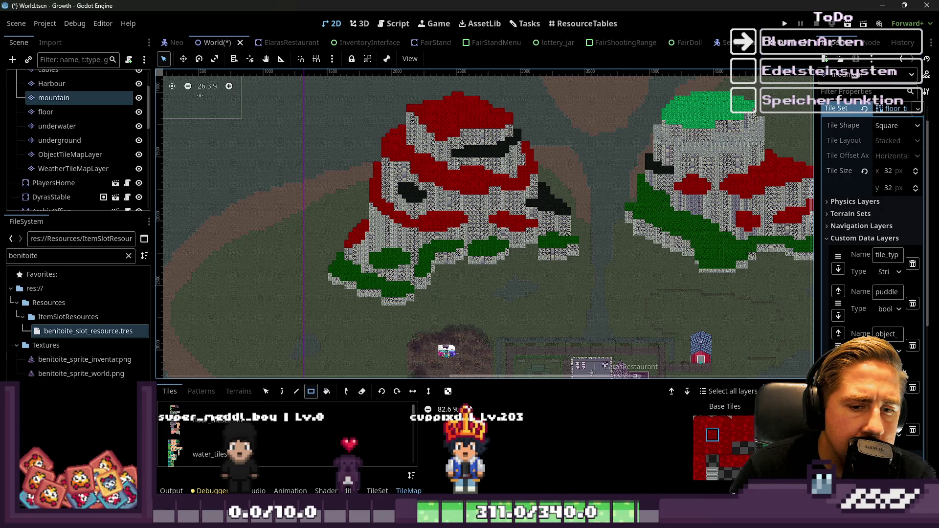
scroll(712, 435, "down", 3)
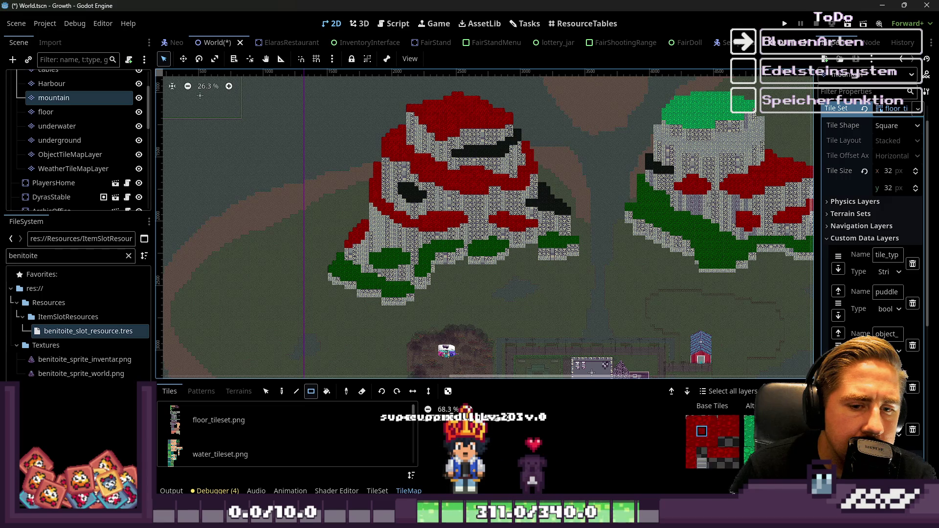
scroll(712, 440, "up", 2)
scroll(422, 92, "up", 12)
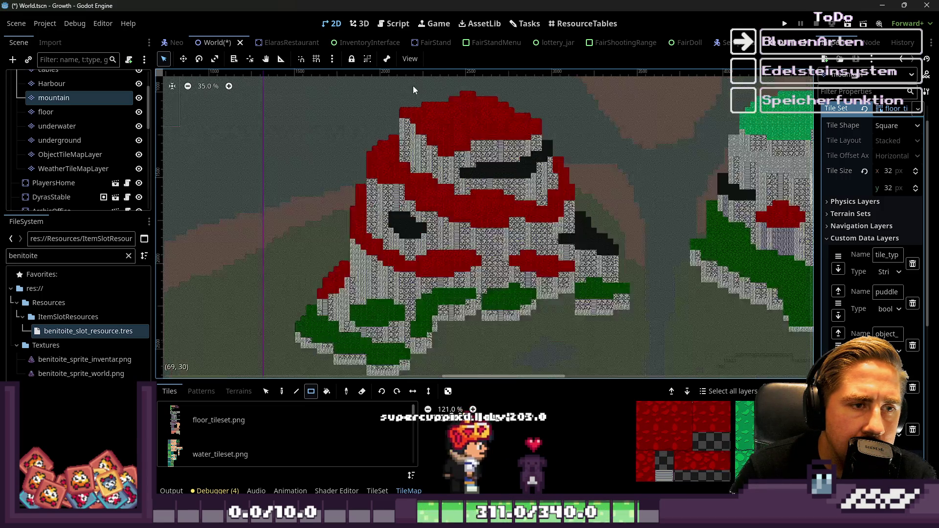
mouse_move(432, 110)
left_mouse_down()
mouse_move(646, 171)
mouse_move(625, 183)
left_mouse_up()
scroll(623, 160, "up", 5)
scroll(694, 440, "down", 3)
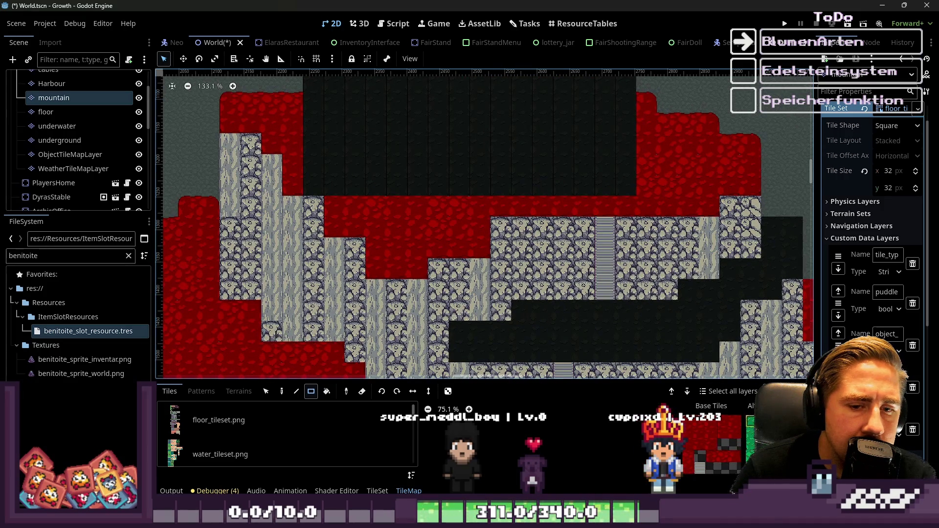
scroll(695, 431, "down", 2)
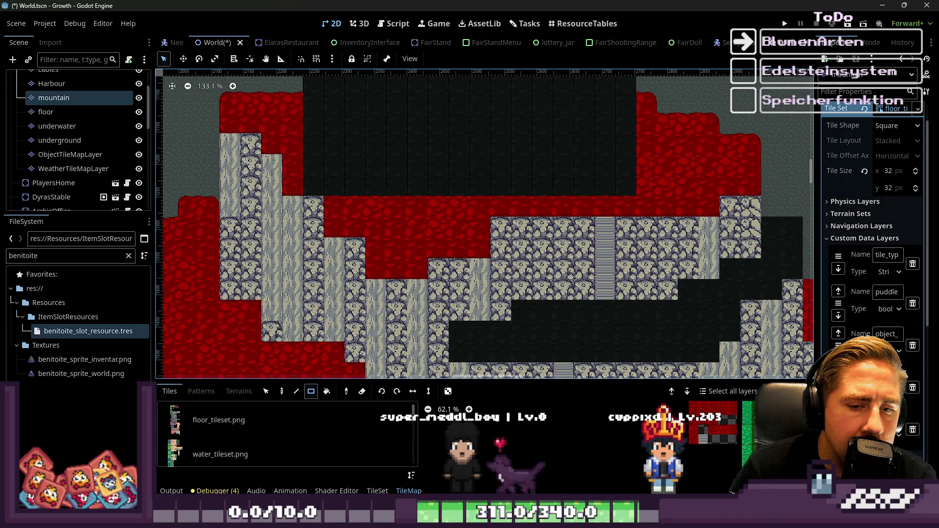
scroll(613, 292, "down", 3)
scroll(414, 123, "up", 4)
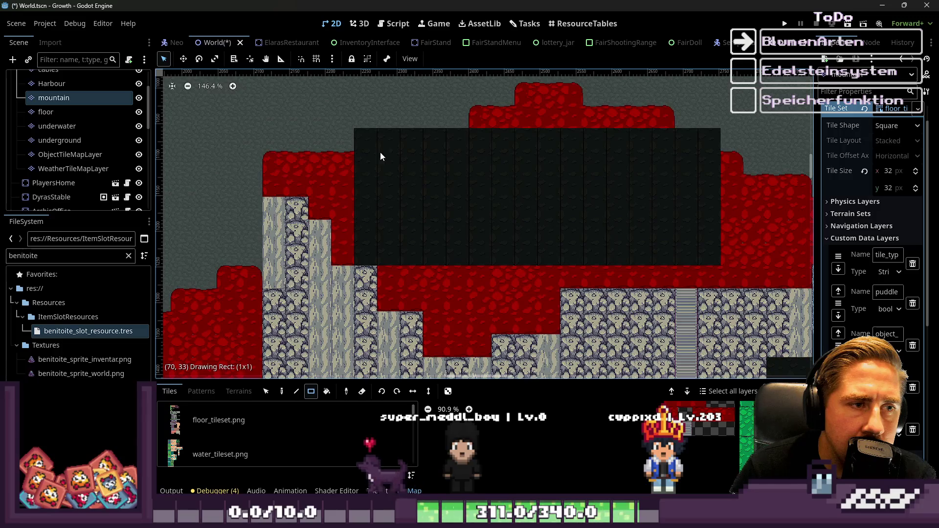
mouse_move(475, 113)
left_mouse_down()
mouse_move(637, 180)
mouse_move(671, 180)
left_mouse_up()
left_click_drag(524, 90, 587, 177)
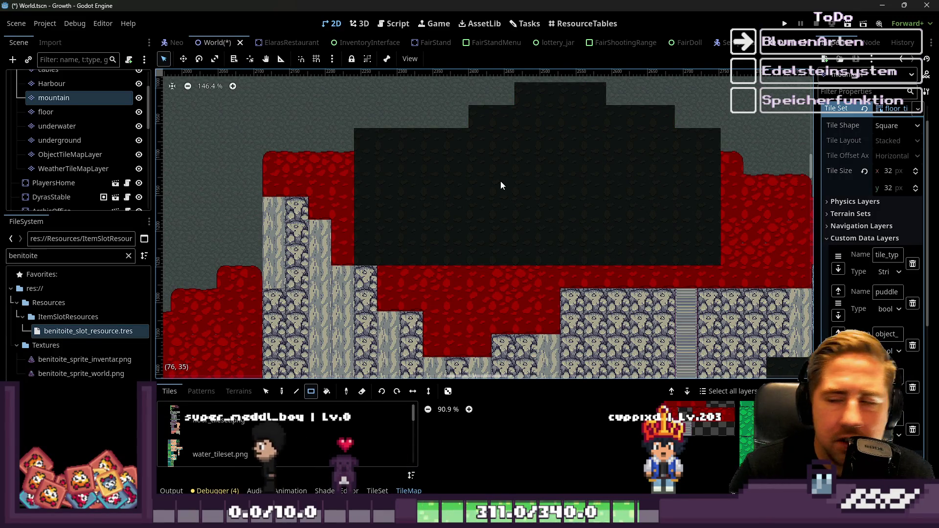
key("ctrl+z")
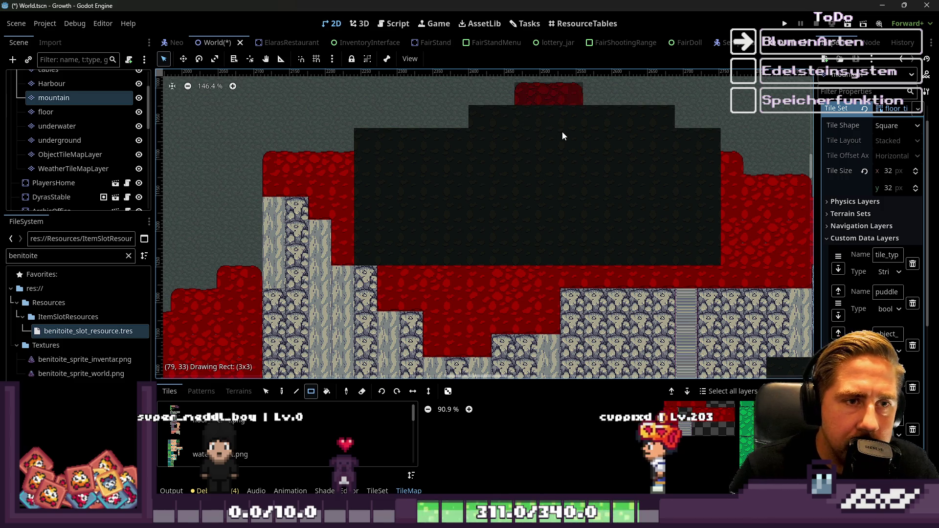
Darken the remaining red tile rows, undoing one misplaced dark rectangle
scroll(555, 143, "down", 2)
scroll(716, 186, "up", 3)
left_click_drag(736, 172, 526, 217)
left_click_drag(684, 151, 580, 127)
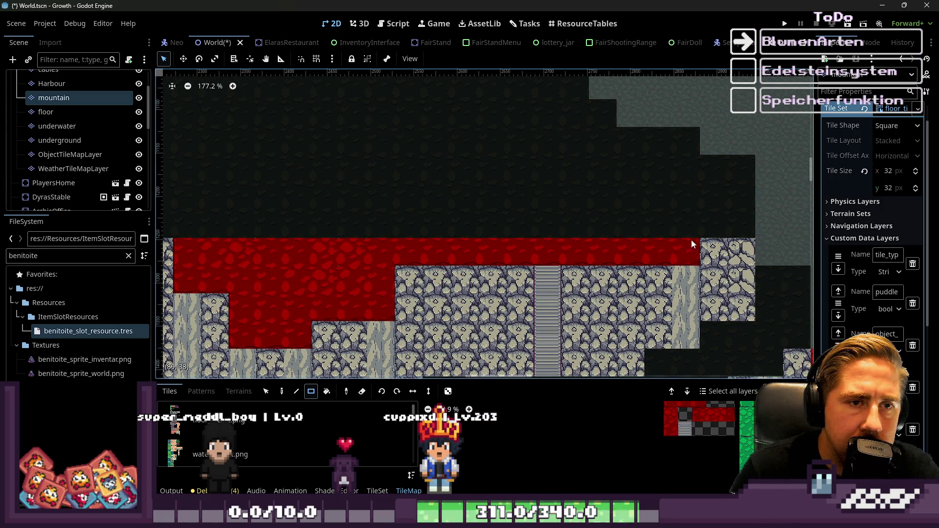
scroll(372, 231, "left", 5)
mouse_move(686, 257)
left_mouse_down()
mouse_move(313, 252)
mouse_move(560, 172)
left_mouse_up()
key("ctrl+z")
Cover the last red patches and column with dark tiles, including an 8x4 rectangle
left_click_drag(341, 260, 538, 190)
left_click_drag(405, 310, 447, 253)
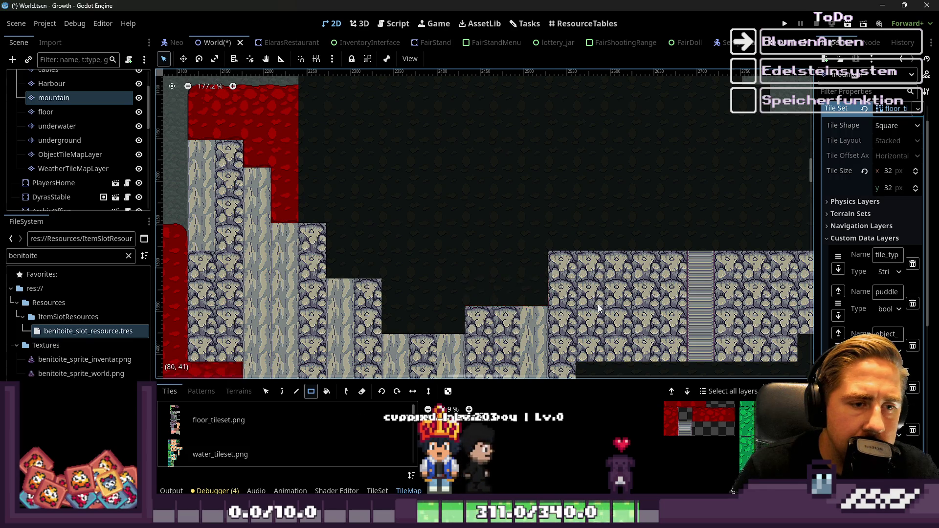
scroll(392, 177, "left", 3)
scroll(392, 177, "up", 3)
scroll(391, 179, "up", 1)
left_click_drag(391, 178, 447, 295)
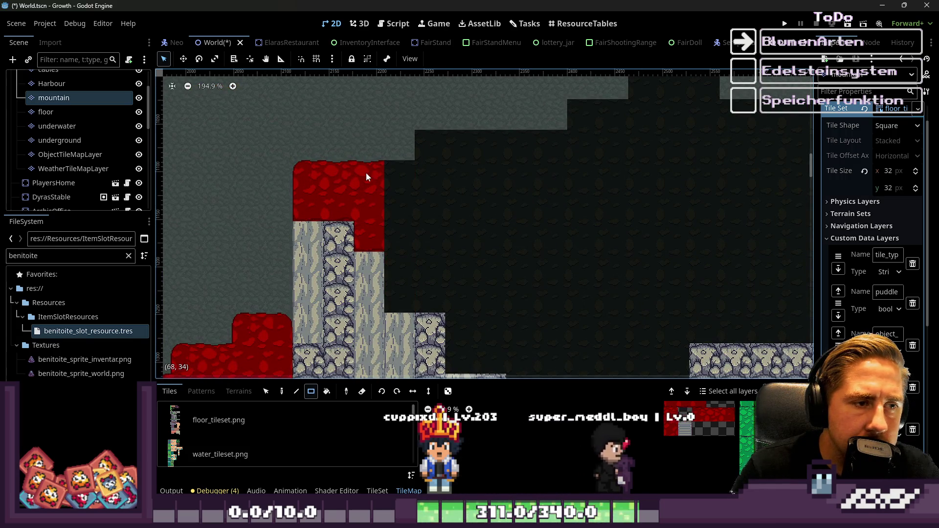
left_click_drag(366, 205, 365, 204)
scroll(330, 126, "down", 10)
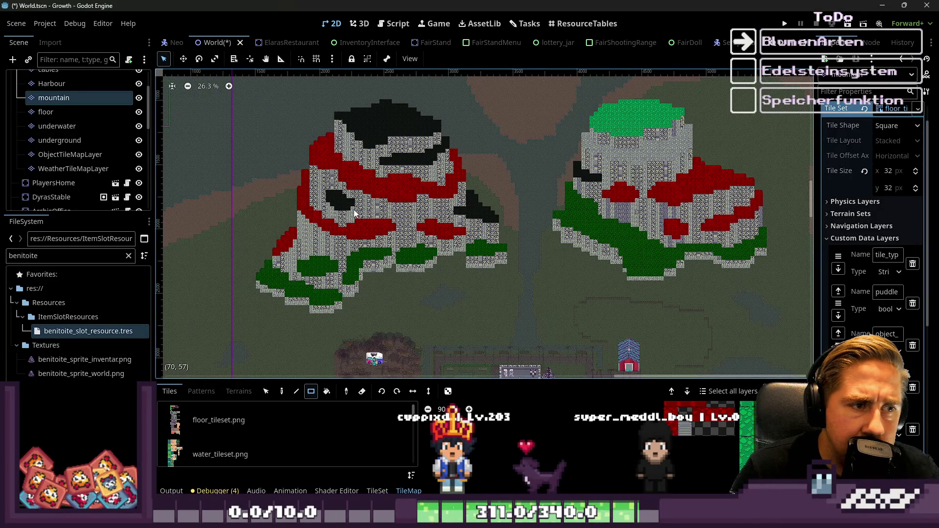
Paint a 2x4 green patch on the mountain and a small dark tile rectangle
scroll(635, 156, "up", 2)
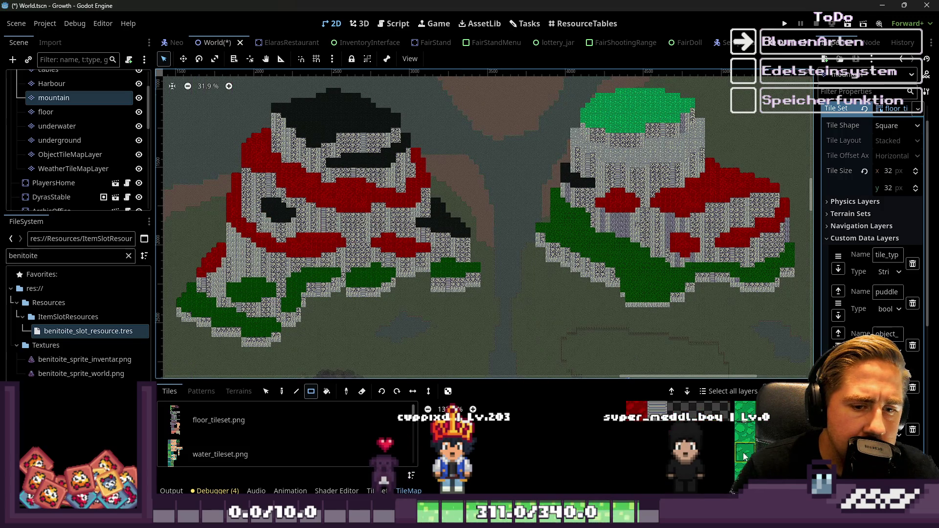
scroll(569, 227, "up", 15)
left_click_drag(571, 141, 605, 225)
left_click_drag(627, 208, 628, 208)
left_click_drag(751, 230, 750, 230)
Paint a narrow strip and a stone column over the right mountain's red tiles
scroll(538, 165, "down", 20)
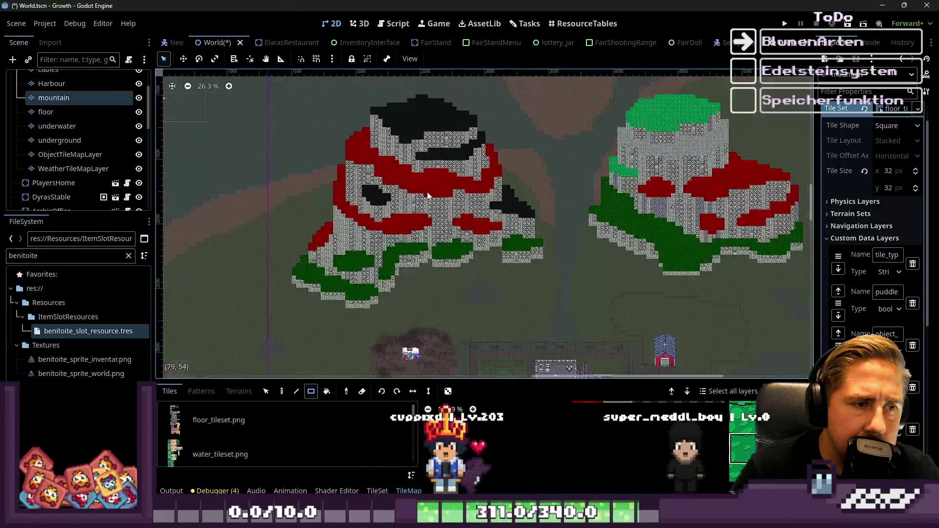
scroll(429, 194, "up", 1)
scroll(756, 196, "down", 6)
scroll(638, 255, "up", 6)
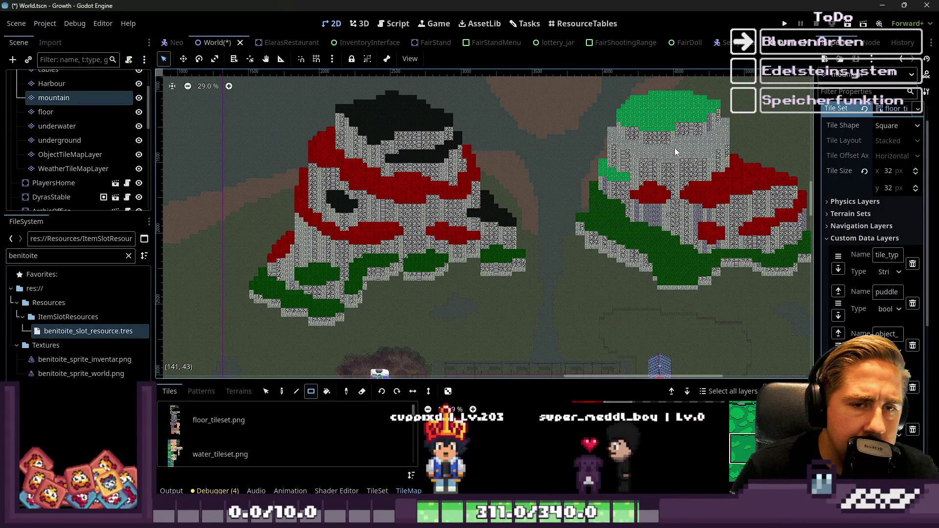
scroll(763, 200, "up", 10)
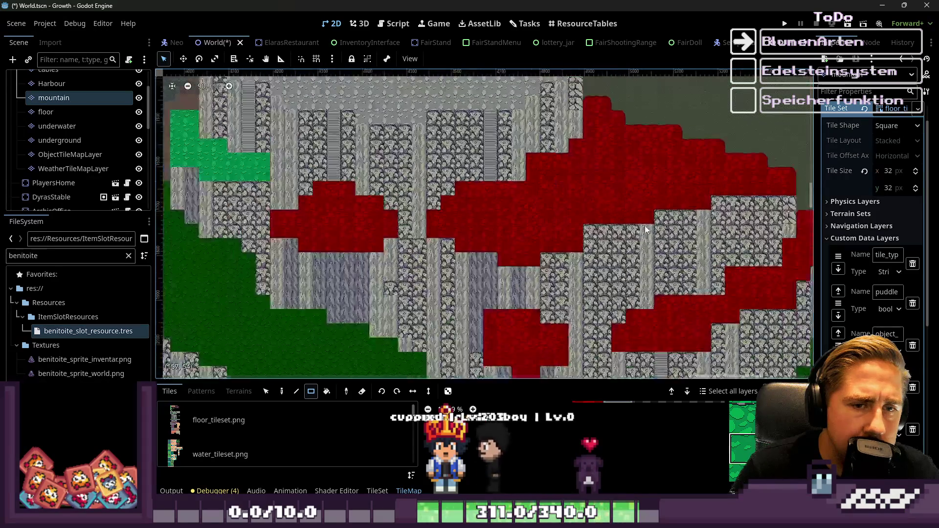
scroll(520, 167, "up", 3)
scroll(479, 147, "down", 5)
scroll(433, 126, "up", 5)
scroll(432, 125, "down", 3)
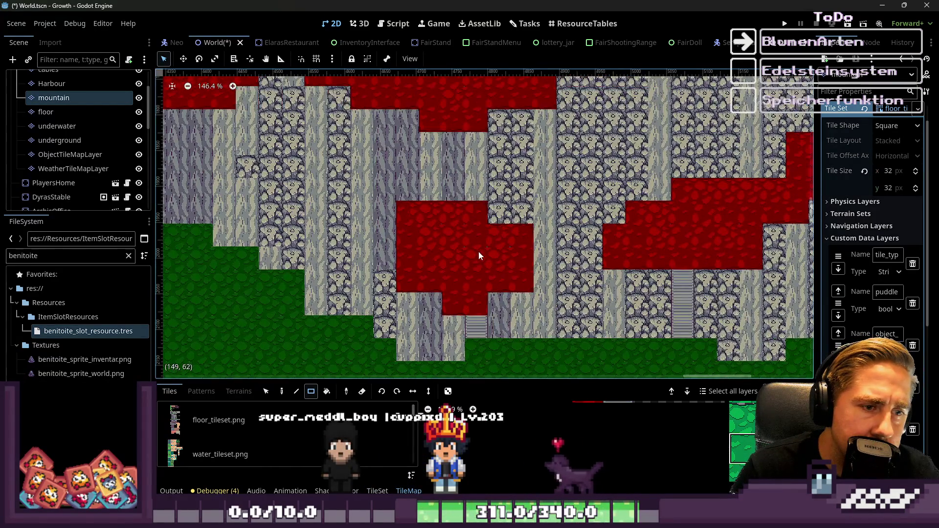
scroll(626, 313, "down", 5)
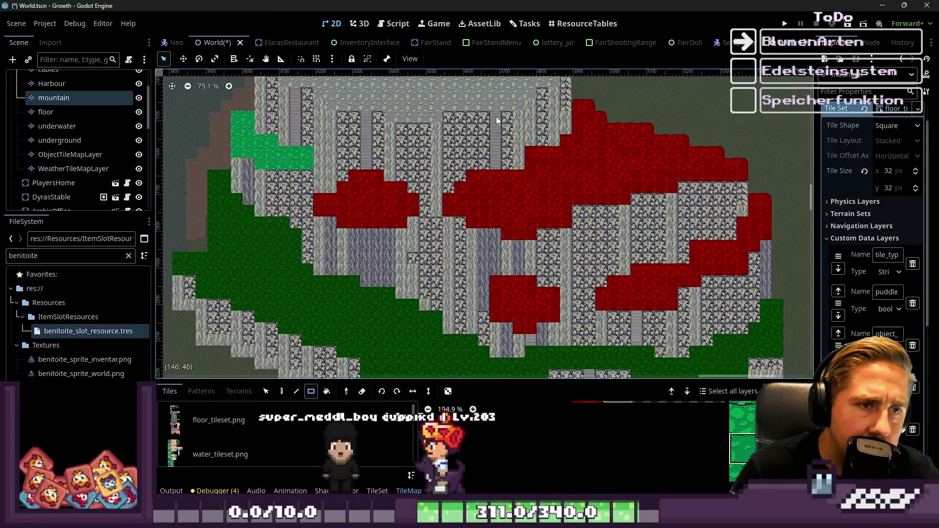
scroll(482, 256, "up", 2)
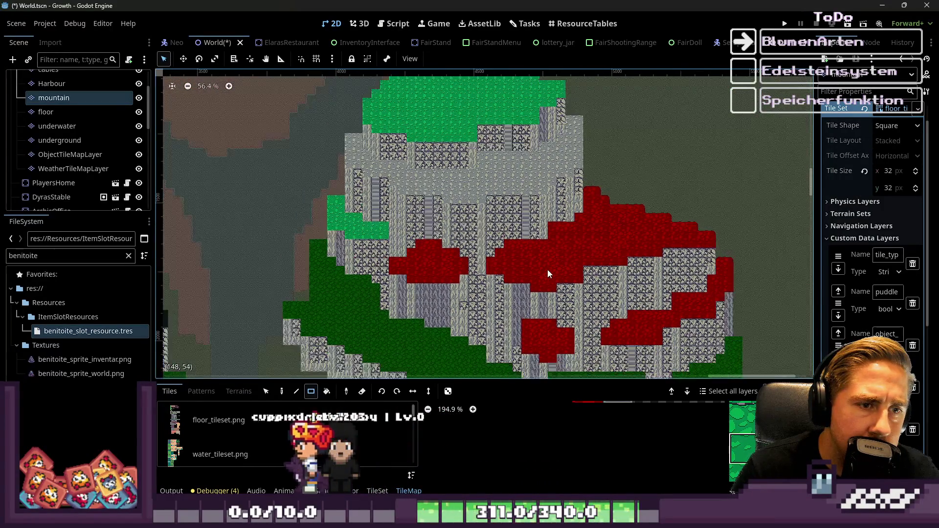
scroll(547, 273, "down", 1)
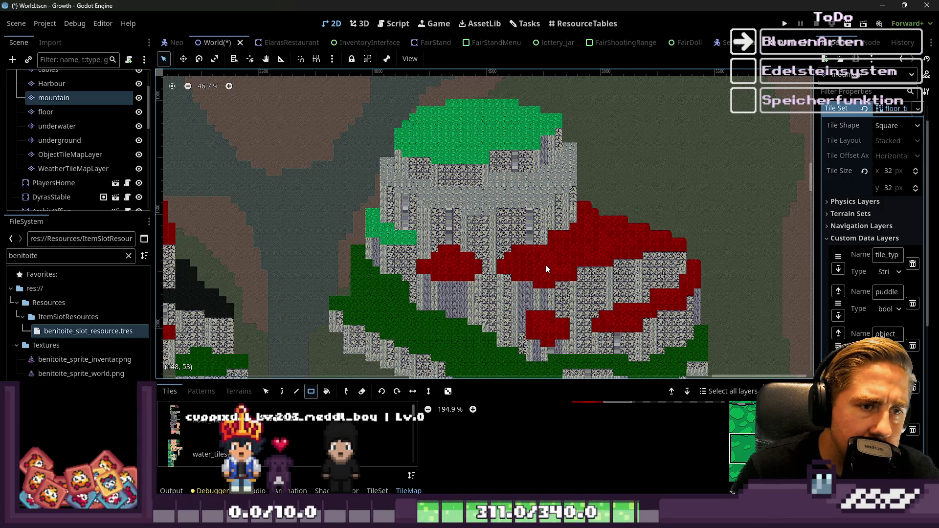
scroll(695, 440, "down", 5)
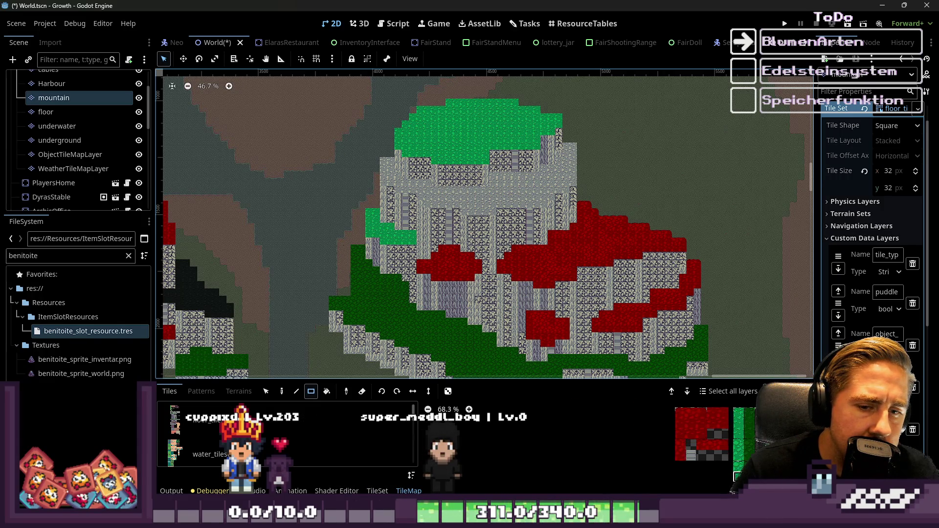
scroll(501, 194, "up", 6)
mouse_move(533, 134)
left_mouse_down()
mouse_move(570, 264)
mouse_move(563, 295)
left_mouse_up()
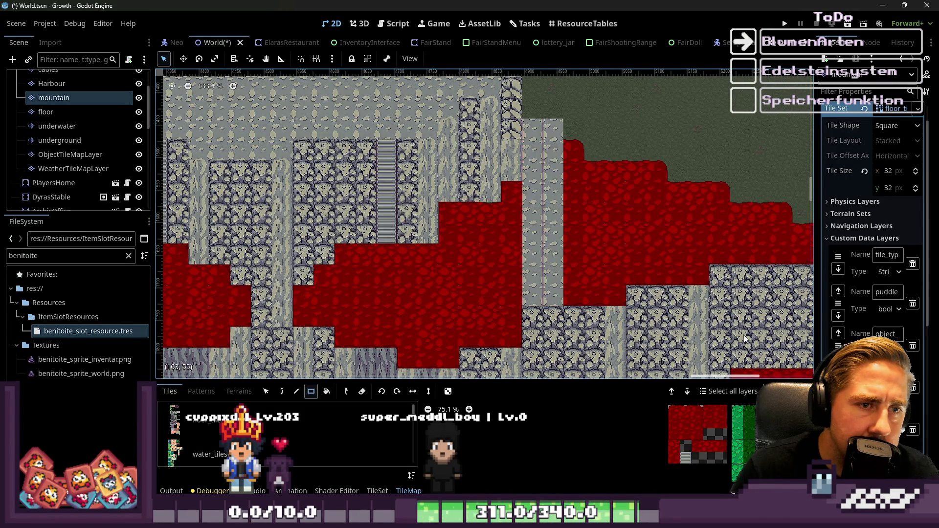
scroll(743, 335, "down", 3)
scroll(747, 441, "up", 4)
scroll(747, 420, "down", 3)
scroll(747, 415, "up", 2)
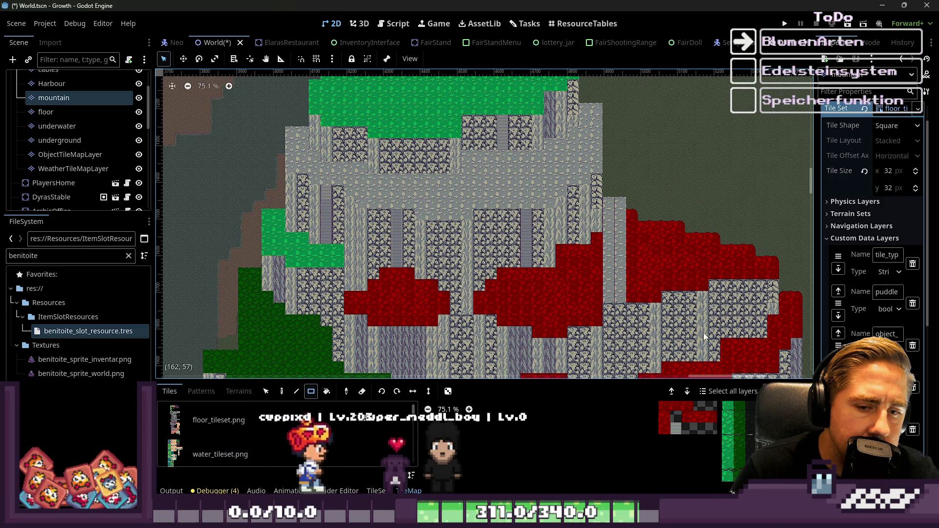
scroll(648, 242, "up", 3)
mouse_move(594, 193)
left_mouse_down()
mouse_move(594, 327)
mouse_move(625, 329)
mouse_move(588, 313)
mouse_move(590, 360)
left_mouse_up()
Extend the stone column and fill nearby red patches with grey stone
scroll(625, 329, "up", 3)
scroll(566, 220, "right", 5)
scroll(566, 220, "down", 1)
mouse_move(783, 254)
left_mouse_down()
mouse_move(729, 272)
mouse_move(512, 280)
mouse_move(501, 327)
left_mouse_up()
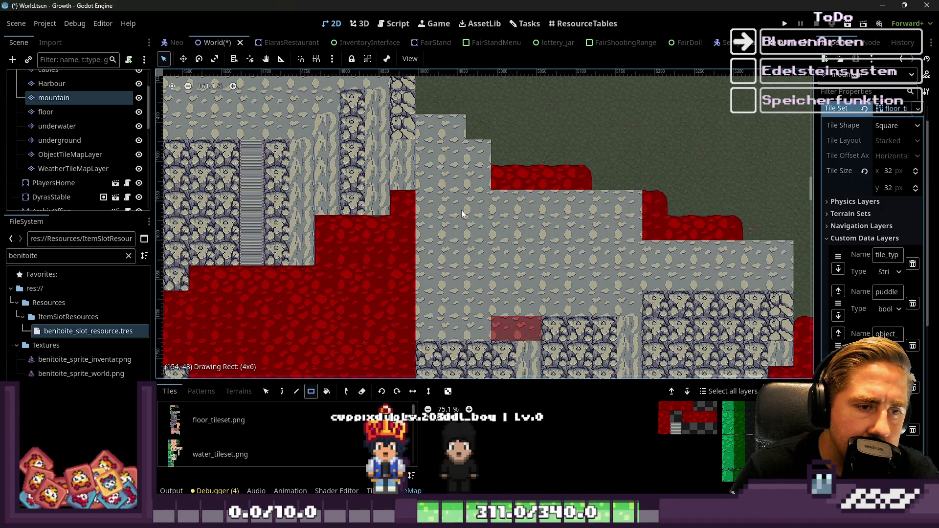
left_click_drag(465, 221, 465, 221)
left_click_drag(653, 201, 736, 234)
Cover the large red block, the next block and the leftover small red tiles with stone
scroll(621, 254, "left", 3)
scroll(502, 200, "down", 1)
left_click_drag(484, 195, 551, 325)
scroll(608, 203, "left", 2)
scroll(607, 203, "down", 1)
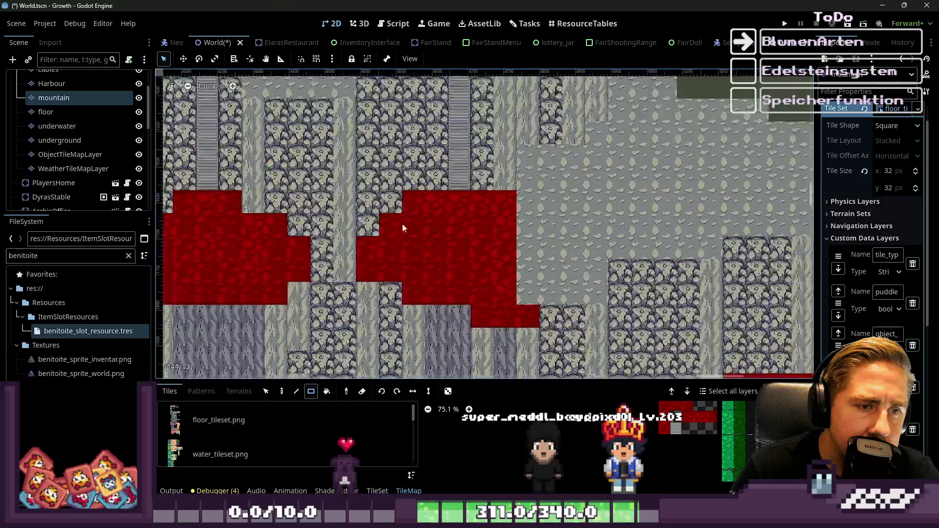
left_click_drag(410, 205, 511, 293)
left_click_drag(523, 313, 504, 298)
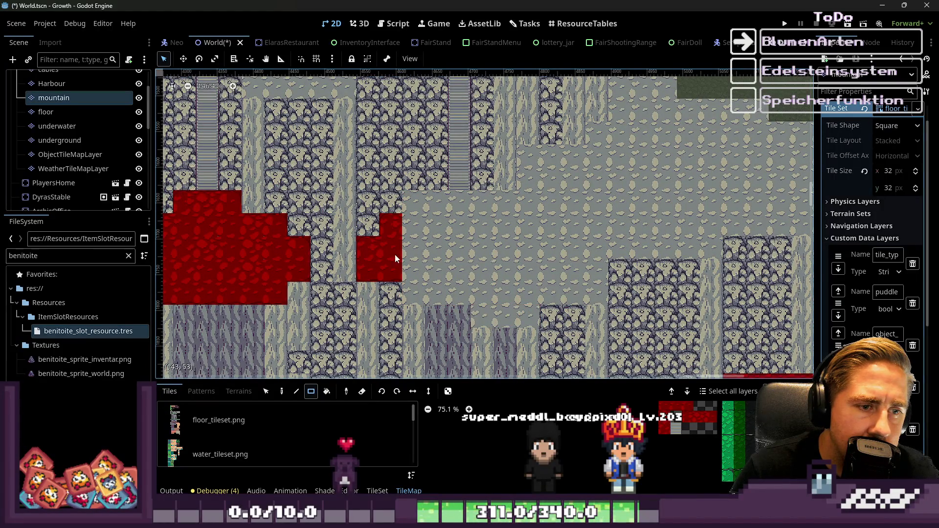
scroll(550, 236, "down", 15)
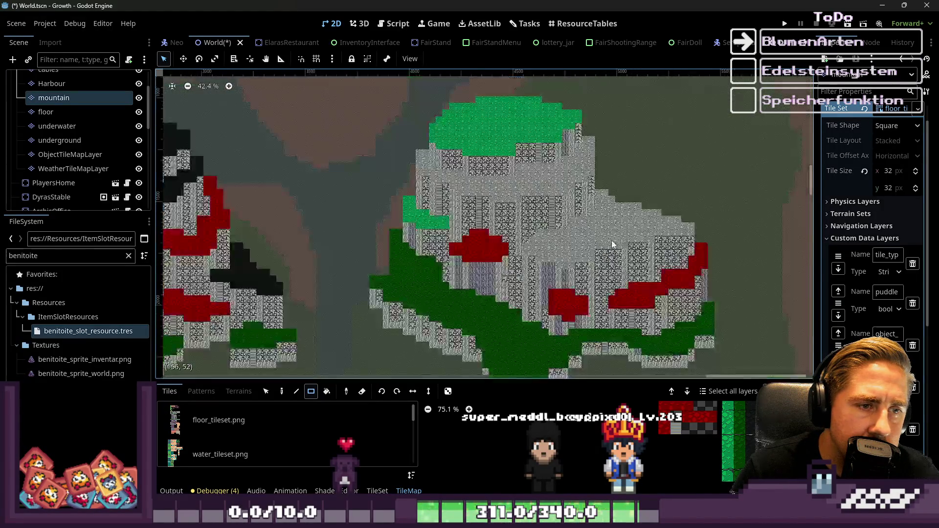
scroll(445, 211, "up", 4)
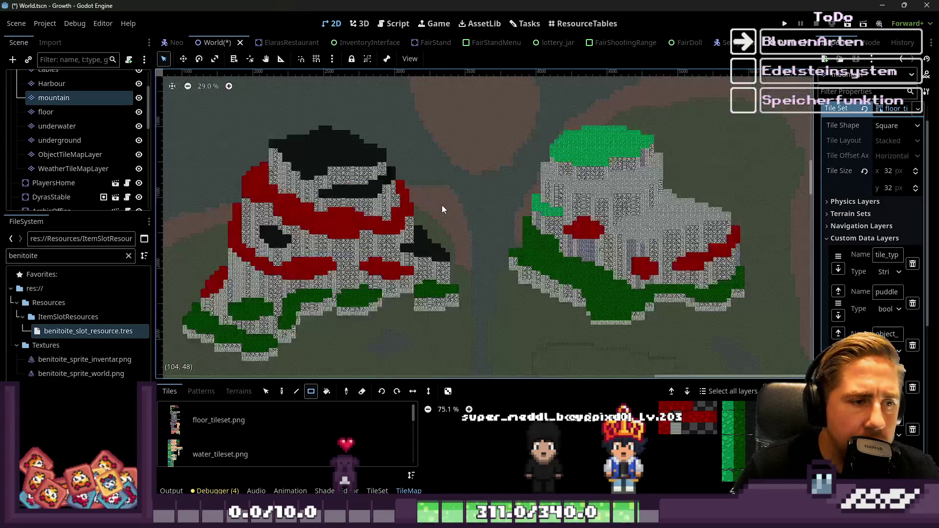
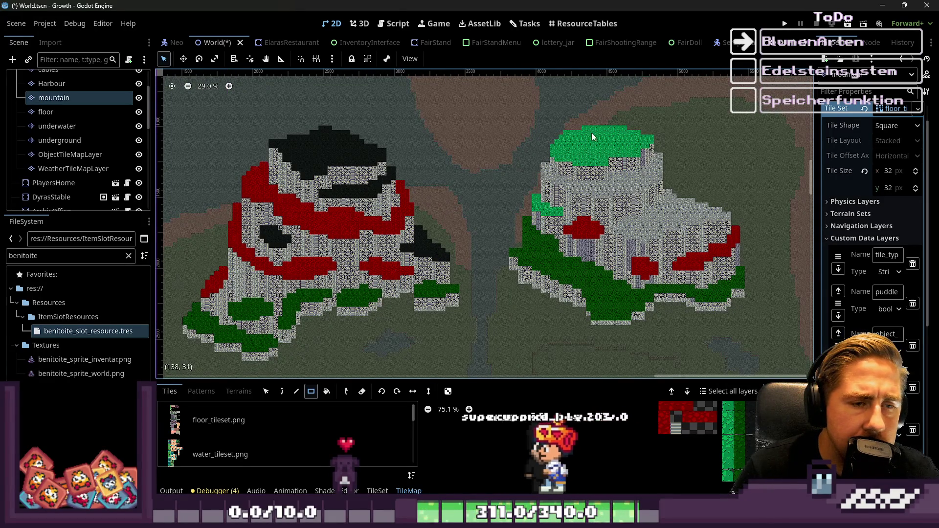
Briefly enlarge the tile panel to inspect the tilesets, then restore it to show the map
scroll(624, 194, "up", 1)
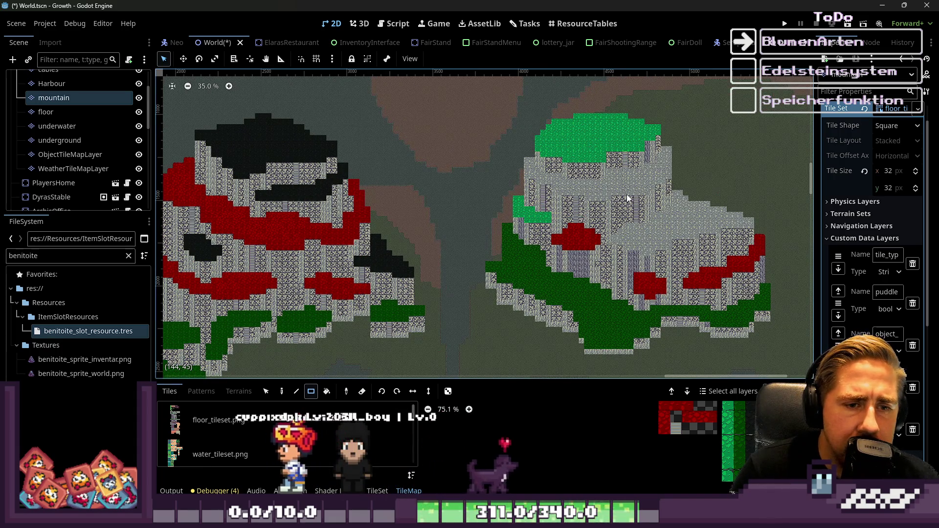
scroll(631, 206, "down", 2)
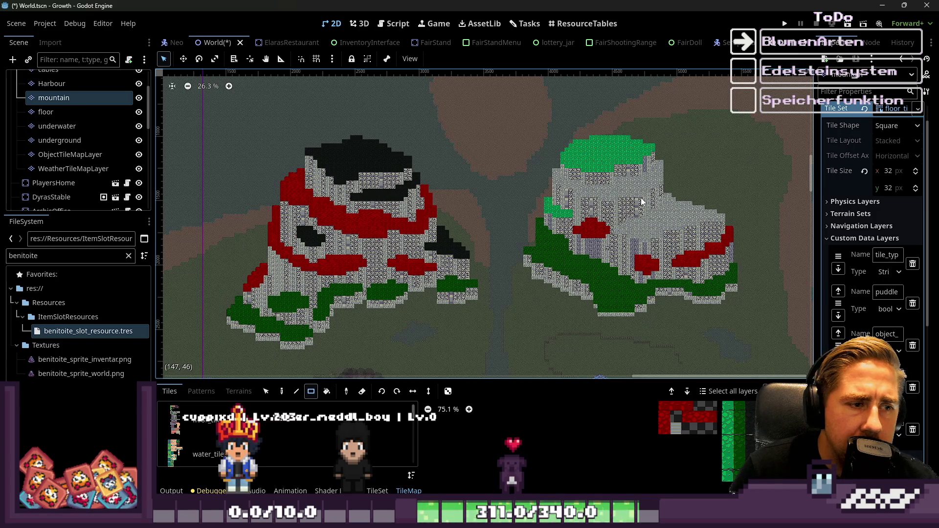
scroll(643, 206, "up", 3)
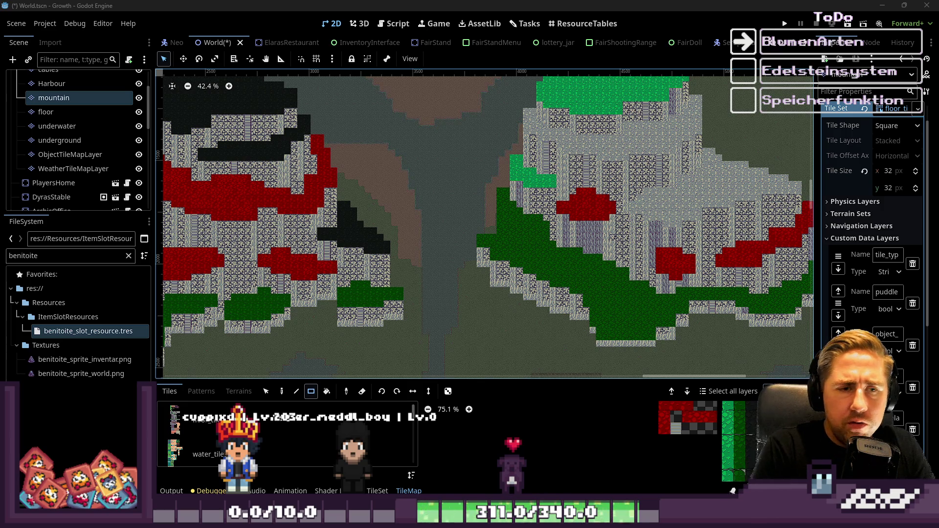
scroll(597, 255, "down", 1)
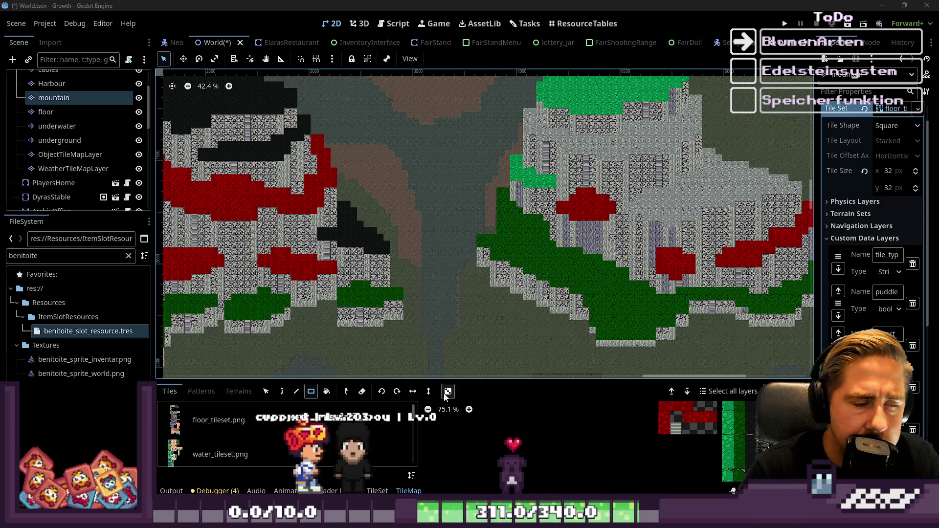
scroll(502, 206, "left", 5)
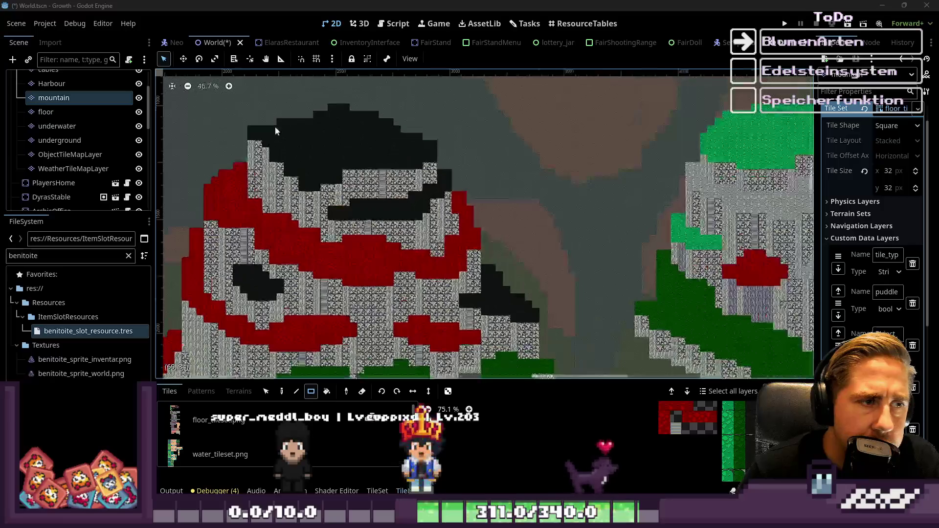
scroll(419, 145, "up", 1)
scroll(370, 101, "up", 5)
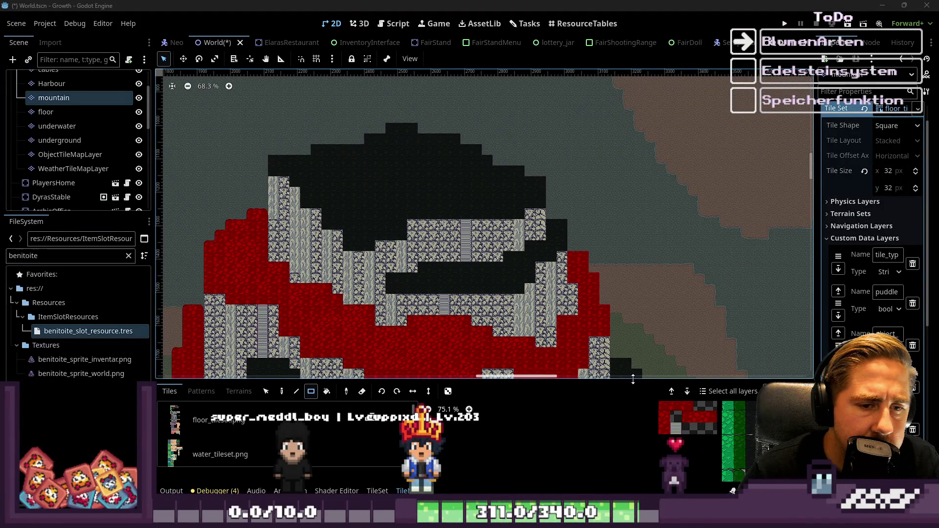
left_click_drag(633, 379, 633, 89)
scroll(779, 260, "up", 5)
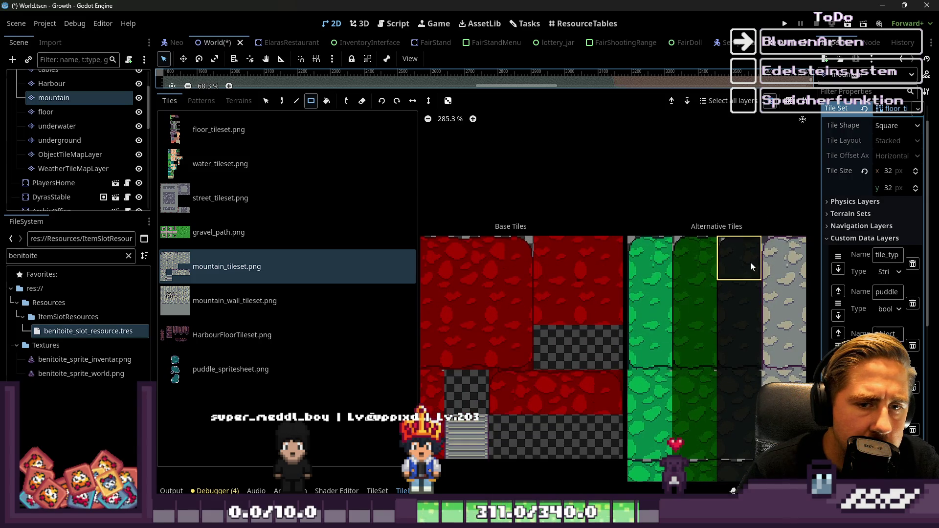
left_click_drag(417, 96, 416, 384)
Make the tile panel taller and select the dark mountain-top tile from mountain_tileset.png
scroll(396, 163, "up", 5)
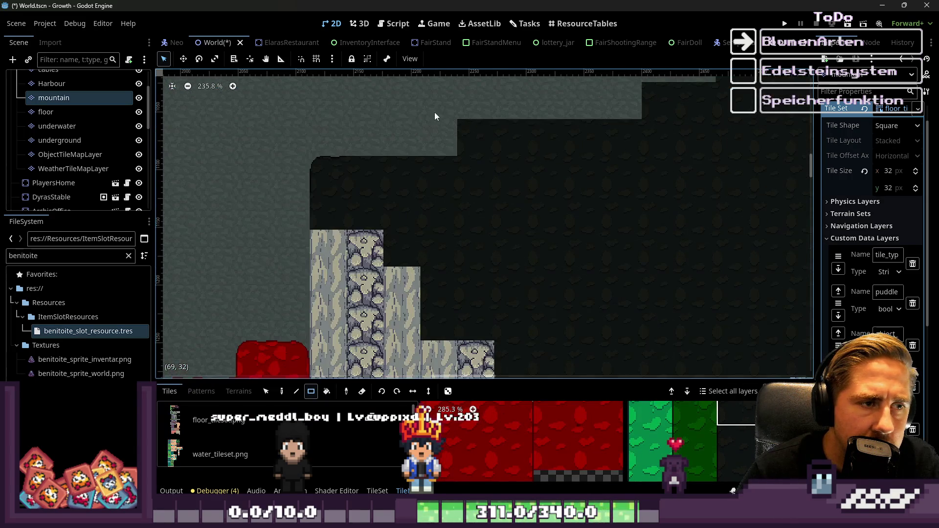
scroll(618, 116, "up", 3)
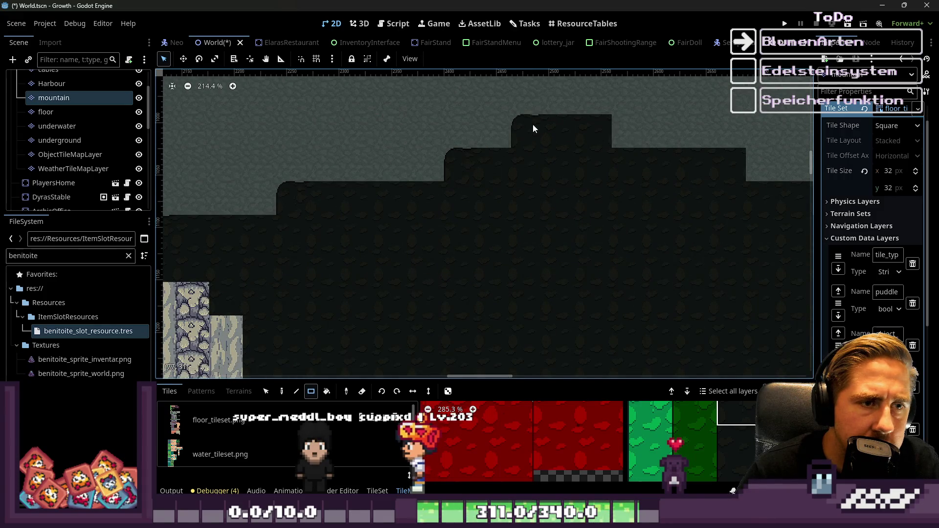
scroll(533, 124, "down", 7)
scroll(556, 121, "down", 8)
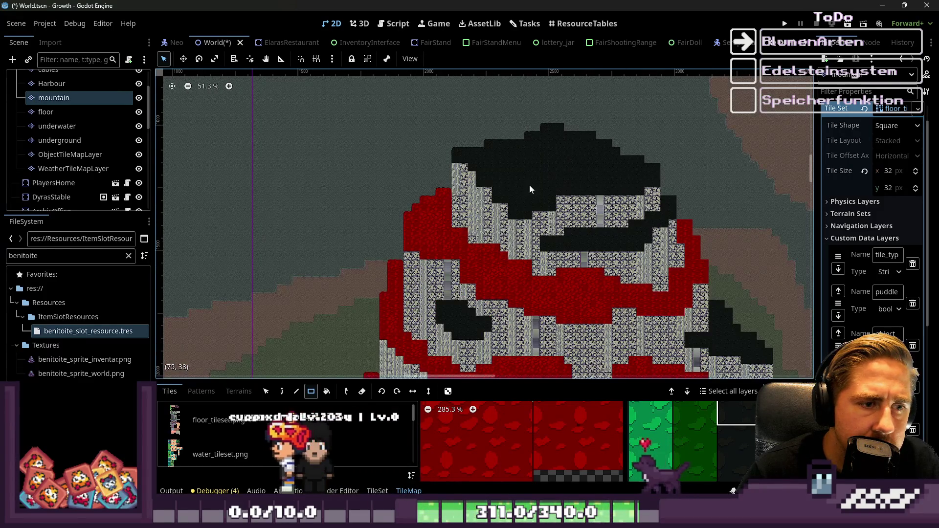
scroll(530, 195, "down", 1)
scroll(685, 440, "down", 4)
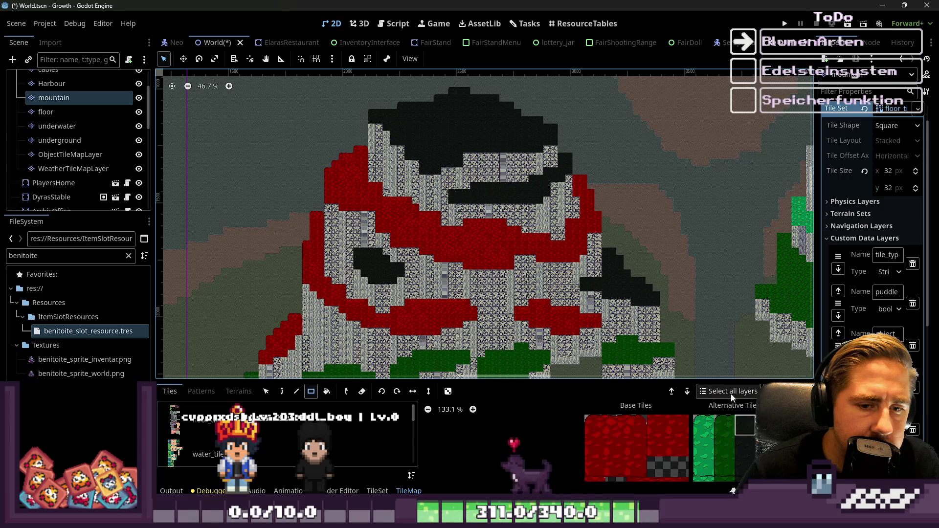
scroll(710, 440, "up", 6)
left_click_drag(697, 382, 697, 246)
left_click(708, 323)
Zoom and pan the viewport along the mountain layer's summit edge
scroll(352, 99, "up", 12)
scroll(382, 130, "up", 1)
scroll(397, 145, "up", 1)
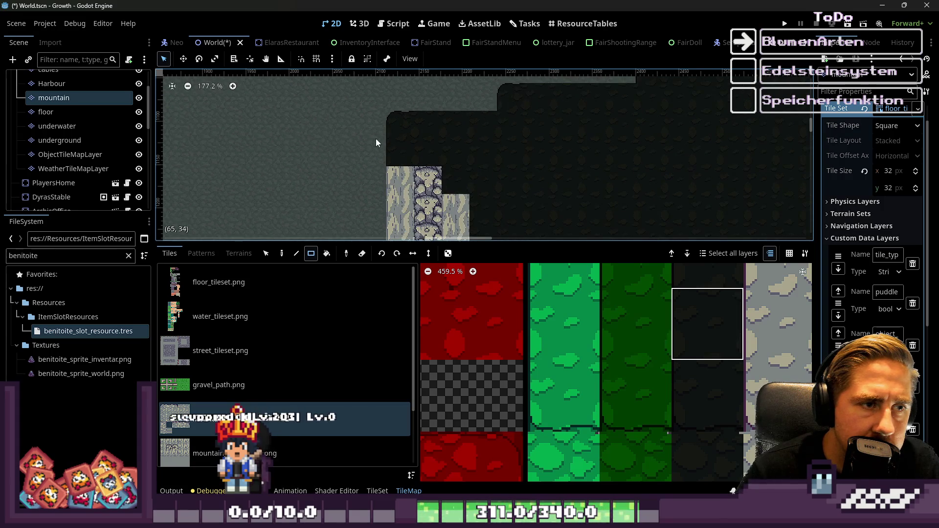
scroll(436, 146, "up", 8)
scroll(339, 168, "down", 11)
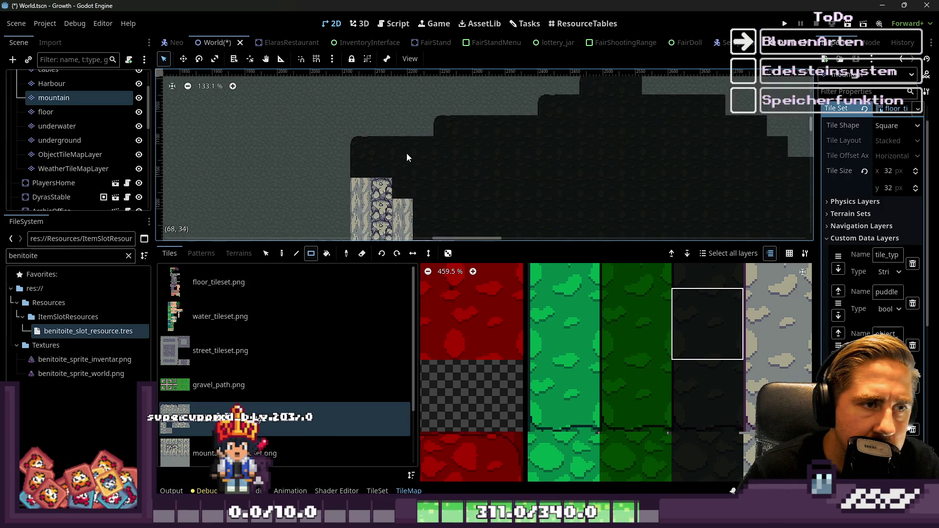
scroll(490, 137, "down", 1)
scroll(426, 170, "up", 1)
scroll(536, 161, "down", 4)
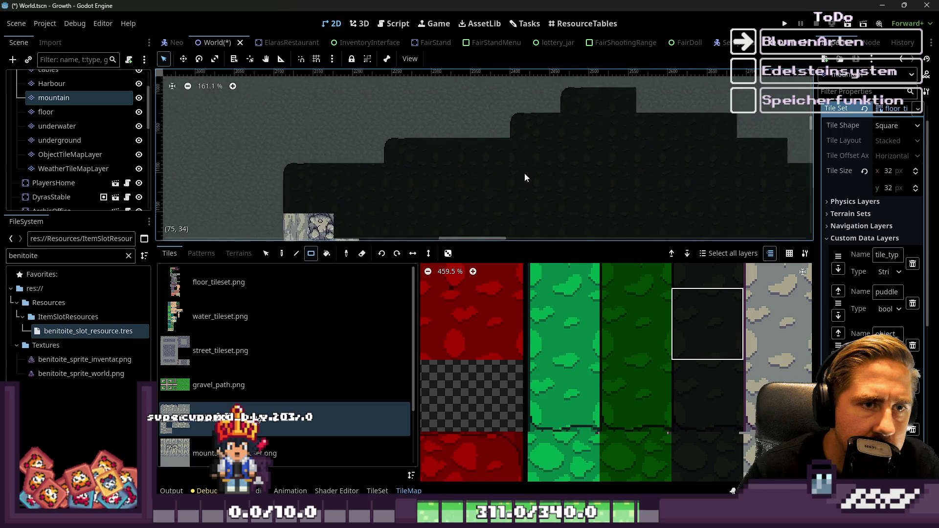
scroll(600, 118, "up", 3)
scroll(559, 93, "down", 12)
scroll(550, 136, "down", 7)
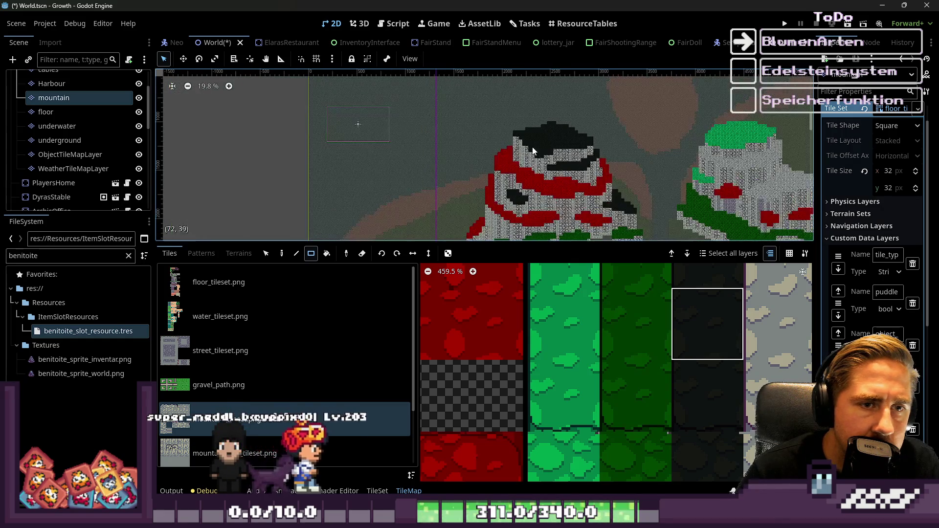
scroll(549, 136, "up", 17)
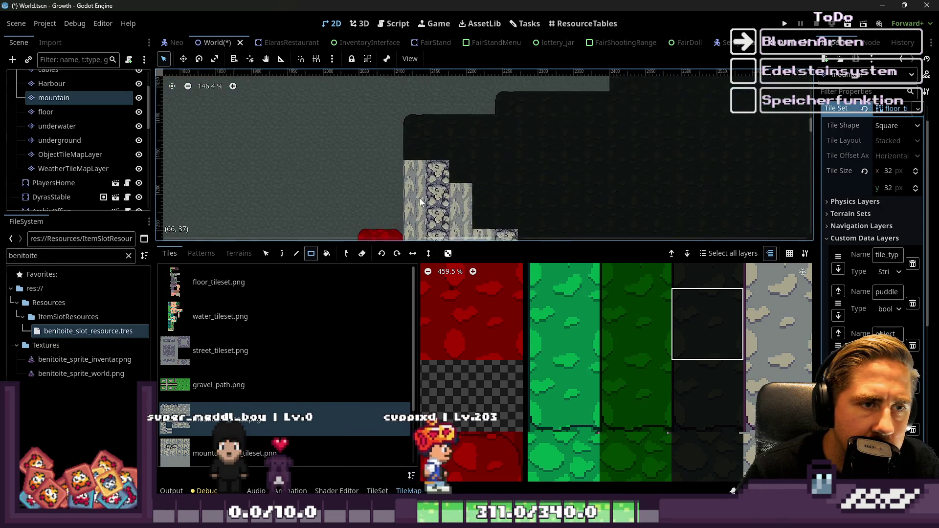
scroll(443, 130, "up", 9)
scroll(709, 464, "down", 10)
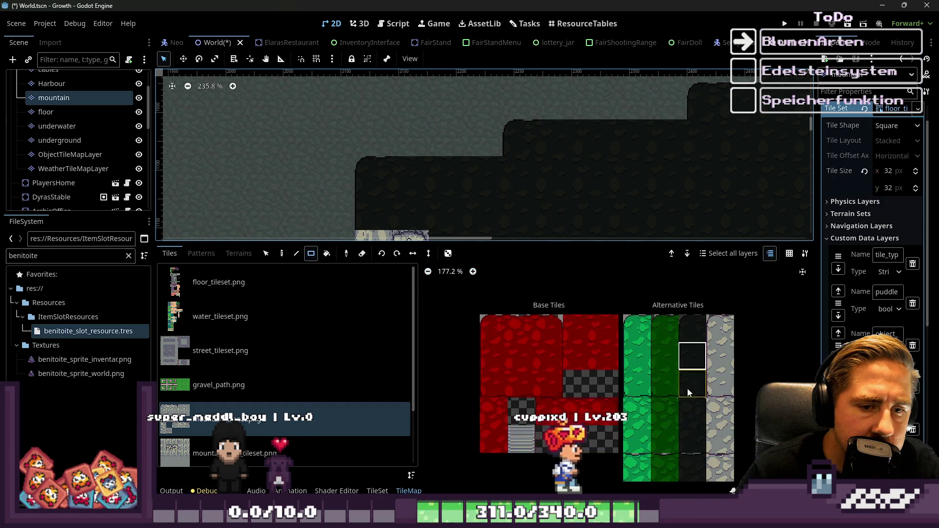
scroll(728, 479, "up", 6)
scroll(707, 322, "down", 3)
scroll(655, 361, "up", 5)
scroll(387, 185, "up", 6)
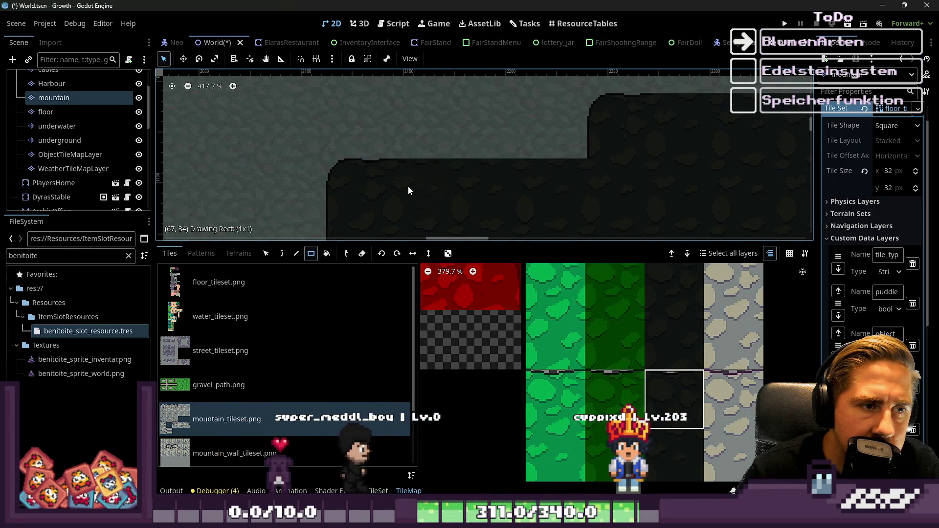
scroll(462, 172, "down", 4)
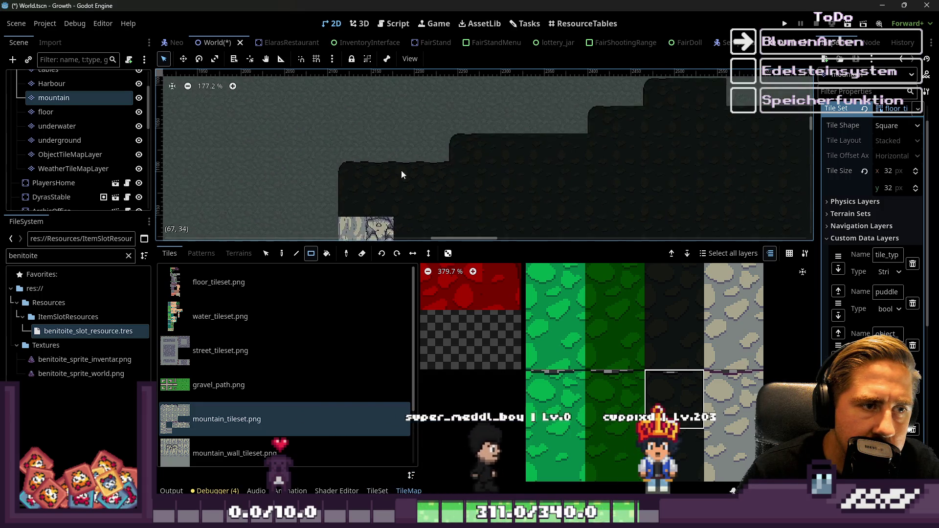
scroll(537, 183, "up", 8)
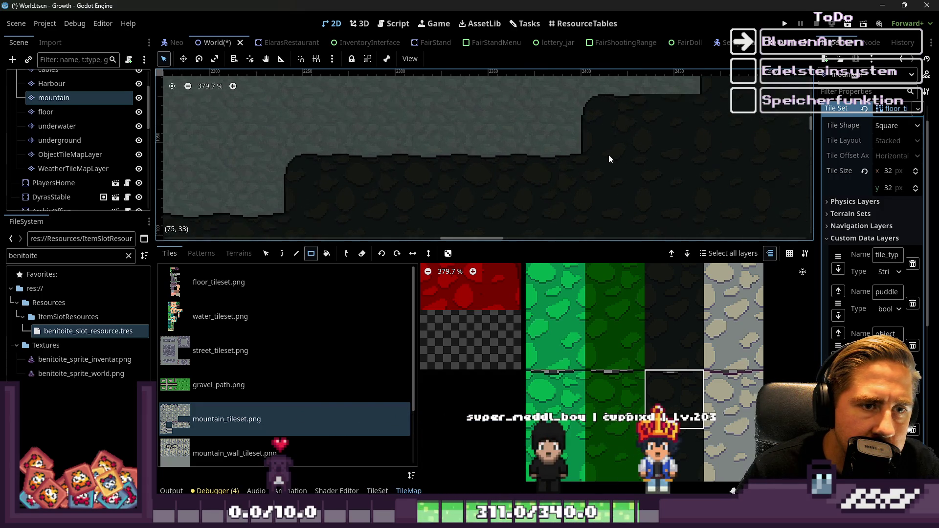
scroll(490, 171, "down", 6)
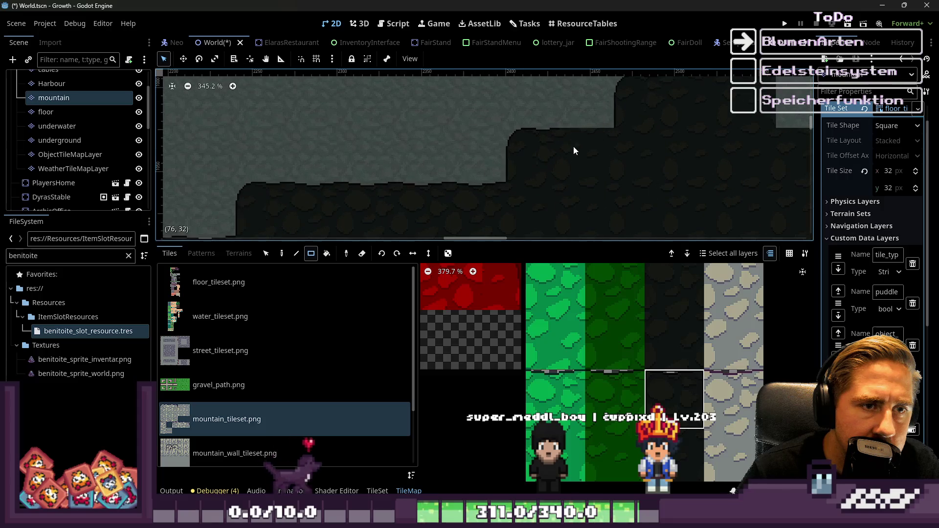
scroll(651, 152, "right", 3)
scroll(737, 142, "down", 1)
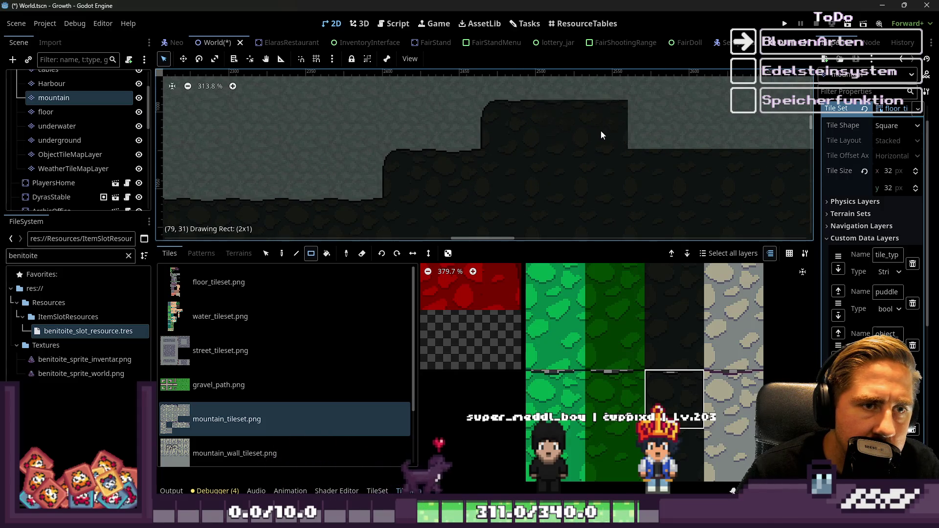
scroll(601, 129, "down", 2)
scroll(538, 171, "right", 2)
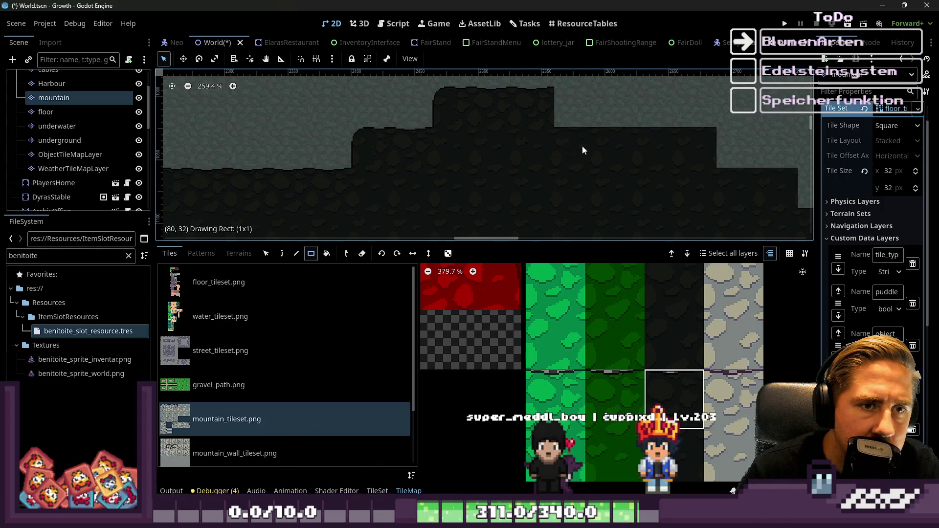
scroll(688, 163, "down", 2)
scroll(676, 198, "right", 2)
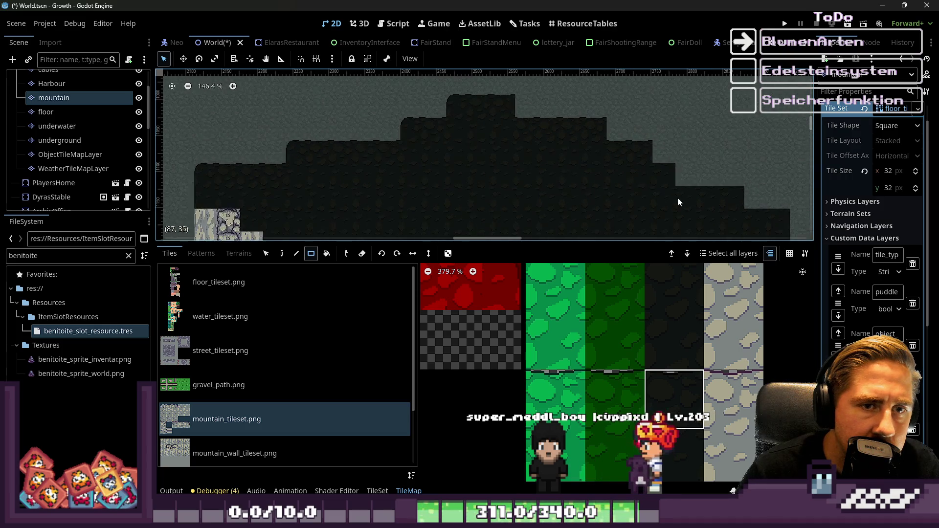
scroll(485, 115, "down", 3)
scroll(678, 199, "right", 2)
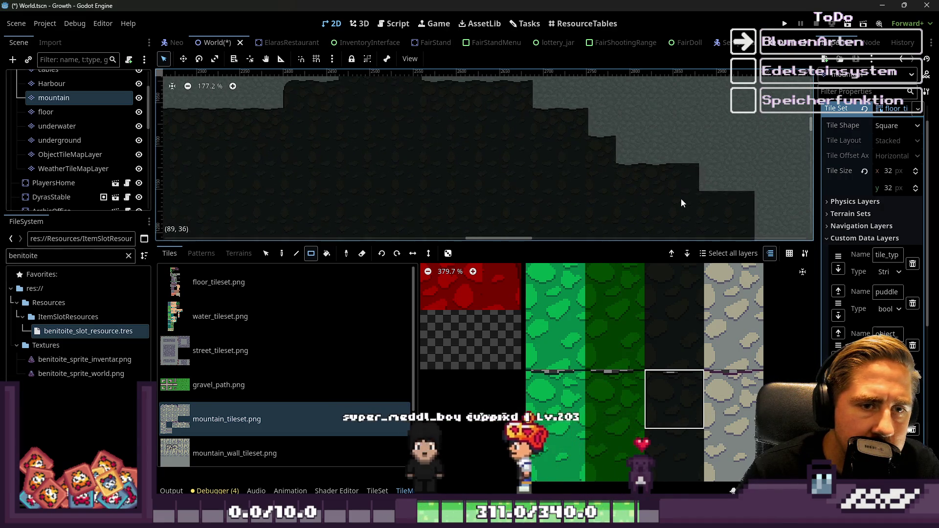
scroll(557, 146, "right", 2)
scroll(503, 111, "down", 3)
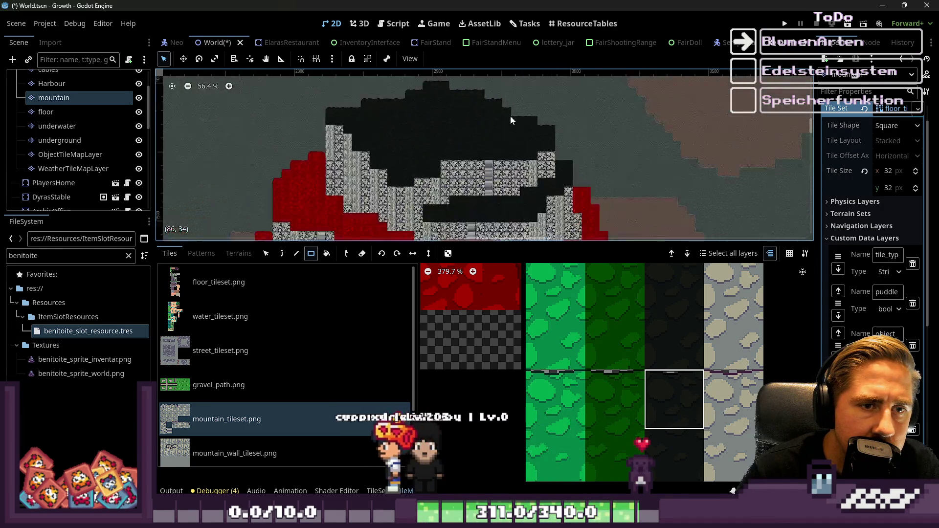
scroll(578, 166, "right", 2)
scroll(586, 181, "down", 3)
scroll(711, 345, "down", 4)
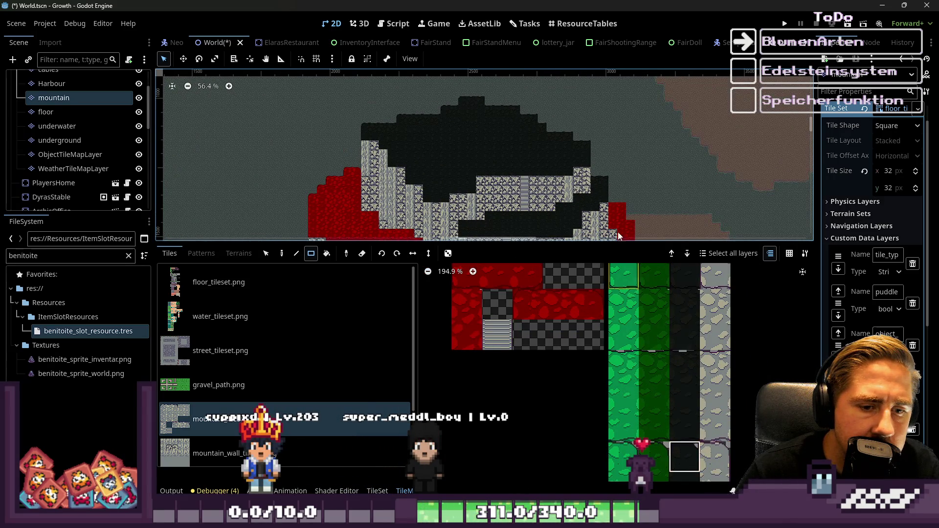
Pick a dark mountain-top tile in mountain_tileset.png, settling on the one a row lower
scroll(600, 181, "up", 3)
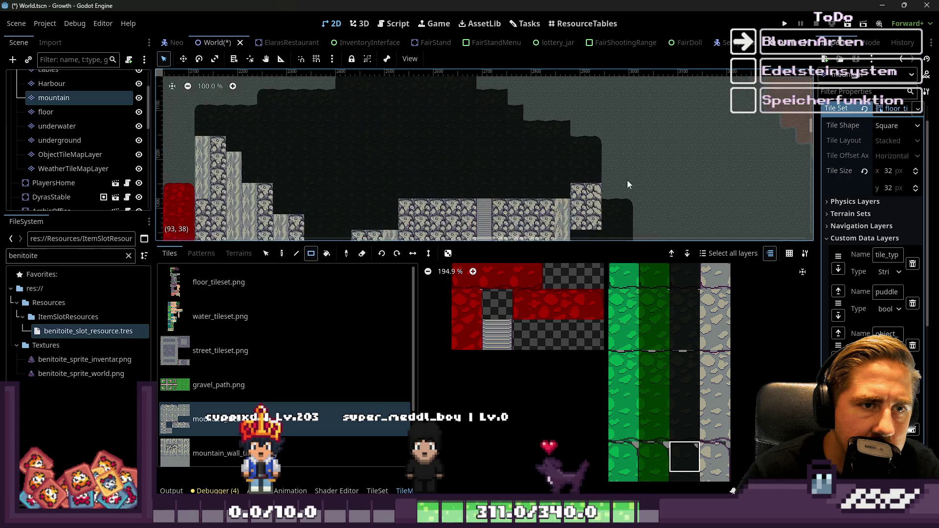
scroll(573, 130, "up", 2)
scroll(564, 128, "down", 2)
scroll(536, 133, "up", 2)
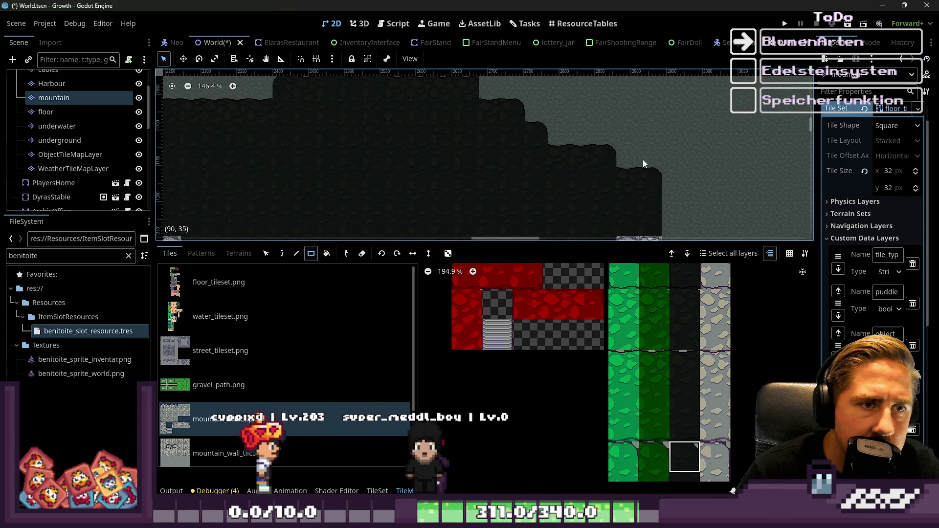
scroll(587, 140, "down", 2)
scroll(490, 108, "down", 2)
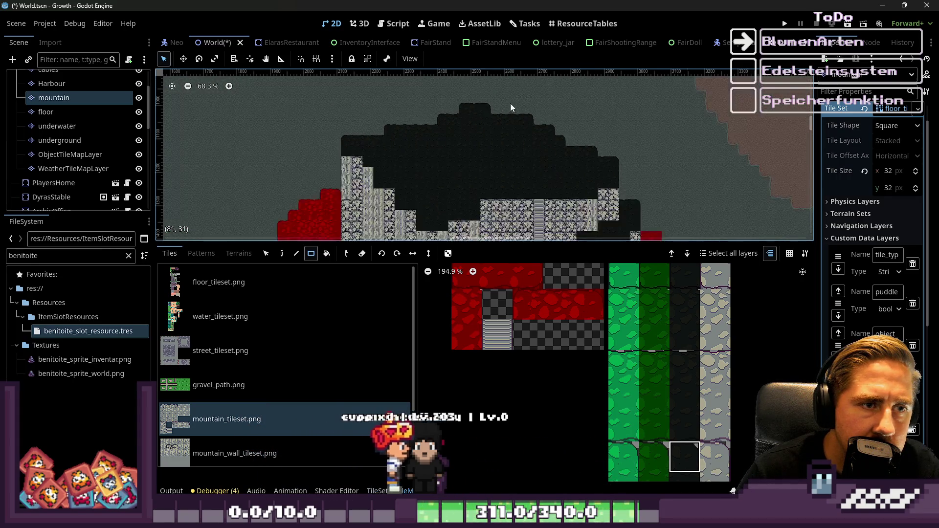
scroll(508, 105, "up", 3)
scroll(600, 129, "up", 1)
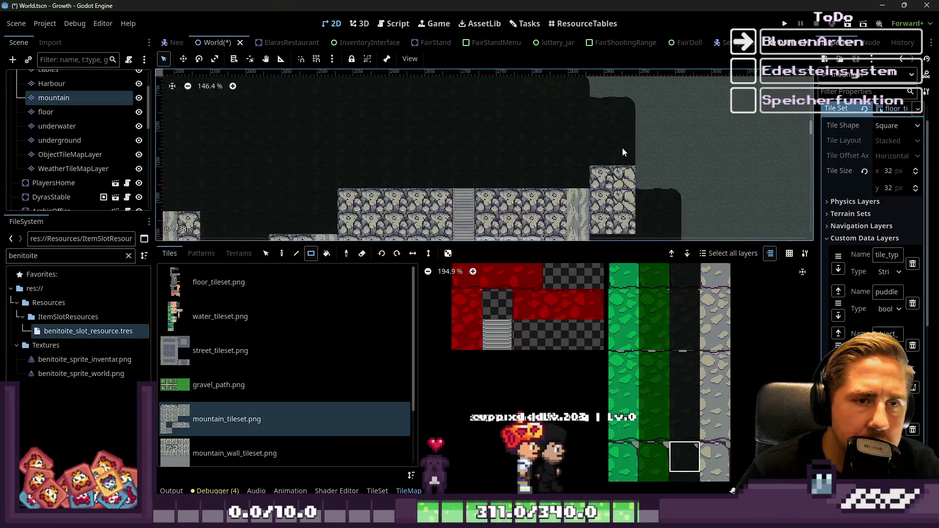
scroll(629, 157, "up", 4)
scroll(690, 333, "down", 1)
scroll(694, 373, "up", 2)
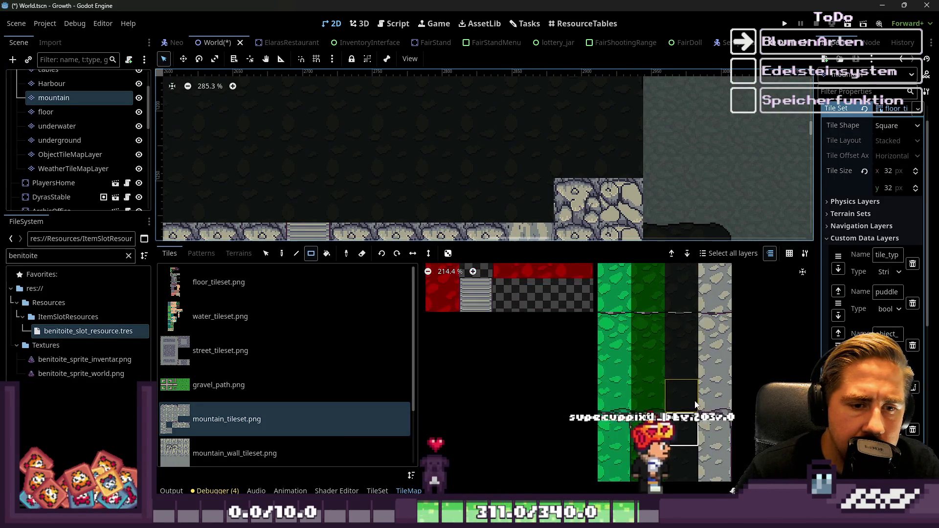
scroll(684, 343, "up", 3)
scroll(648, 337, "down", 5)
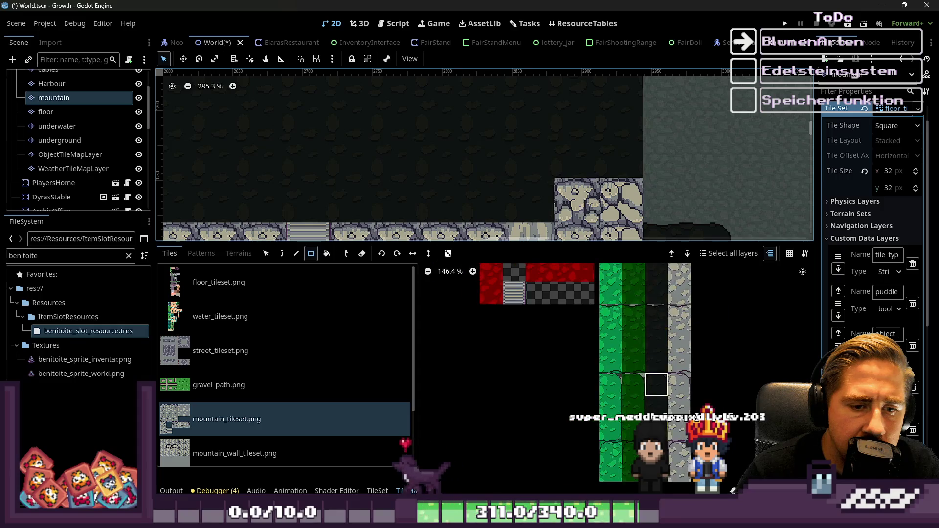
scroll(656, 391, "up", 10)
left_click(627, 340)
scroll(627, 340, "down", 1)
scroll(621, 127, "down", 1)
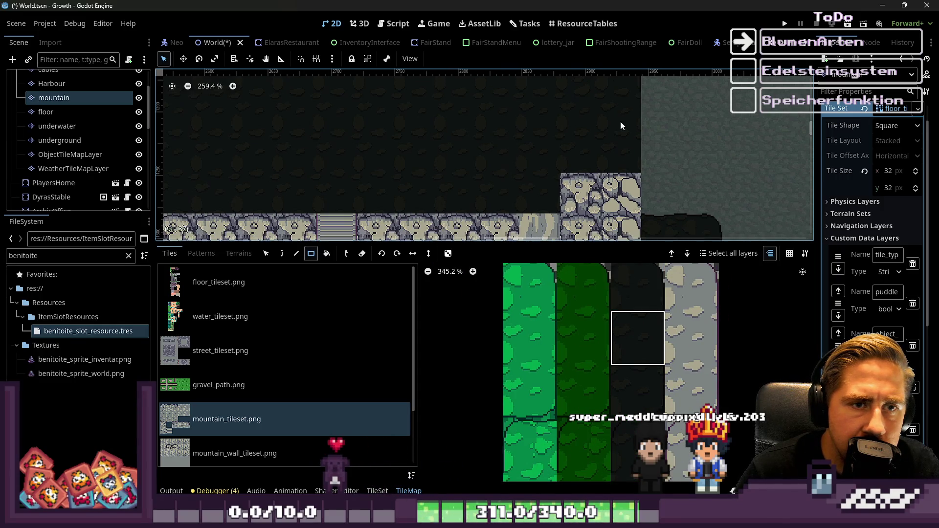
Survey the black cave area, then switch to the dark tile just below
scroll(645, 349, "down", 1)
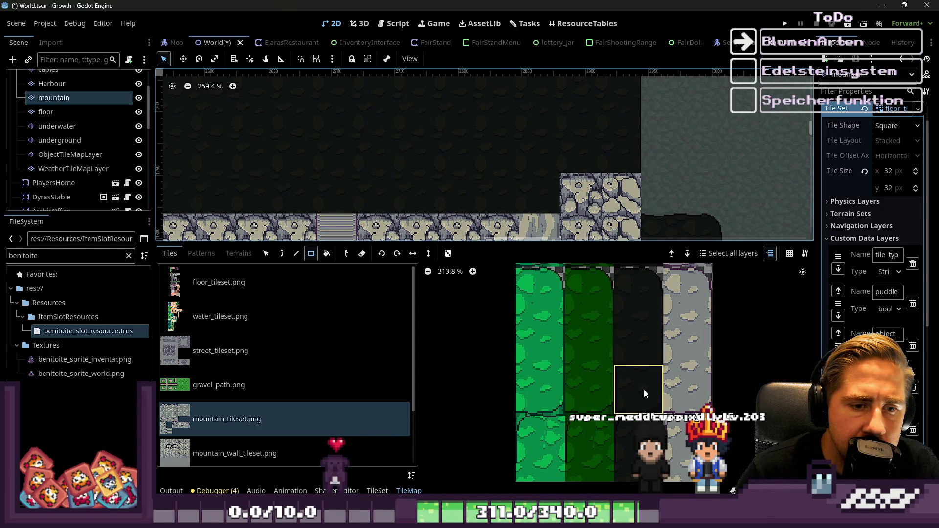
left_click(644, 389)
scroll(607, 166, "up", 2)
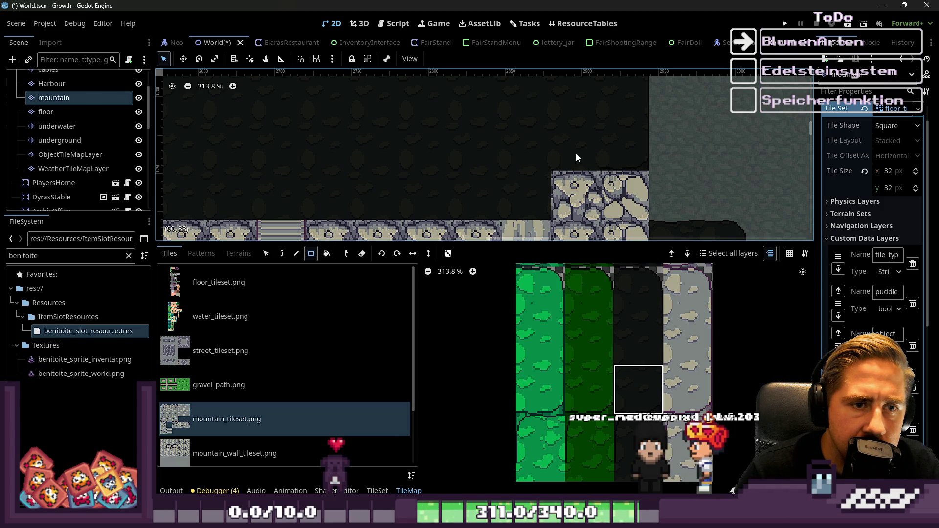
scroll(656, 142, "down", 2)
scroll(636, 142, "down", 1)
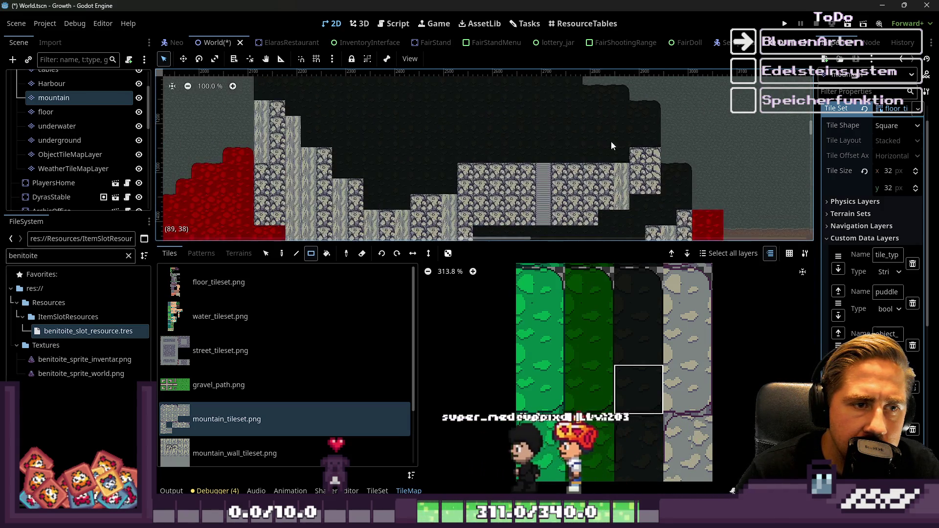
scroll(502, 137, "up", 2)
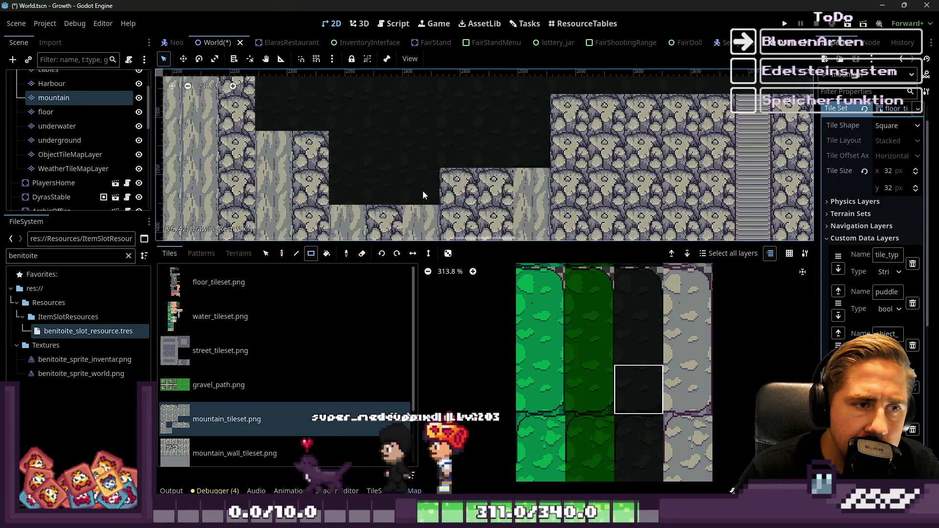
scroll(605, 372, "down", 2)
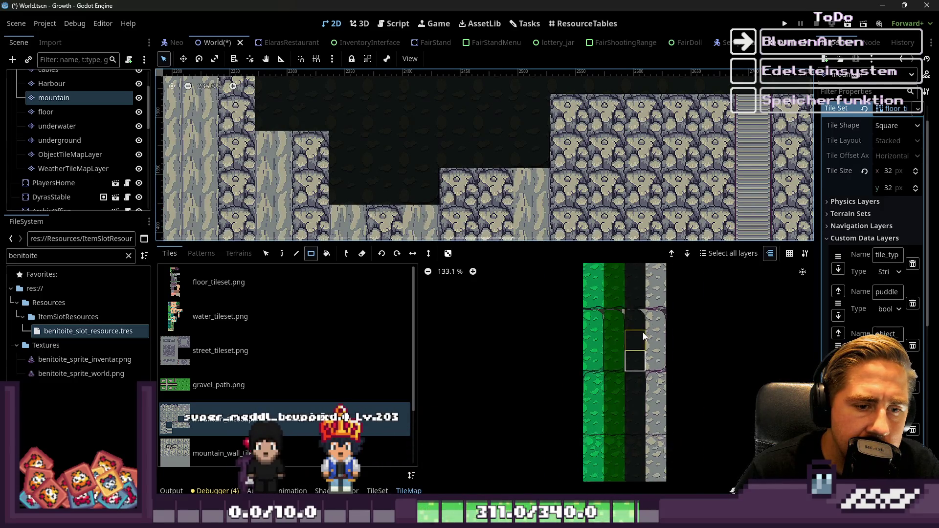
scroll(631, 414, "up", 3)
scroll(619, 416, "down", 1)
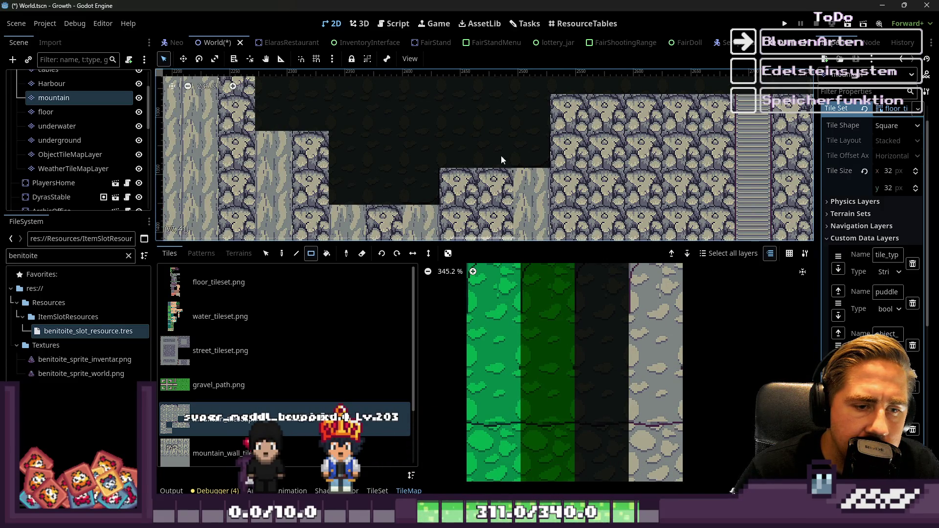
scroll(616, 134, "down", 1)
scroll(615, 135, "right", 5)
scroll(616, 132, "up", 1)
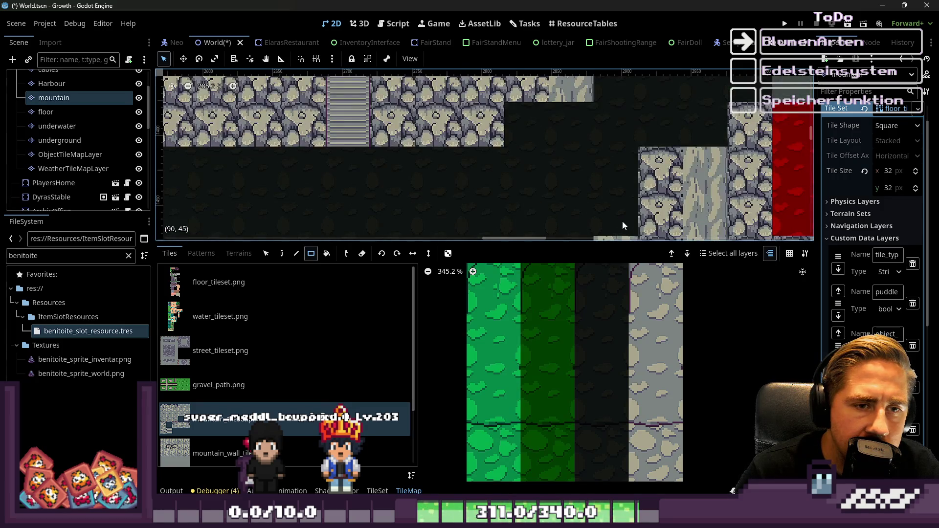
scroll(553, 158, "up", 1)
scroll(705, 115, "down", 1)
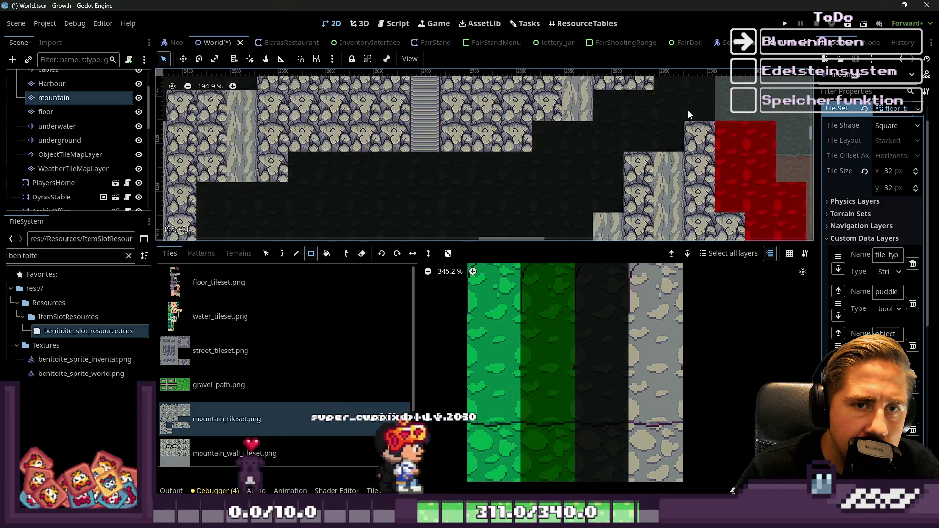
scroll(658, 119, "down", 1)
scroll(660, 123, "right", 3)
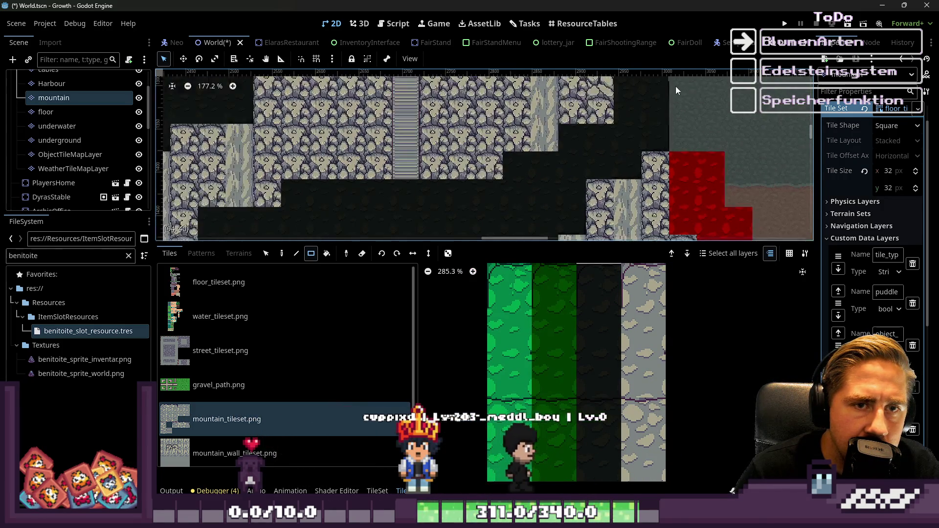
scroll(676, 87, "up", 1)
scroll(604, 303, "down", 1)
scroll(601, 320, "down", 4)
scroll(615, 337, "up", 9)
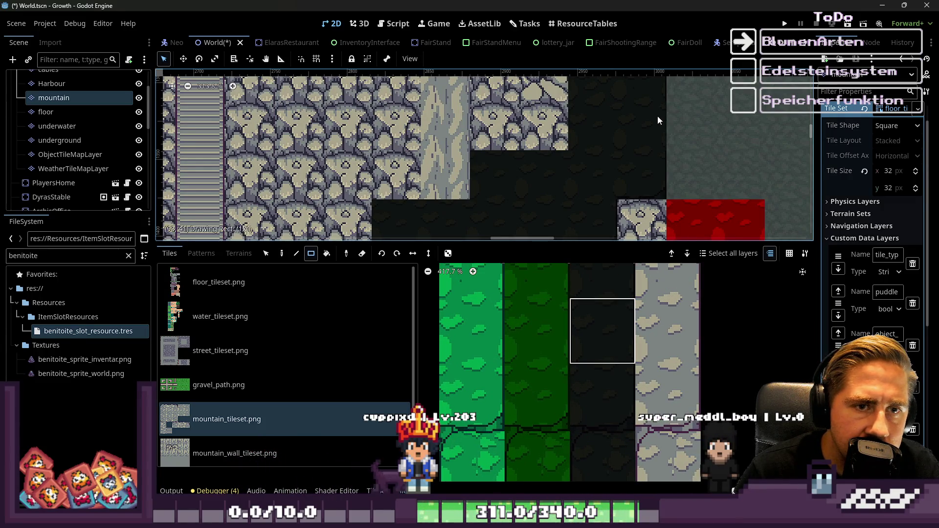
scroll(653, 123, "left", 5)
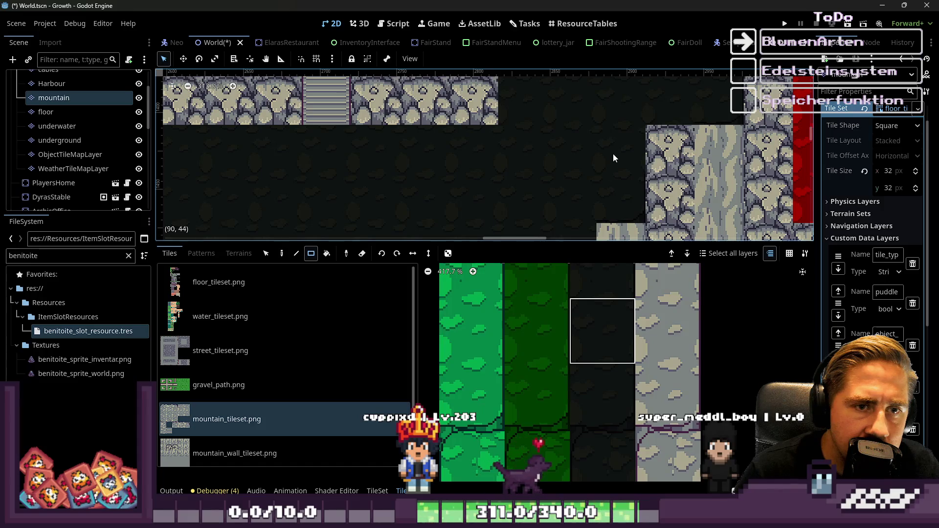
scroll(594, 204, "down", 5)
scroll(594, 204, "up", 8)
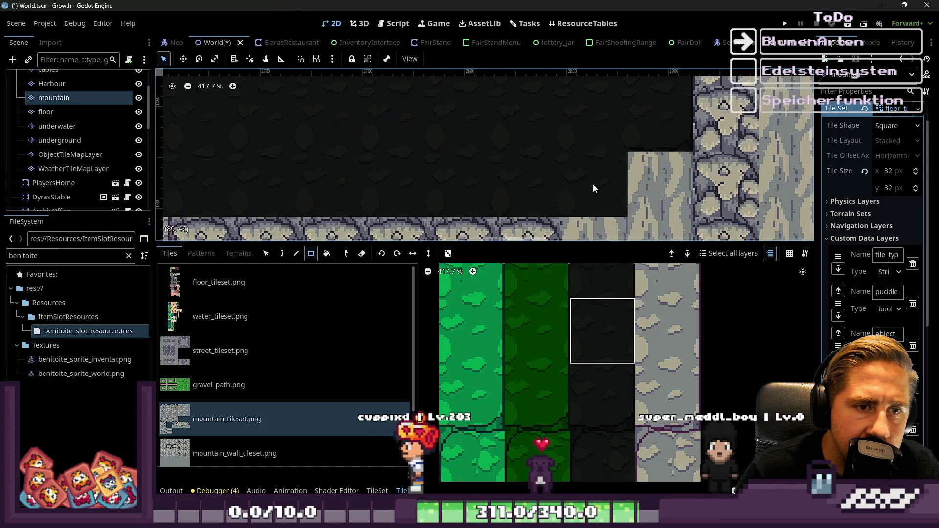
left_click(615, 375)
Paint a two-tile strip of the dark tile into the black cave gap
scroll(658, 162, "down", 8)
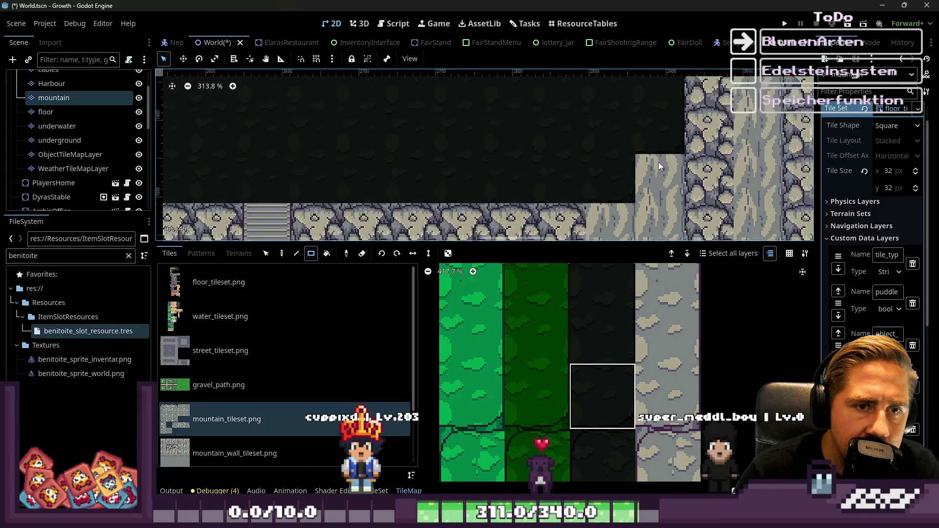
scroll(689, 119, "up", 5)
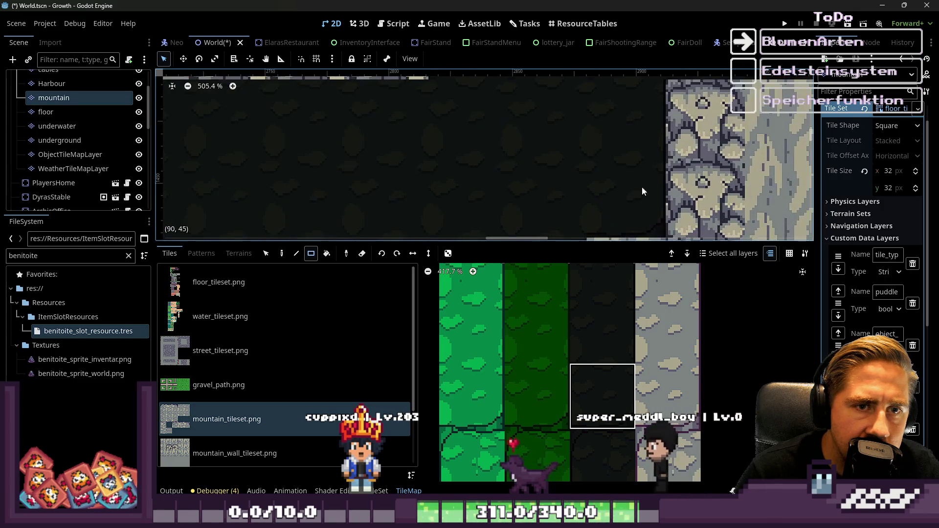
scroll(684, 114, "up", 3)
scroll(596, 310, "down", 5)
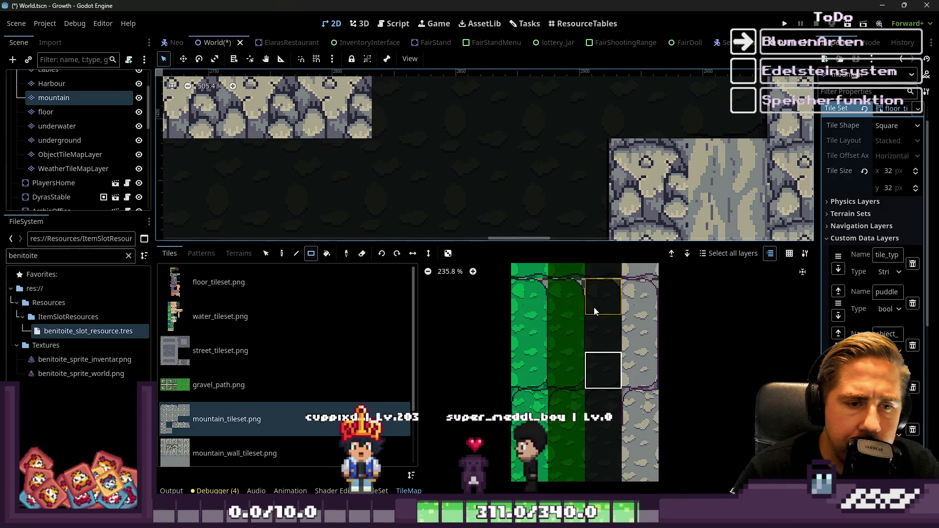
scroll(603, 412, "up", 4)
scroll(589, 352, "up", 6)
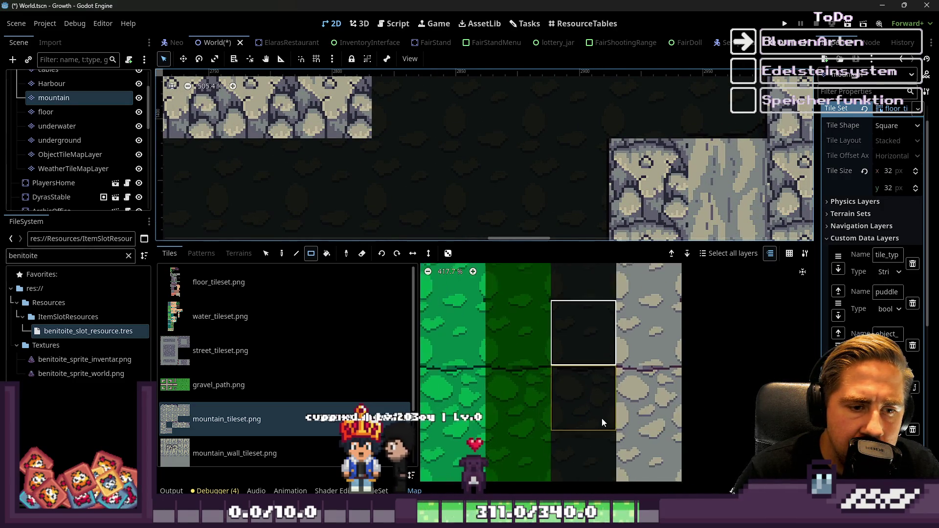
scroll(602, 310, "down", 9)
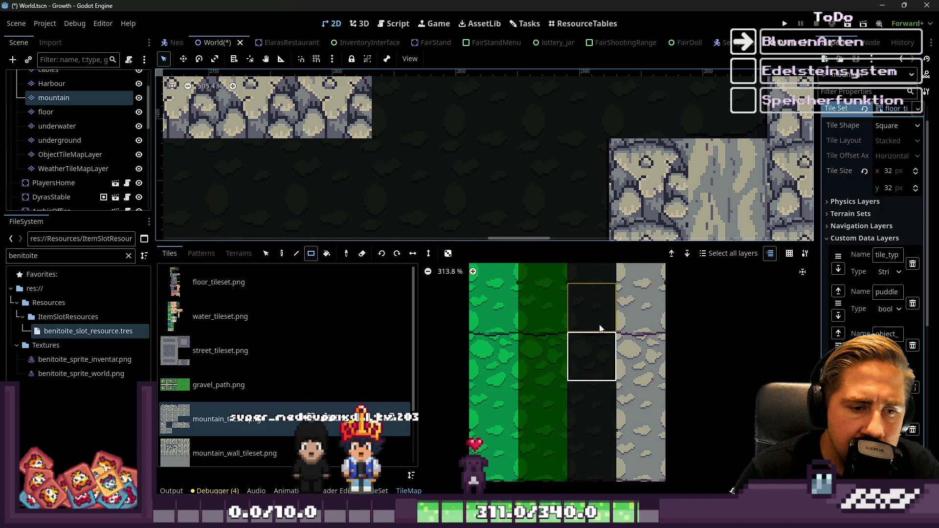
scroll(598, 434, "up", 6)
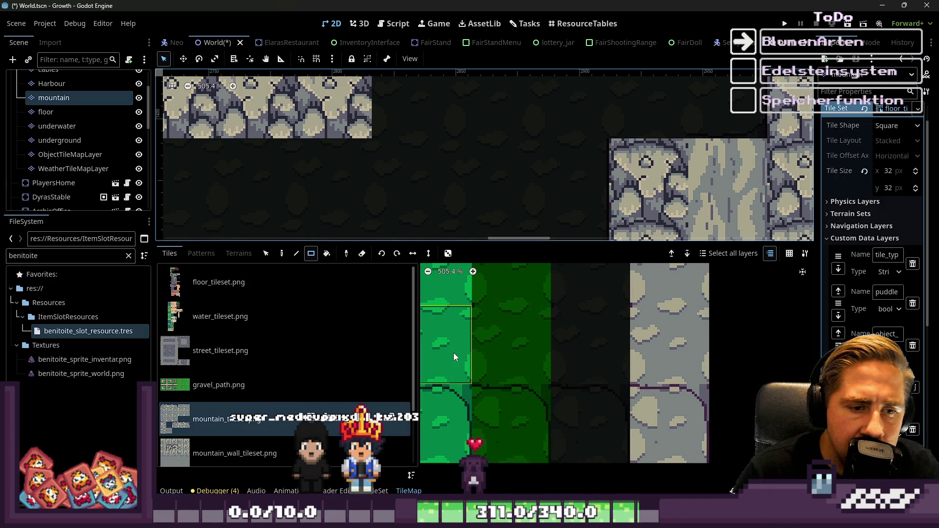
scroll(616, 353, "down", 3)
scroll(615, 353, "down", 4)
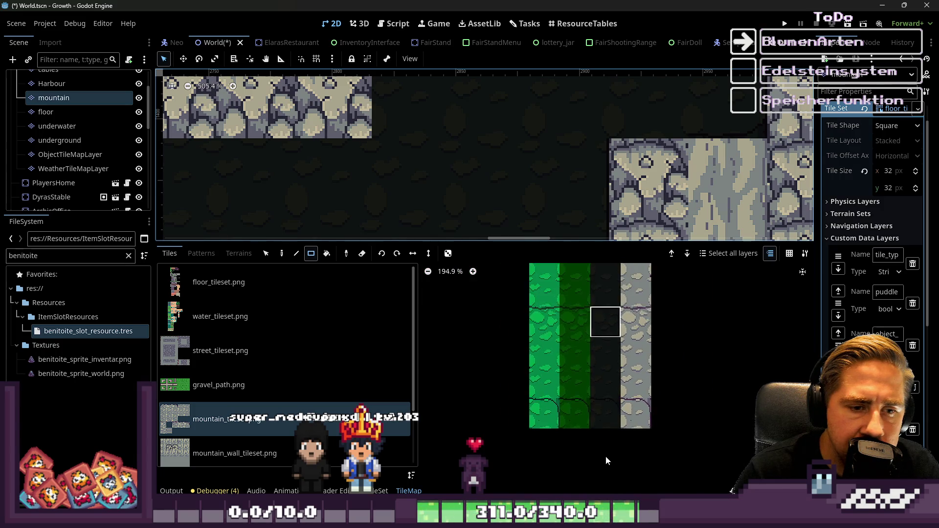
scroll(600, 367, "up", 6)
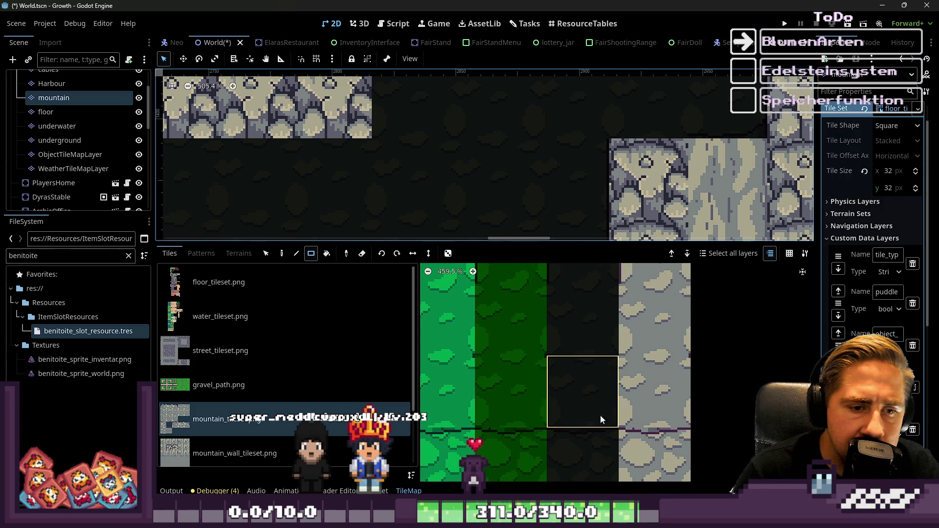
scroll(585, 414, "down", 8)
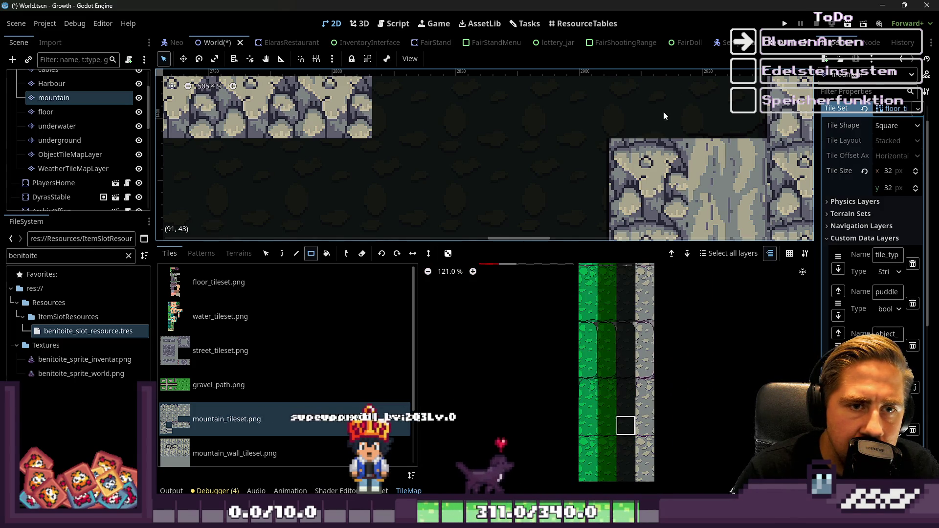
scroll(598, 398, "up", 4)
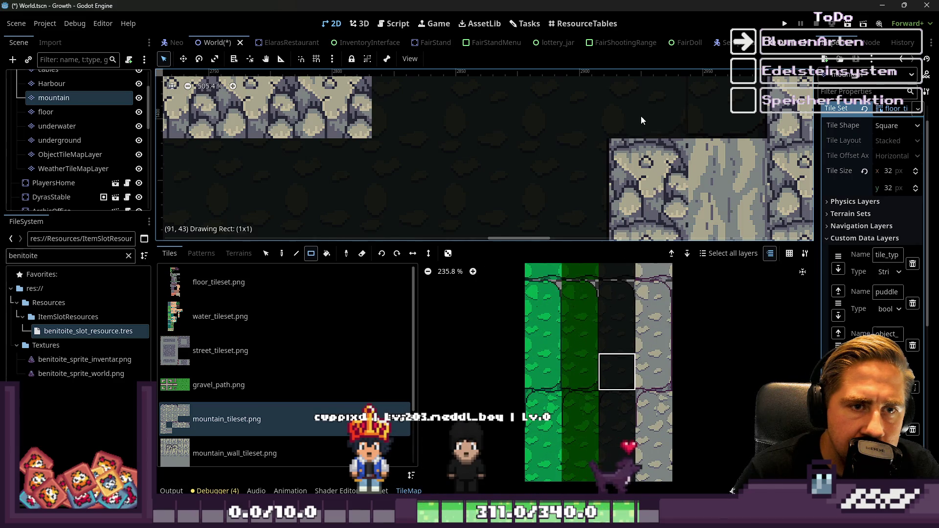
scroll(611, 373, "up", 2)
scroll(619, 397, "down", 3)
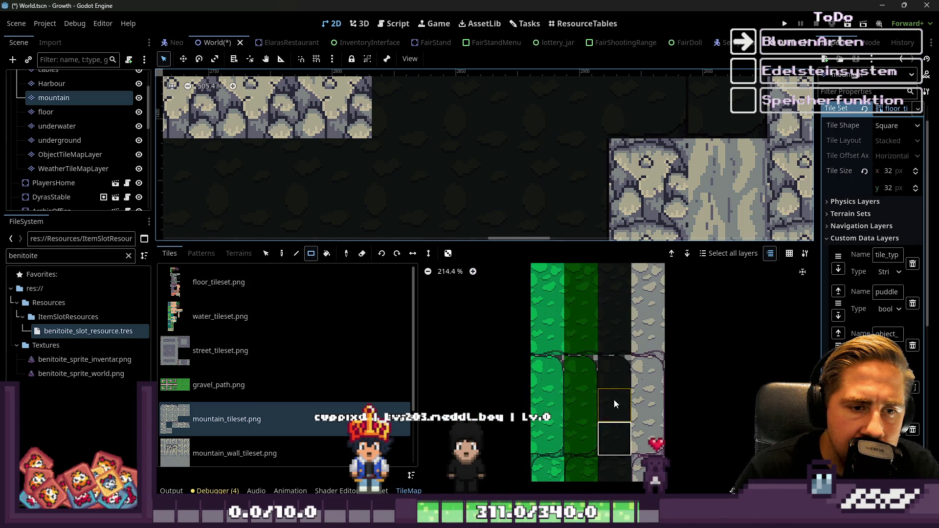
scroll(640, 162, "down", 3)
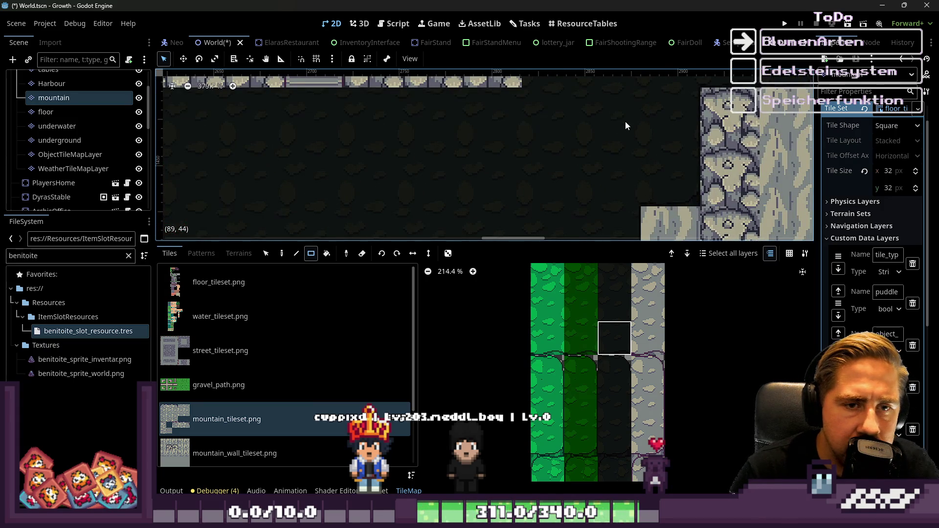
scroll(611, 166, "up", 3)
left_click_drag(591, 189, 531, 185)
scroll(450, 162, "down", 4)
scroll(454, 147, "up", 3)
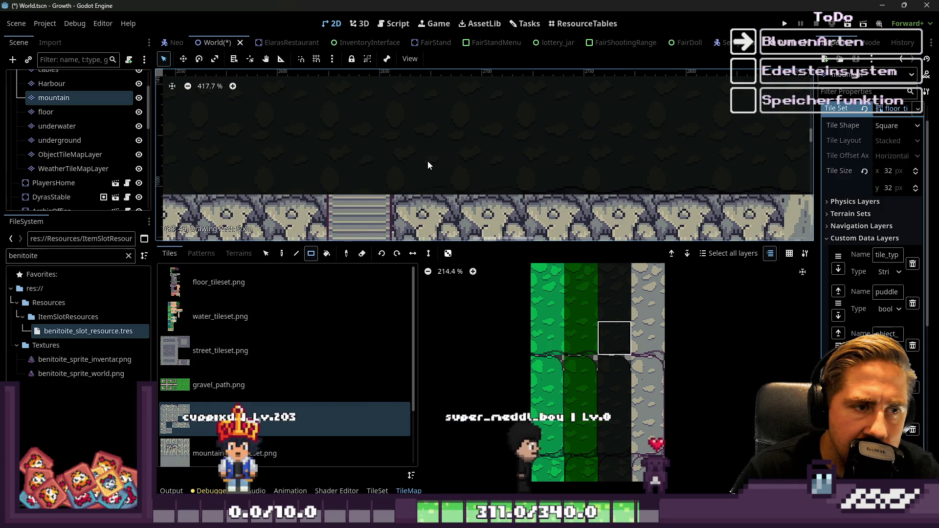
scroll(428, 161, "up", 2)
scroll(374, 172, "down", 2)
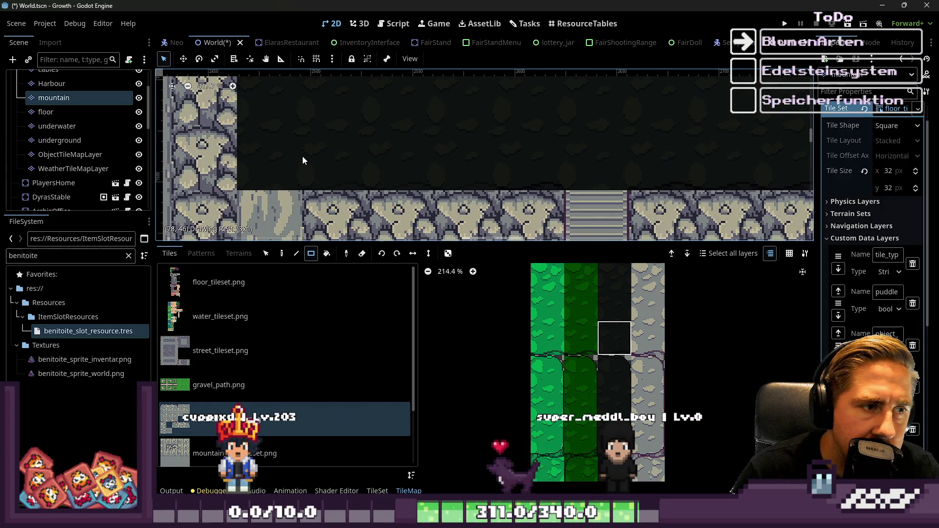
scroll(412, 170, "down", 1)
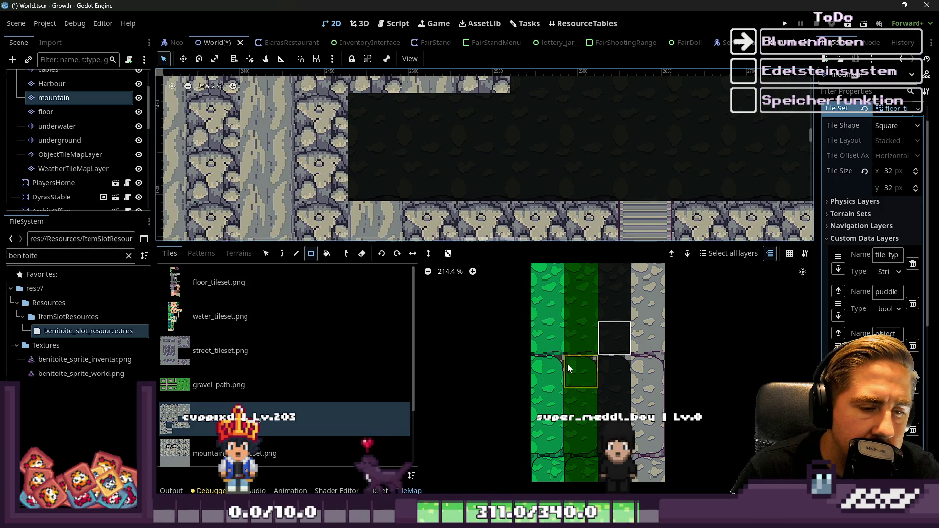
scroll(602, 393, "down", 6)
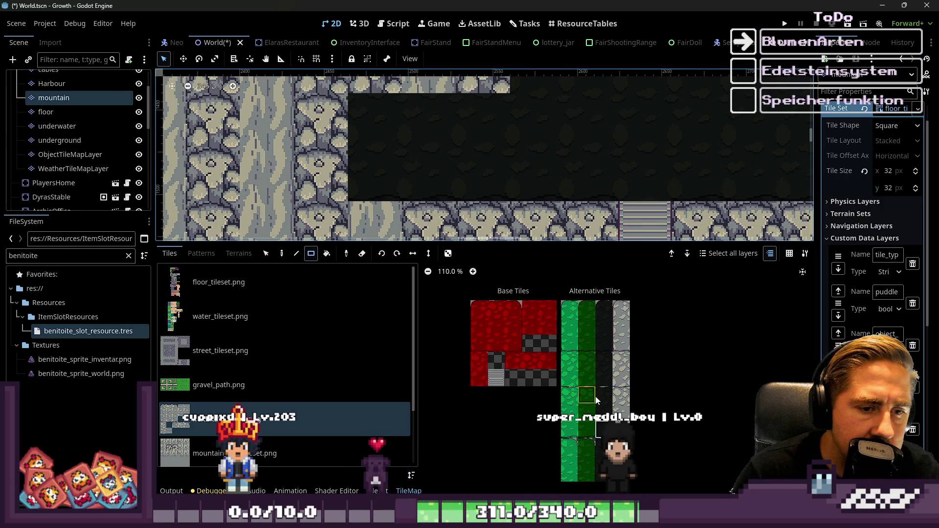
Zoom into the mountain_tileset atlas and select the dark fill tile among the Alternative Tiles
scroll(595, 396, "down", 2)
scroll(617, 313, "up", 3)
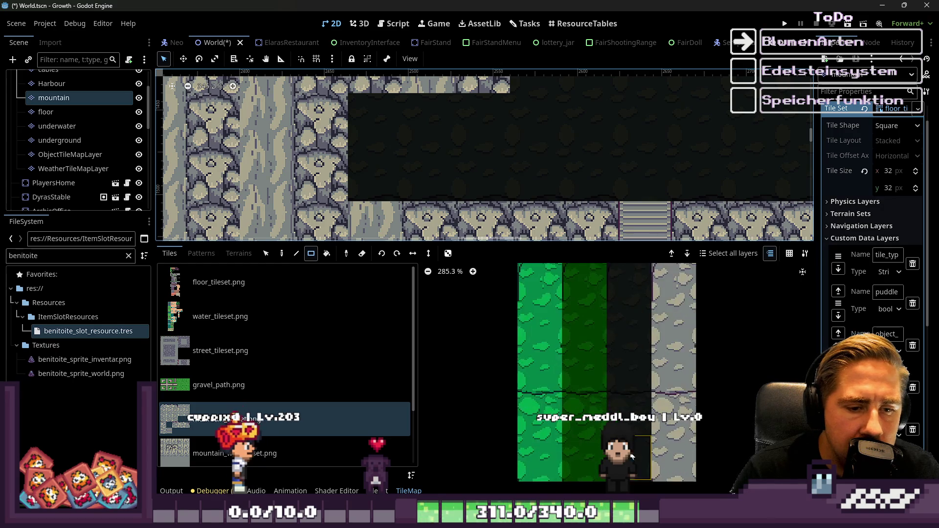
scroll(612, 365, "down", 3)
scroll(615, 385, "up", 11)
scroll(601, 414, "down", 3)
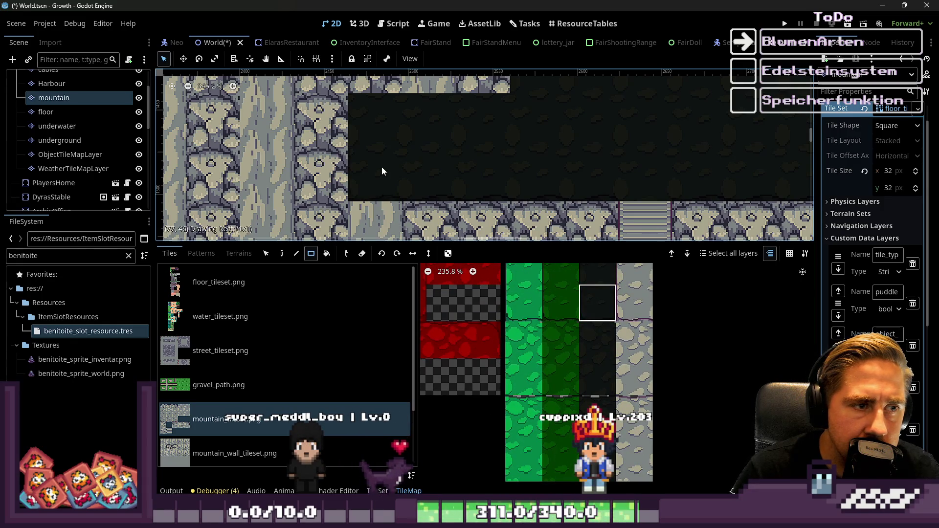
scroll(610, 294, "down", 8)
scroll(598, 366, "up", 11)
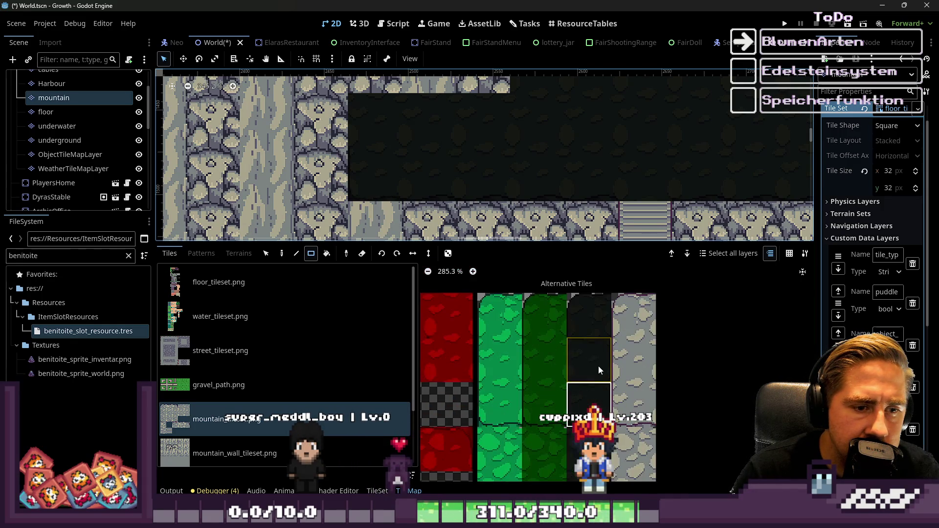
scroll(585, 332, "down", 1)
left_click(587, 322)
scroll(588, 322, "down", 7)
scroll(596, 396, "up", 5)
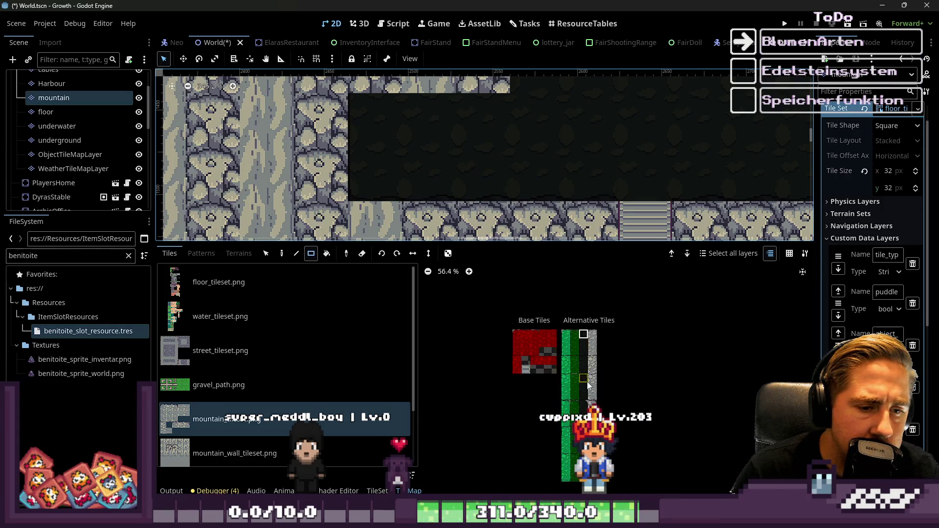
scroll(596, 309, "up", 2)
scroll(589, 309, "down", 1)
left_click(589, 308)
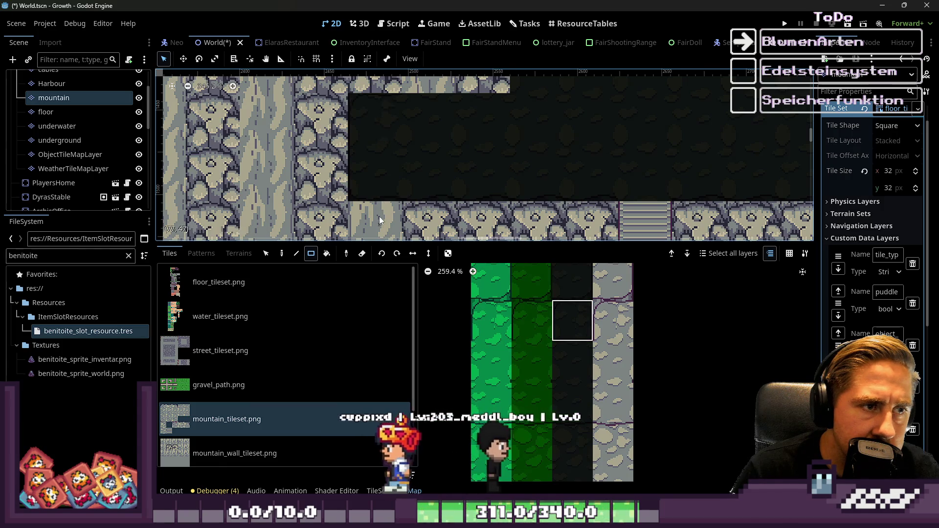
scroll(380, 209, "down", 3)
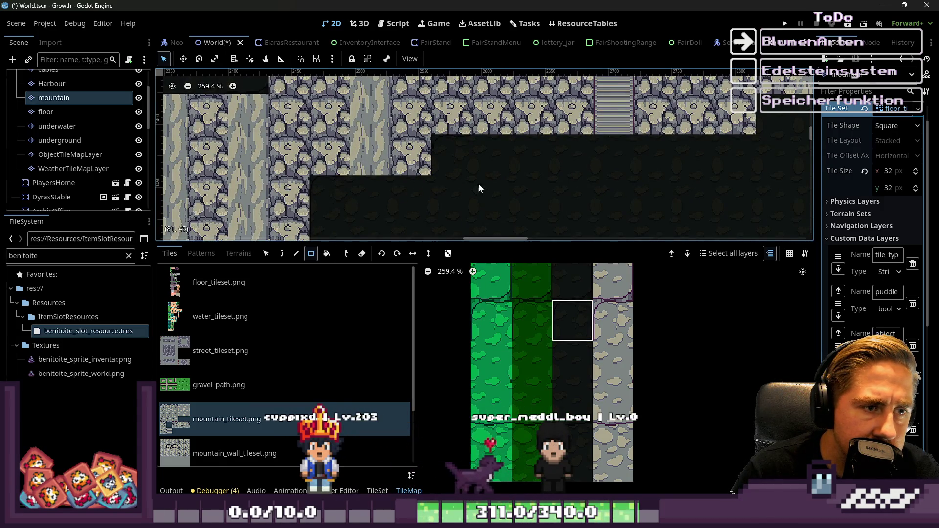
Paint dark mountain-top tiles across the black gap at the mountain summit
scroll(722, 111, "up", 2)
scroll(710, 117, "down", 4)
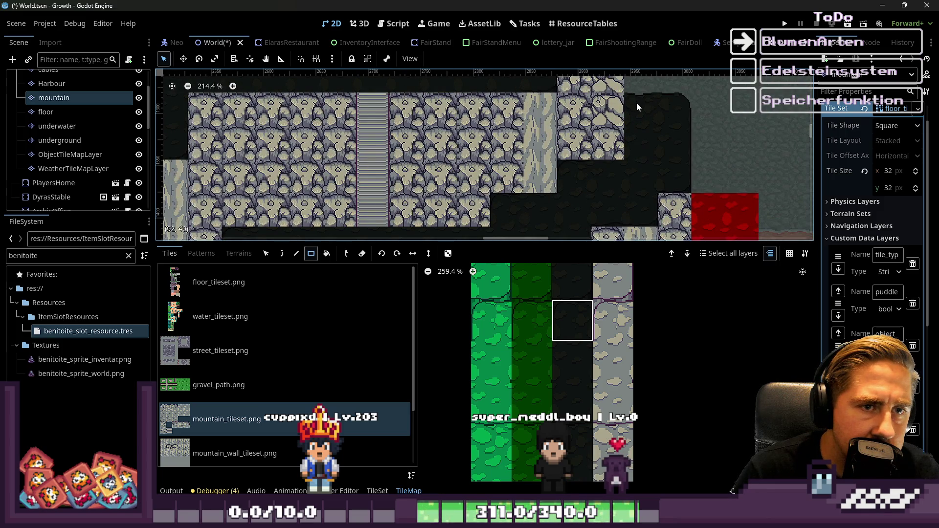
scroll(634, 131, "up", 5)
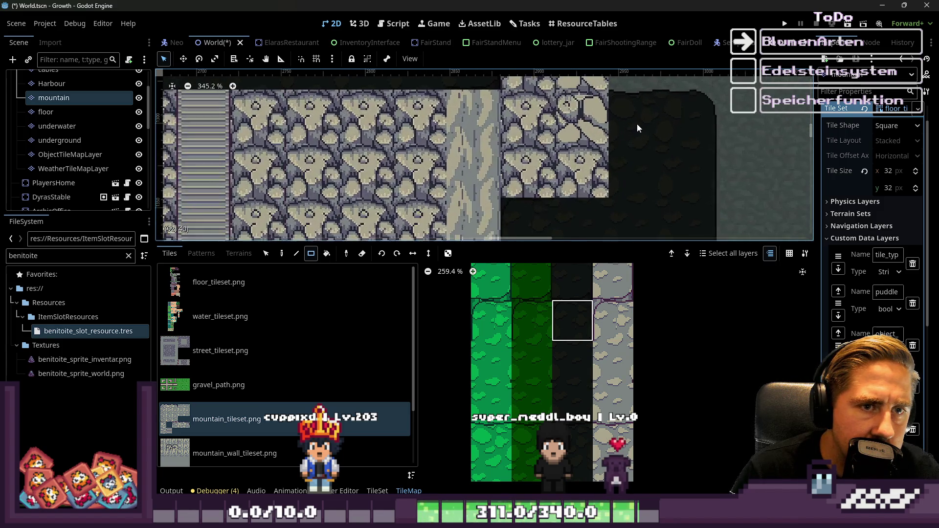
scroll(583, 345, "down", 4)
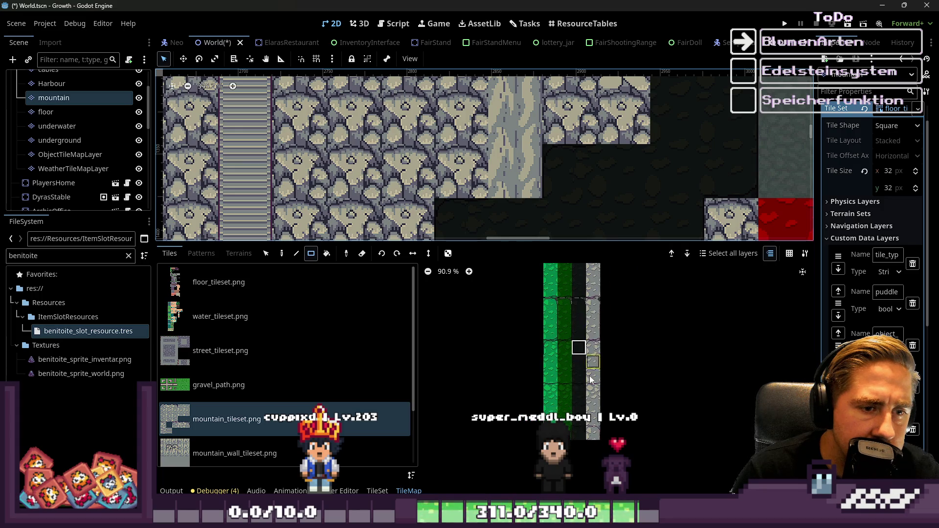
scroll(577, 340, "up", 5)
scroll(632, 166, "up", 3)
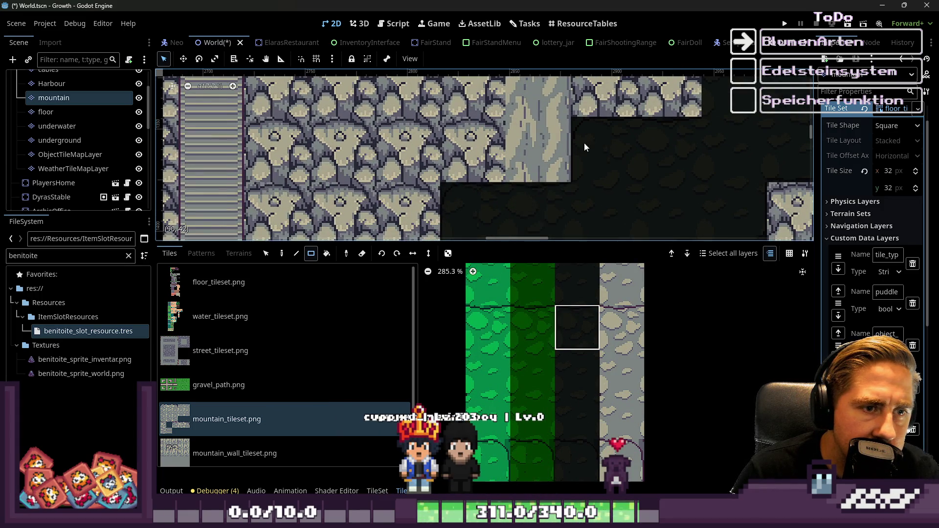
scroll(566, 158, "down", 3)
scroll(464, 204, "left", 2)
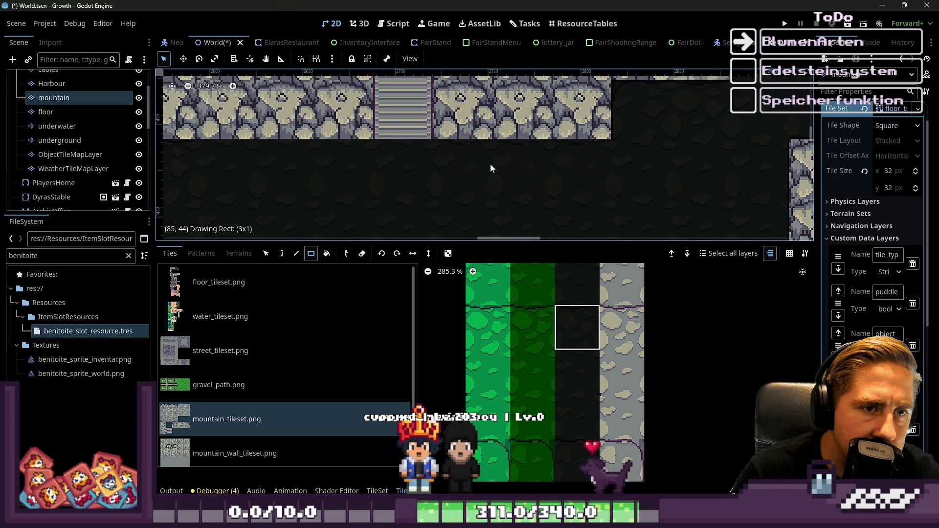
scroll(490, 163, "left", 2)
left_click_drag(428, 162, 279, 162)
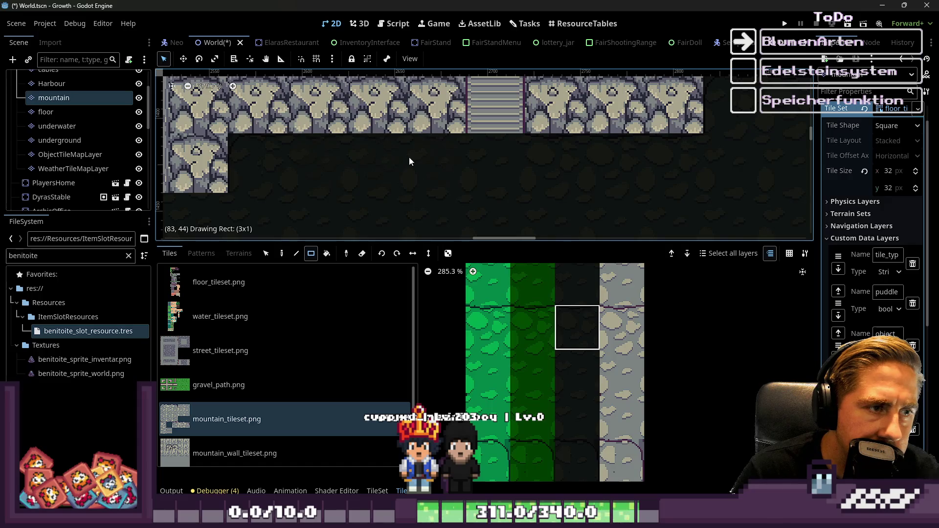
Select the dark mountain-top tile from the mountain_tileset.png atlas in the TileMap panel
scroll(517, 137, "left", 5)
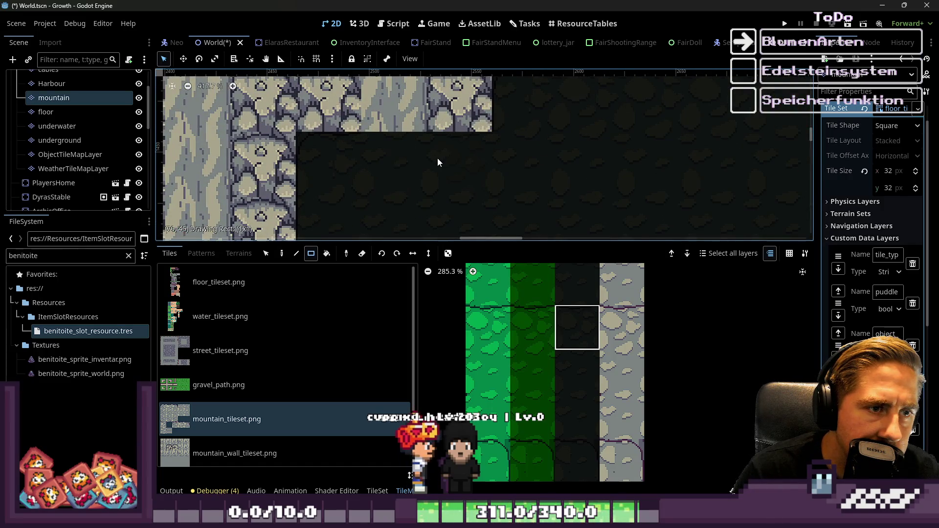
scroll(387, 158, "down", 5)
scroll(492, 122, "up", 2)
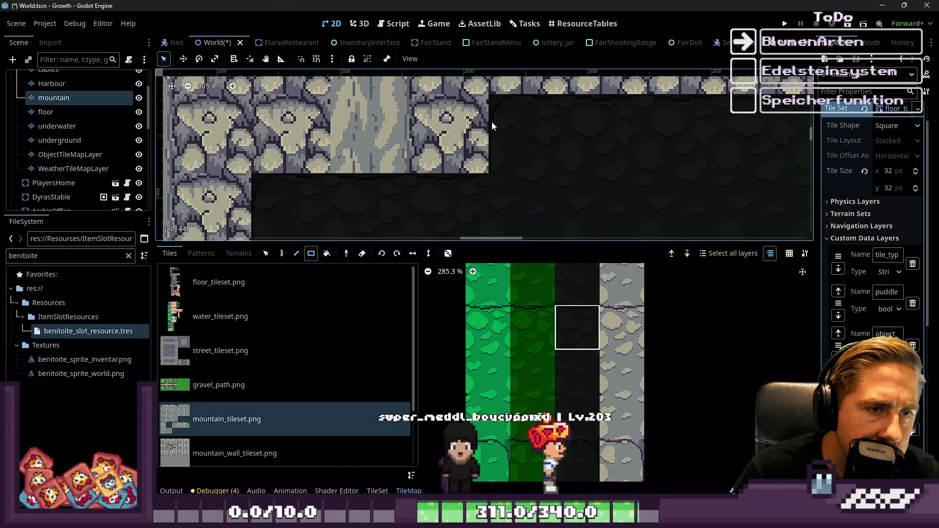
scroll(492, 122, "down", 3)
scroll(453, 155, "up", 3)
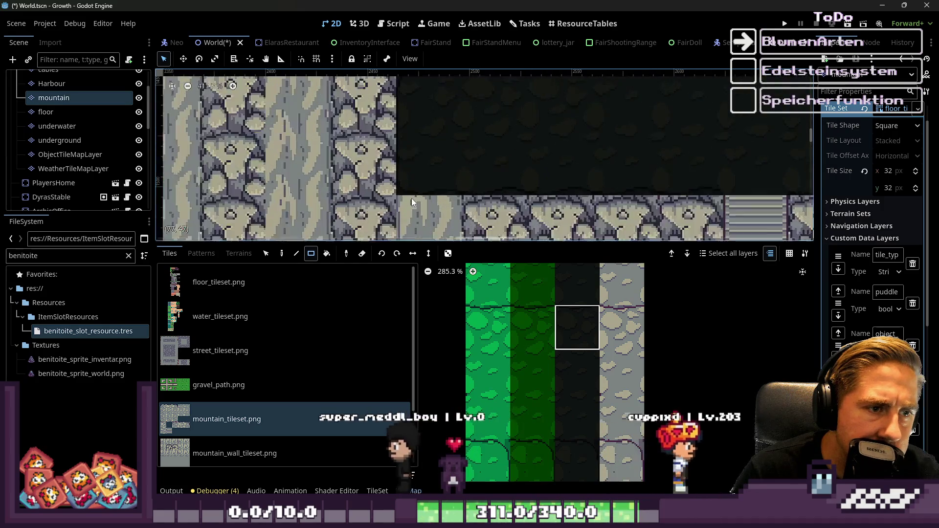
scroll(646, 148, "down", 3)
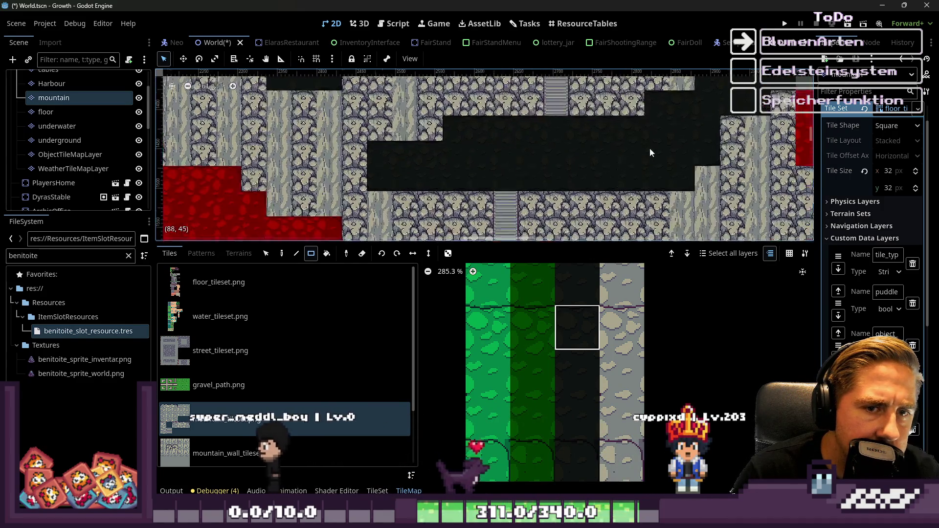
scroll(420, 197, "up", 2)
scroll(499, 109, "right", 2)
scroll(499, 109, "down", 8)
scroll(446, 182, "up", 10)
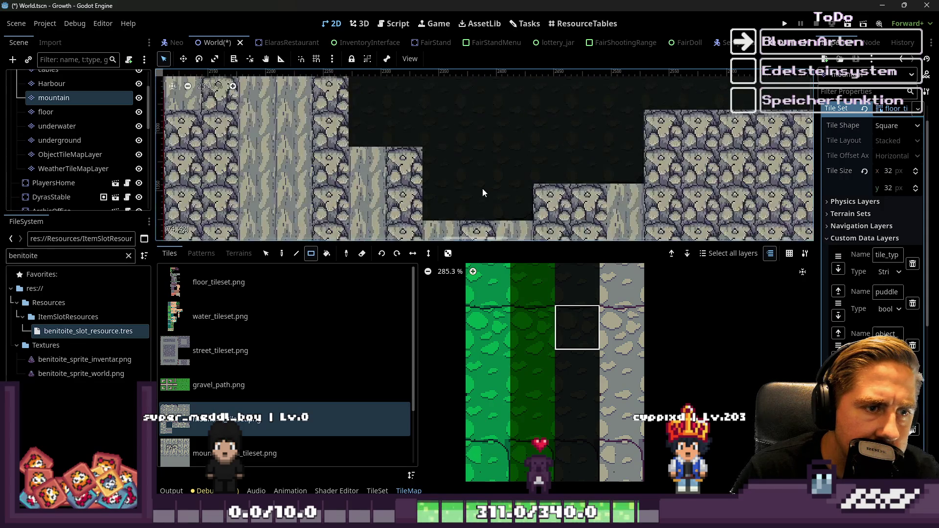
scroll(465, 198, "up", 2)
scroll(567, 440, "down", 6)
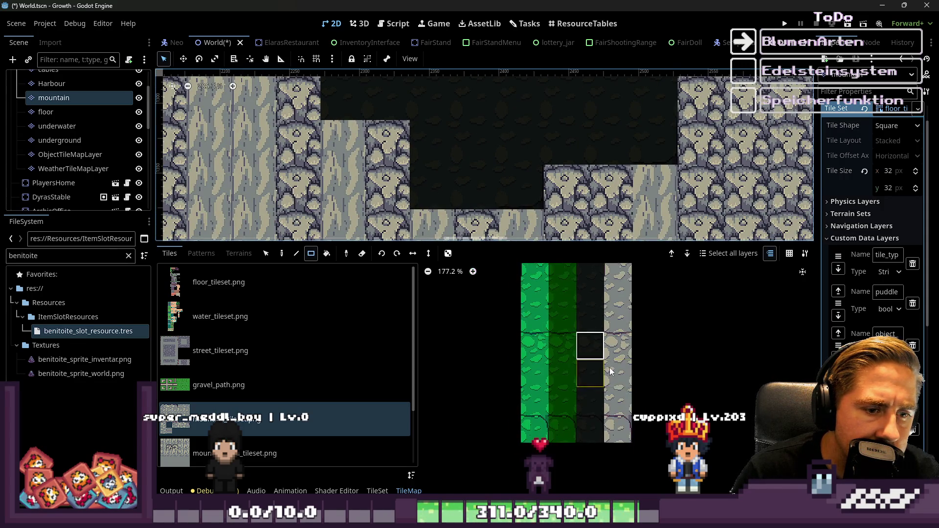
scroll(603, 338, "up", 7)
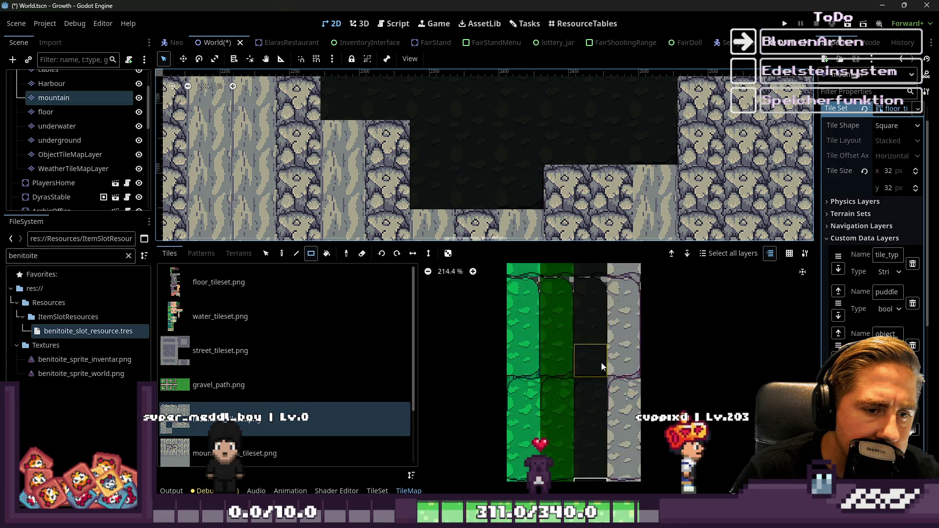
scroll(588, 362, "down", 2)
scroll(572, 329, "up", 1)
scroll(572, 326, "up", 5)
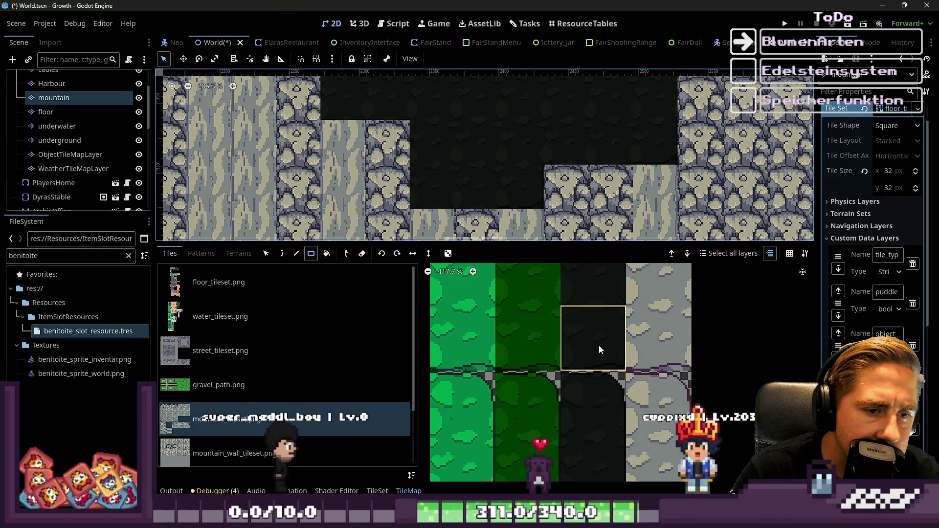
scroll(512, 166, "up", 3)
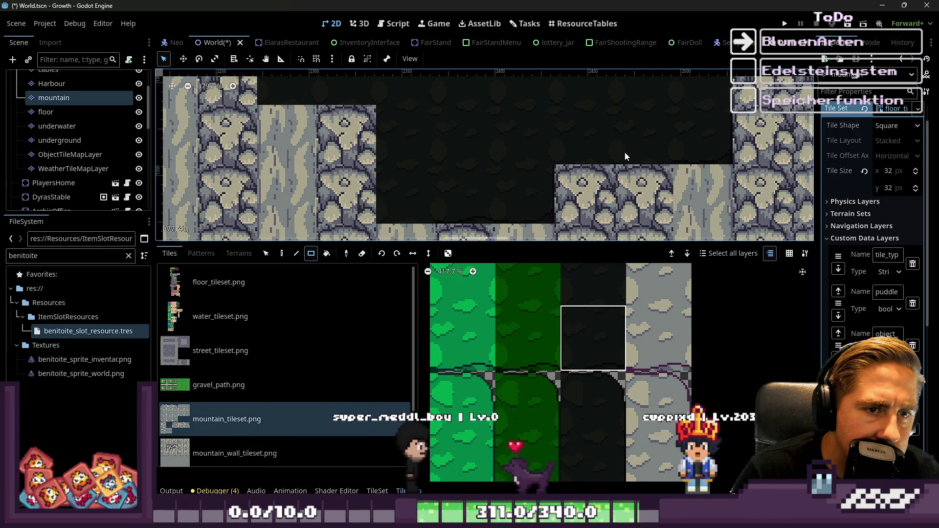
scroll(495, 171, "down", 3)
scroll(440, 156, "up", 2)
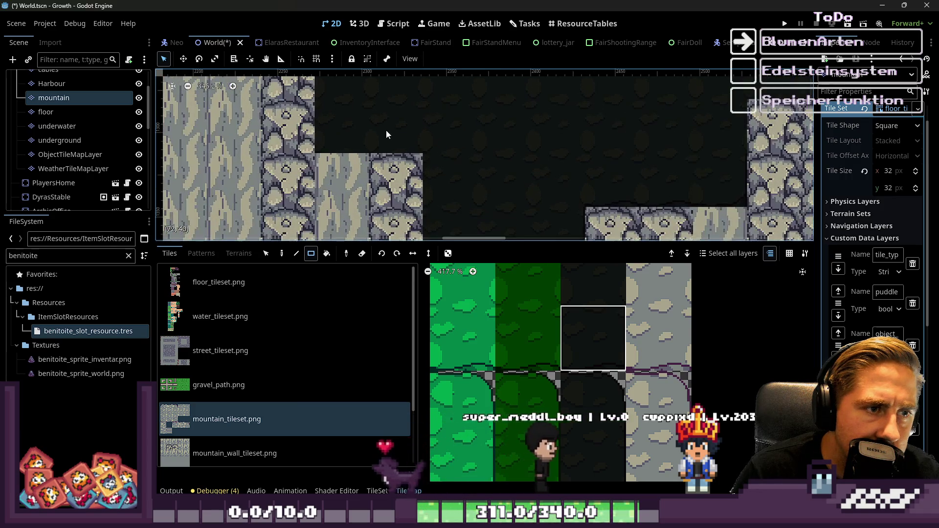
scroll(346, 124, "down", 2)
scroll(362, 115, "up", 2)
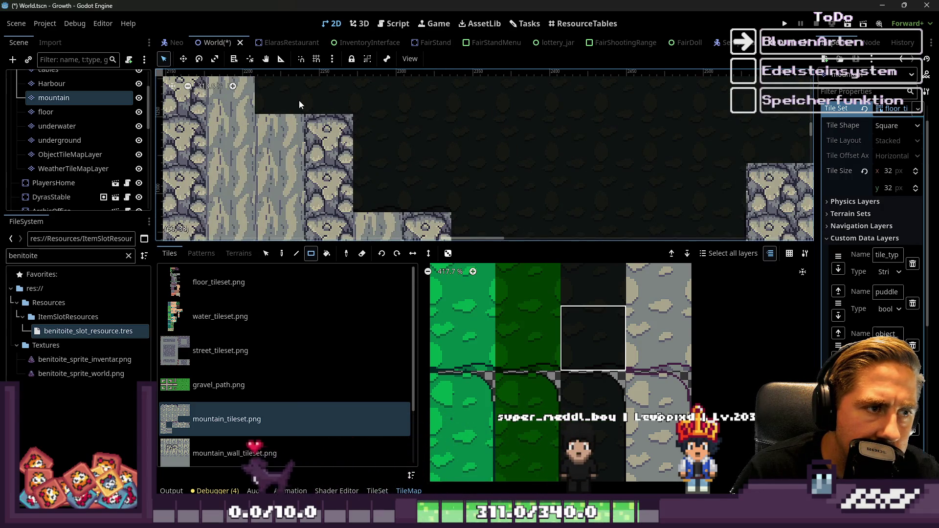
scroll(324, 103, "down", 3)
scroll(517, 153, "up", 2)
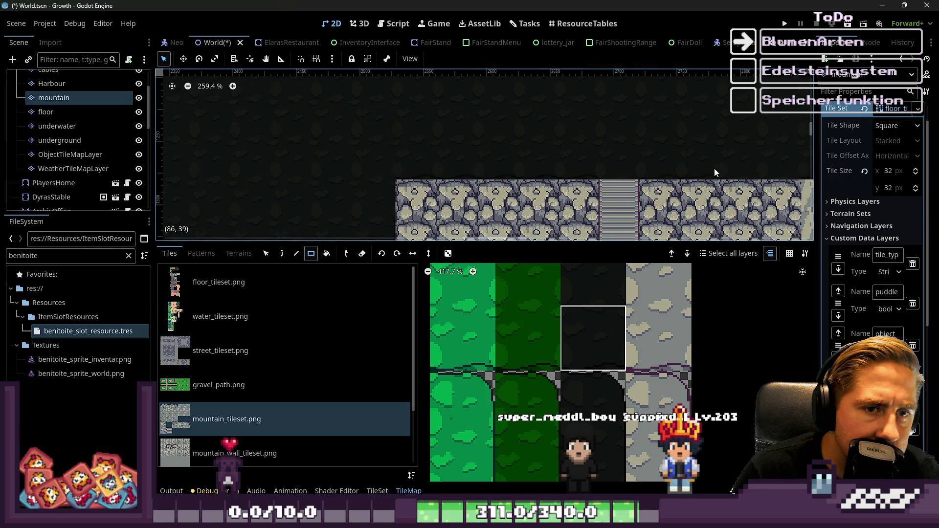
scroll(717, 169, "up", 2)
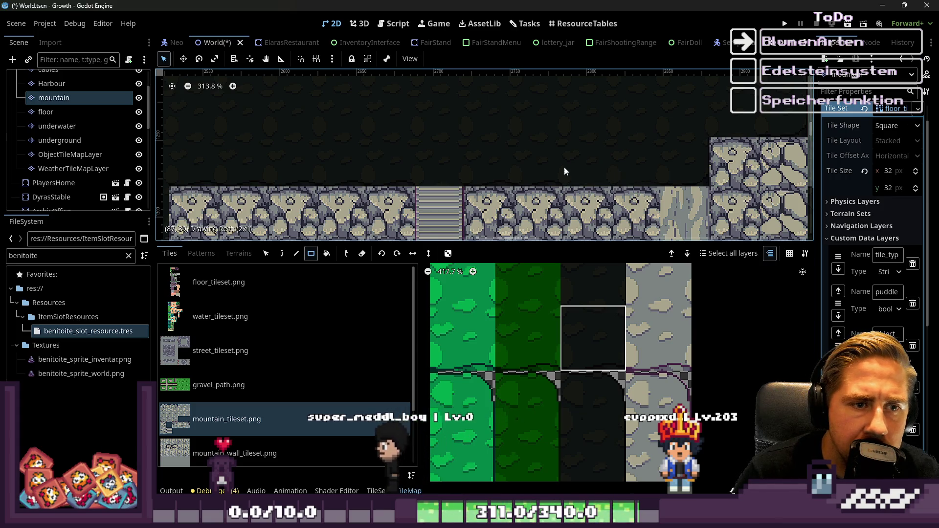
scroll(651, 177, "up", 2)
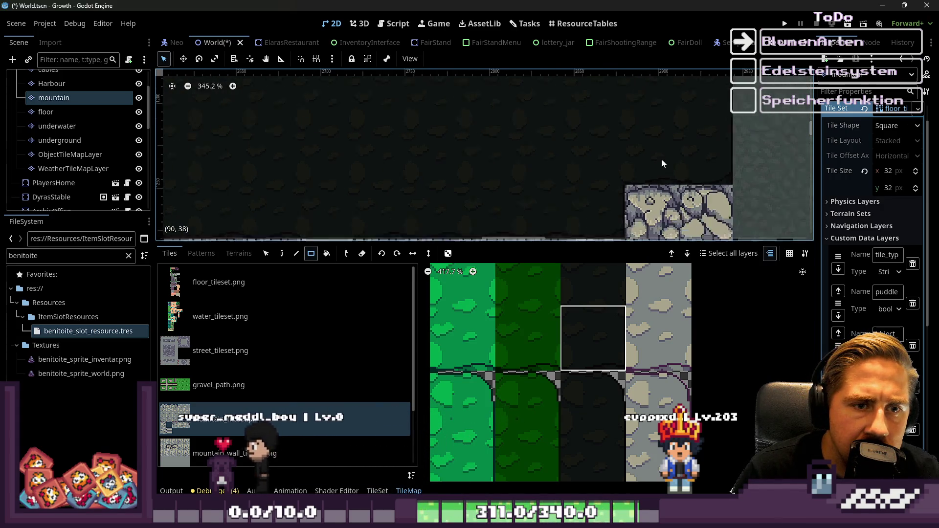
scroll(685, 154, "down", 3)
scroll(317, 165, "up", 2)
scroll(318, 165, "left", 3)
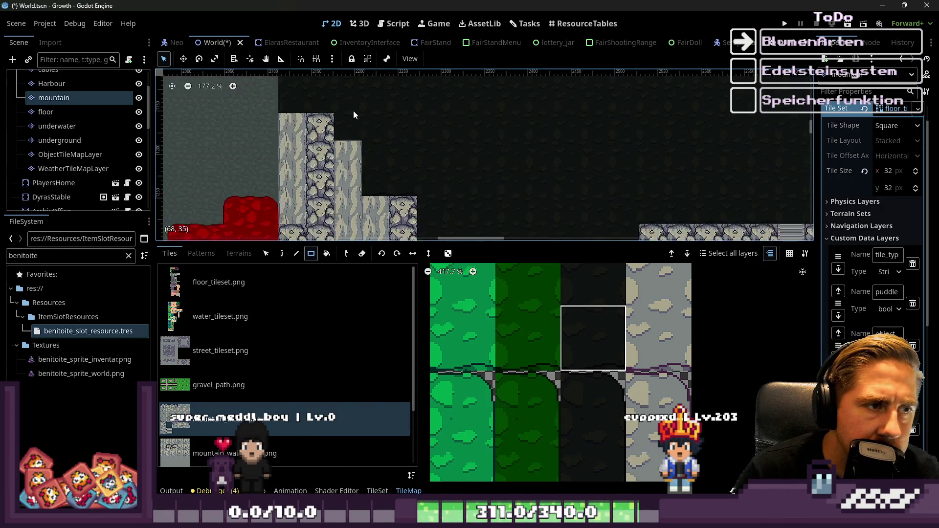
scroll(432, 163, "down", 2)
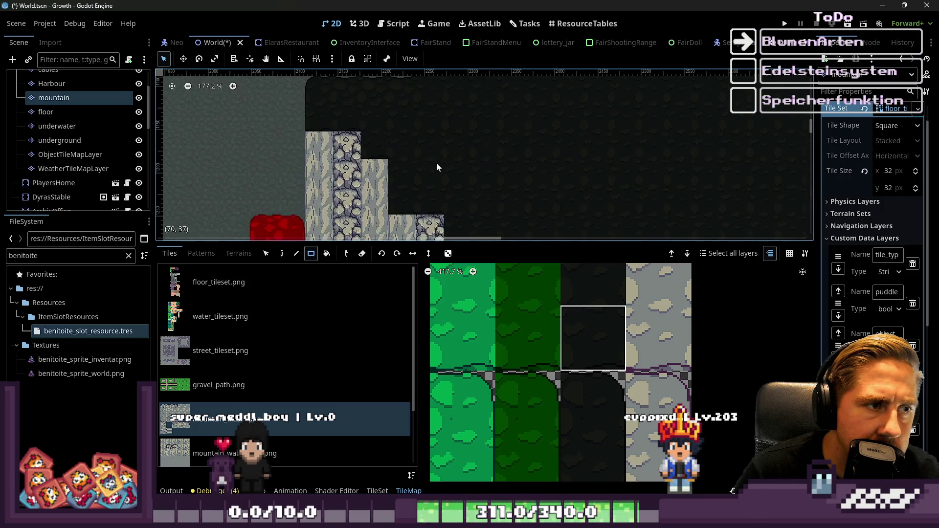
scroll(620, 308, "down", 10)
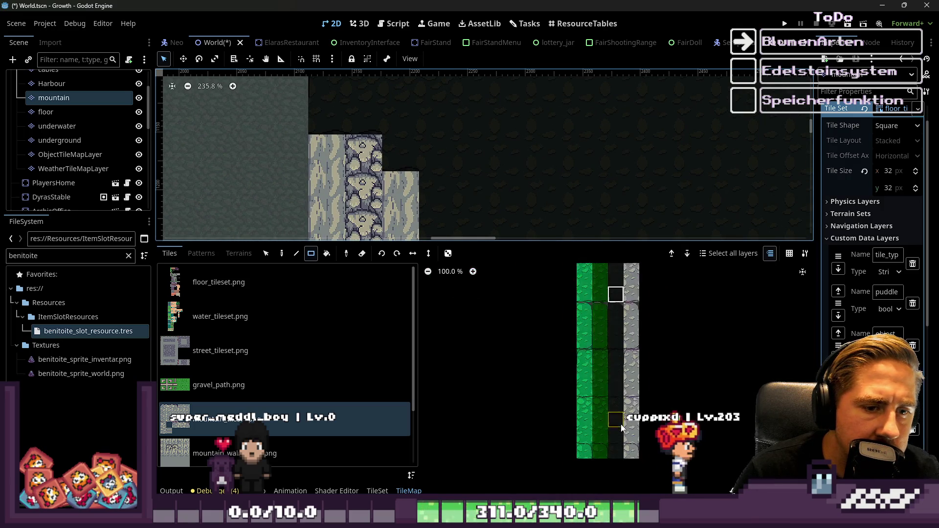
scroll(611, 352, "up", 3)
scroll(597, 450, "down", 5)
scroll(597, 450, "up", 5)
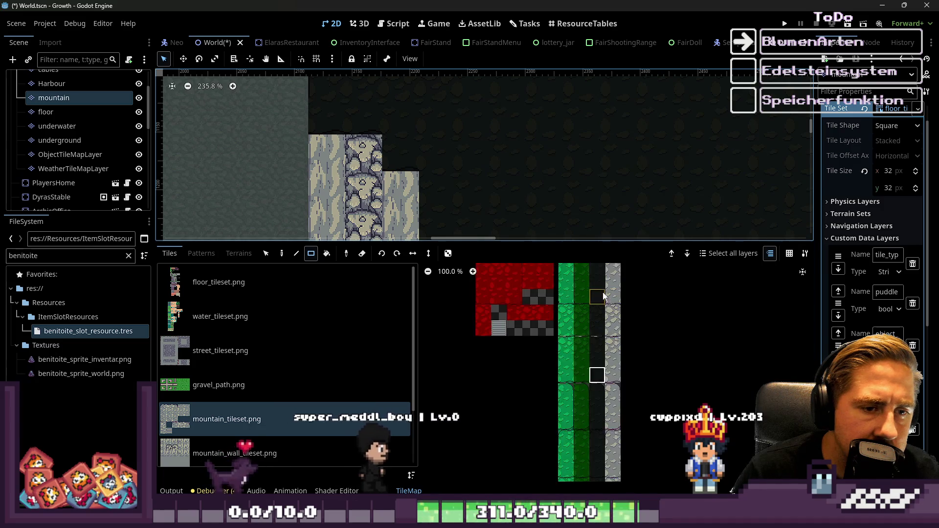
scroll(597, 342, "up", 8)
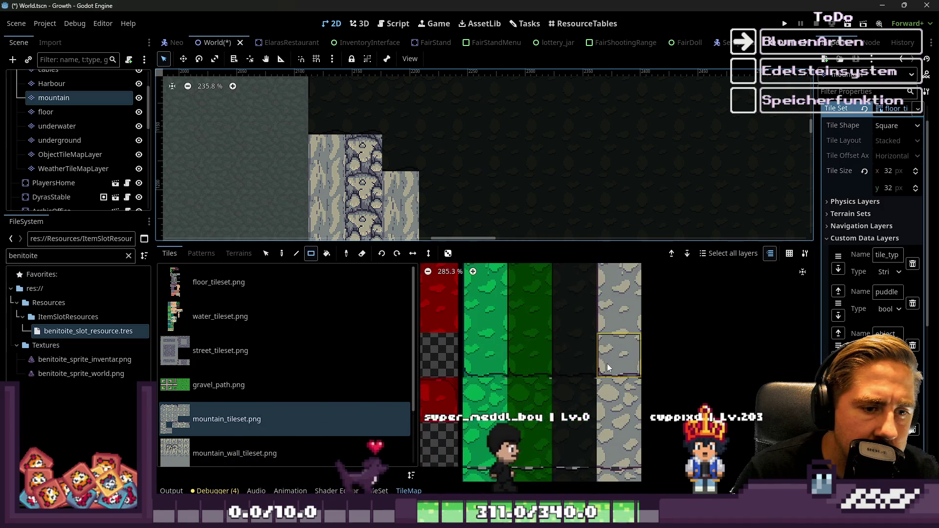
left_click(579, 359)
Reselect the dark mountain-top tile and check the summit above the stone pillars and staircase
scroll(315, 112, "up", 4)
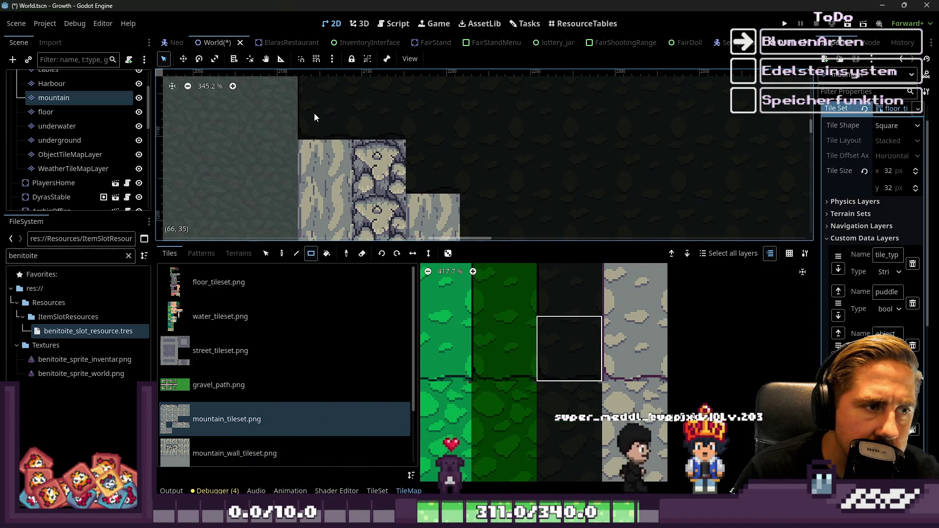
scroll(363, 167, "down", 2)
scroll(431, 215, "down", 1)
scroll(431, 215, "right", 3)
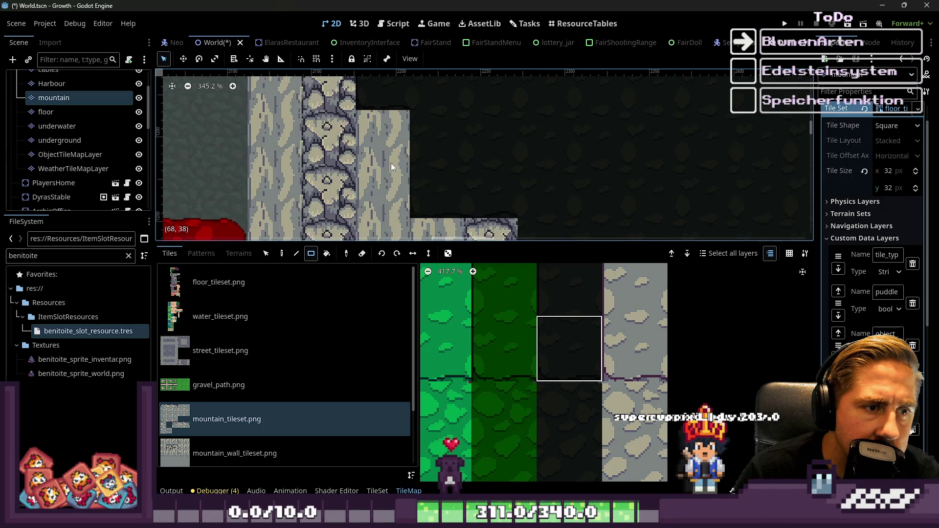
scroll(455, 164, "up", 5)
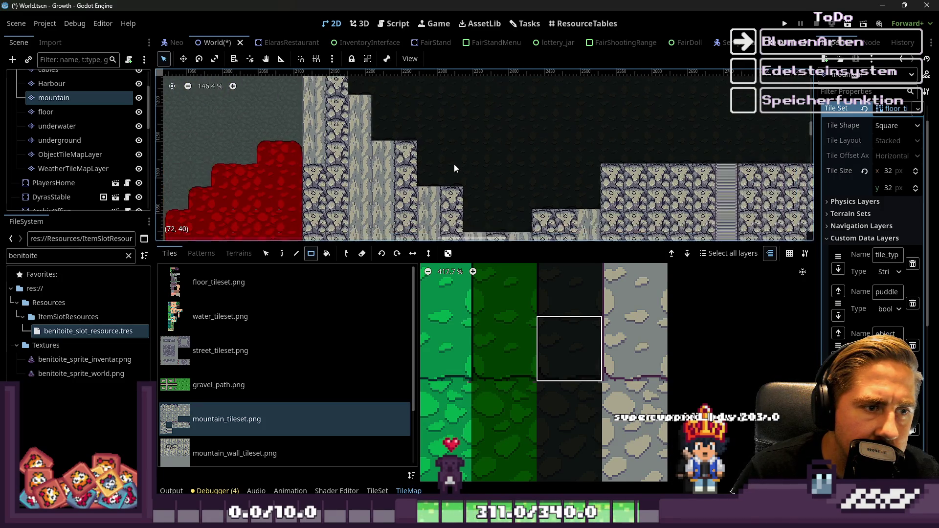
scroll(457, 185, "down", 8)
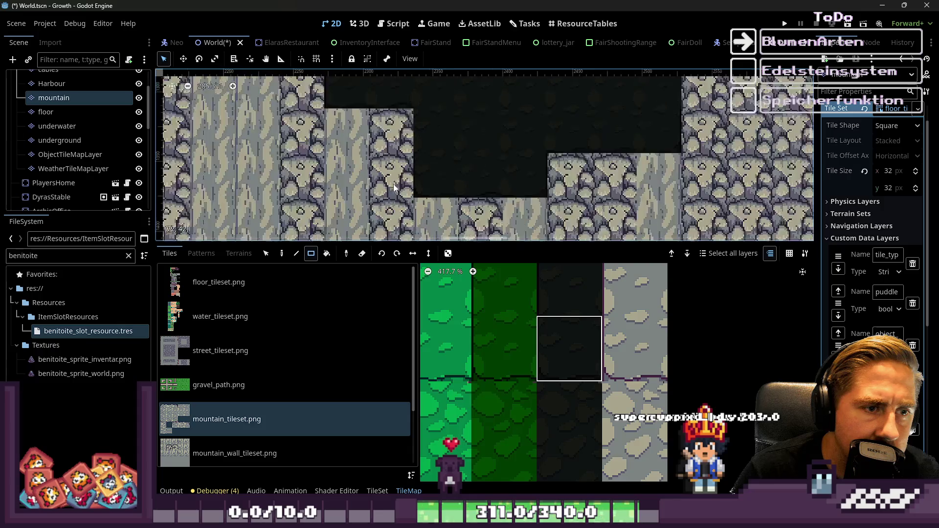
scroll(438, 157, "up", 5)
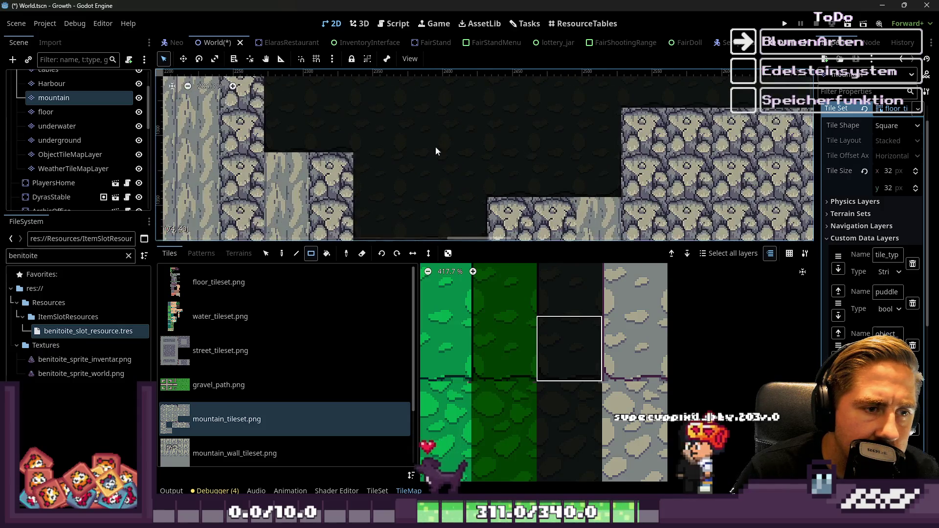
scroll(662, 130, "up", 7)
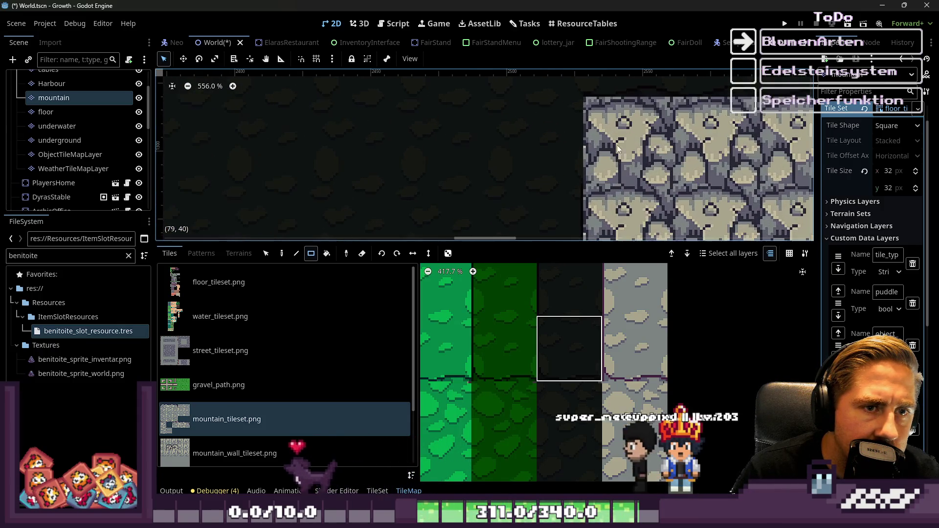
scroll(585, 356, "down", 10)
scroll(583, 434, "up", 2)
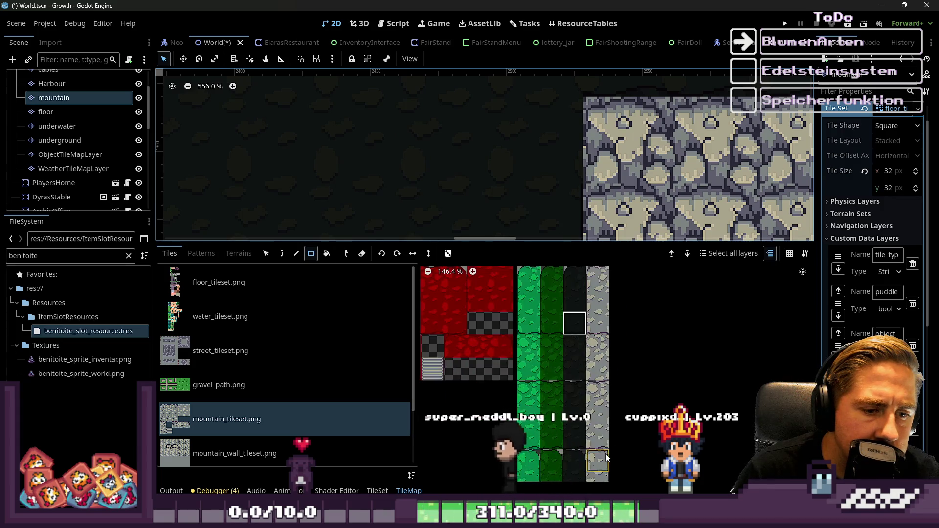
scroll(588, 421, "down", 3)
scroll(597, 410, "up", 5)
scroll(575, 340, "up", 8)
left_click(576, 345)
scroll(532, 187, "down", 6)
scroll(532, 188, "down", 7)
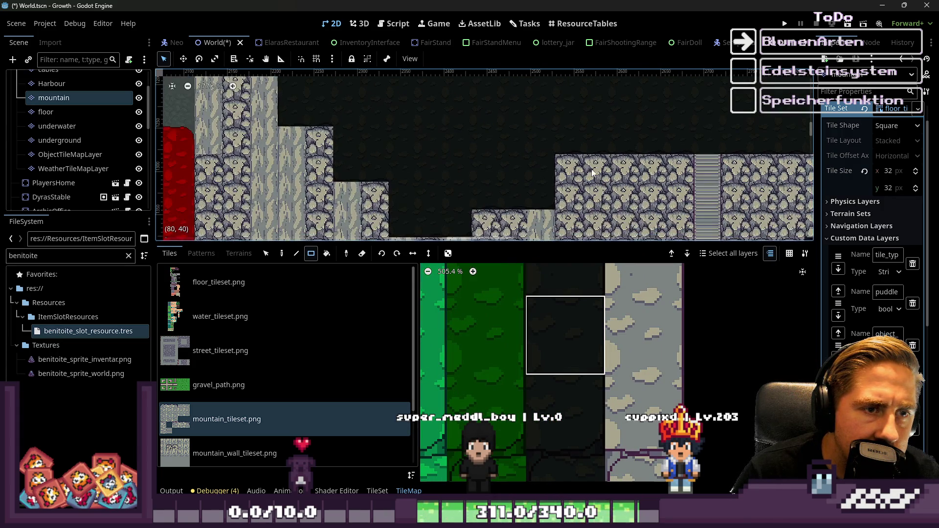
scroll(395, 178, "up", 13)
scroll(538, 339, "down", 5)
scroll(579, 387, "up", 3)
scroll(538, 367, "up", 2)
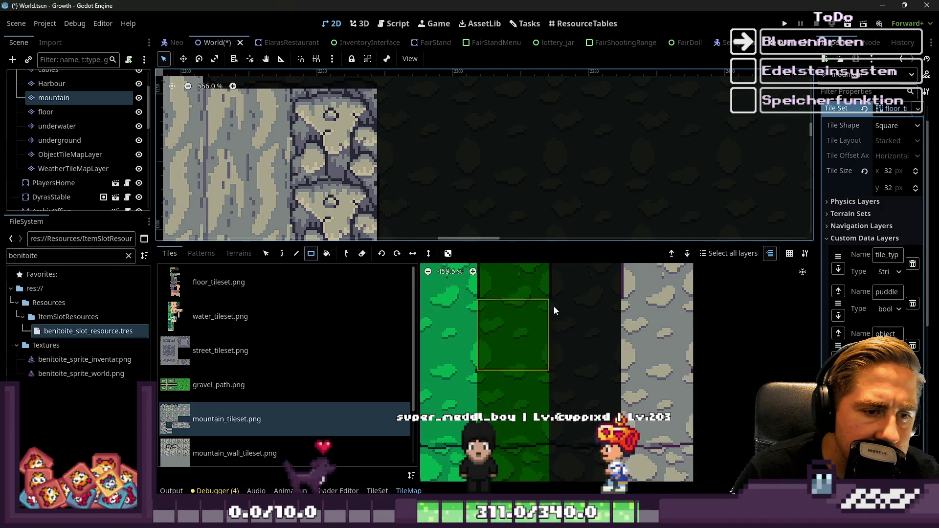
scroll(519, 331, "down", 4)
scroll(563, 317, "up", 3)
scroll(594, 313, "down", 3)
scroll(594, 310, "up", 2)
scroll(593, 313, "down", 4)
scroll(585, 298, "up", 4)
scroll(601, 337, "up", 6)
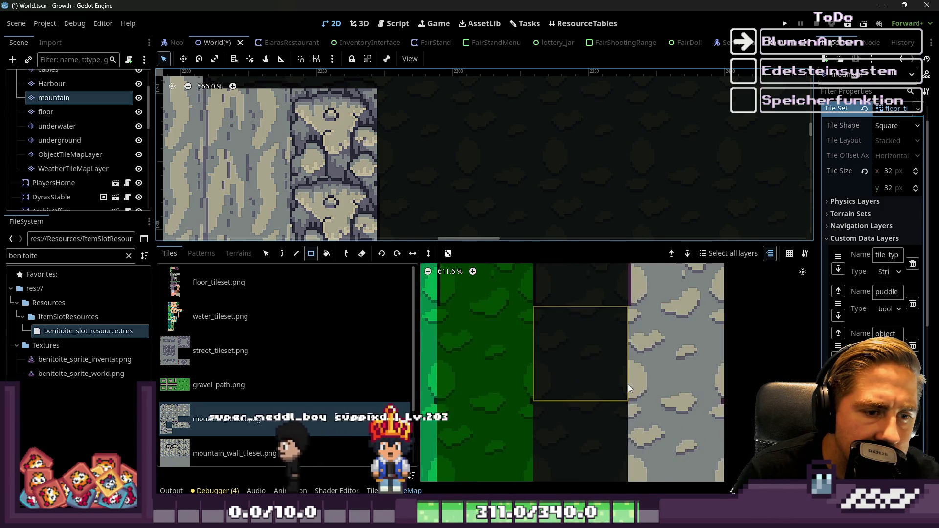
scroll(587, 420, "down", 4)
scroll(554, 411, "down", 2)
scroll(563, 390, "up", 2)
scroll(567, 343, "down", 6)
scroll(563, 342, "up", 10)
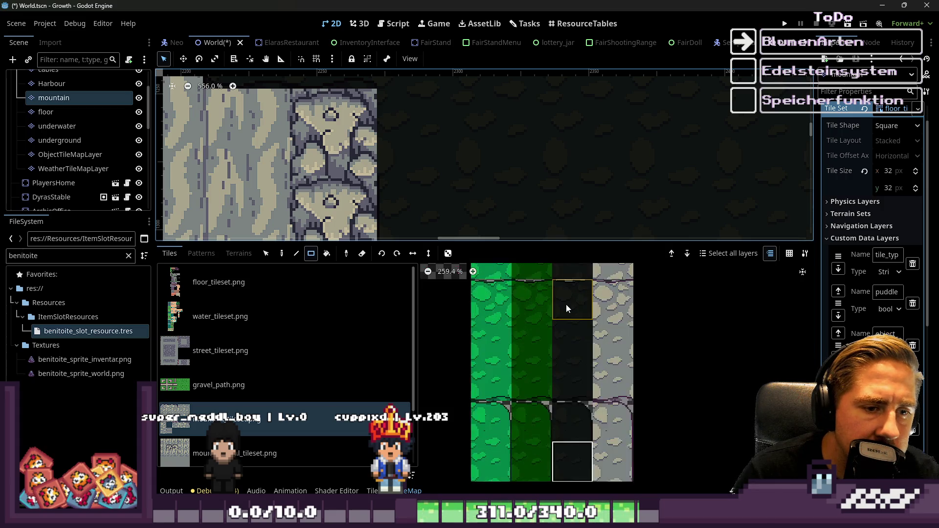
scroll(572, 421, "down", 8)
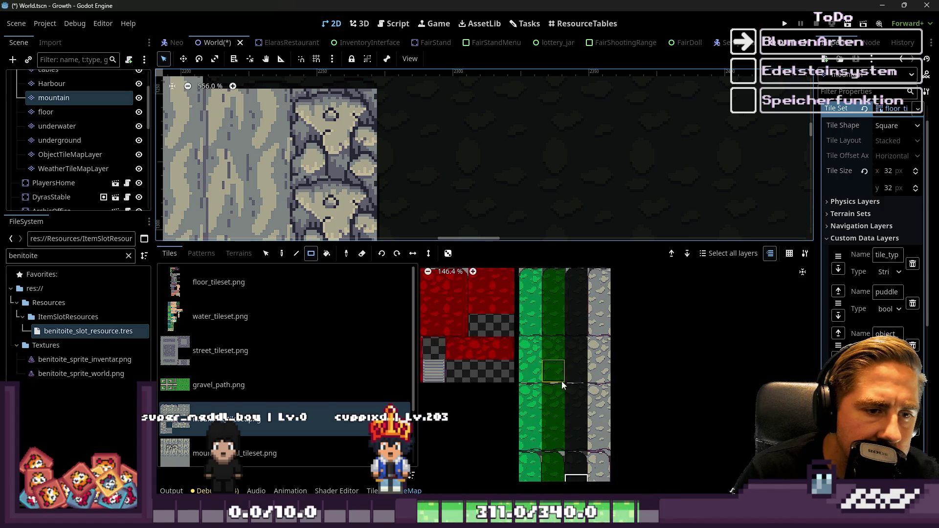
scroll(563, 369, "up", 6)
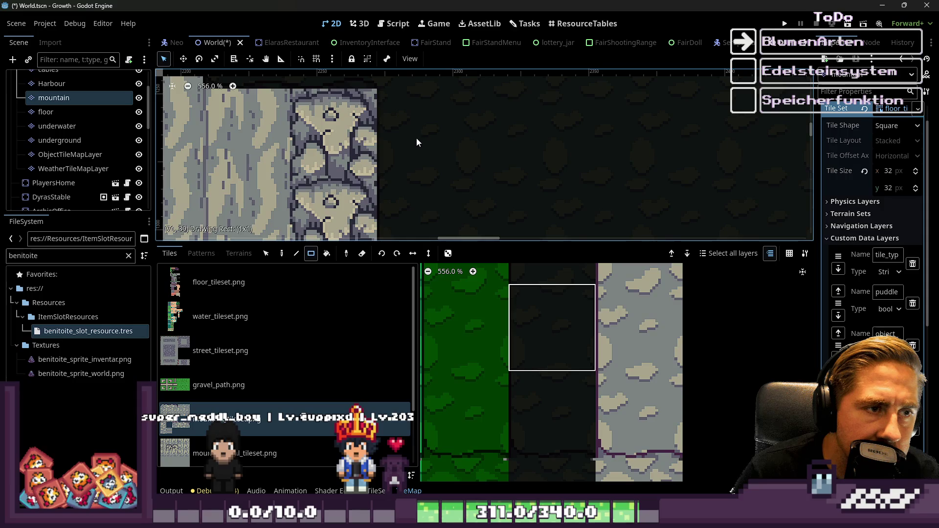
scroll(480, 200, "down", 6)
scroll(393, 131, "up", 5)
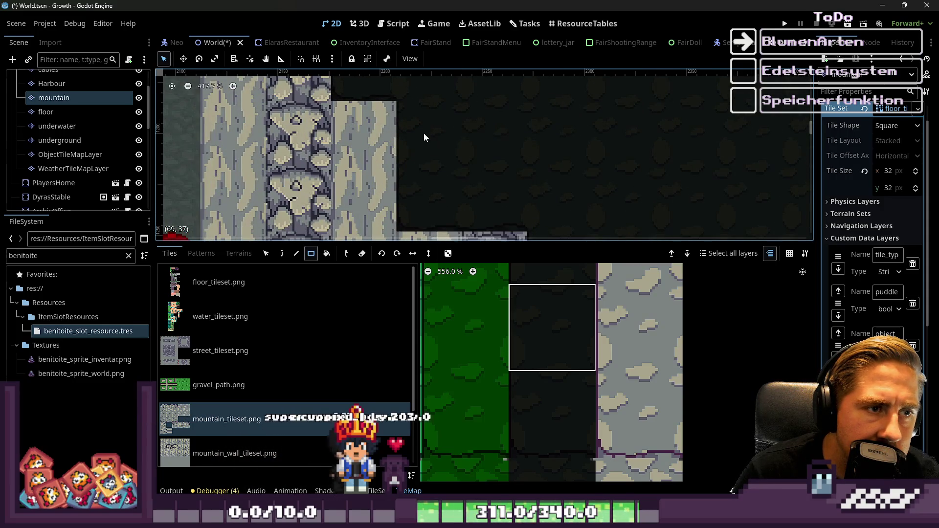
scroll(476, 213, "down", 4)
scroll(408, 118, "down", 3)
scroll(347, 177, "up", 4)
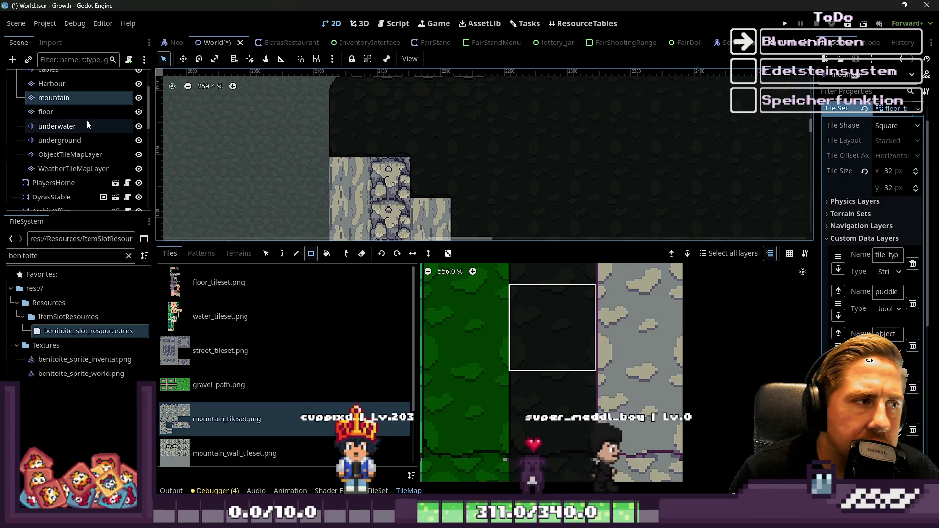
scroll(568, 365, "down", 1)
scroll(438, 147, "down", 3)
scroll(422, 89, "down", 5)
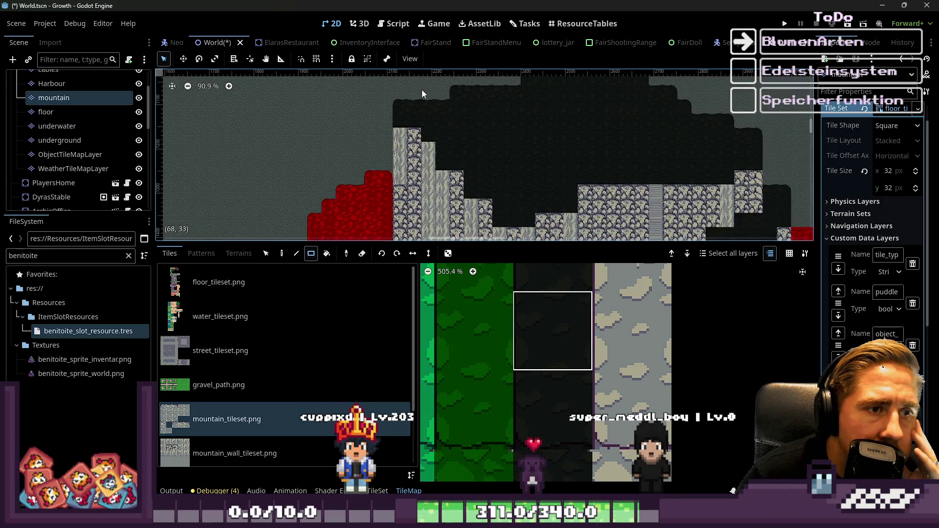
Zoom out over the whole mountain and pick a different dark tile variant
scroll(527, 74, "down", 4)
scroll(538, 155, "up", 3)
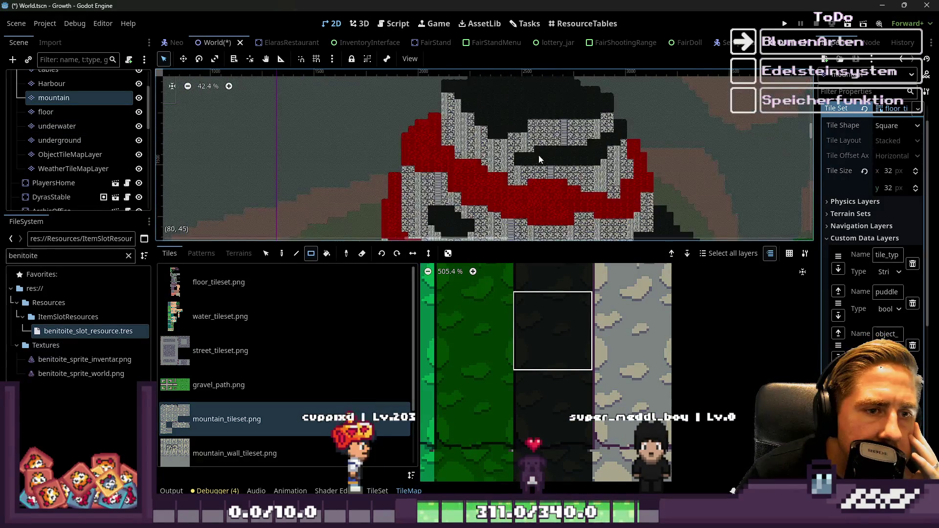
scroll(470, 118, "up", 3)
scroll(467, 105, "down", 4)
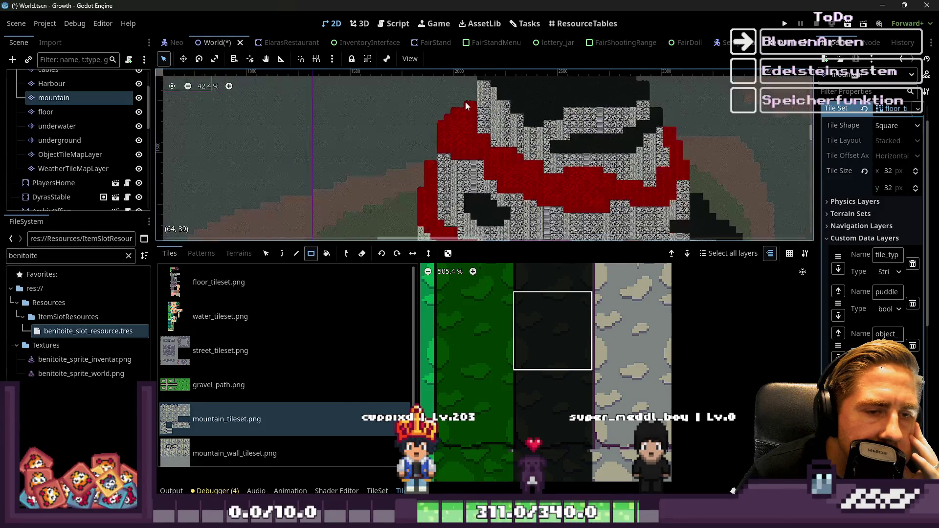
scroll(548, 189, "down", 4)
scroll(426, 195, "up", 10)
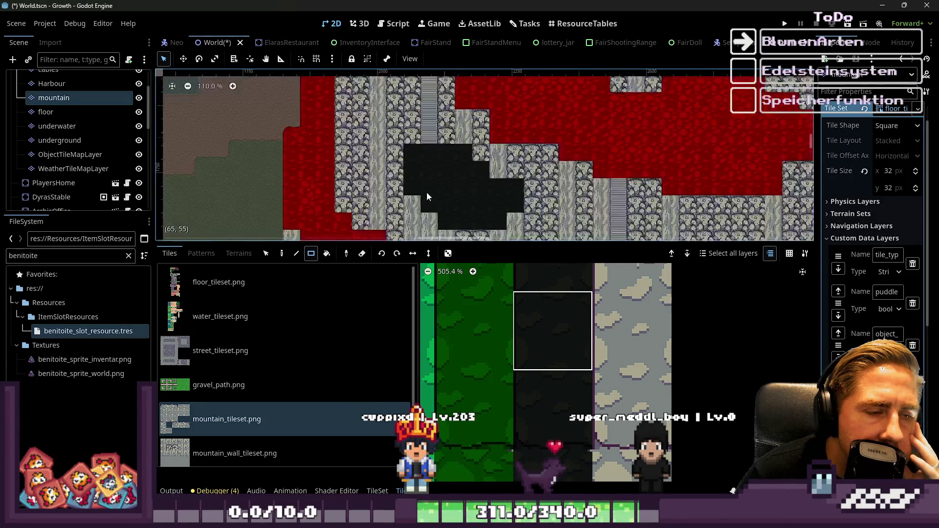
scroll(531, 327, "down", 2)
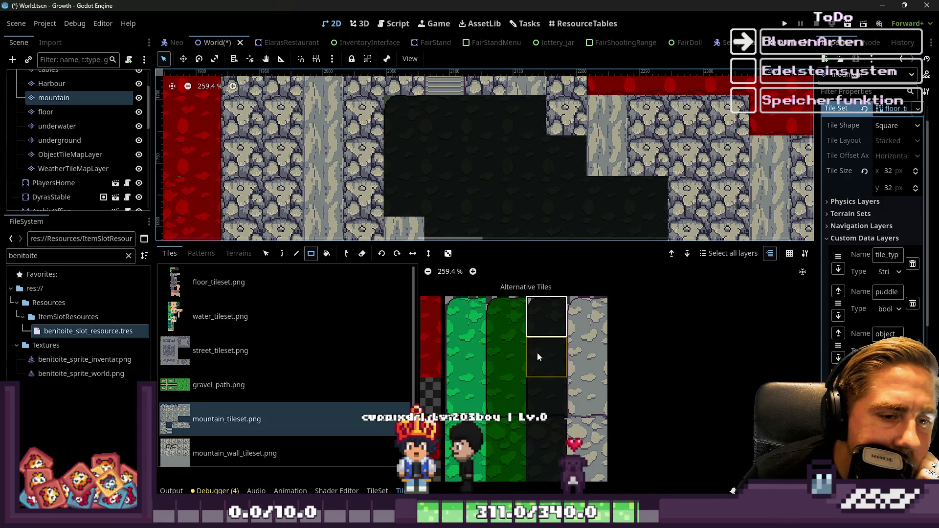
scroll(538, 362, "down", 2)
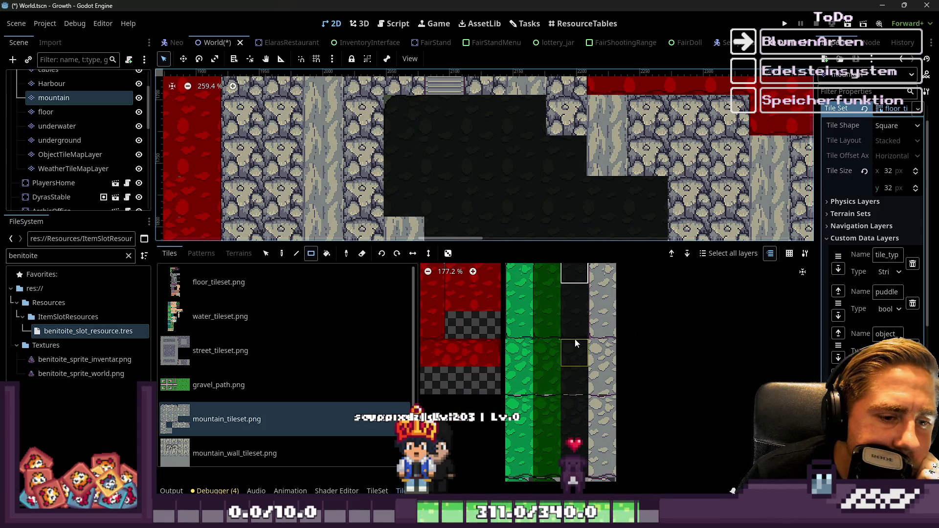
left_click(576, 317)
Paint the dark tile into the black cave area inside the mountain
scroll(411, 147, "down", 3)
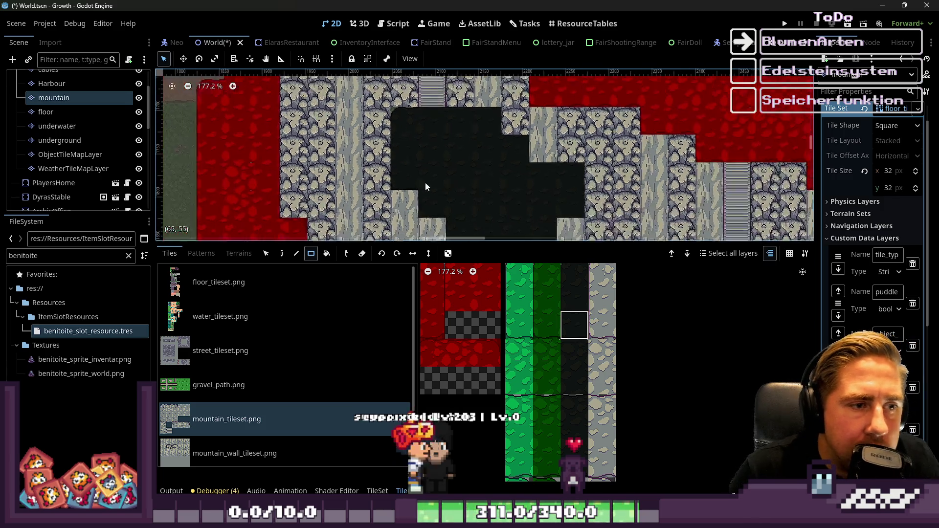
left_click(434, 176)
scroll(476, 219, "down", 2)
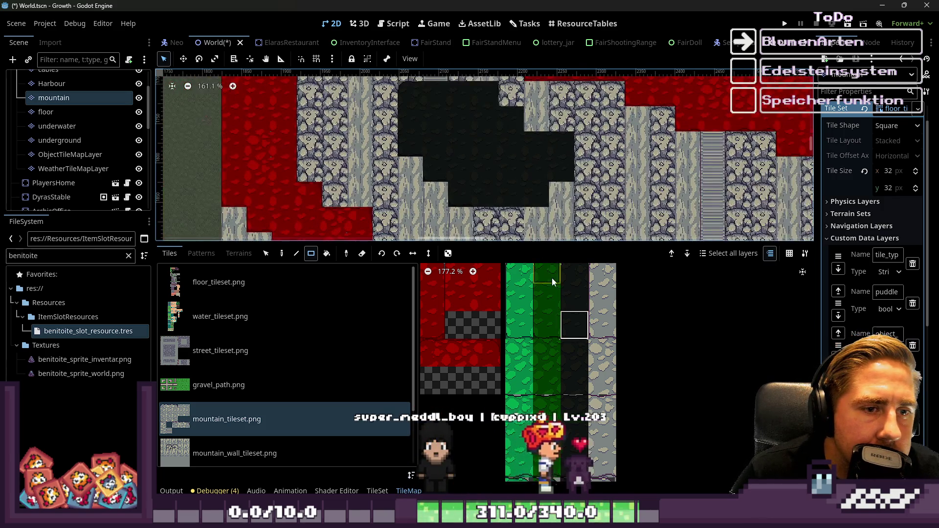
scroll(542, 429, "down", 3)
scroll(582, 392, "up", 4)
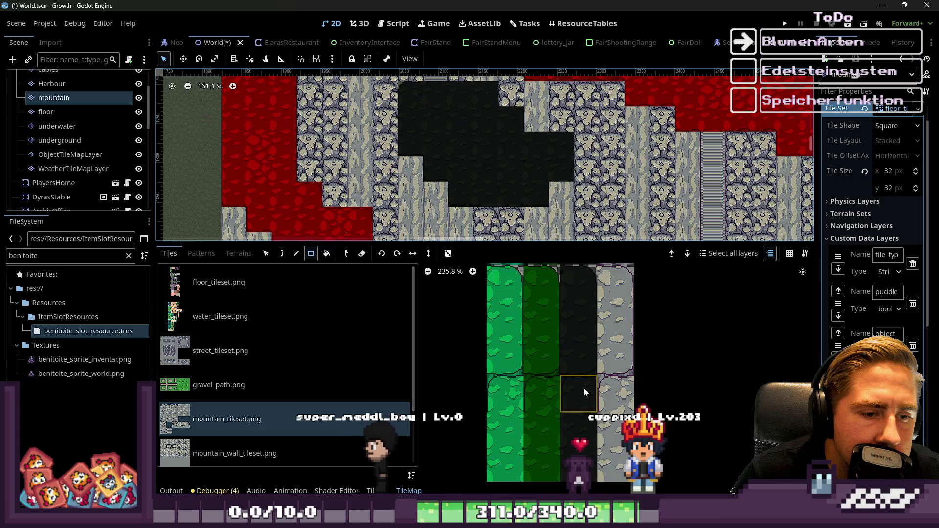
scroll(555, 224, "up", 4)
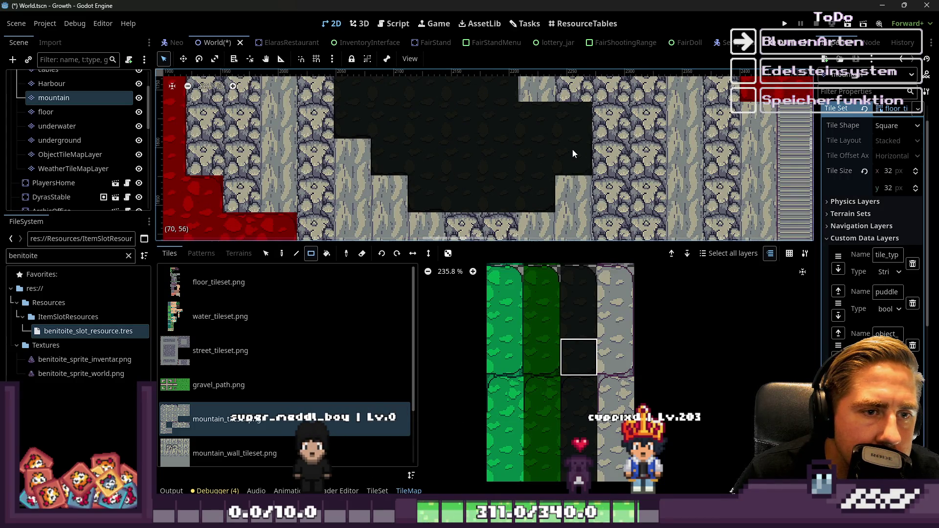
scroll(578, 394, "down", 3)
scroll(570, 432, "up", 3)
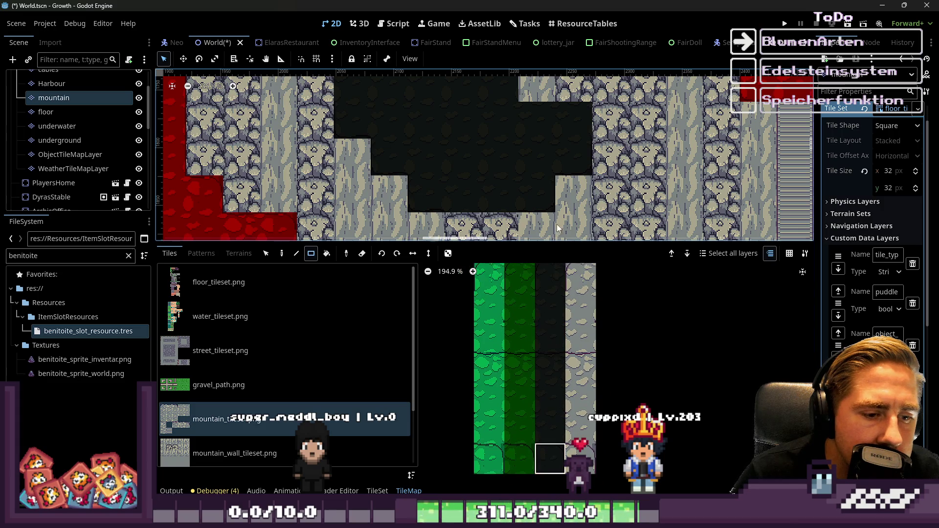
scroll(541, 362, "up", 1)
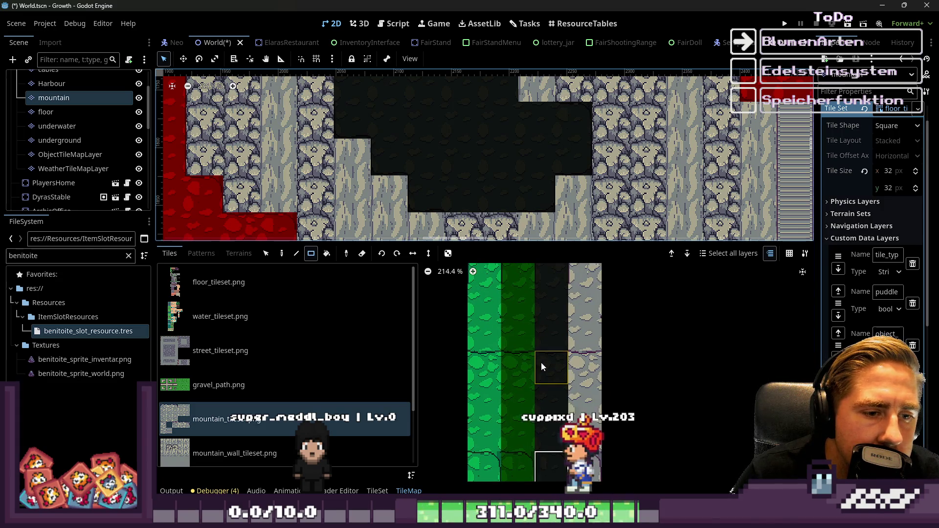
scroll(581, 284, "down", 3)
scroll(571, 205, "up", 9)
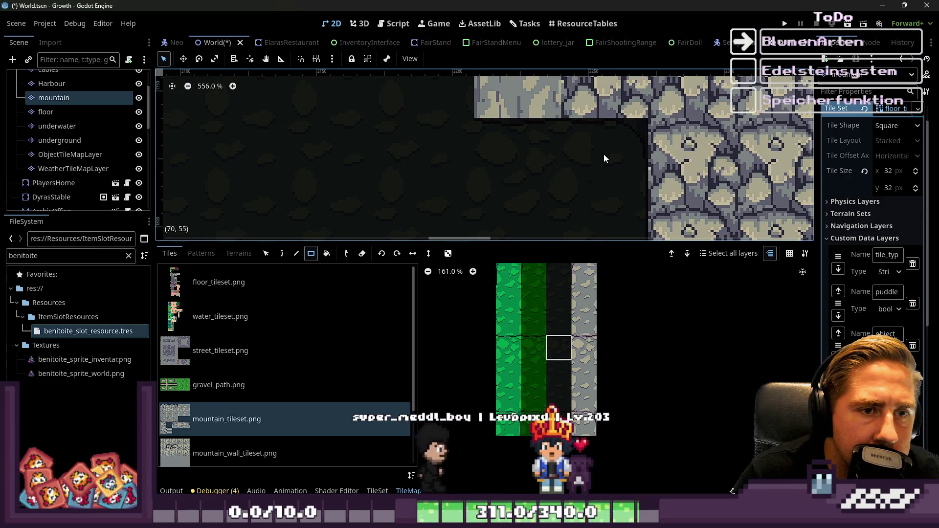
Zoom the mountain_tileset.png atlas and select a dark mountain-top tile from the dark column
scroll(556, 399, "up", 1)
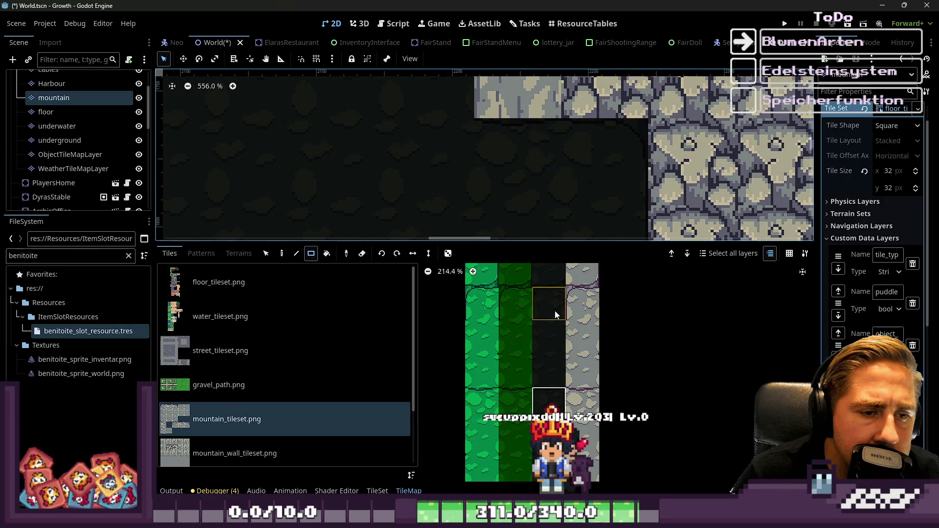
scroll(555, 311, "up", 2)
scroll(532, 352, "down", 3)
scroll(539, 314, "up", 3)
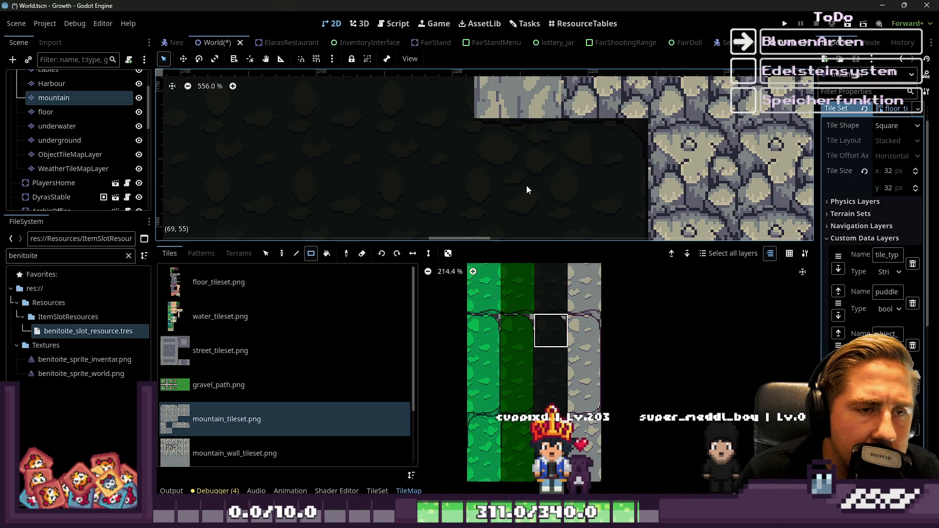
scroll(551, 376, "down", 2)
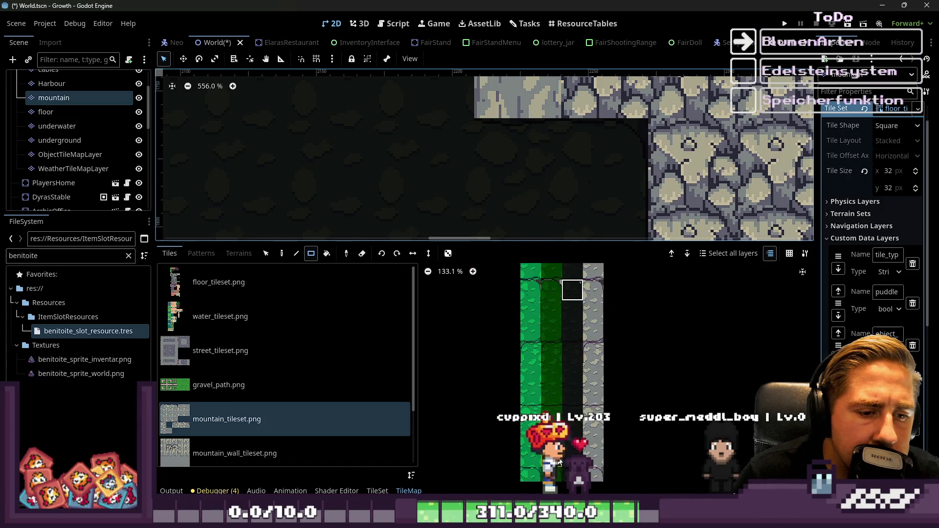
scroll(573, 416, "up", 7)
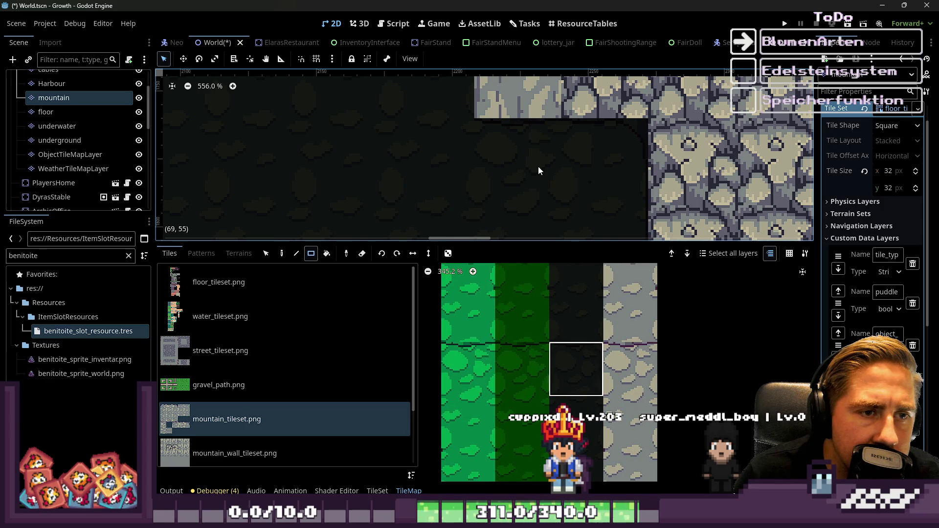
scroll(594, 333, "down", 5)
scroll(587, 454, "down", 2)
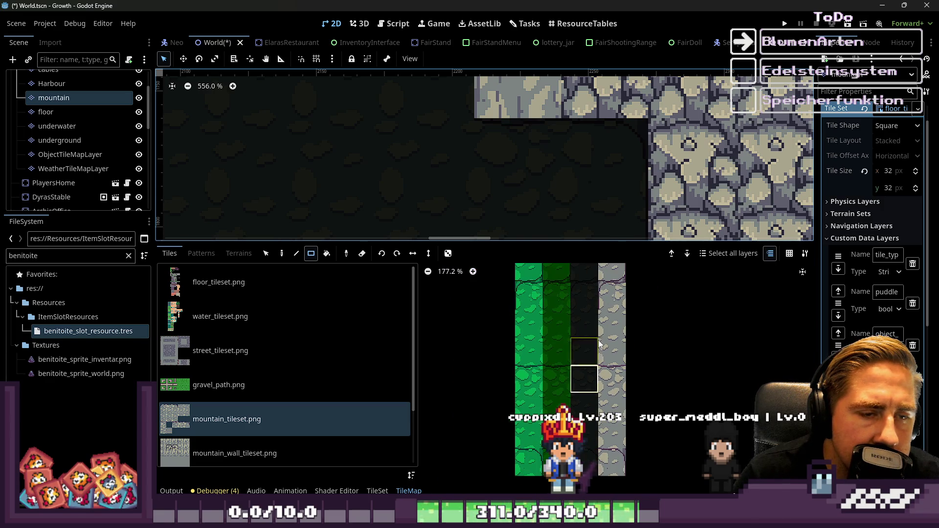
scroll(592, 167, "down", 4)
scroll(567, 182, "up", 2)
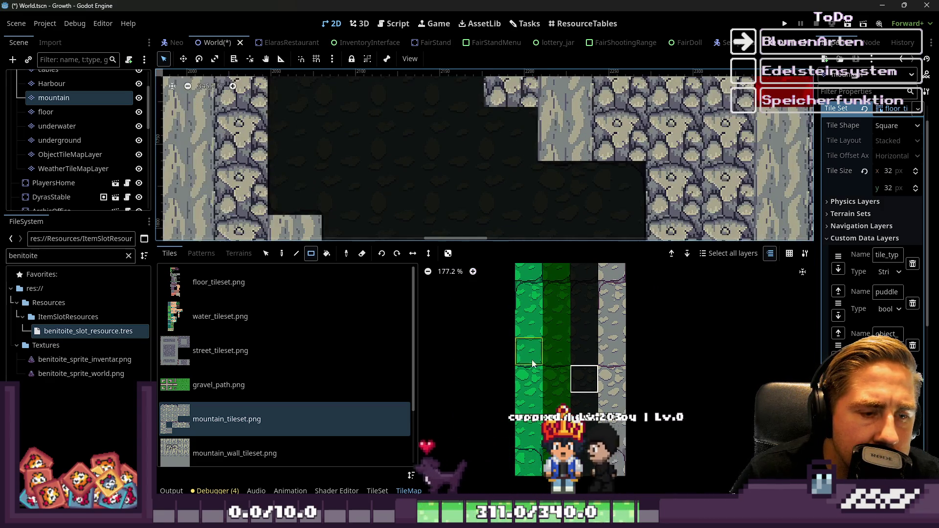
scroll(550, 197, "up", 3)
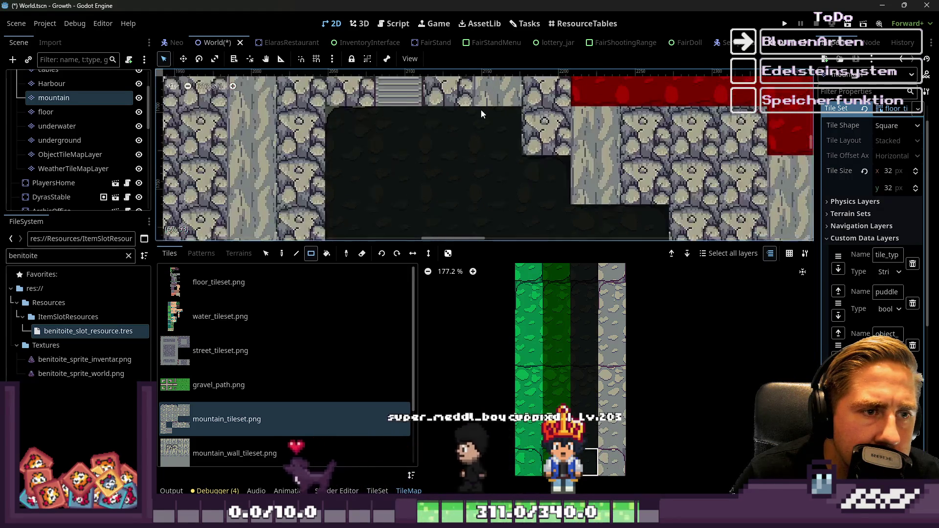
scroll(605, 116, "up", 3)
scroll(563, 442, "down", 8)
scroll(572, 402, "up", 14)
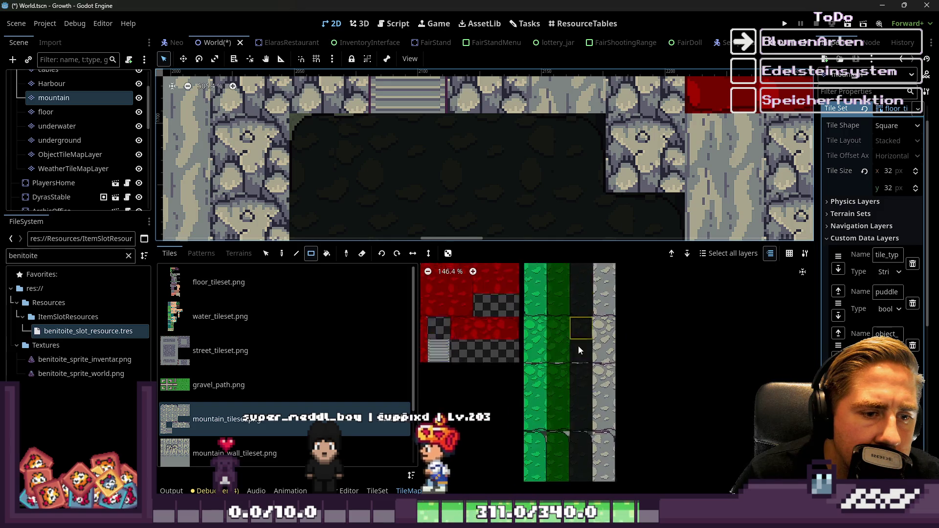
left_click(577, 382)
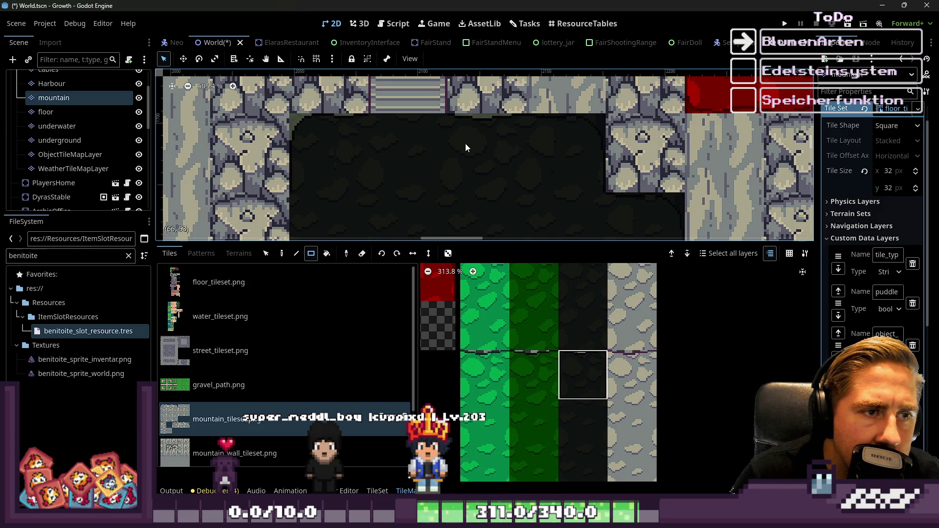
Switch the selection to another dark mountain-top tile in the same dark column
scroll(285, 126, "up", 6)
scroll(582, 354, "down", 11)
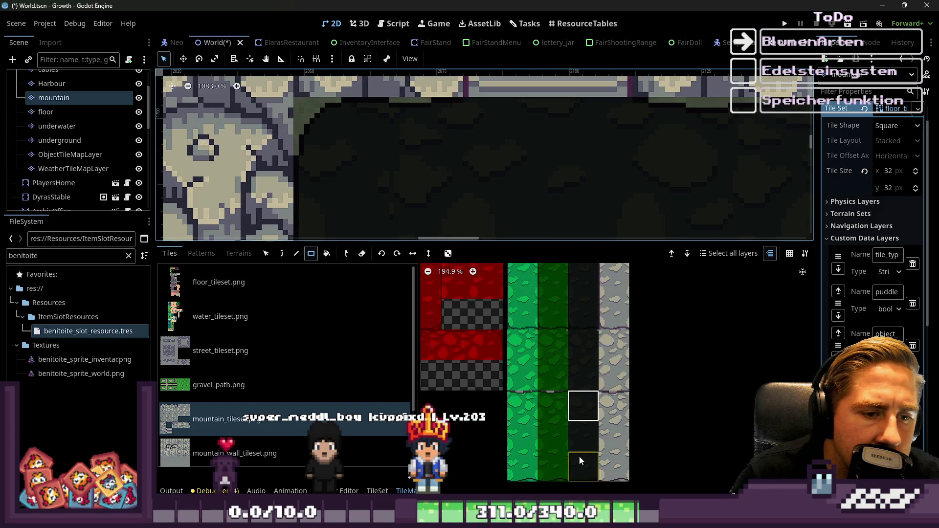
scroll(583, 354, "up", 18)
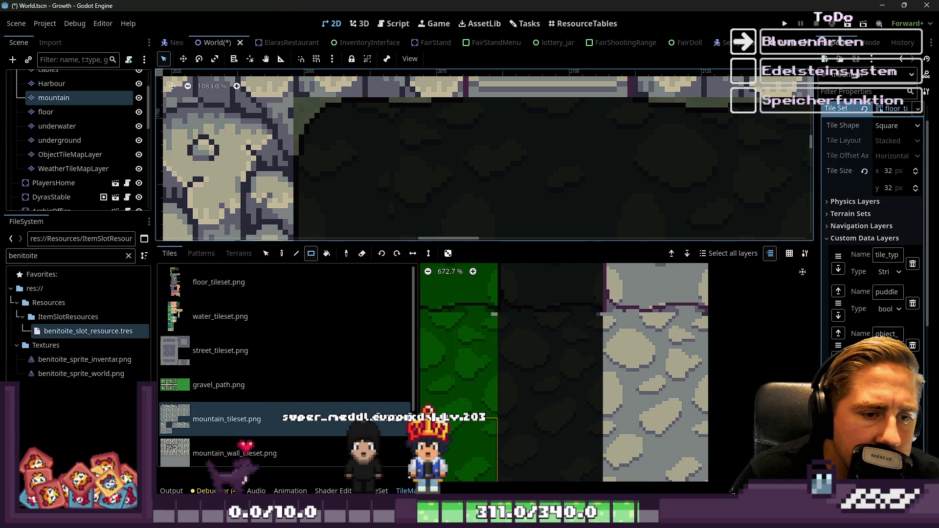
scroll(619, 448, "down", 17)
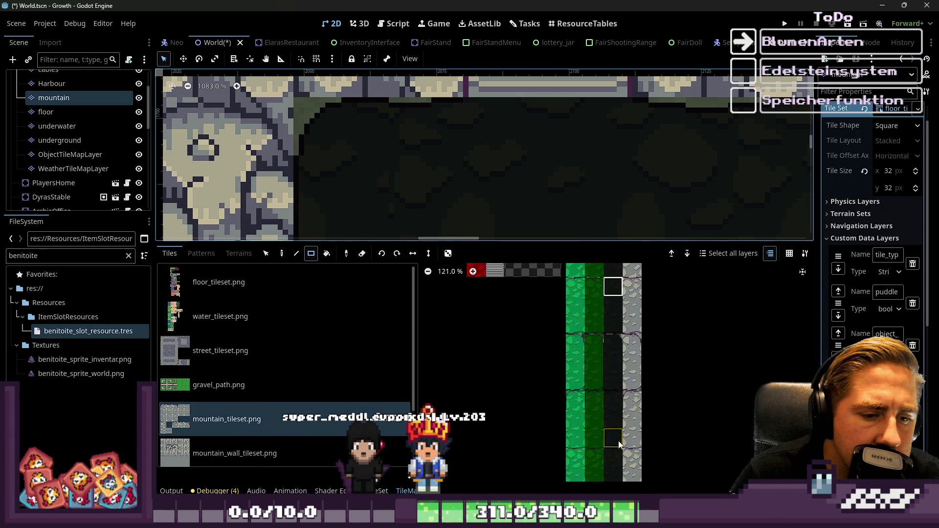
scroll(617, 398, "up", 12)
scroll(570, 334, "down", 10)
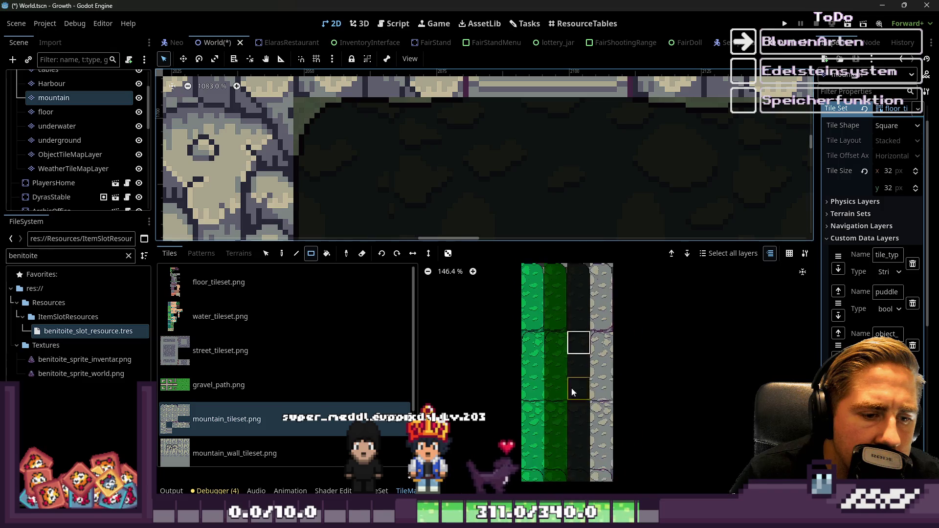
scroll(569, 357, "up", 10)
scroll(390, 159, "down", 4)
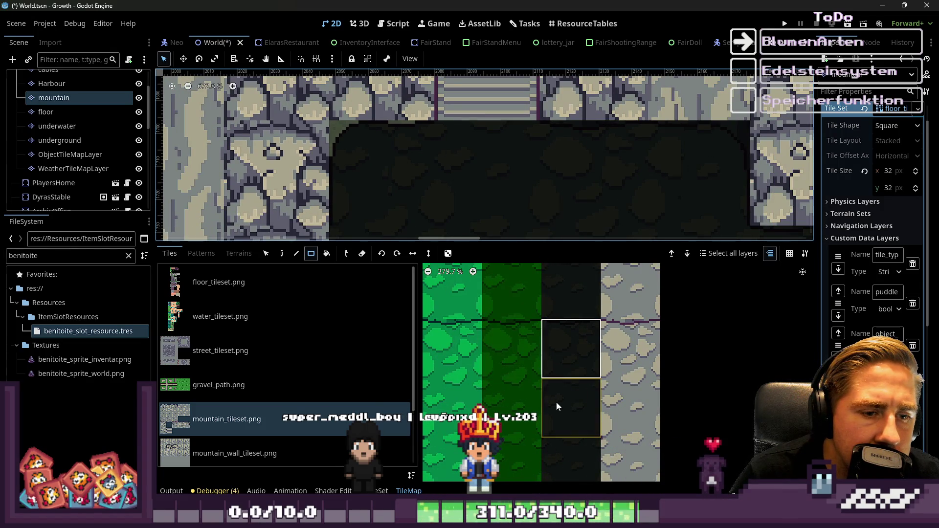
scroll(567, 431, "down", 10)
scroll(575, 347, "up", 8)
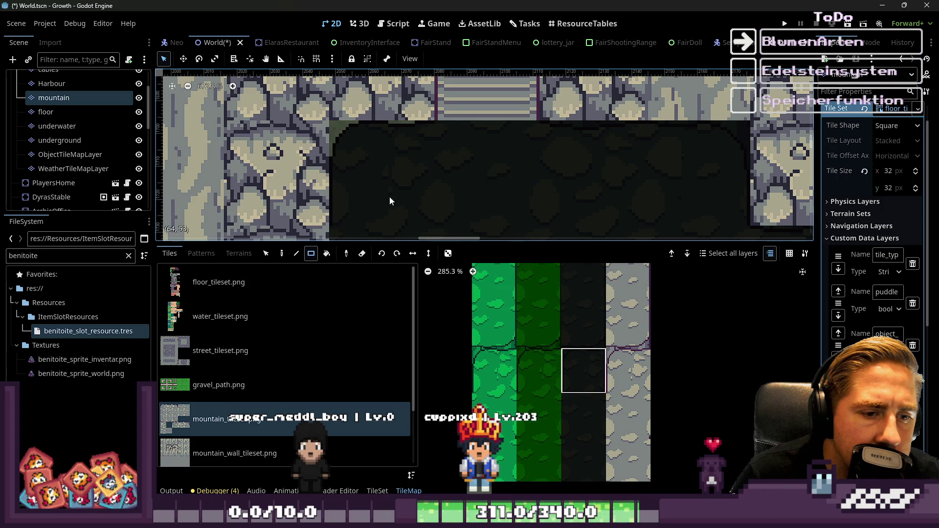
scroll(374, 160, "down", 10)
scroll(311, 168, "up", 3)
scroll(616, 163, "up", 10)
scroll(535, 172, "up", 2)
scroll(598, 311, "down", 8)
scroll(586, 358, "up", 6)
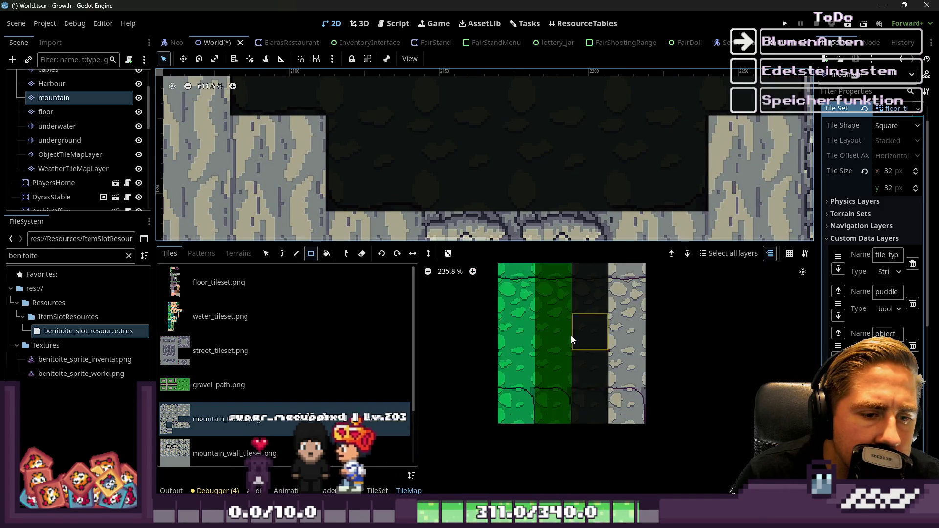
scroll(587, 392, "up", 5)
scroll(580, 402, "down", 4)
scroll(585, 343, "up", 6)
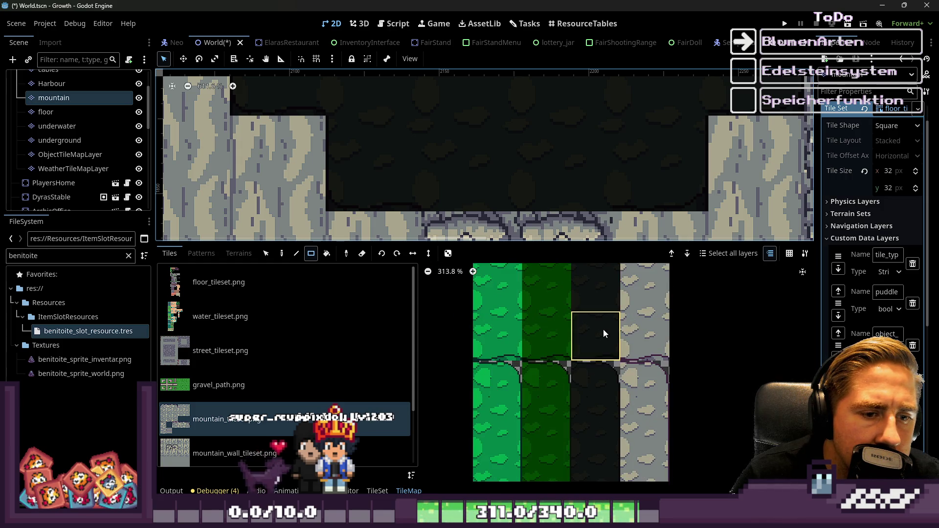
scroll(487, 165, "down", 9)
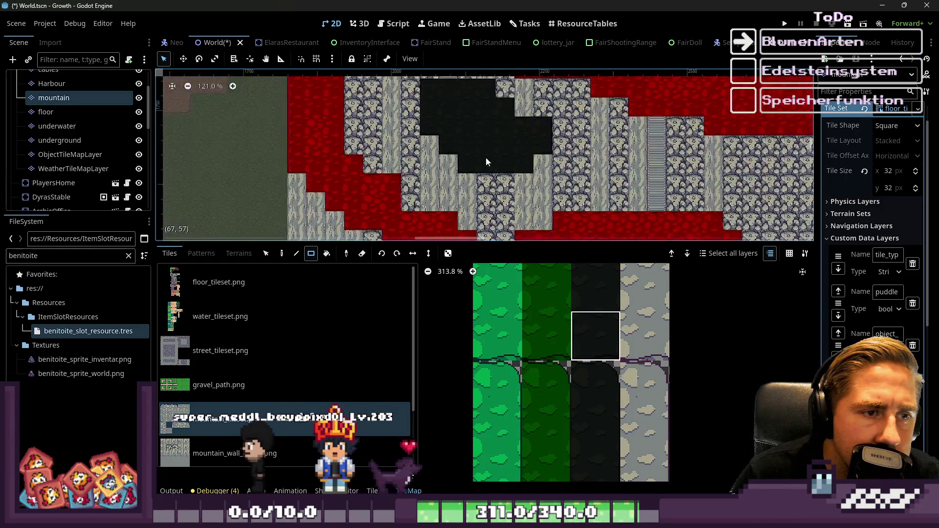
scroll(433, 146, "up", 4)
scroll(417, 206, "down", 8)
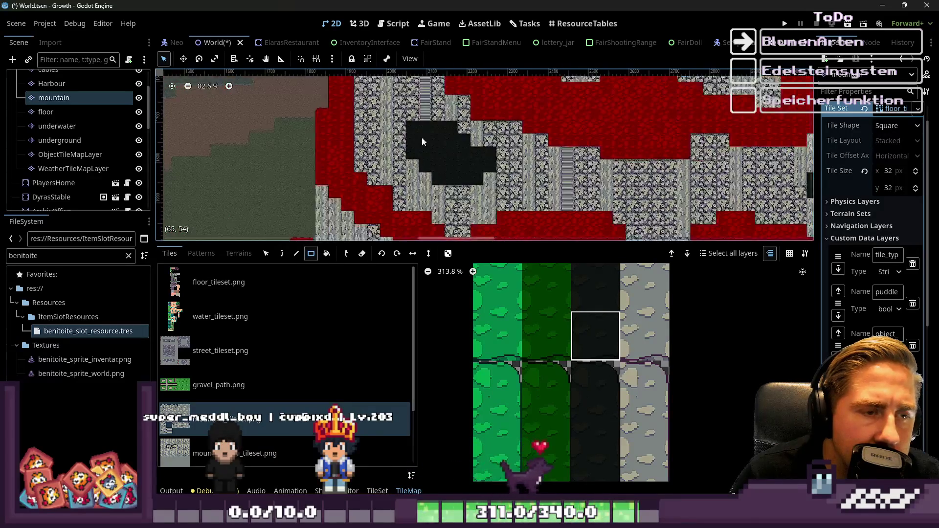
scroll(425, 142, "down", 6)
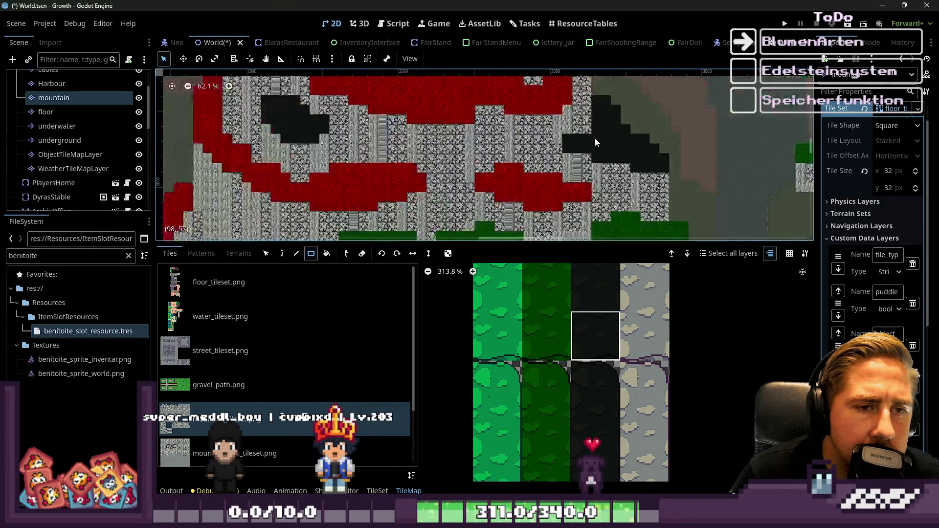
scroll(595, 139, "up", 12)
scroll(578, 316, "down", 3)
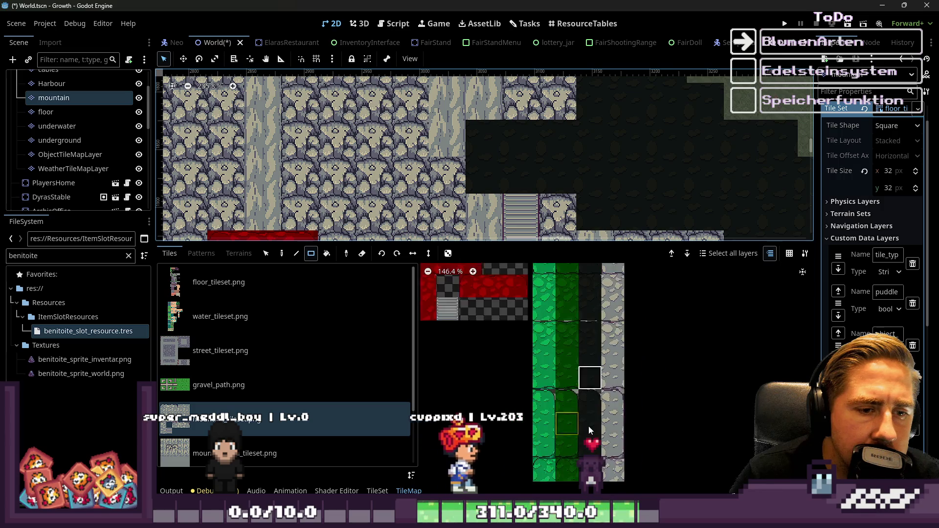
scroll(448, 213, "down", 3)
scroll(449, 213, "down", 3)
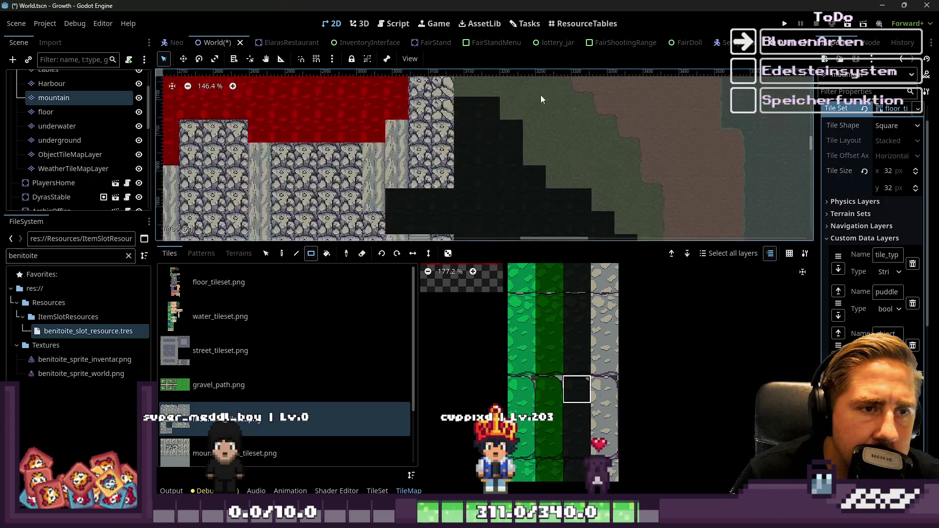
scroll(479, 97, "up", 1)
scroll(525, 154, "down", 3)
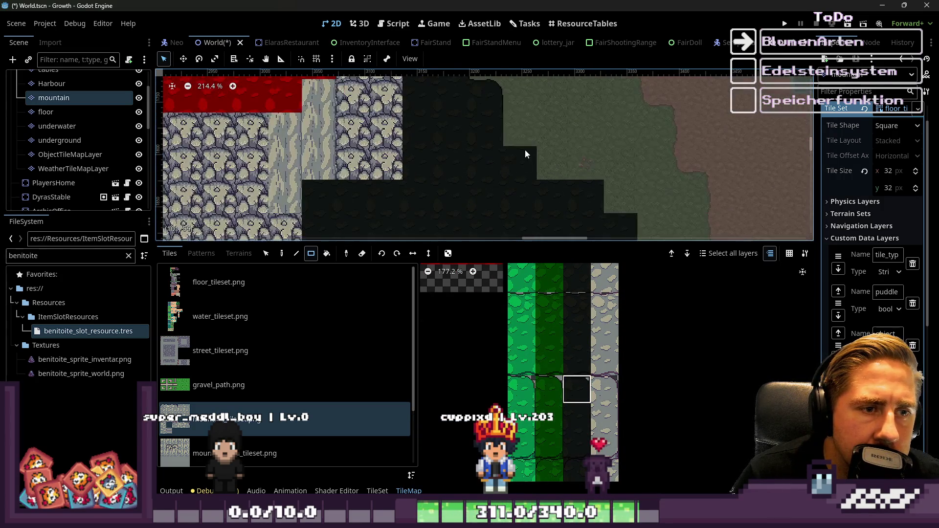
scroll(550, 136, "up", 2)
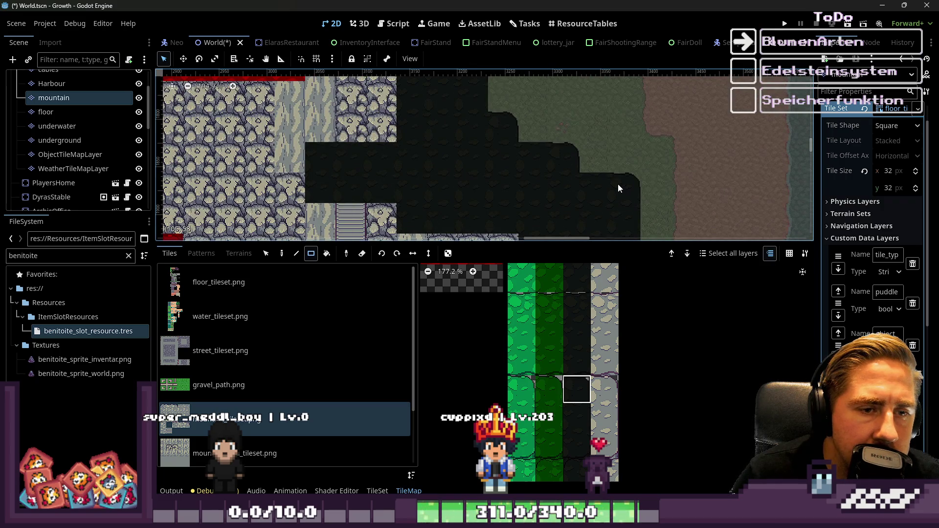
scroll(617, 191, "down", 1)
scroll(615, 193, "down", 2)
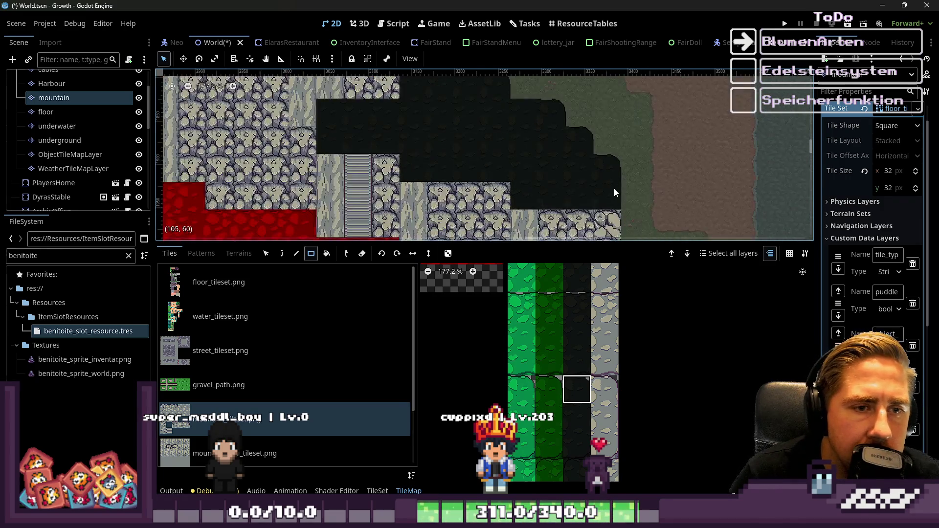
scroll(615, 194, "up", 7)
scroll(572, 304, "down", 3)
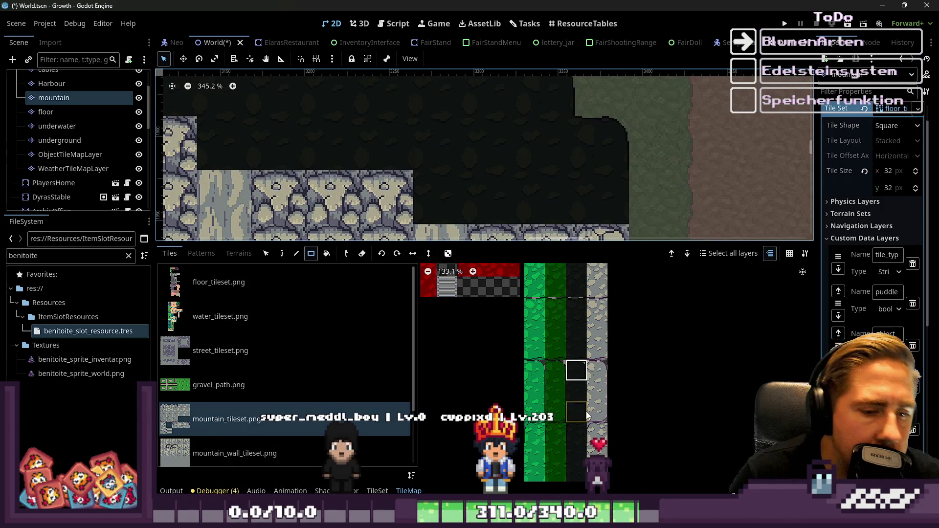
scroll(588, 415, "up", 8)
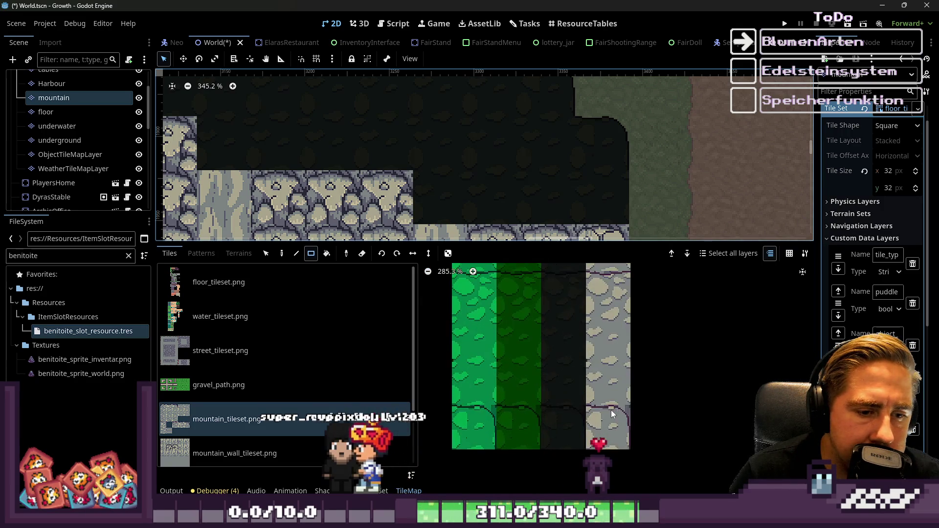
scroll(611, 414, "down", 10)
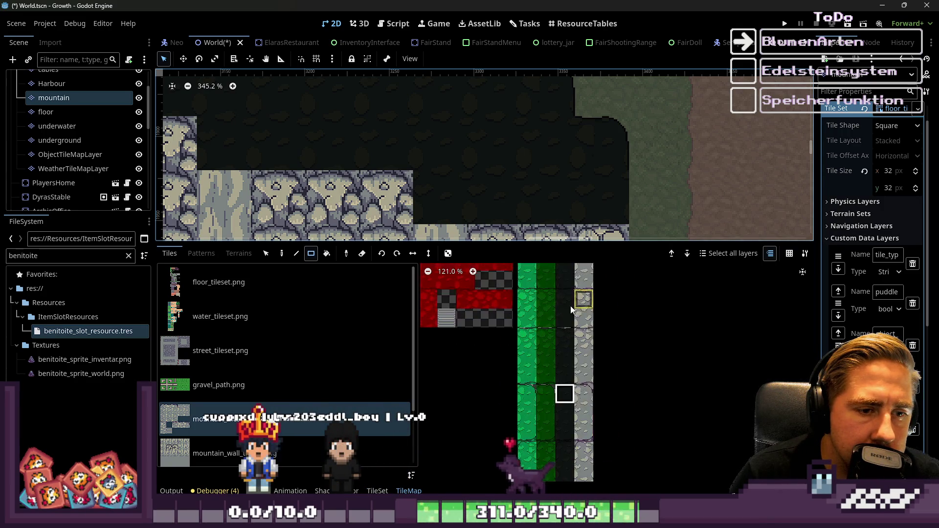
scroll(543, 419, "up", 3)
scroll(547, 428, "down", 3)
scroll(556, 311, "up", 3)
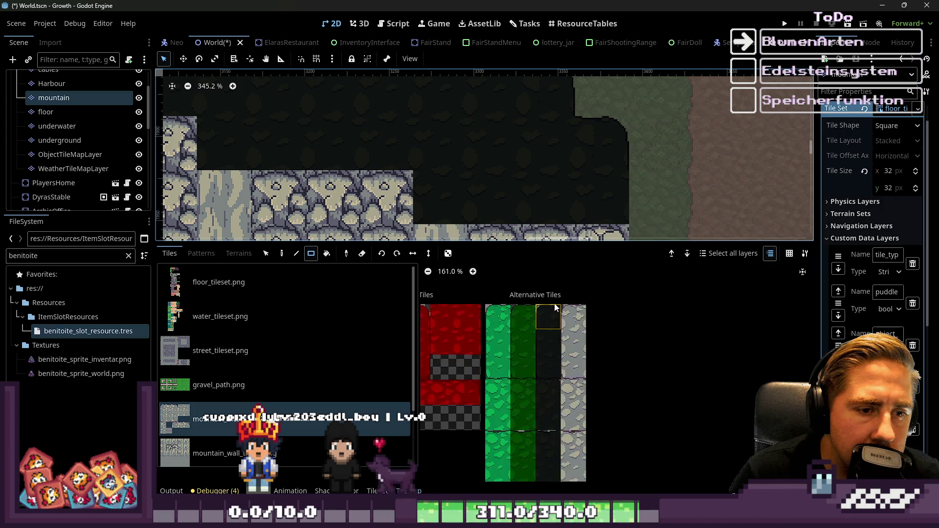
scroll(573, 332, "down", 3)
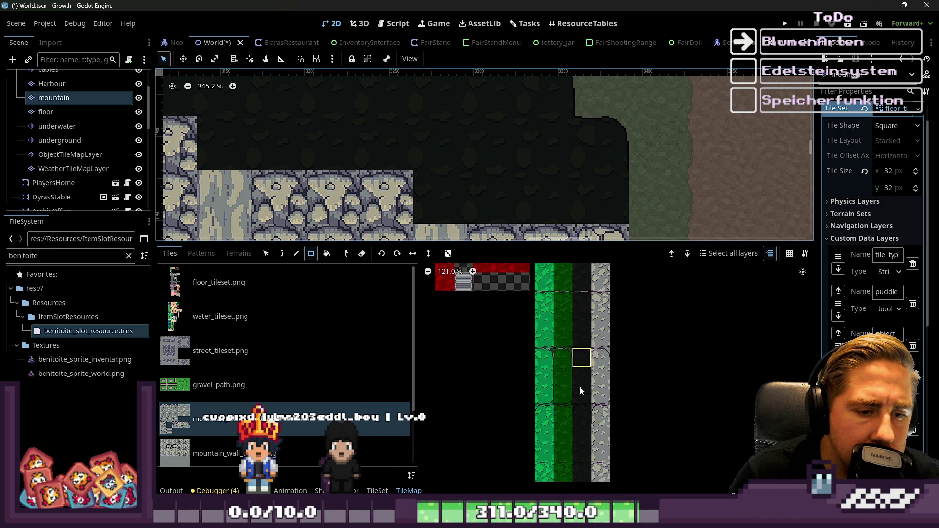
scroll(579, 348, "up", 6)
left_click(573, 338)
scroll(573, 144, "down", 2)
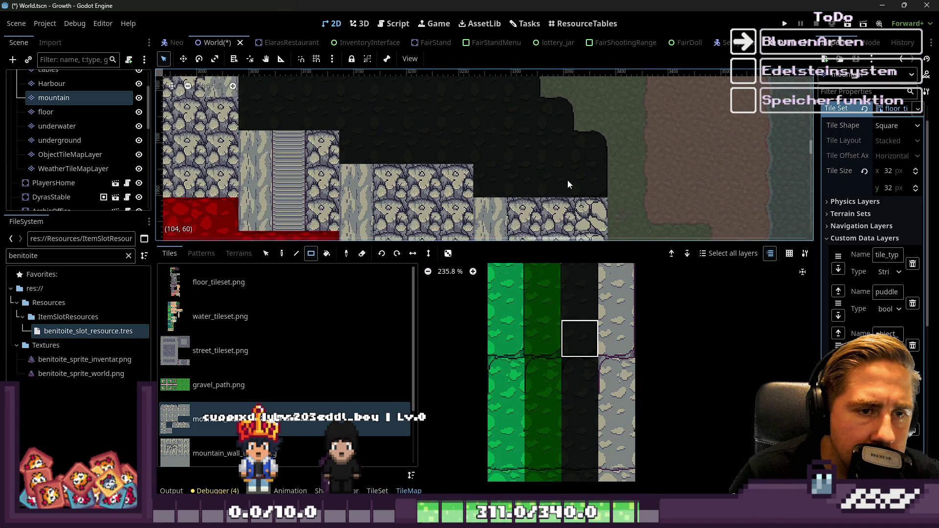
scroll(576, 185, "up", 1)
scroll(568, 313, "down", 1)
scroll(578, 205, "down", 6)
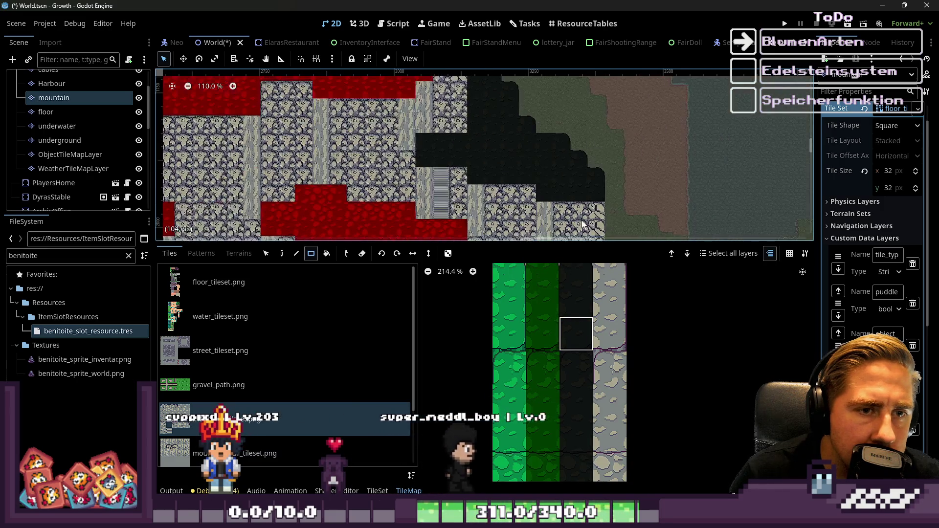
scroll(555, 200, "up", 2)
scroll(583, 353, "up", 1)
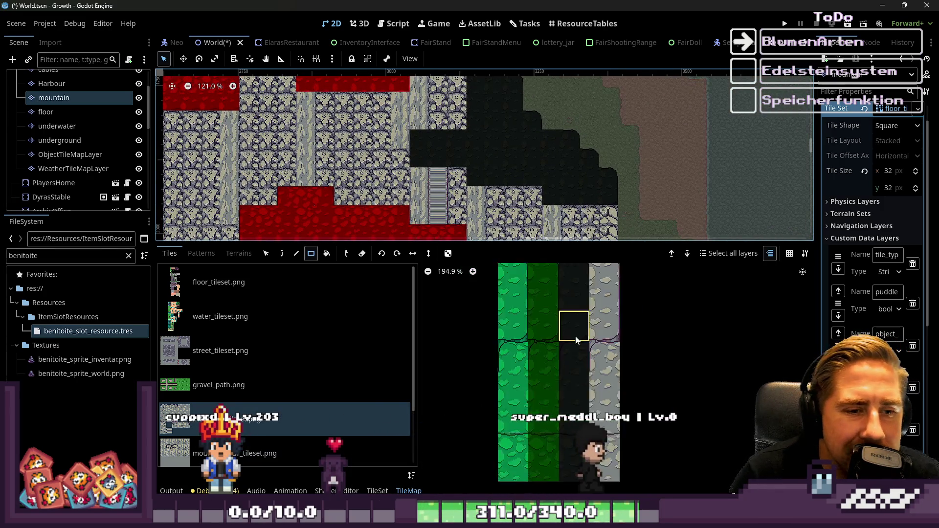
scroll(570, 351, "down", 10)
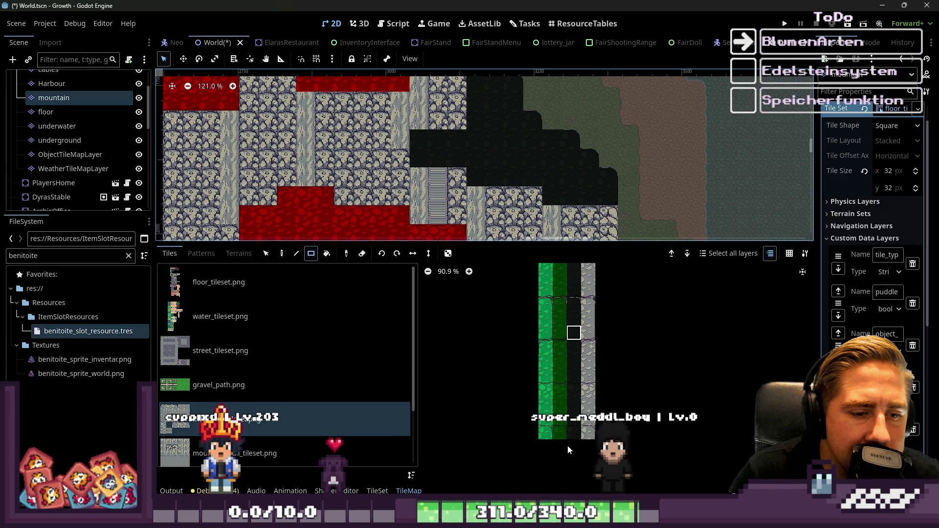
scroll(569, 445, "up", 12)
scroll(572, 441, "down", 6)
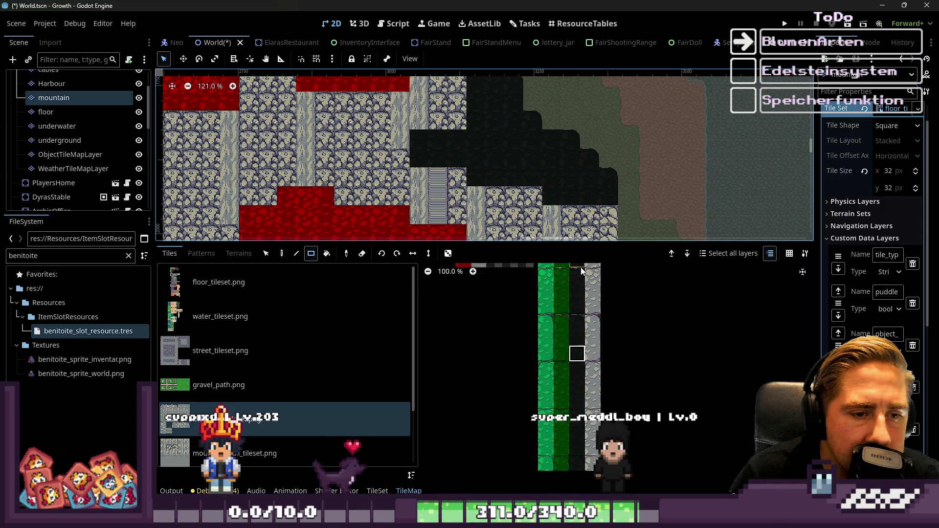
scroll(567, 343, "up", 5)
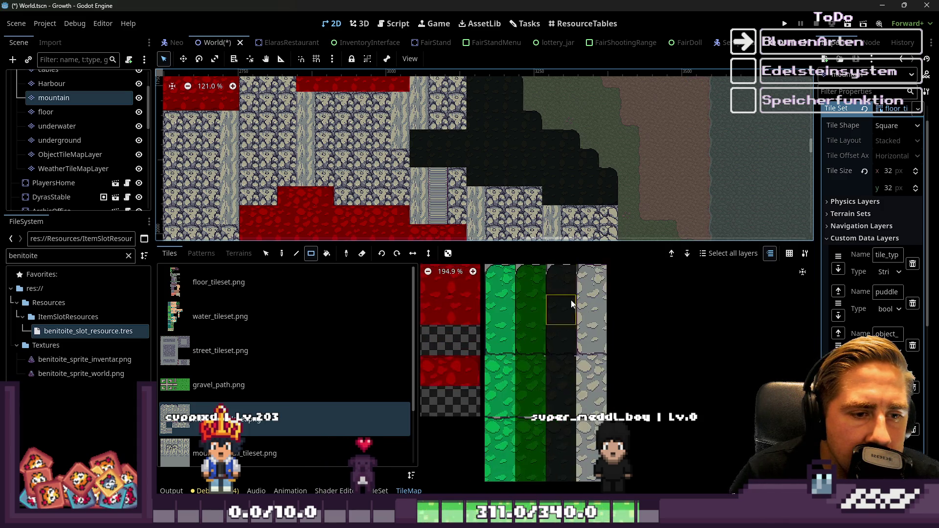
scroll(552, 191, "up", 2)
scroll(552, 191, "up", 1)
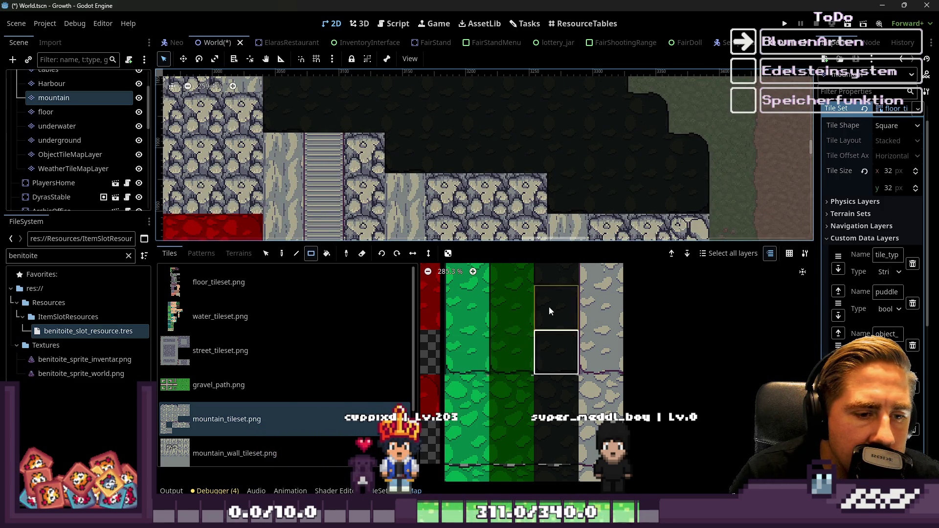
Zoom into the mountain_tileset.png atlas and choose a different tile from its dark column
scroll(553, 294, "down", 3)
scroll(551, 311, "up", 7)
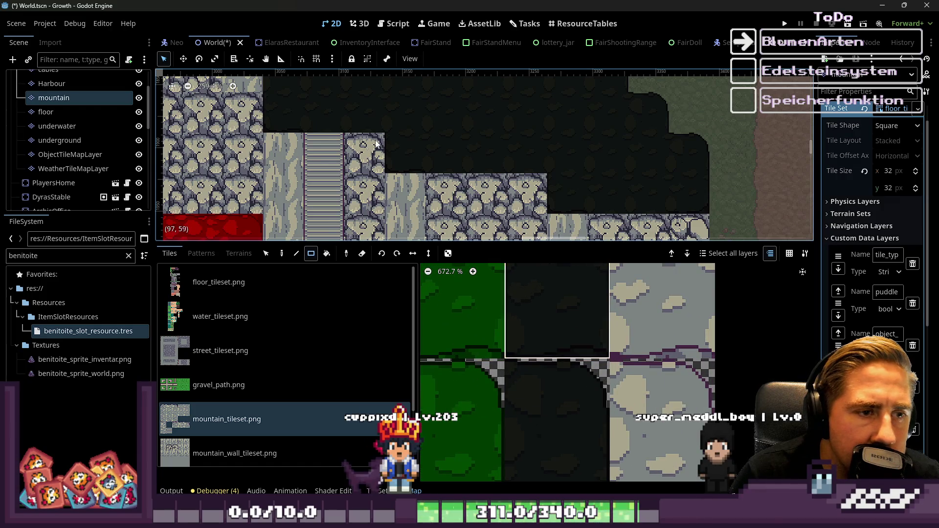
scroll(421, 142, "up", 2)
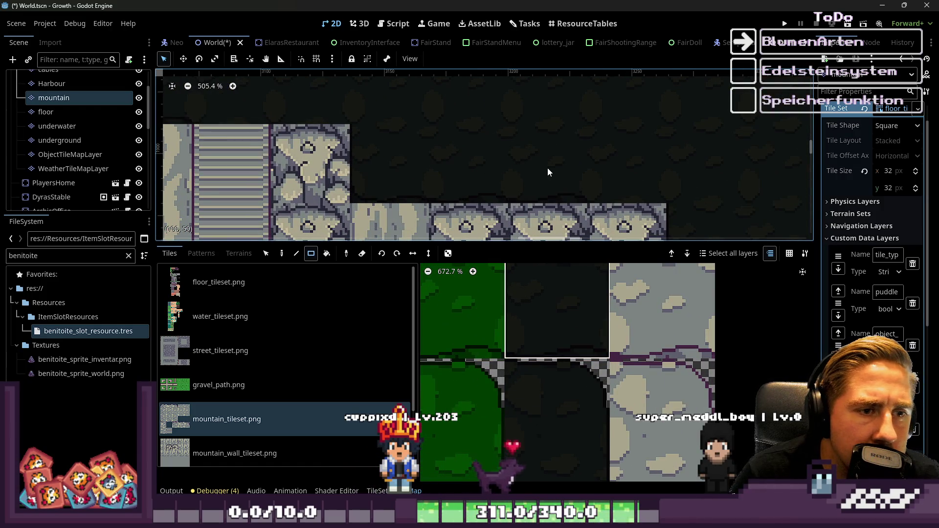
scroll(517, 109, "down", 2)
scroll(666, 199, "up", 1)
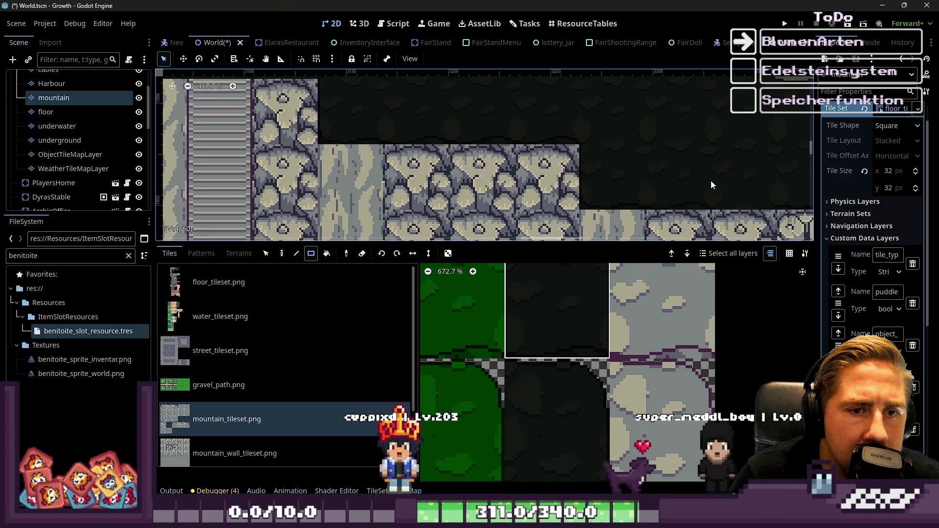
scroll(638, 183, "left", 5)
scroll(504, 140, "down", 1)
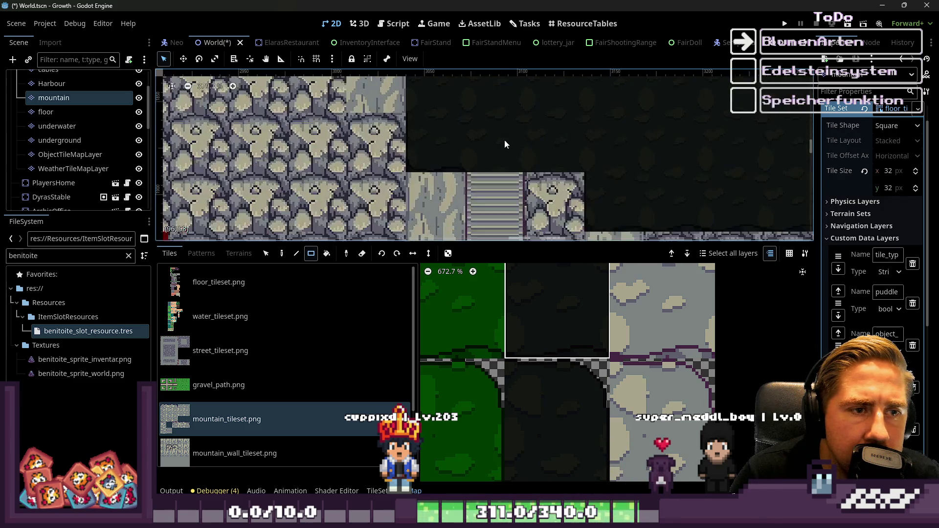
scroll(461, 220, "up", 1)
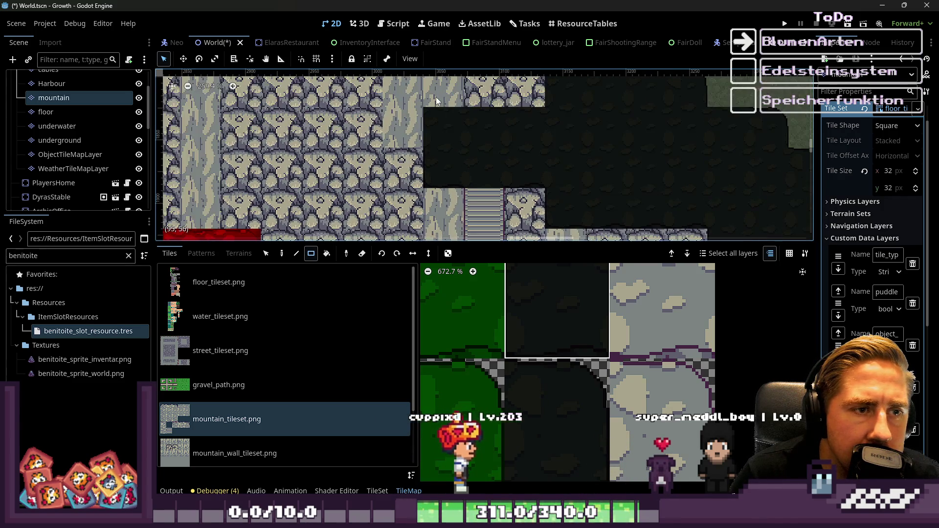
scroll(436, 98, "down", 1)
scroll(563, 343, "down", 10)
scroll(568, 264, "down", 3)
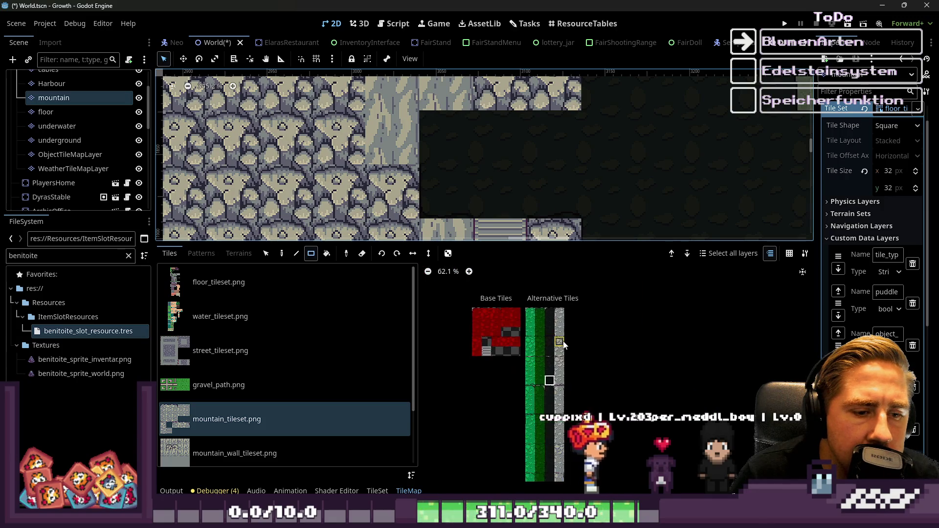
scroll(571, 318, "up", 4)
scroll(568, 305, "up", 4)
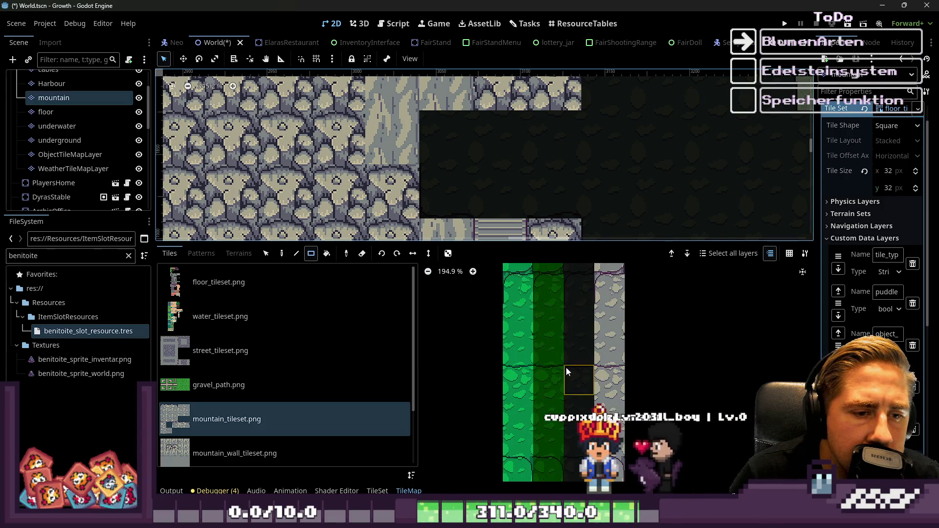
scroll(478, 170, "up", 1)
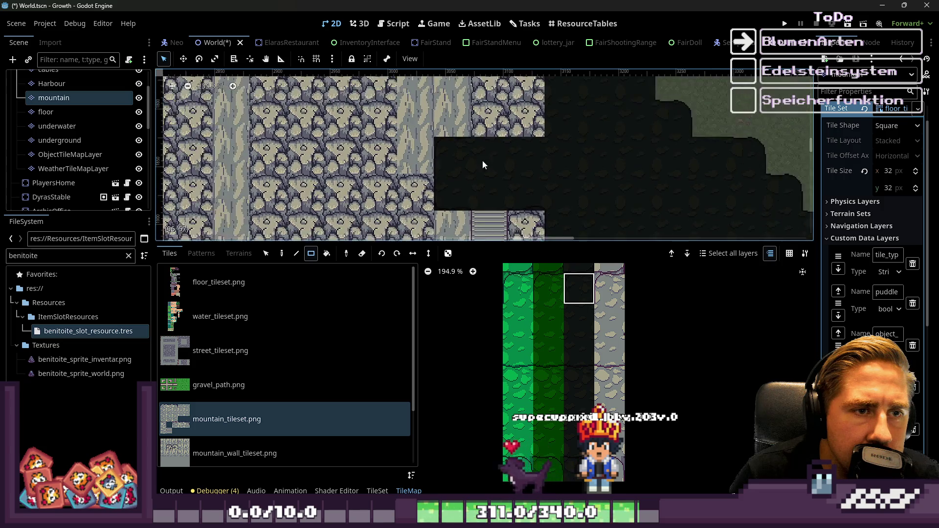
scroll(570, 327, "down", 4)
scroll(521, 196, "down", 4)
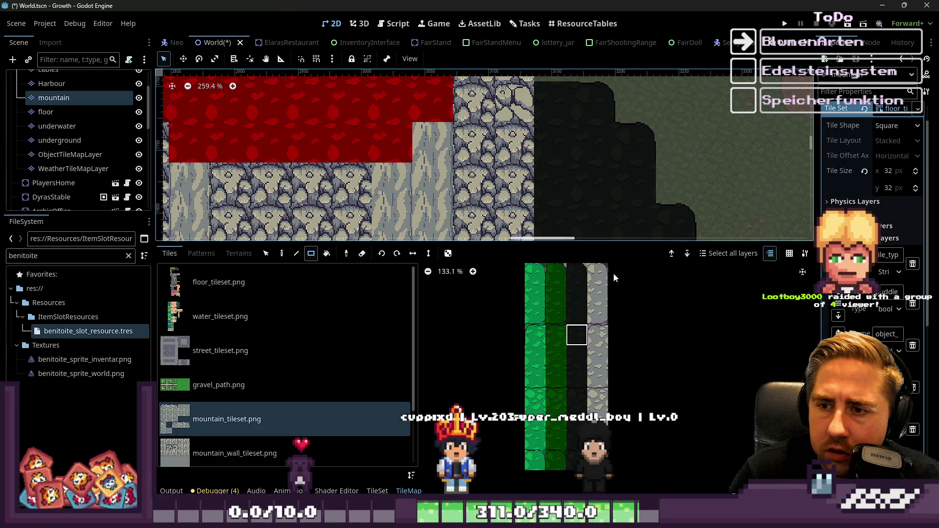
scroll(575, 283, "up", 2)
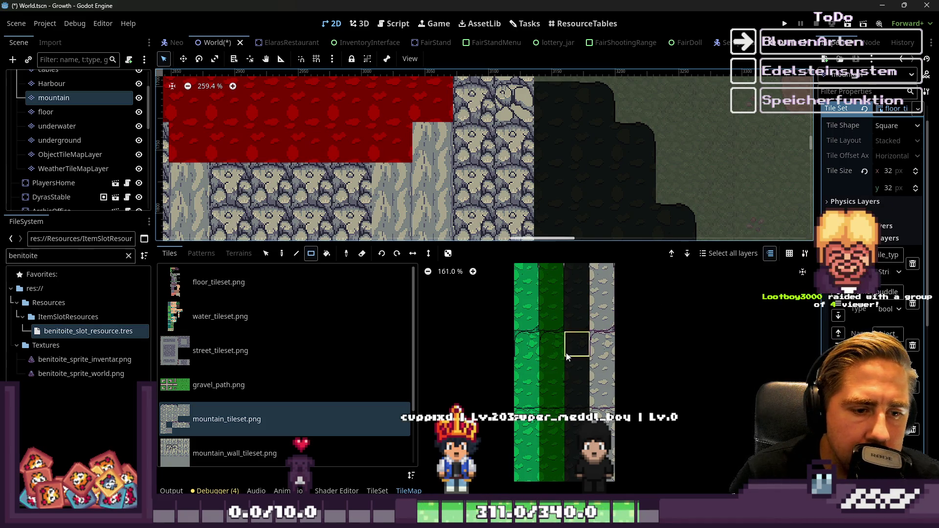
scroll(572, 422, "up", 8)
scroll(565, 448, "down", 17)
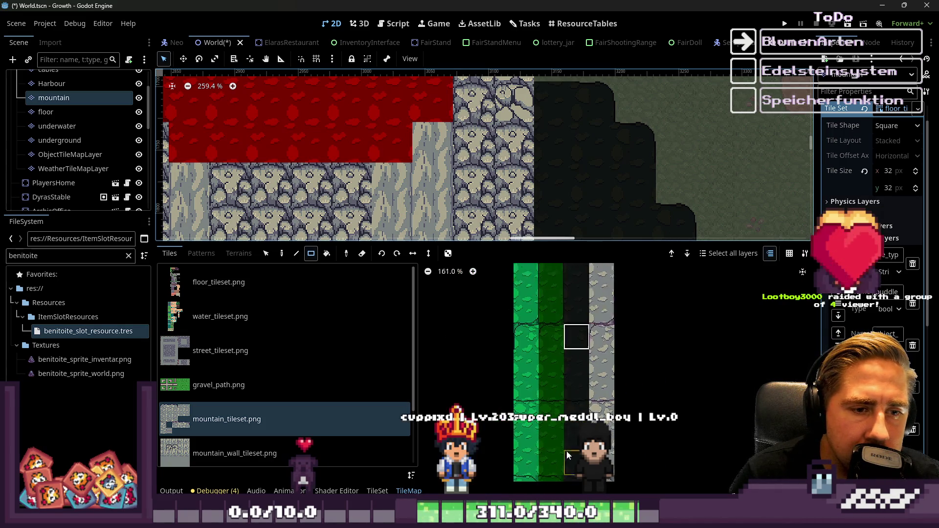
scroll(573, 294, "up", 19)
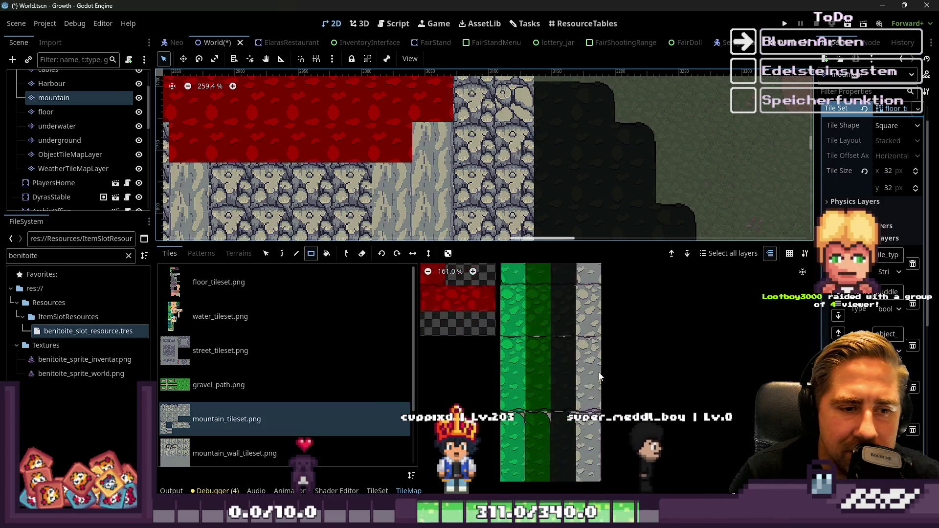
left_click(554, 333)
scroll(561, 101, "down", 3)
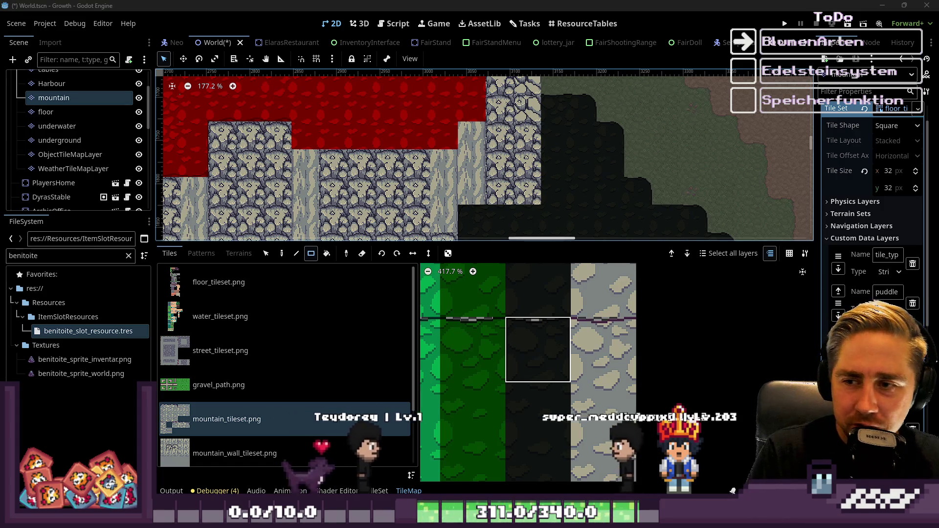
scroll(532, 126, "down", 2)
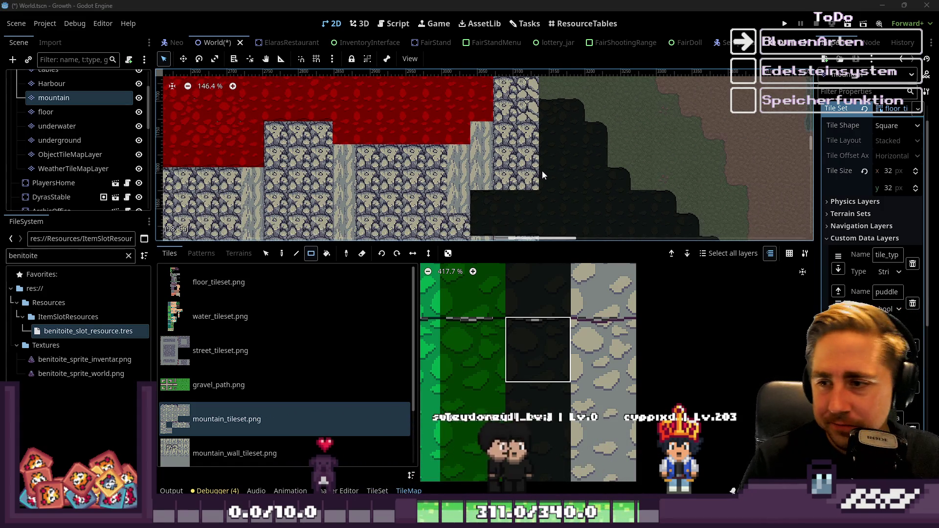
scroll(549, 170, "down", 5)
Make the 2D map canvas taller and zoom out over the mountain's dark summit
left_click_drag(366, 241, 366, 380)
scroll(583, 197, "down", 8)
scroll(528, 265, "down", 6)
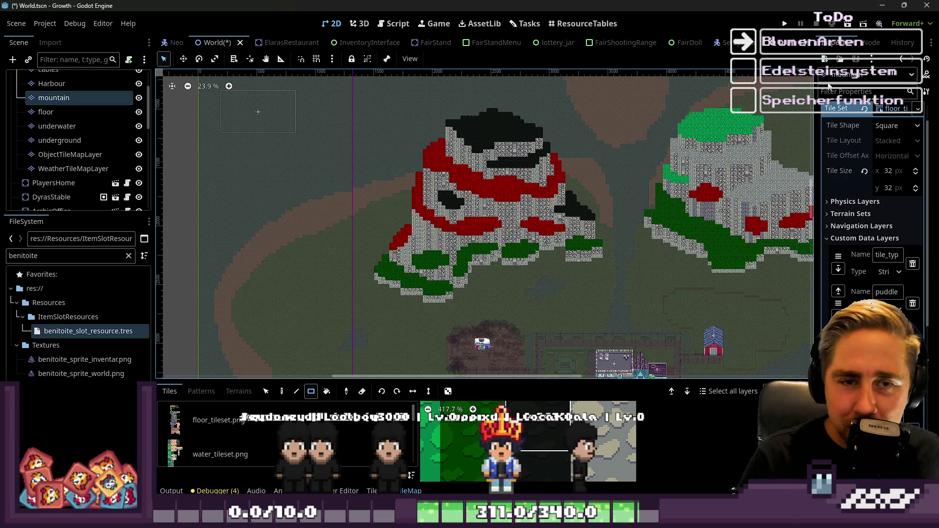
scroll(544, 171, "up", 10)
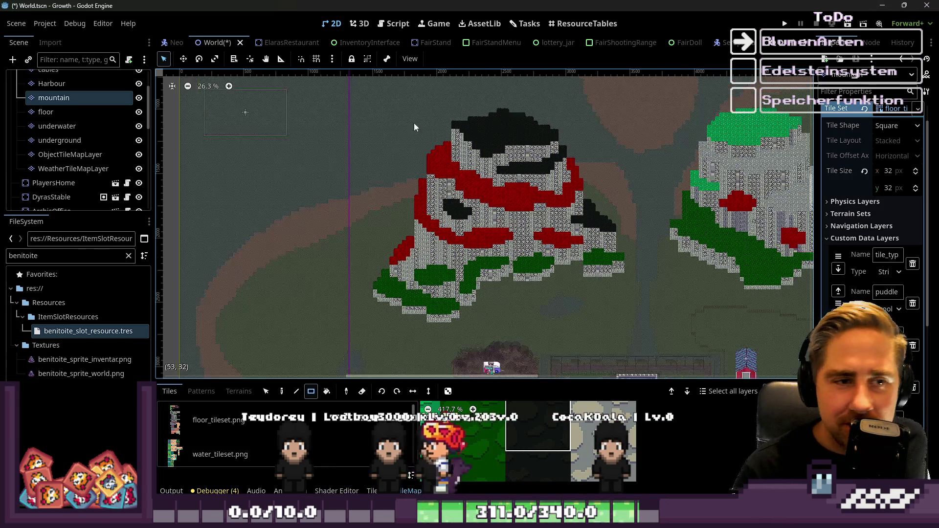
scroll(548, 168, "down", 4)
scroll(584, 193, "up", 7)
scroll(583, 193, "up", 5)
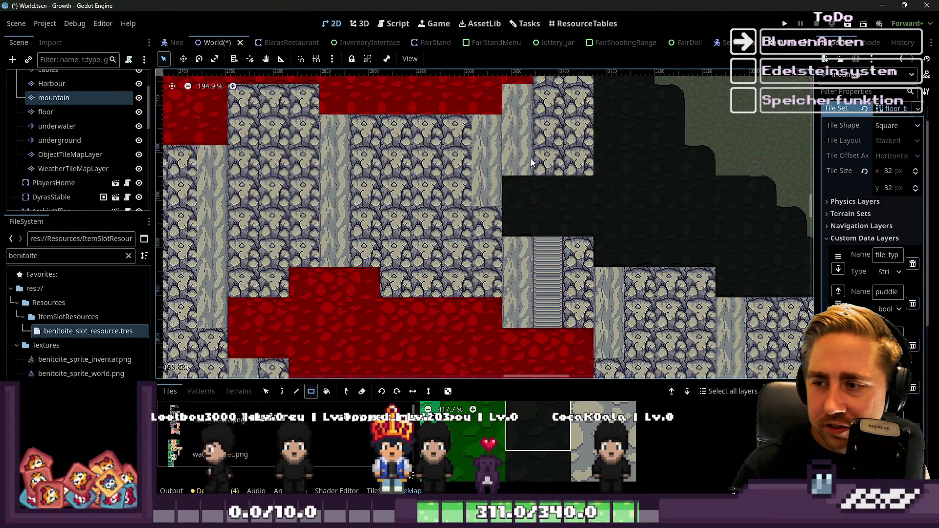
scroll(544, 199, "up", 4)
scroll(572, 91, "up", 2)
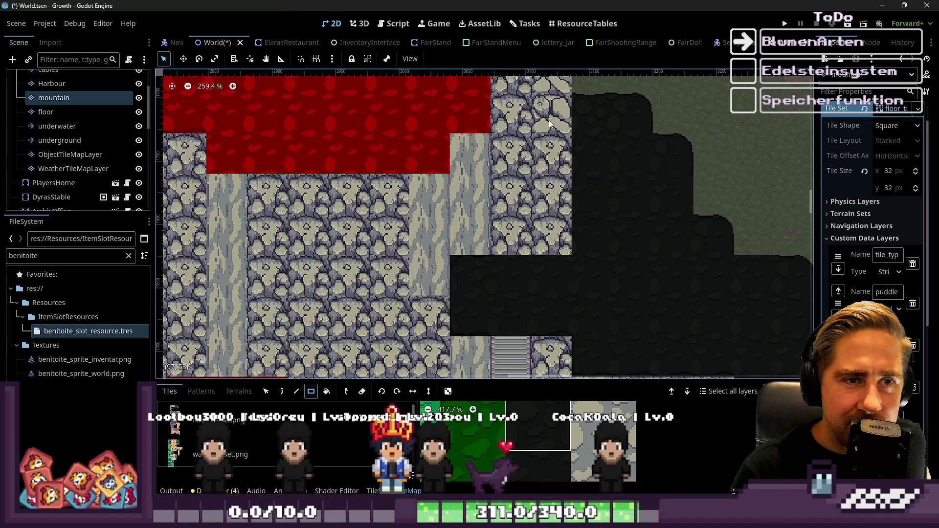
scroll(561, 309, "up", 2)
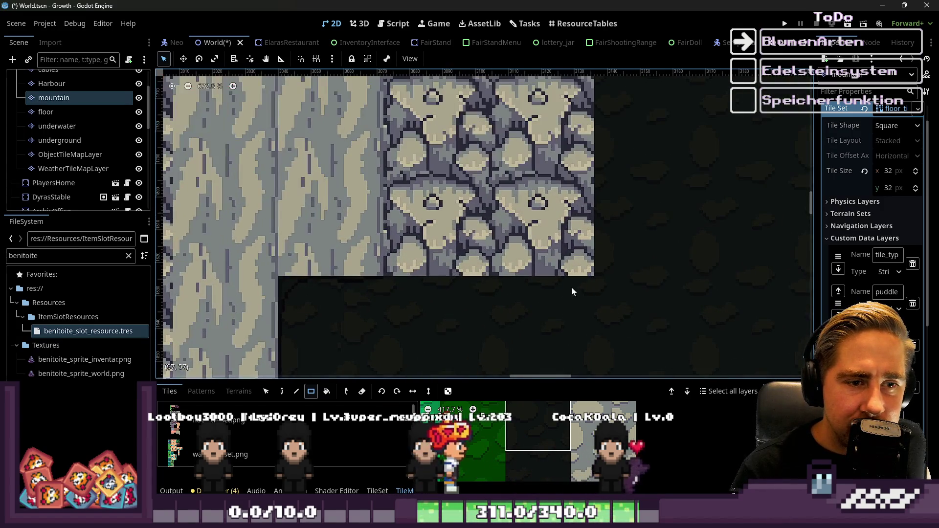
scroll(421, 262, "up", 4)
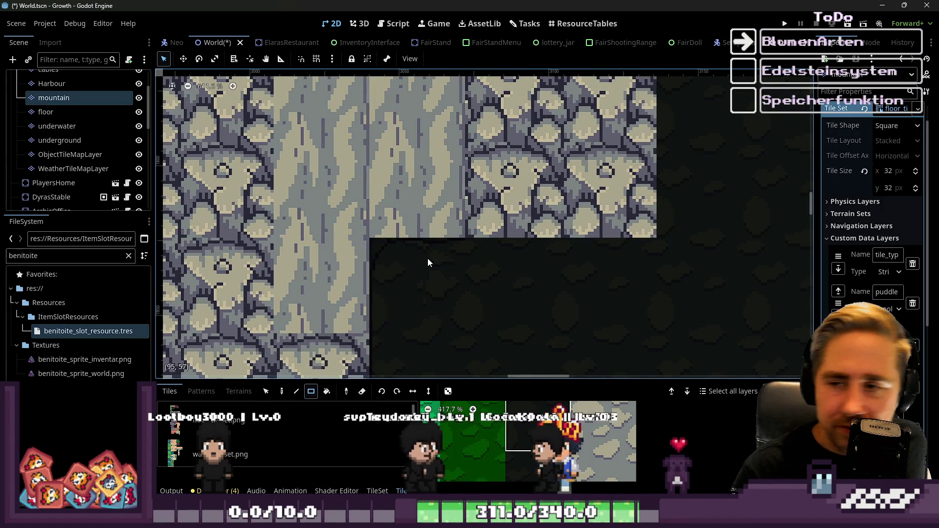
scroll(541, 461, "down", 7)
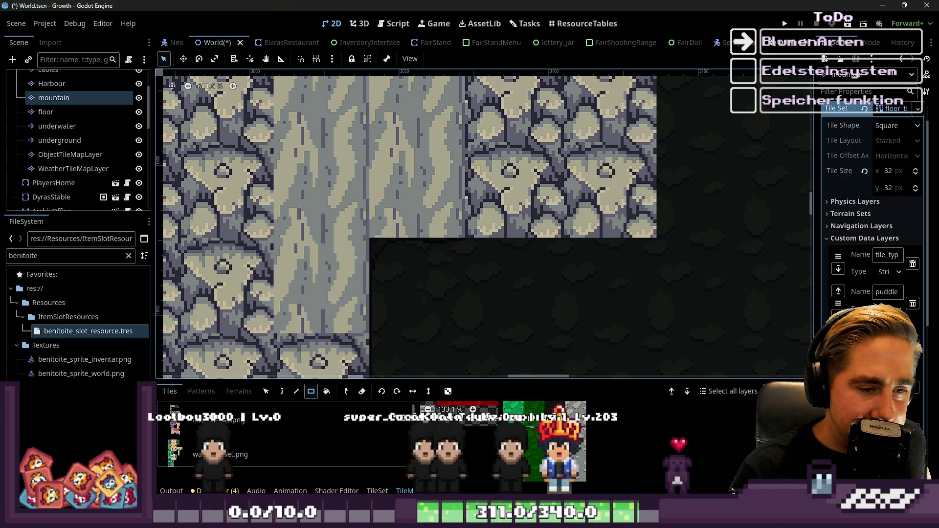
Give the tile panel below the map a little more room and readjust the zoom
mouse_move(510, 379)
left_mouse_down()
mouse_move(492, 219)
mouse_move(491, 380)
left_mouse_up()
scroll(491, 215, "down", 4)
scroll(506, 240, "down", 15)
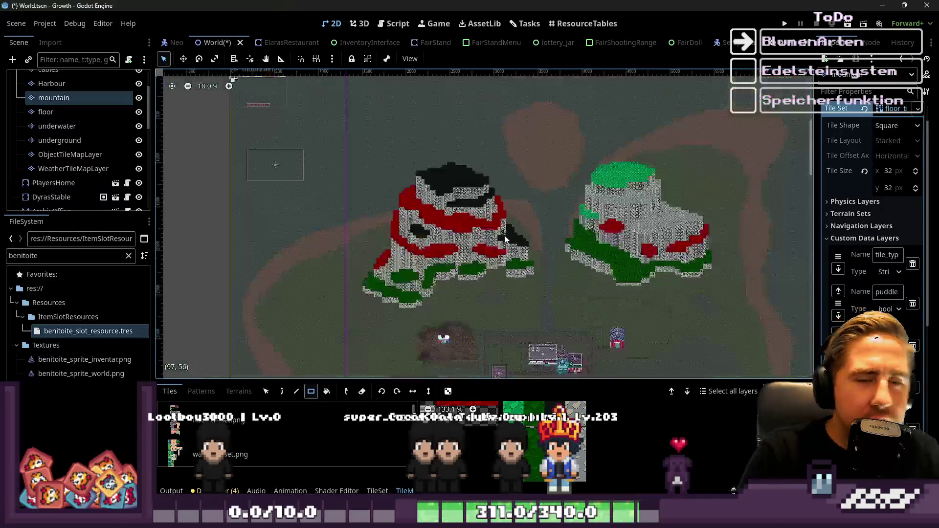
scroll(486, 309, "up", 3)
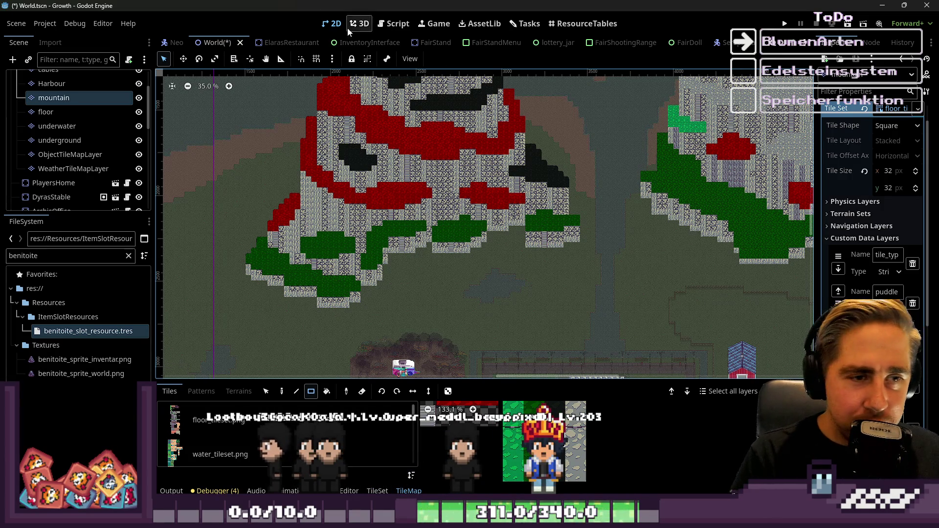
scroll(506, 116, "up", 10)
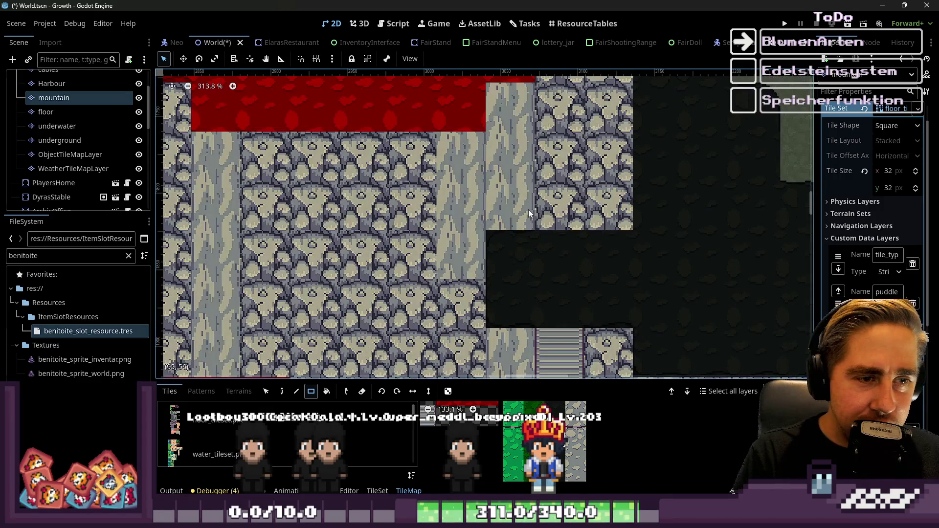
scroll(530, 210, "down", 2)
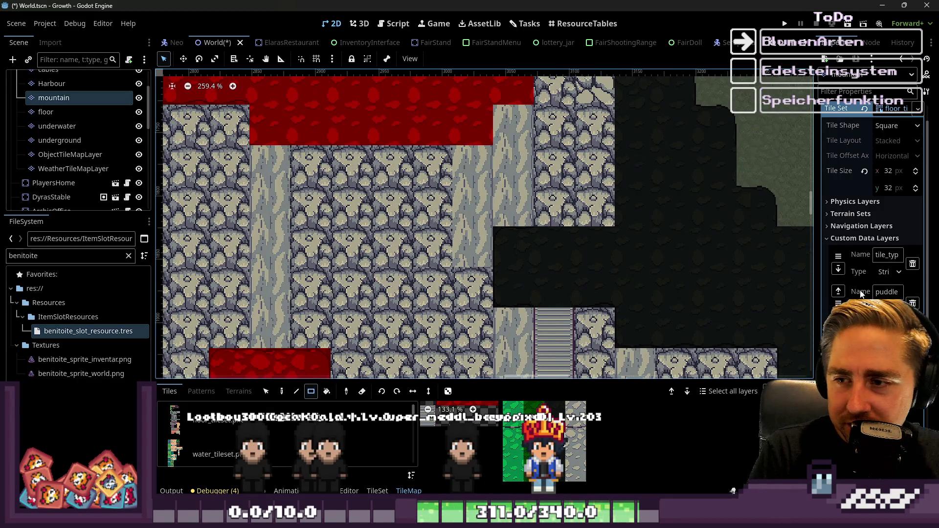